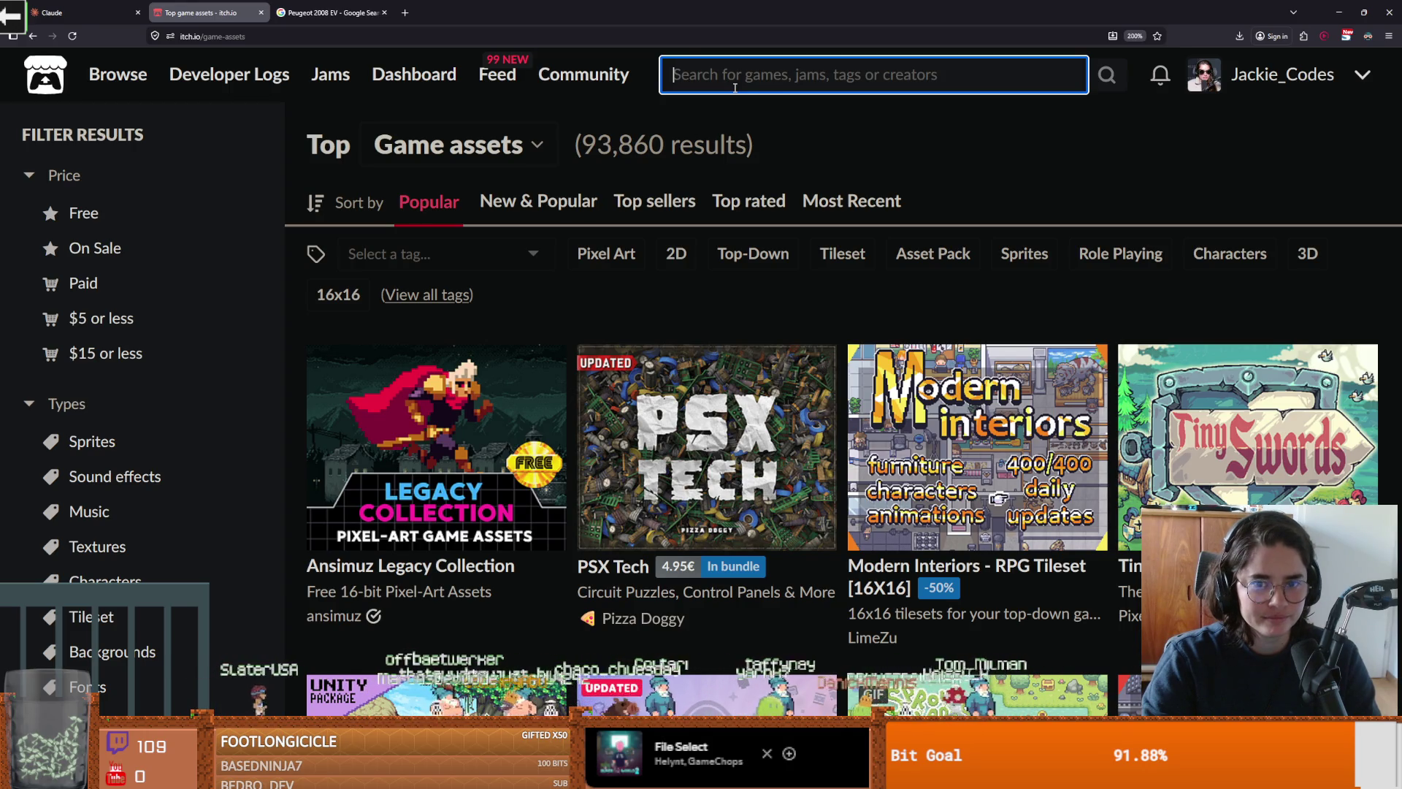
# Step: Search itch.io for 'status effect' and open the 500 Pixel Art Status Effect Icons page
pyautogui.write('status e')
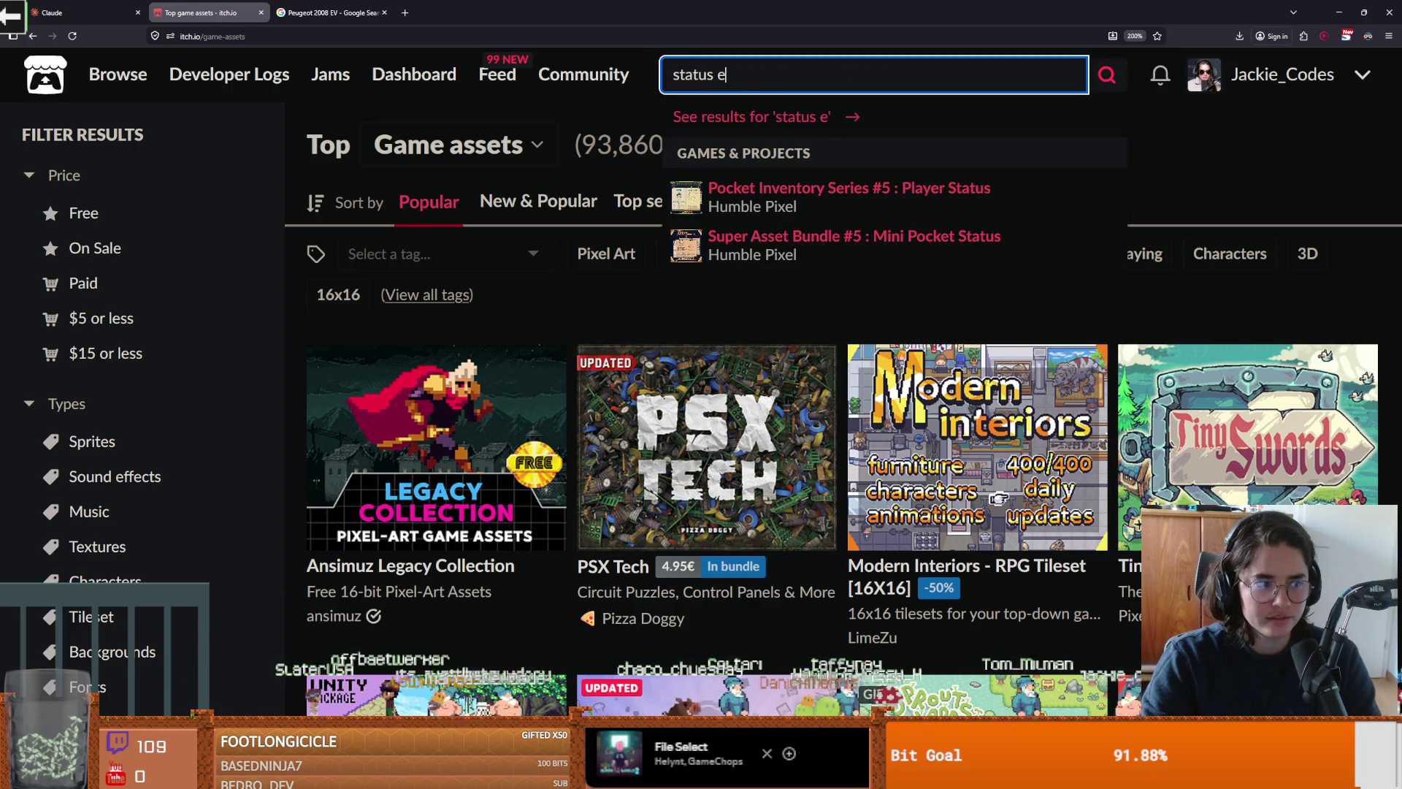
pyautogui.write('ffect')
pyautogui.press('Return')
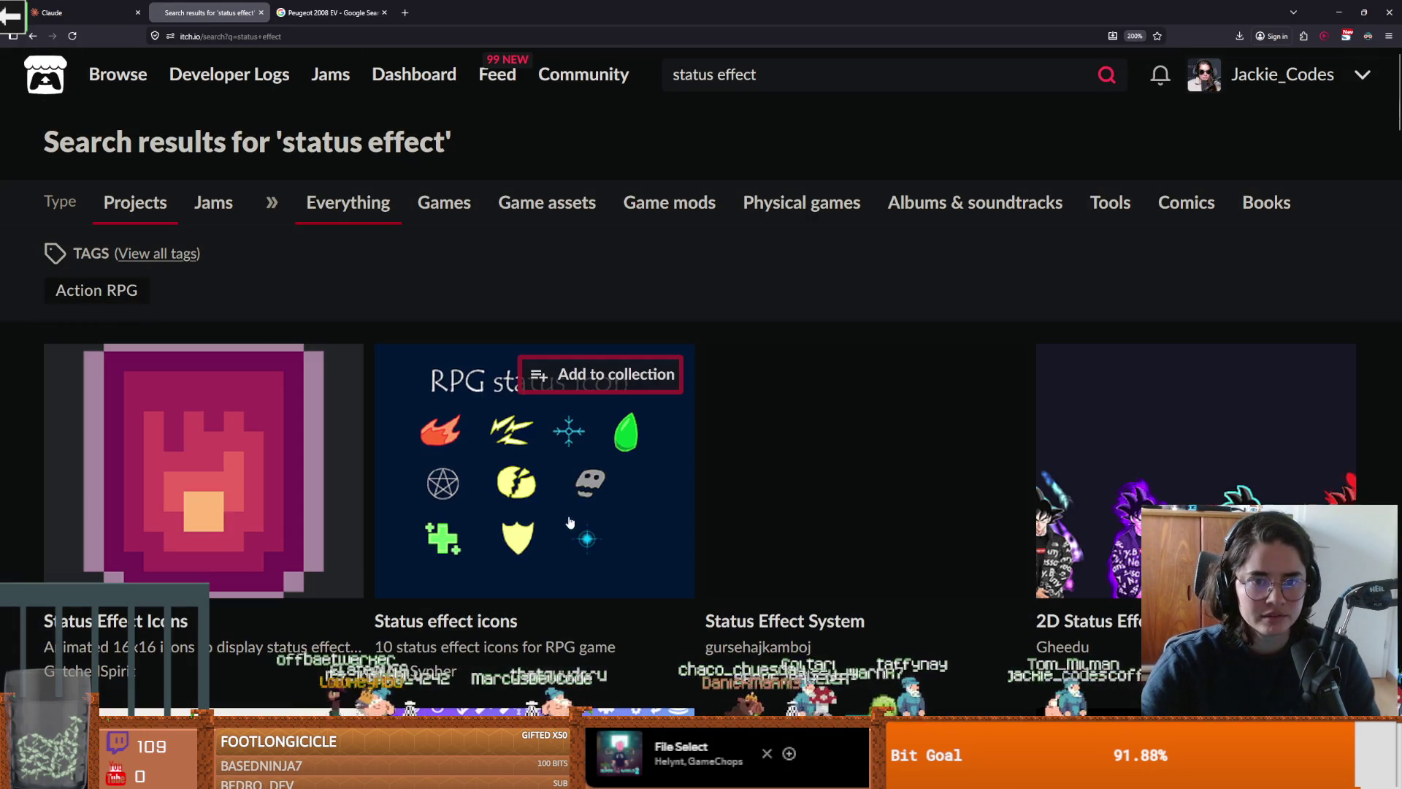
pyautogui.scroll(-3, 501, 526)
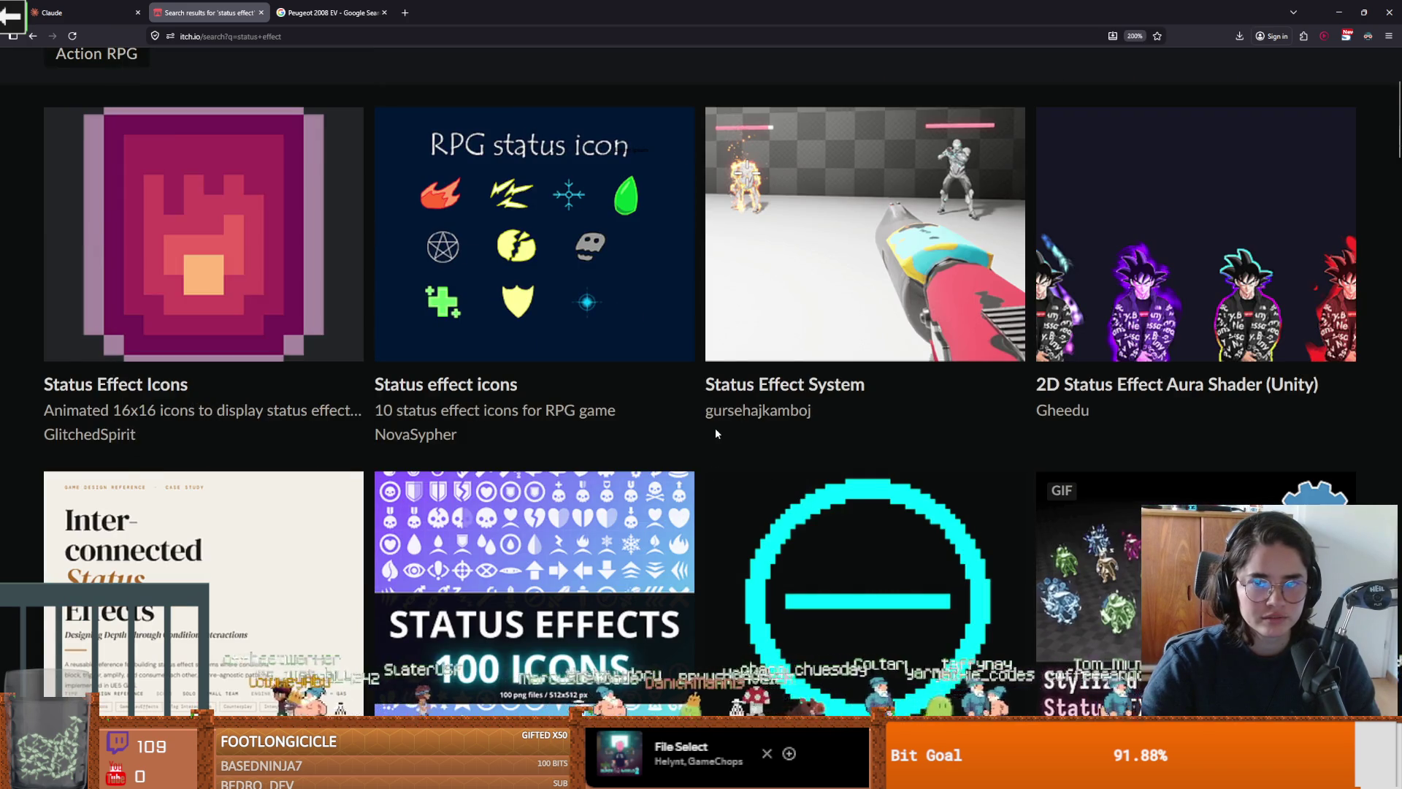
pyautogui.scroll(-5, 716, 427)
pyautogui.moveTo(480, 517)
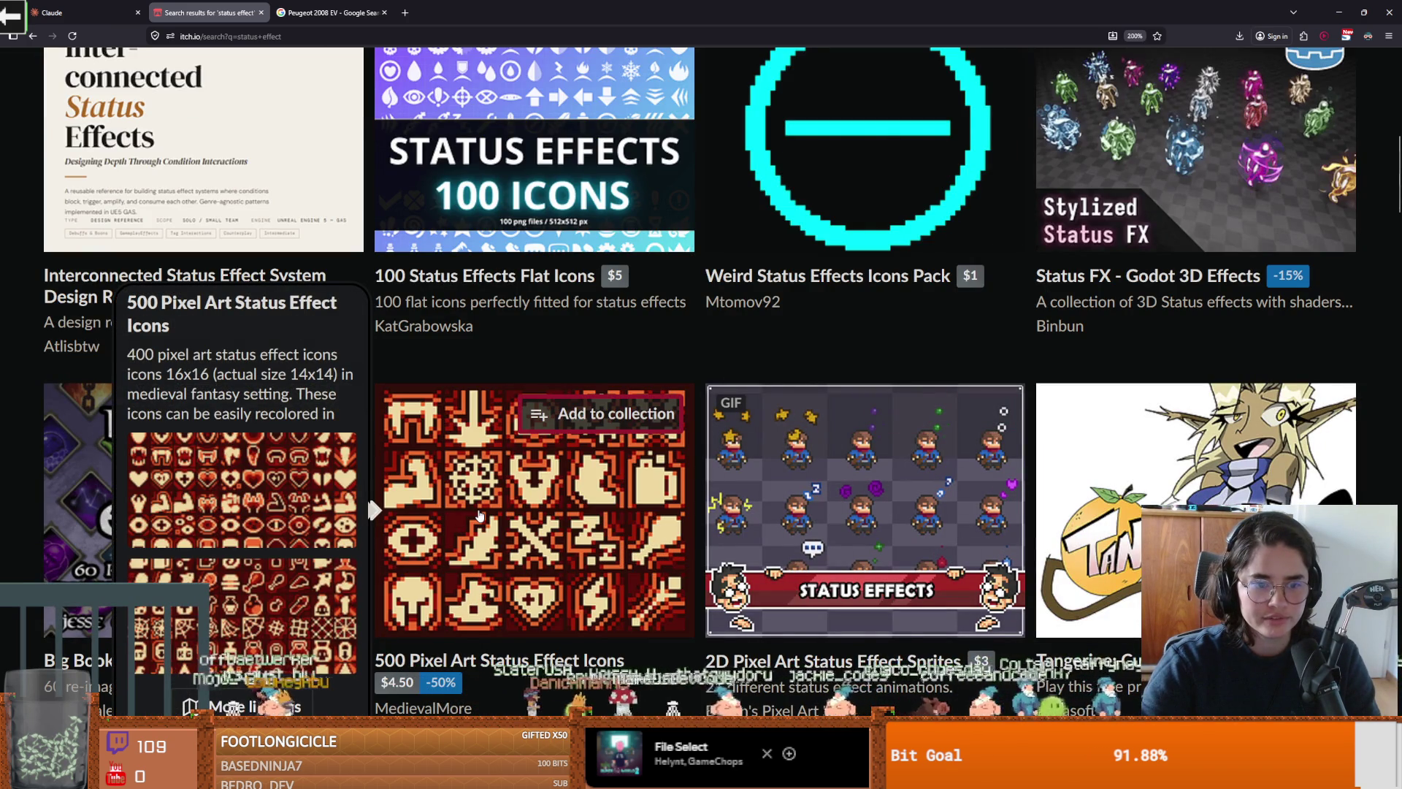
pyautogui.scroll(-2, 482, 518)
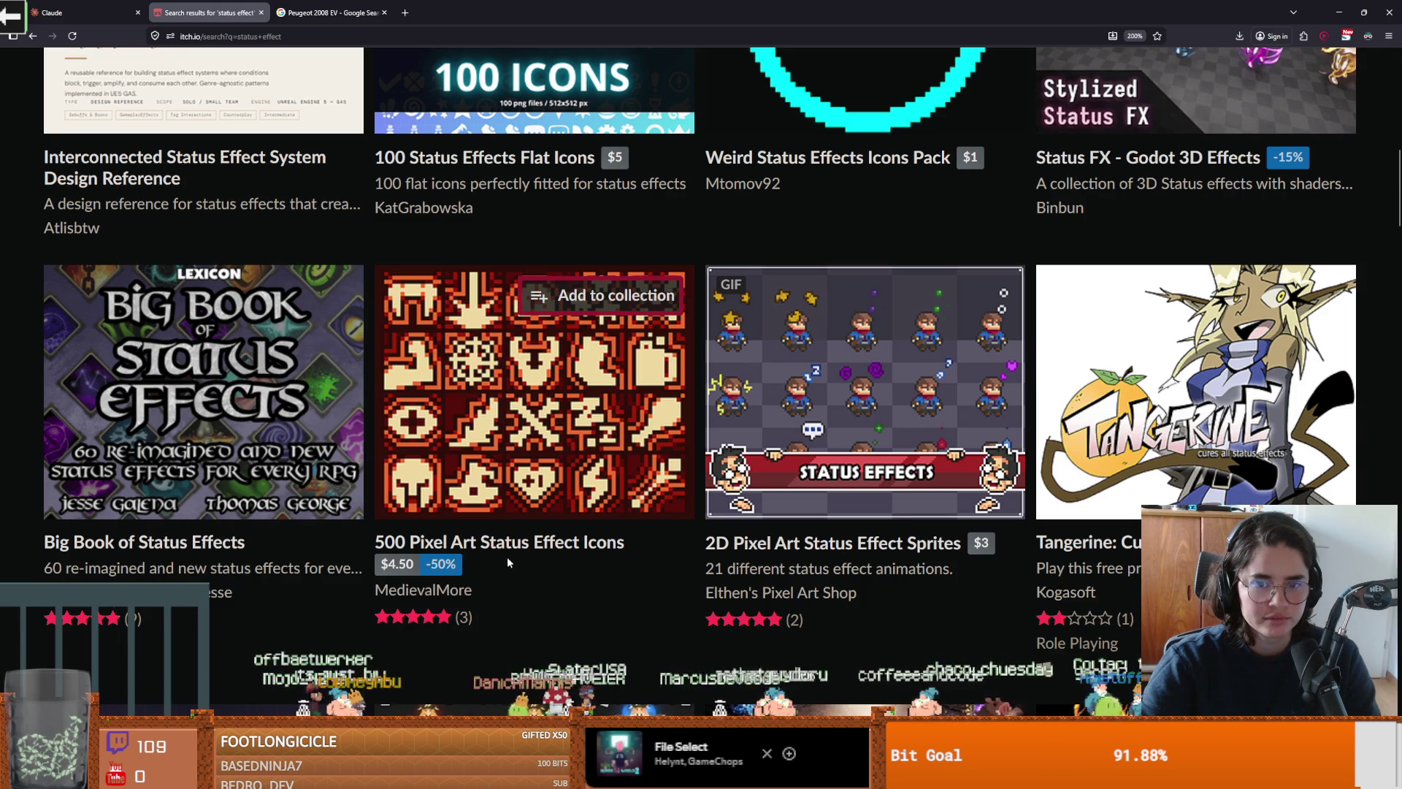
pyautogui.click(519, 547)
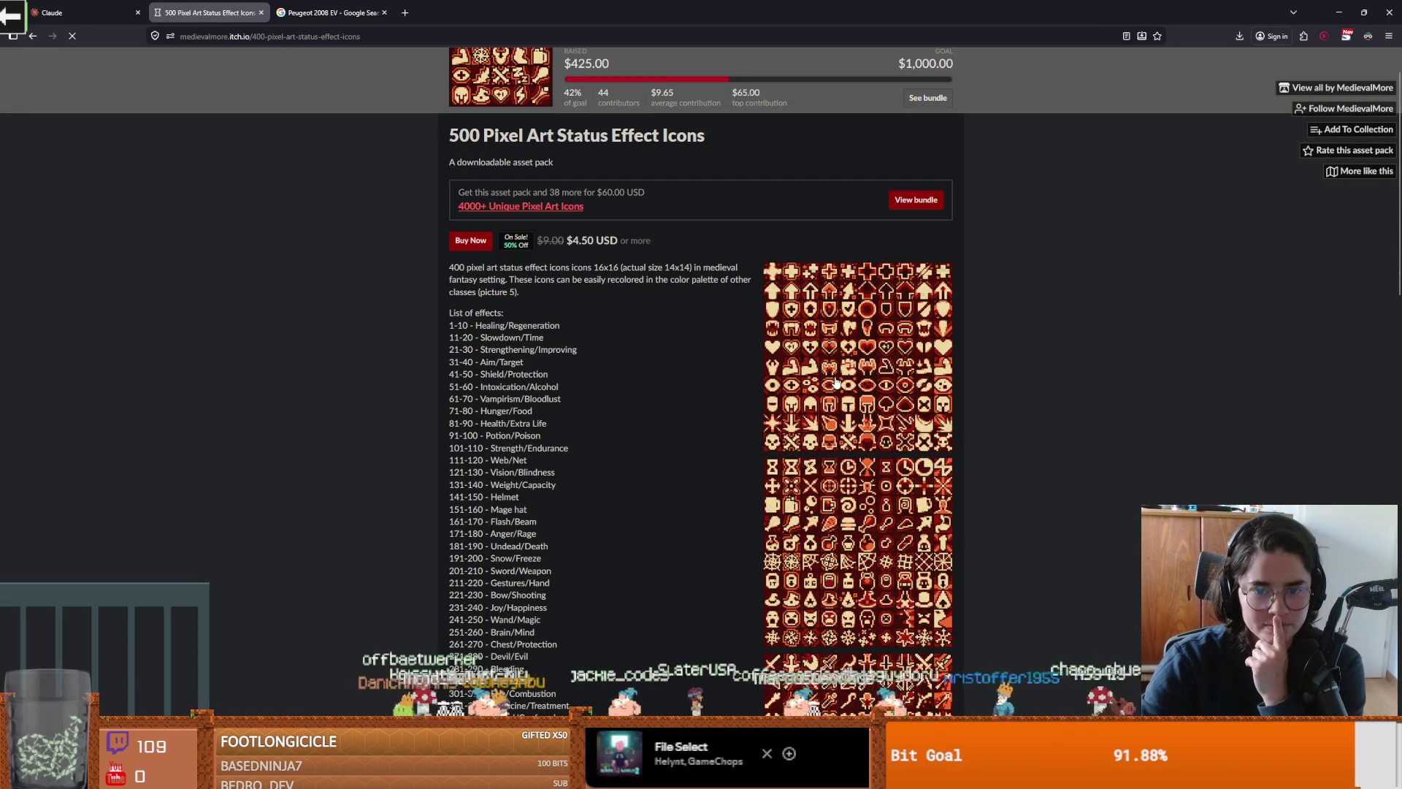
pyautogui.click(823, 387)
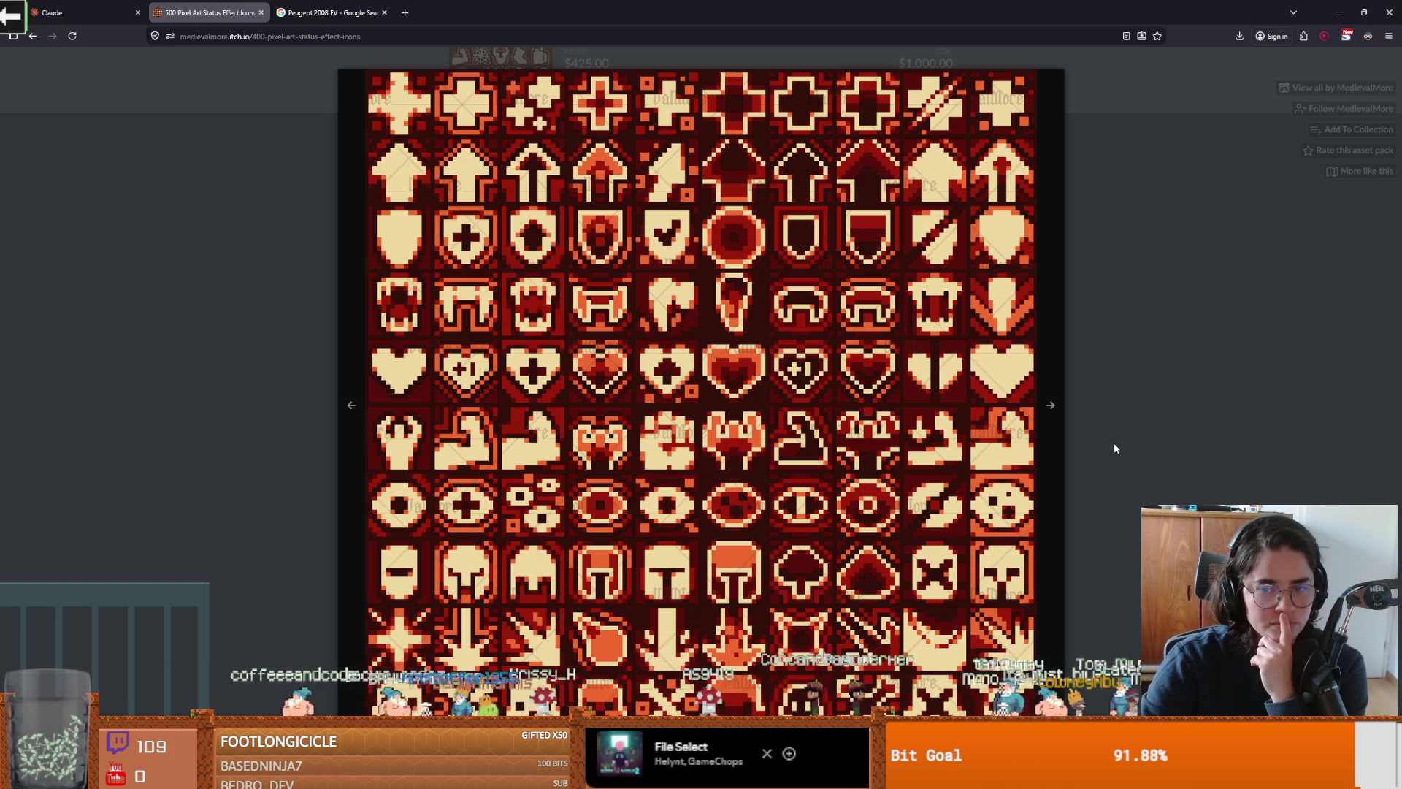
pyautogui.click(1115, 443)
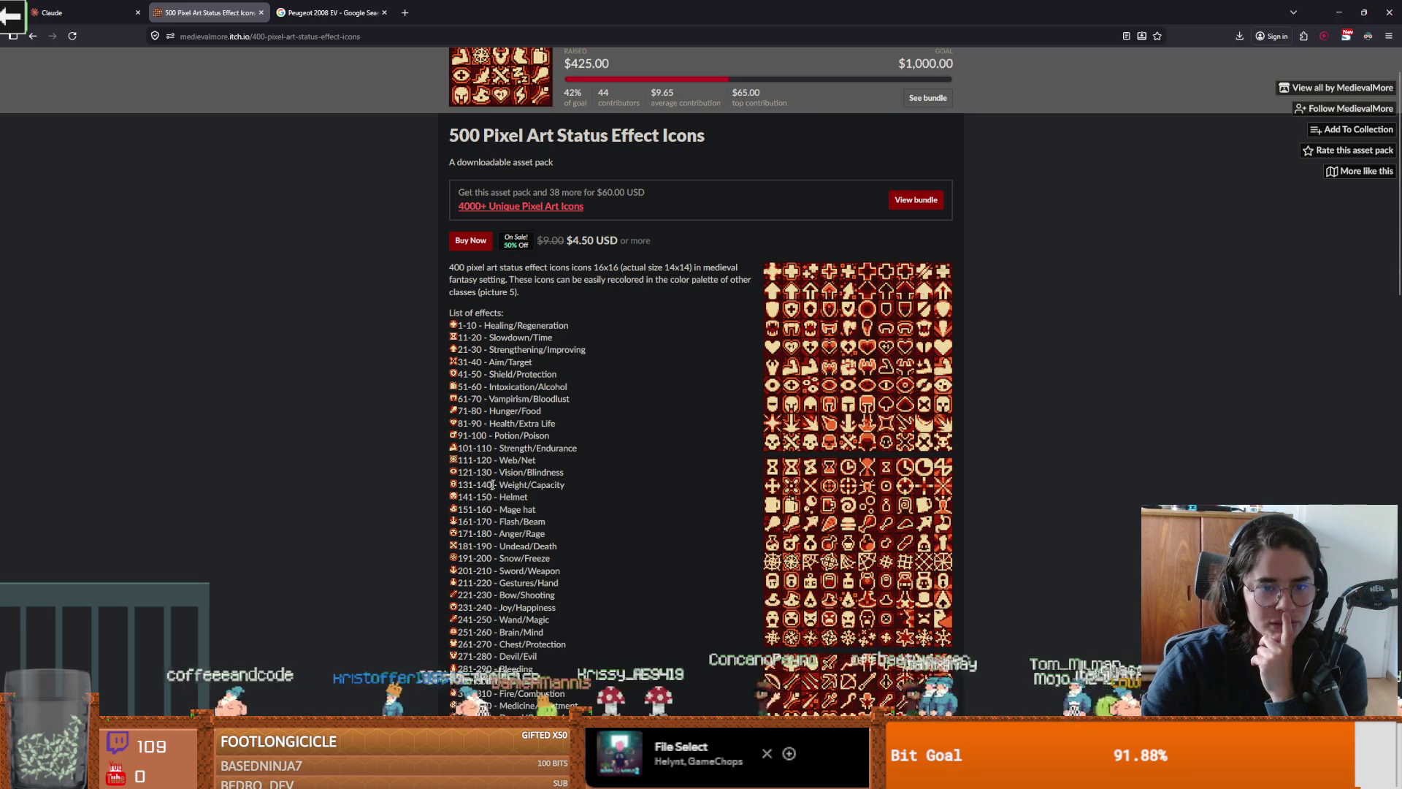
pyautogui.scroll(-2, 563, 366)
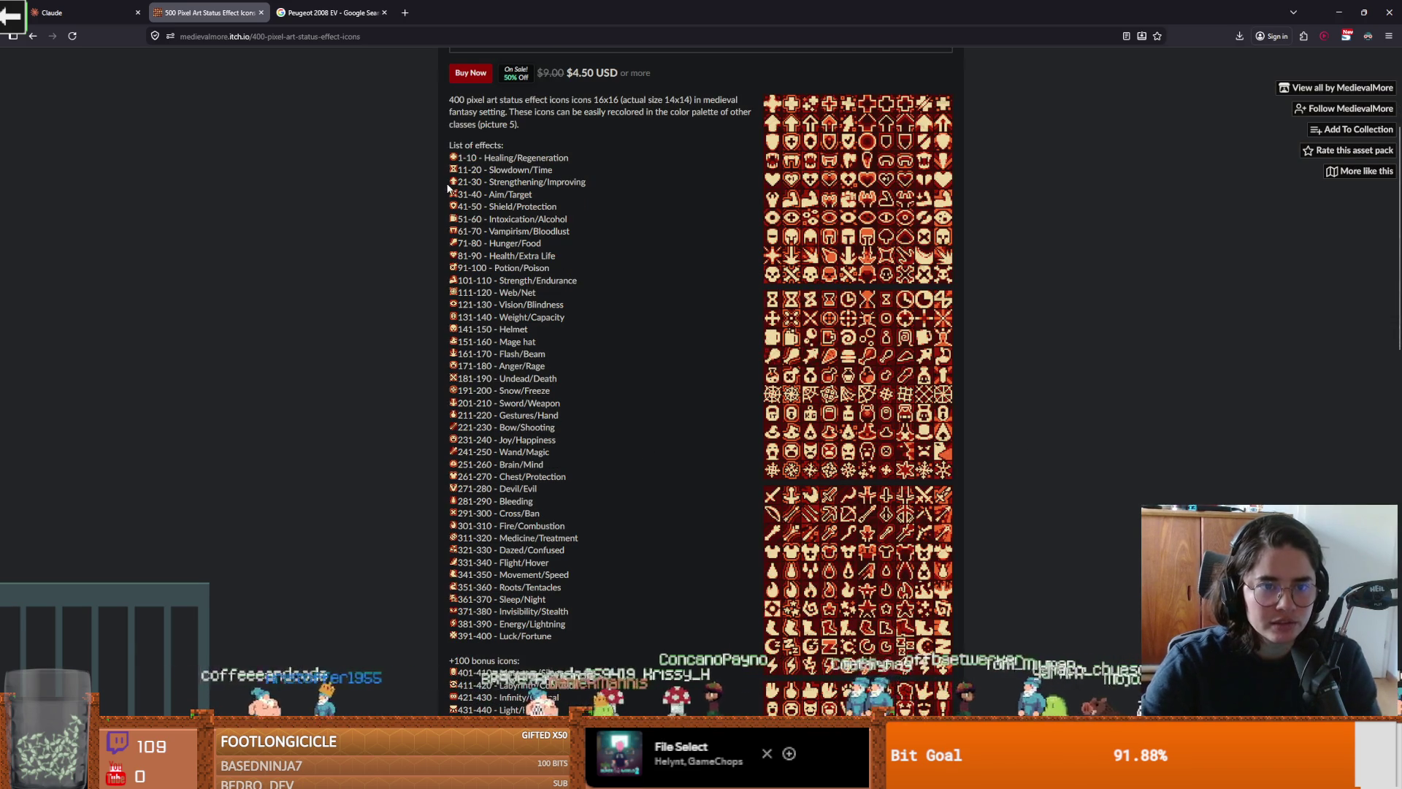
pyautogui.hotkey('ctrl', '+')
pyautogui.hotkey('ctrl', '+')
pyautogui.hotkey('ctrl', '+')
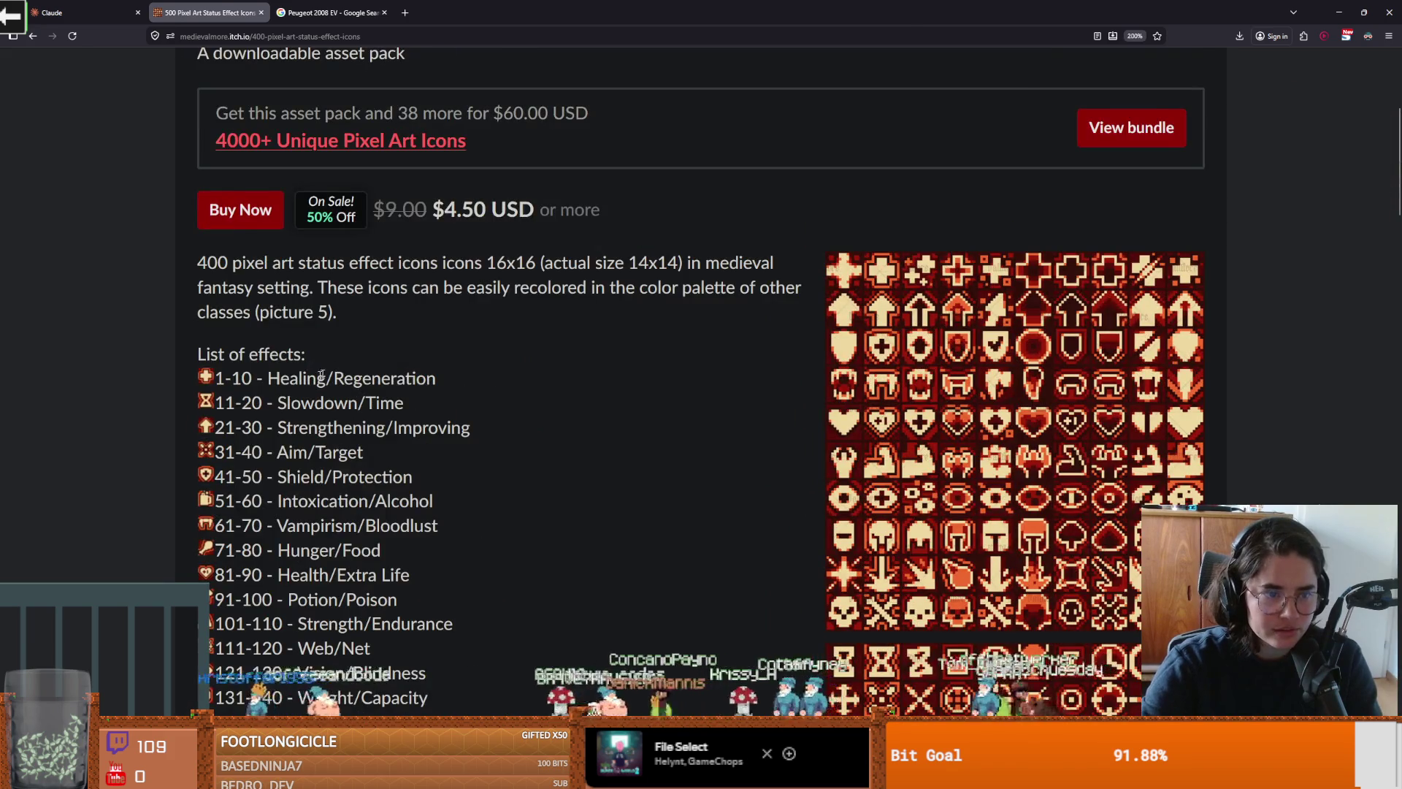
pyautogui.hotkey('ctrl', '+')
pyautogui.hotkey('ctrl', '+')
pyautogui.hotkey('ctrl', '+')
pyautogui.moveTo(314, 319); pyautogui.dragTo(429, 323)
pyautogui.scroll(-2, 347, 272)
pyautogui.moveTo(315, 224); pyautogui.dragTo(430, 225)
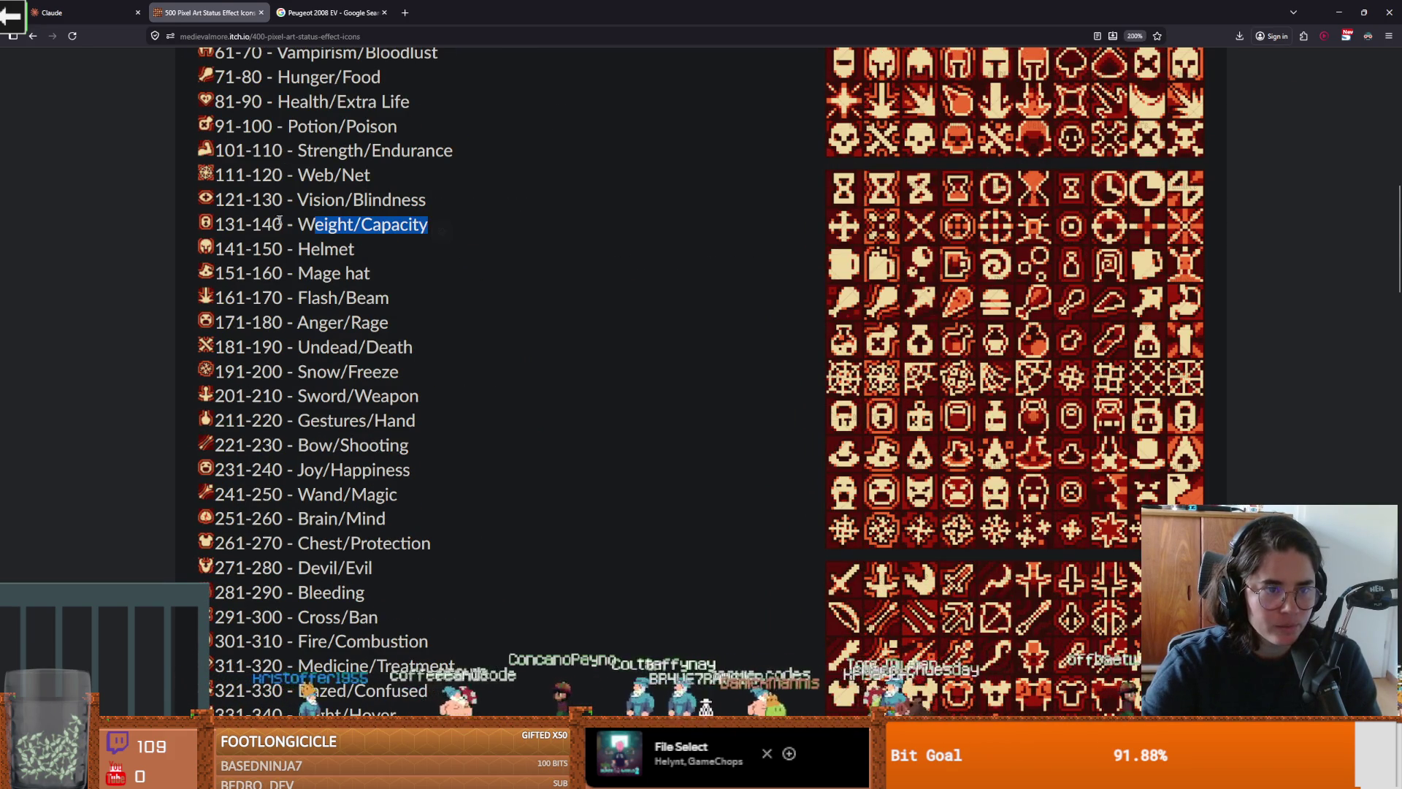
pyautogui.moveTo(310, 249)
pyautogui.mouseDown()
pyautogui.moveTo(358, 250)
pyautogui.moveTo(208, 272)
pyautogui.mouseUp()
pyautogui.scroll(-2, 209, 271)
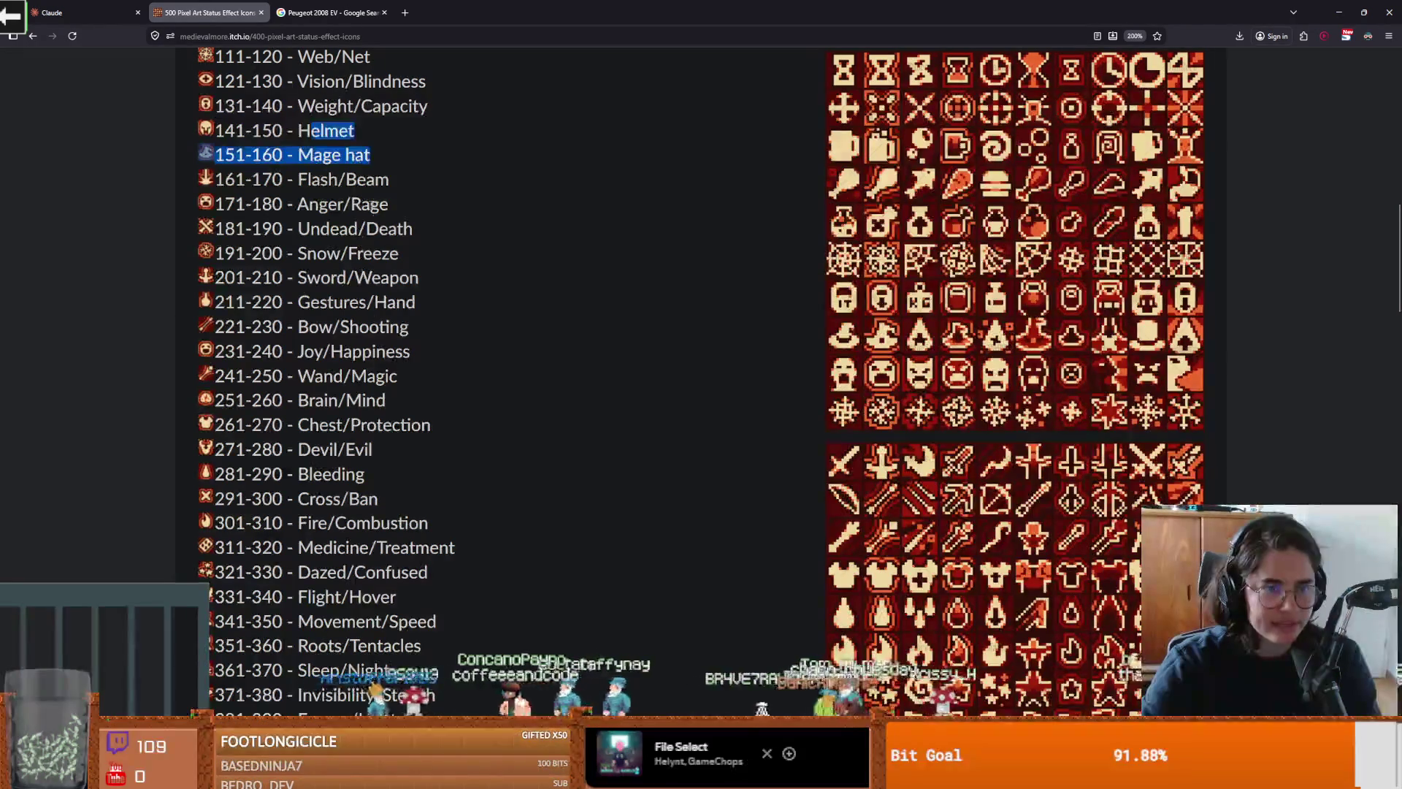
pyautogui.moveTo(391, 207); pyautogui.dragTo(296, 207)
pyautogui.scroll(-3, 339, 330)
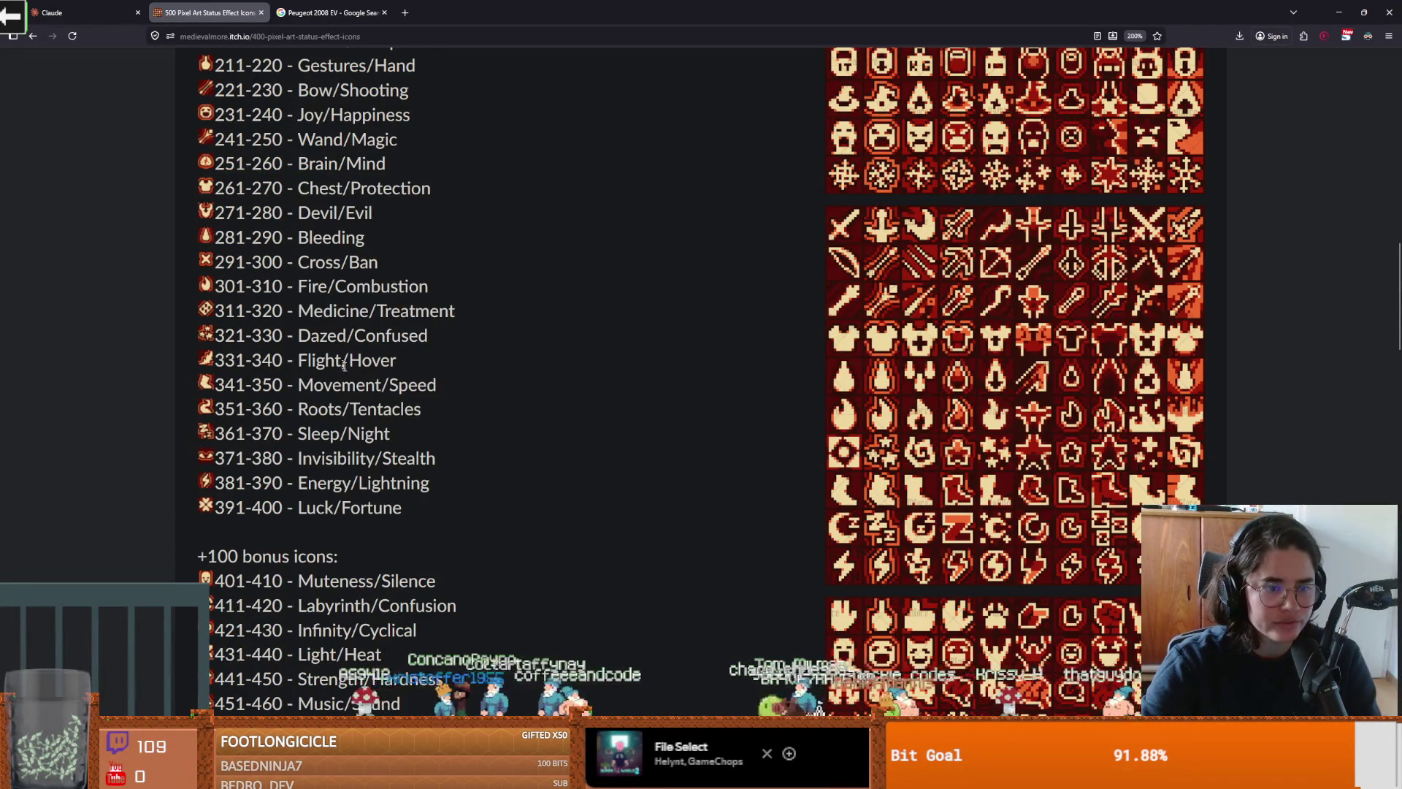
pyautogui.scroll(-4, 346, 366)
pyautogui.scroll(2, 332, 257)
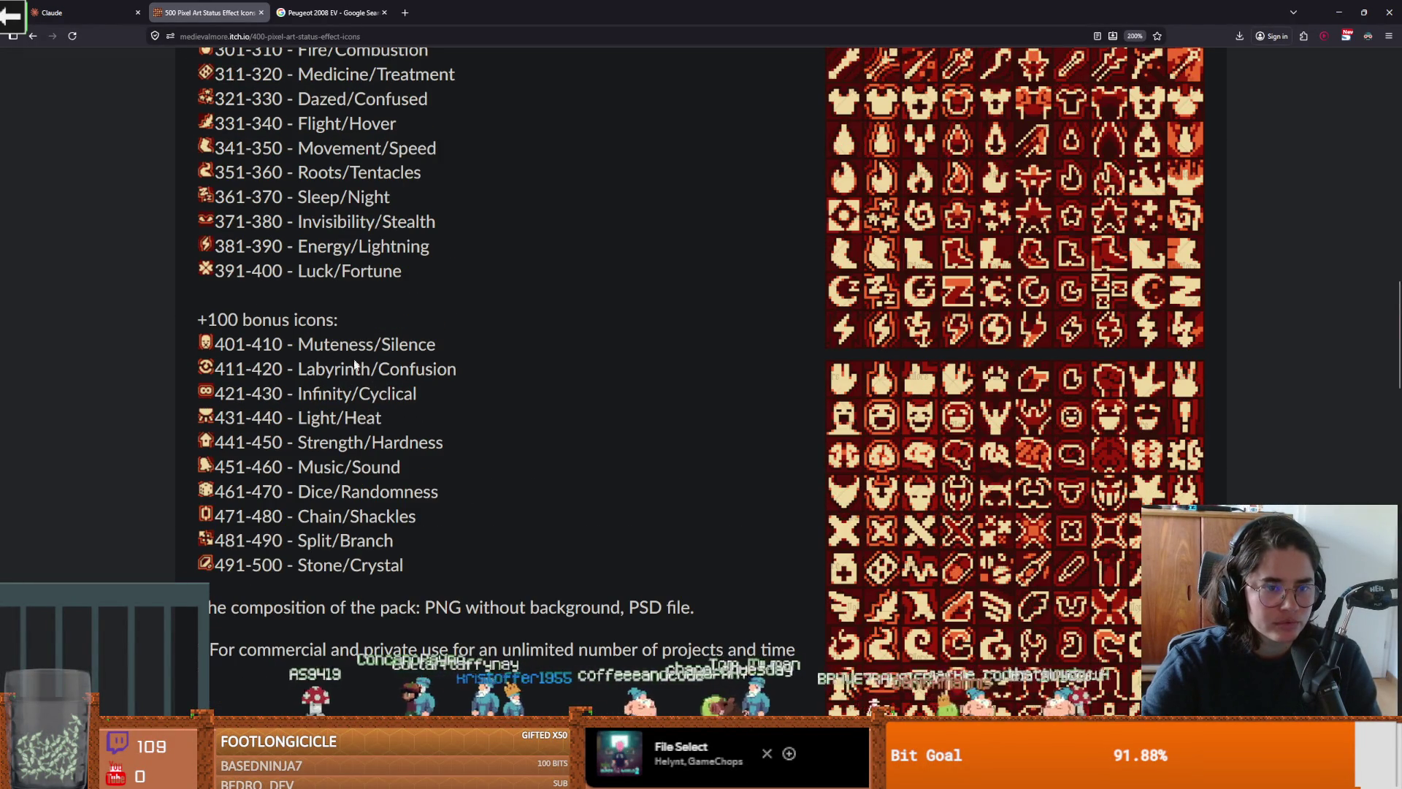
pyautogui.moveTo(316, 369); pyautogui.dragTo(420, 369)
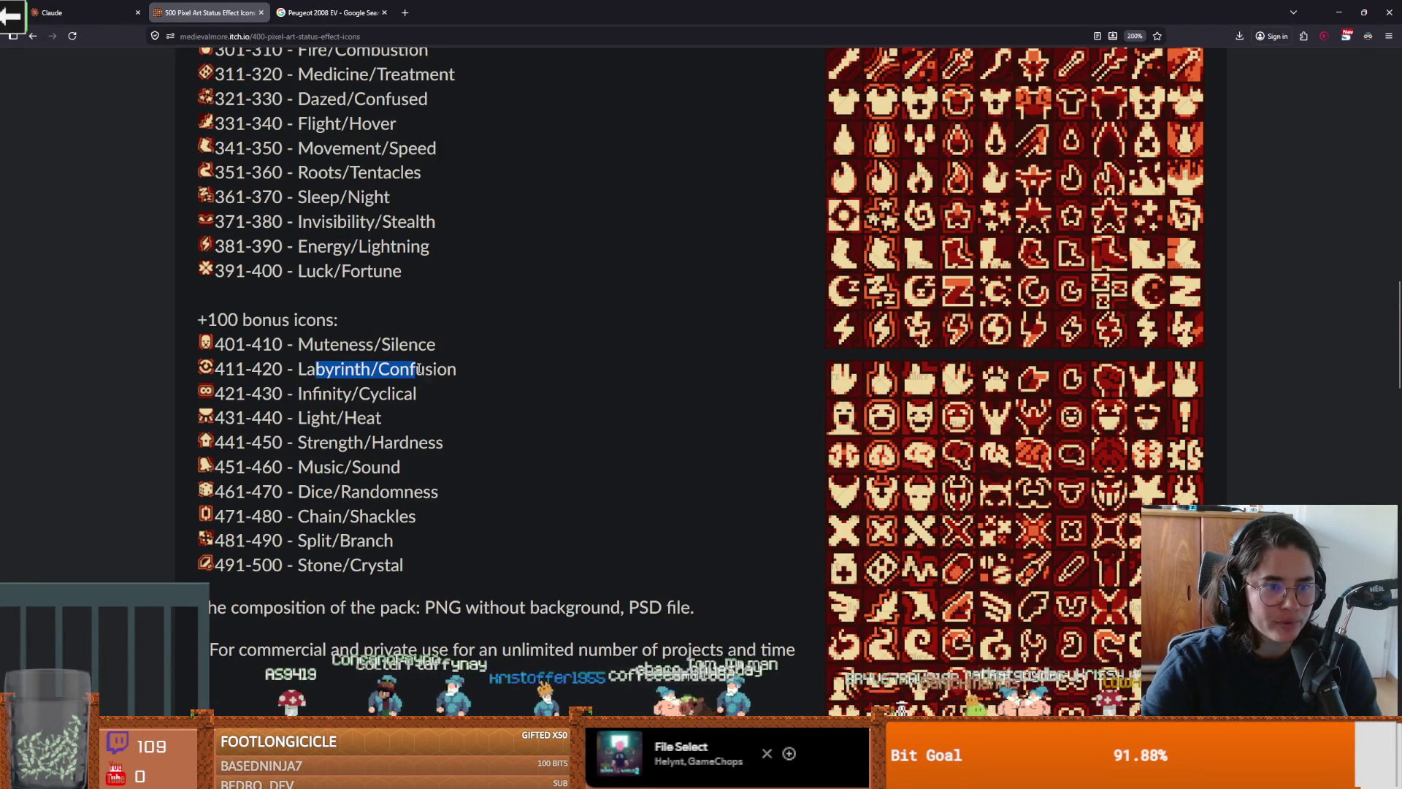
pyautogui.click(335, 369)
pyautogui.moveTo(320, 344); pyautogui.dragTo(385, 344)
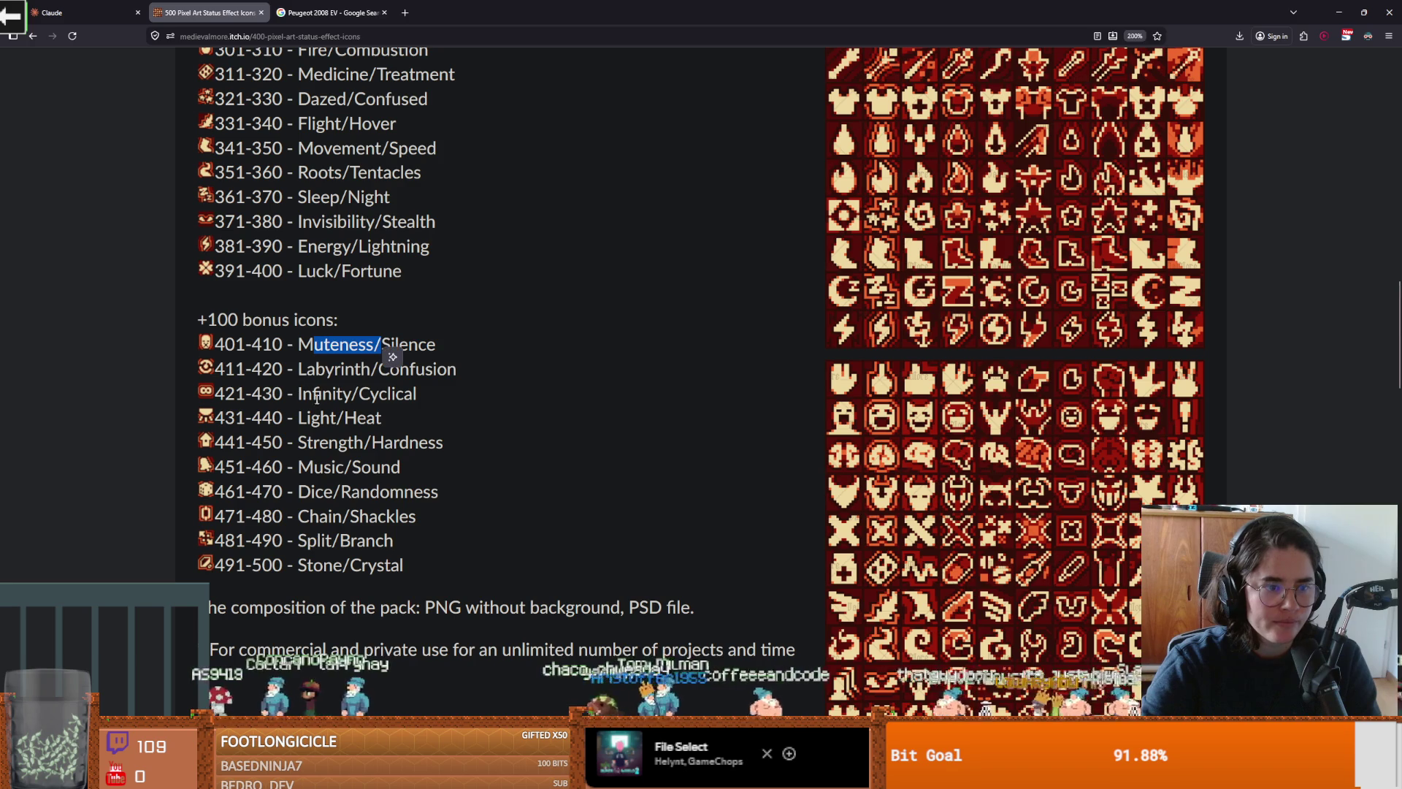
pyautogui.moveTo(317, 393); pyautogui.dragTo(409, 394)
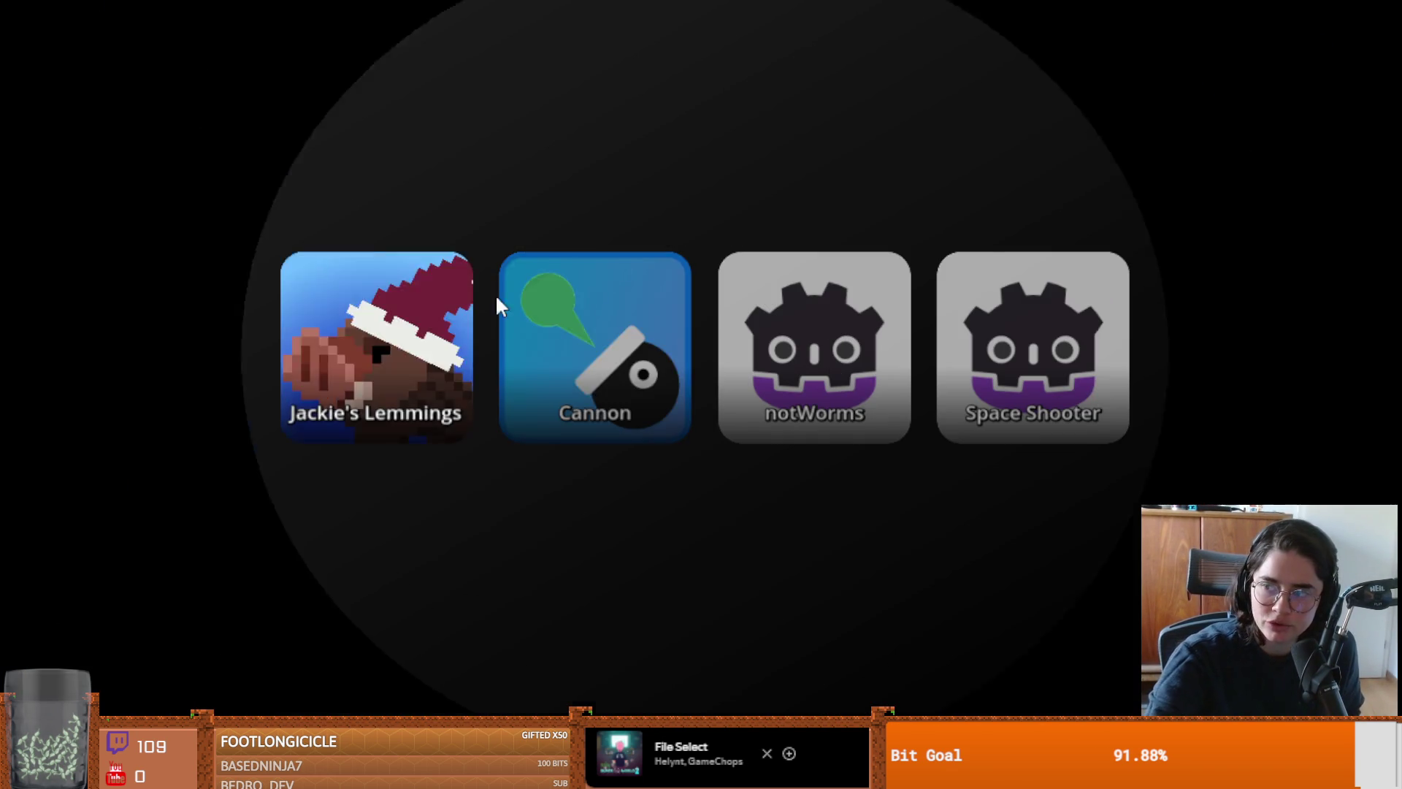
pyautogui.click(570, 323)
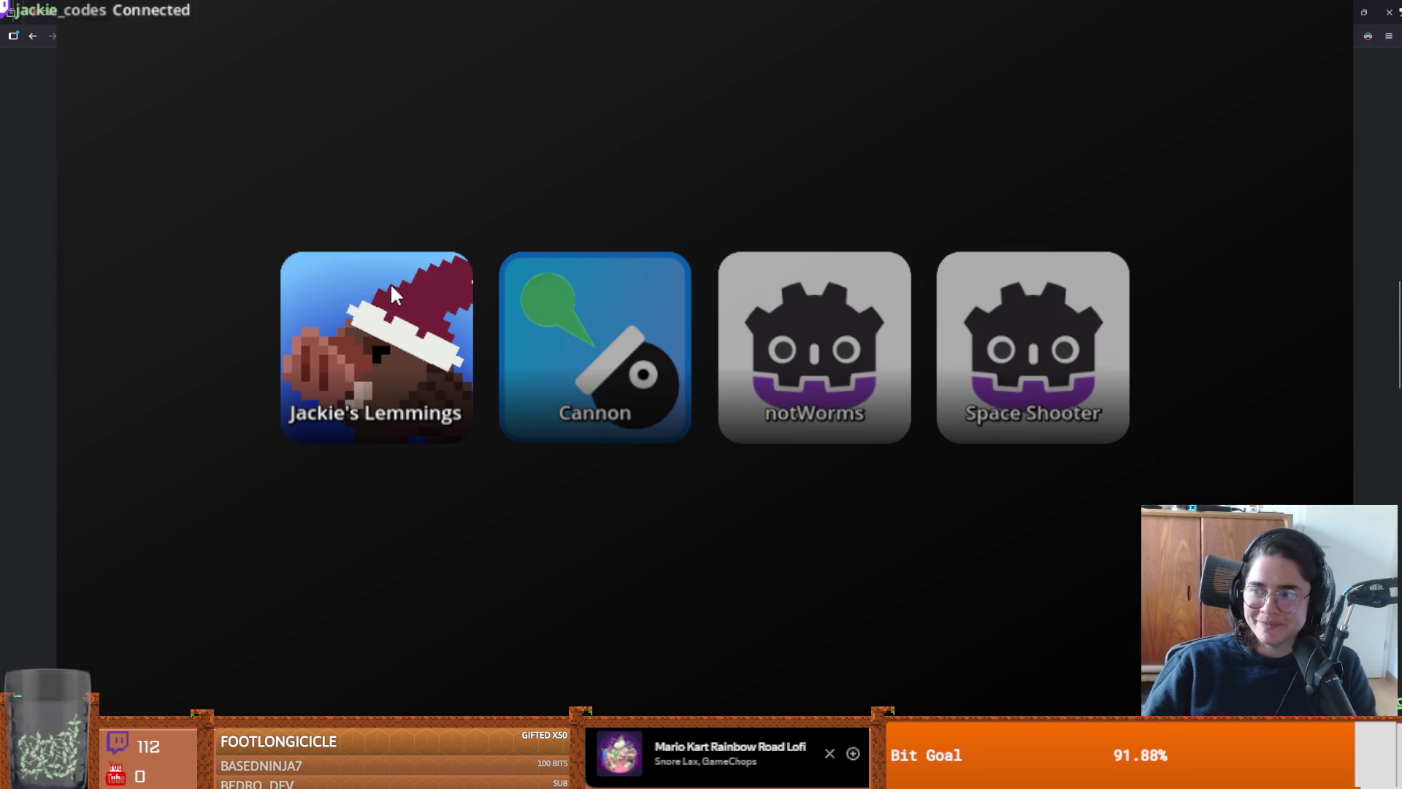
# Step: Scroll down to the Purchase section and highlight the $4.50 price
pyautogui.scroll(-5, 618, 359)
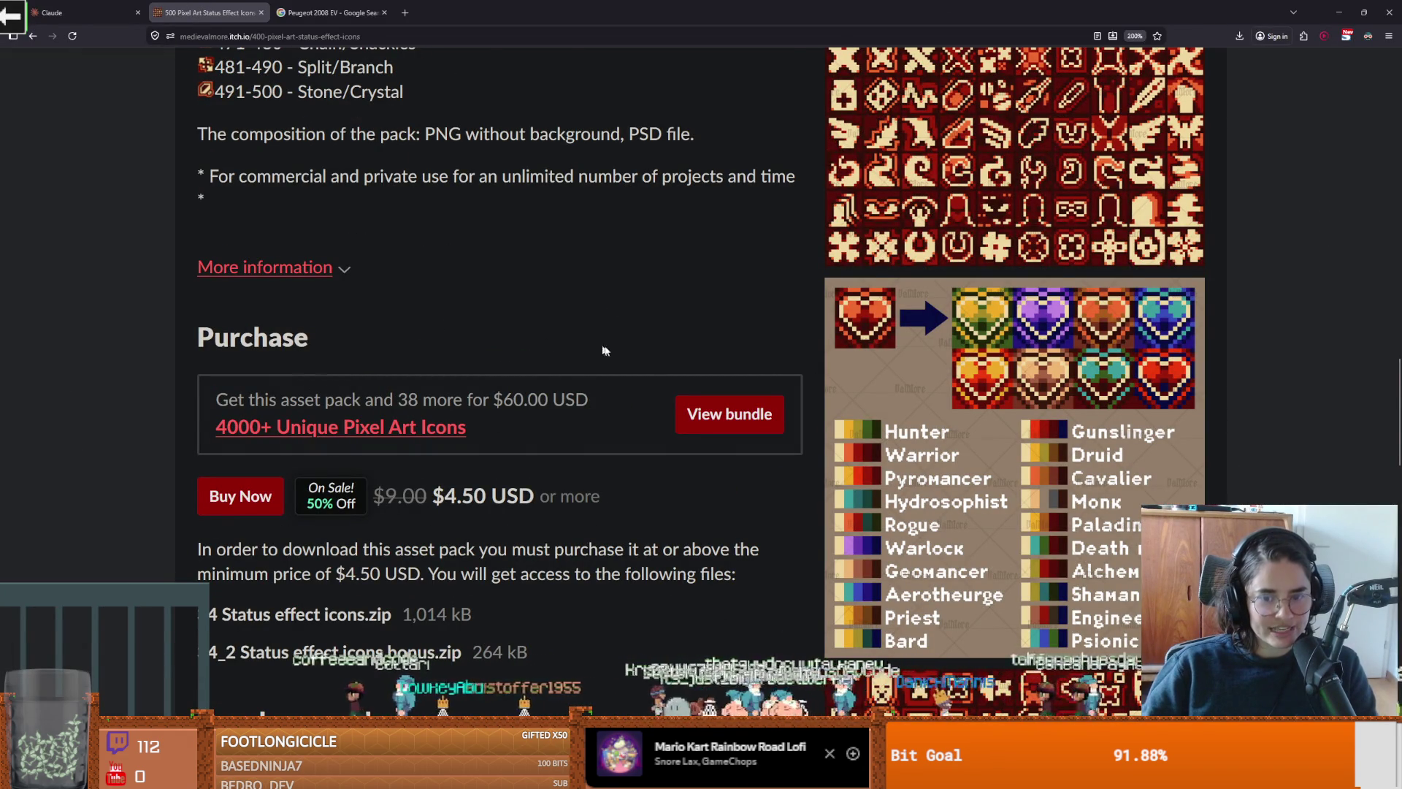
pyautogui.scroll(-4, 614, 350)
pyautogui.scroll(4, 624, 348)
pyautogui.scroll(1, 624, 353)
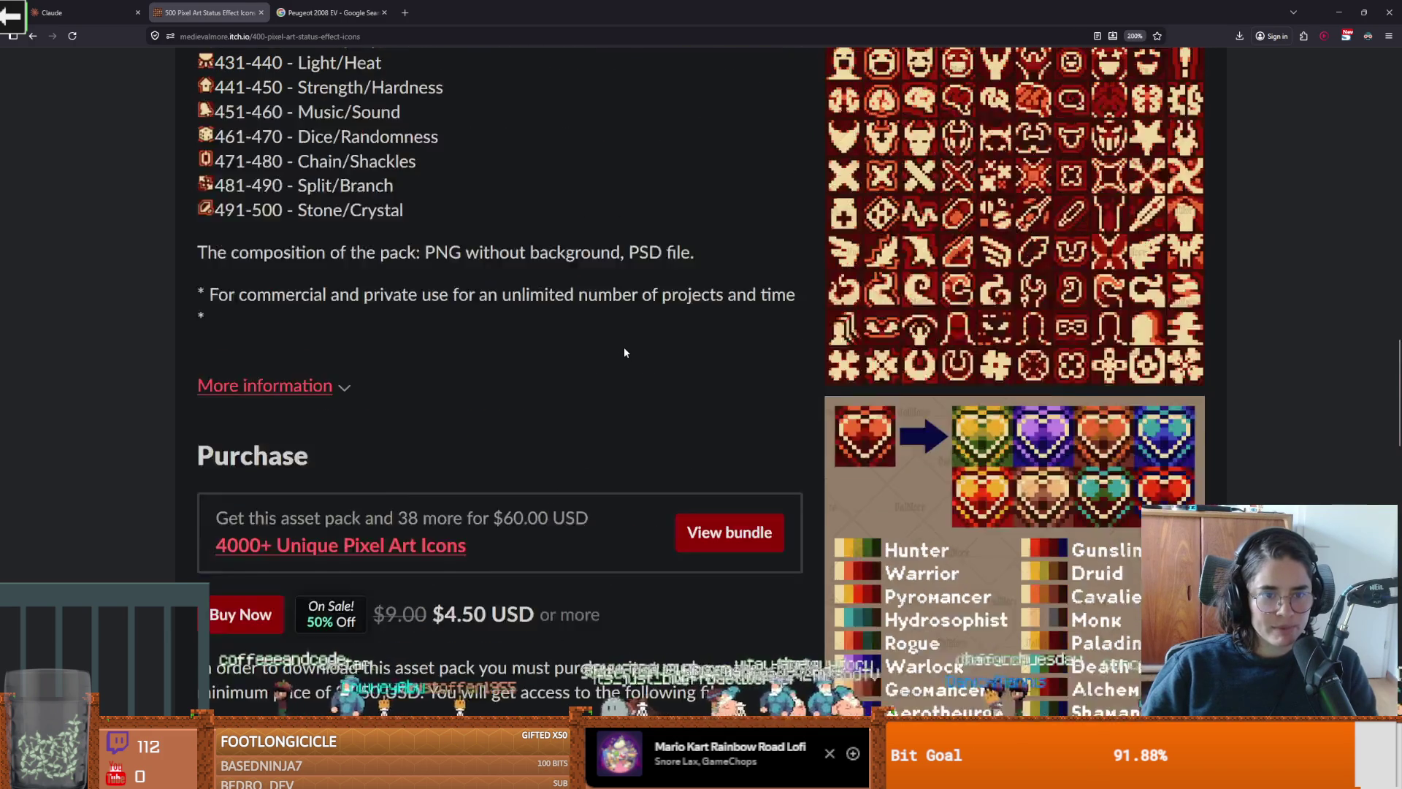
pyautogui.scroll(-2, 624, 353)
pyautogui.moveTo(475, 378)
pyautogui.mouseDown()
pyautogui.moveTo(445, 378)
pyautogui.moveTo(534, 377)
pyautogui.moveTo(444, 378)
pyautogui.moveTo(485, 374)
pyautogui.mouseUp()
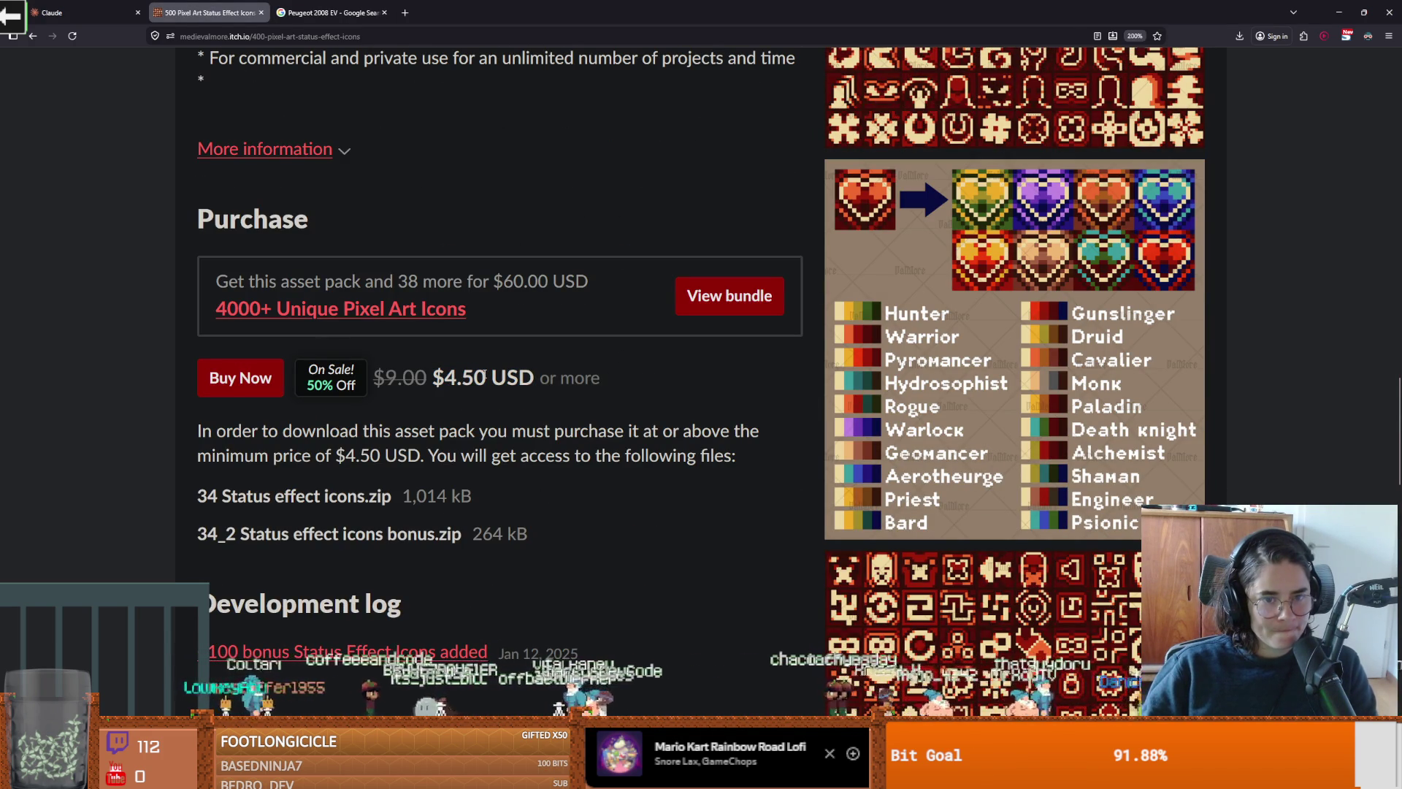
pyautogui.scroll(3, 532, 390)
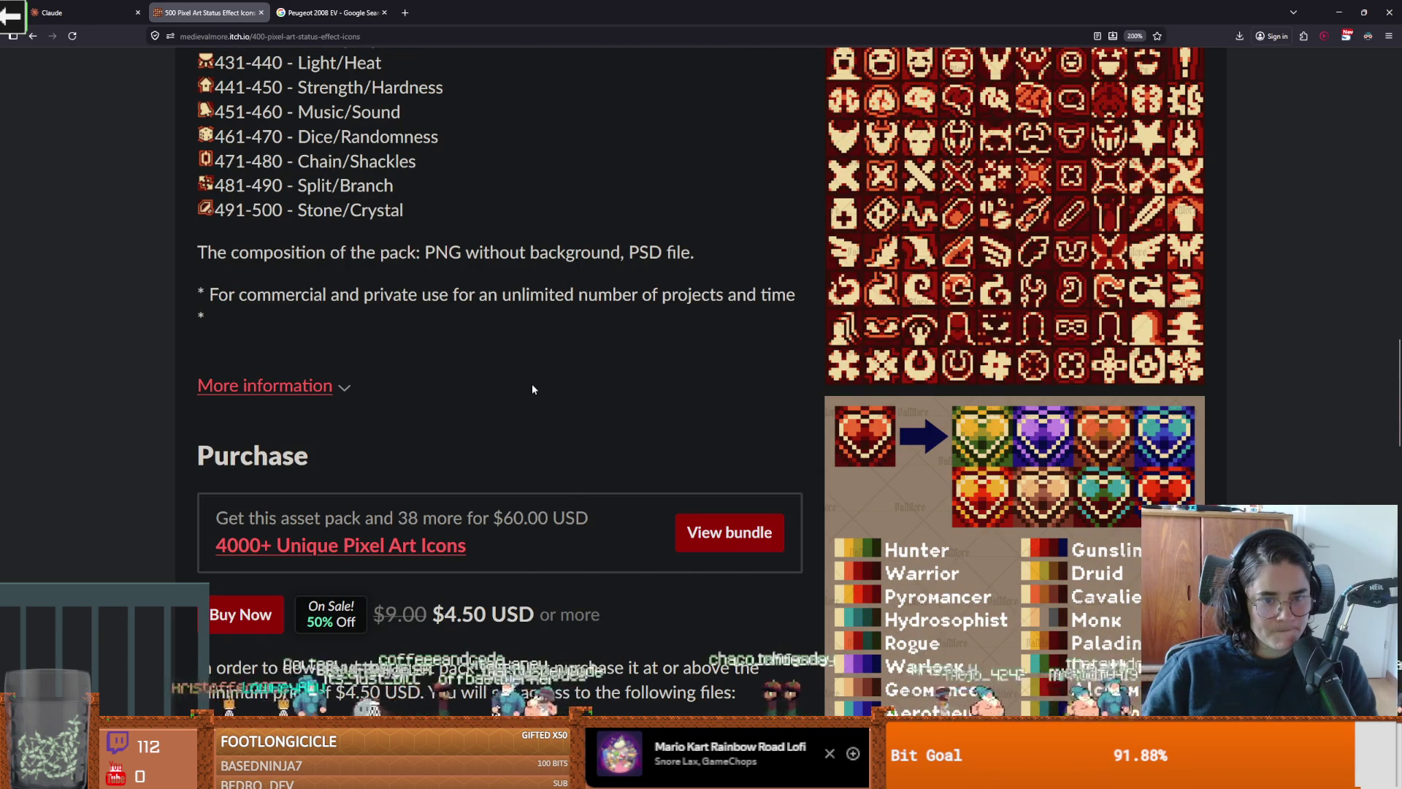
pyautogui.scroll(-2, 532, 389)
pyautogui.doubleClick(476, 495)
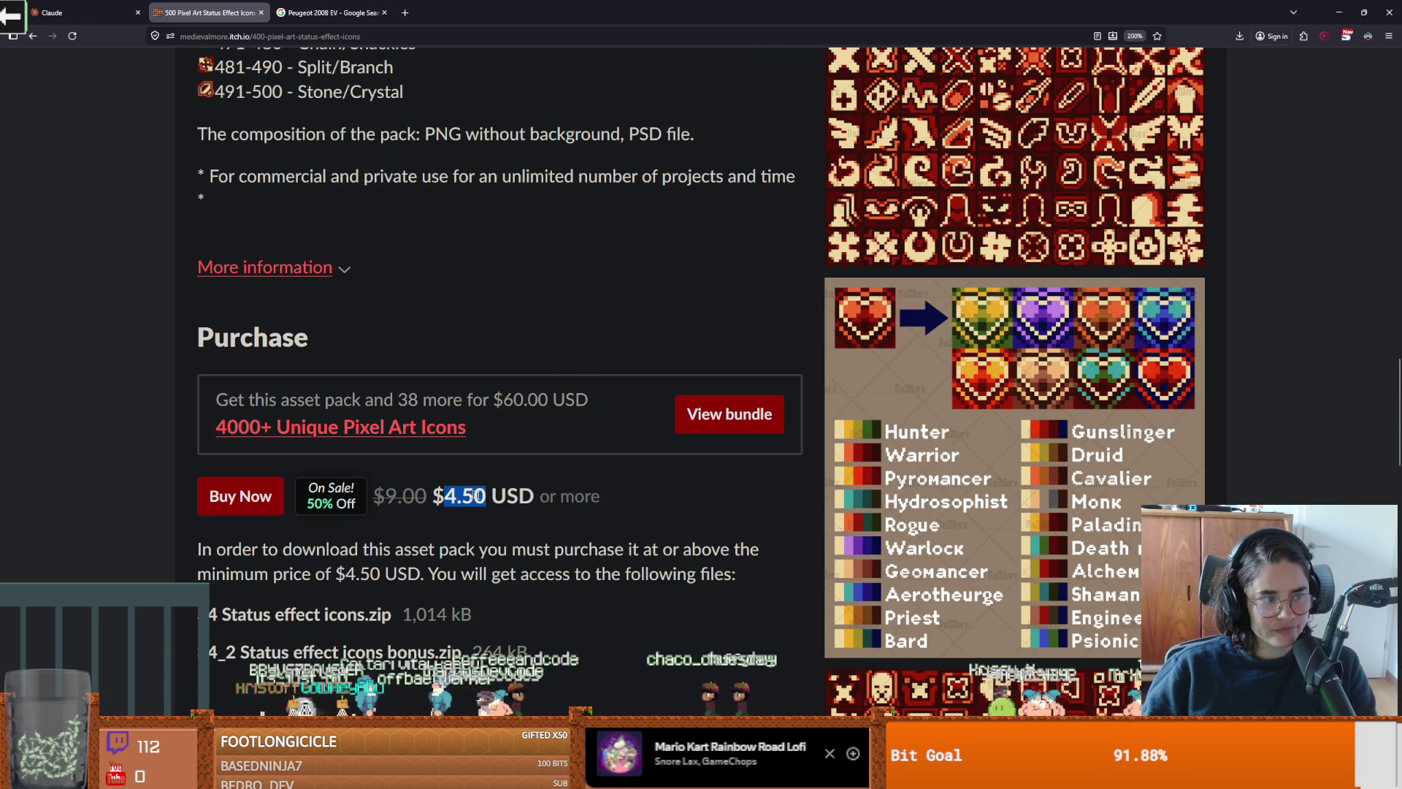
pyautogui.click(536, 316)
# Step: Scroll back through the download files and switch to the Godot CharacterOverlay scene
pyautogui.scroll(6, 682, 348)
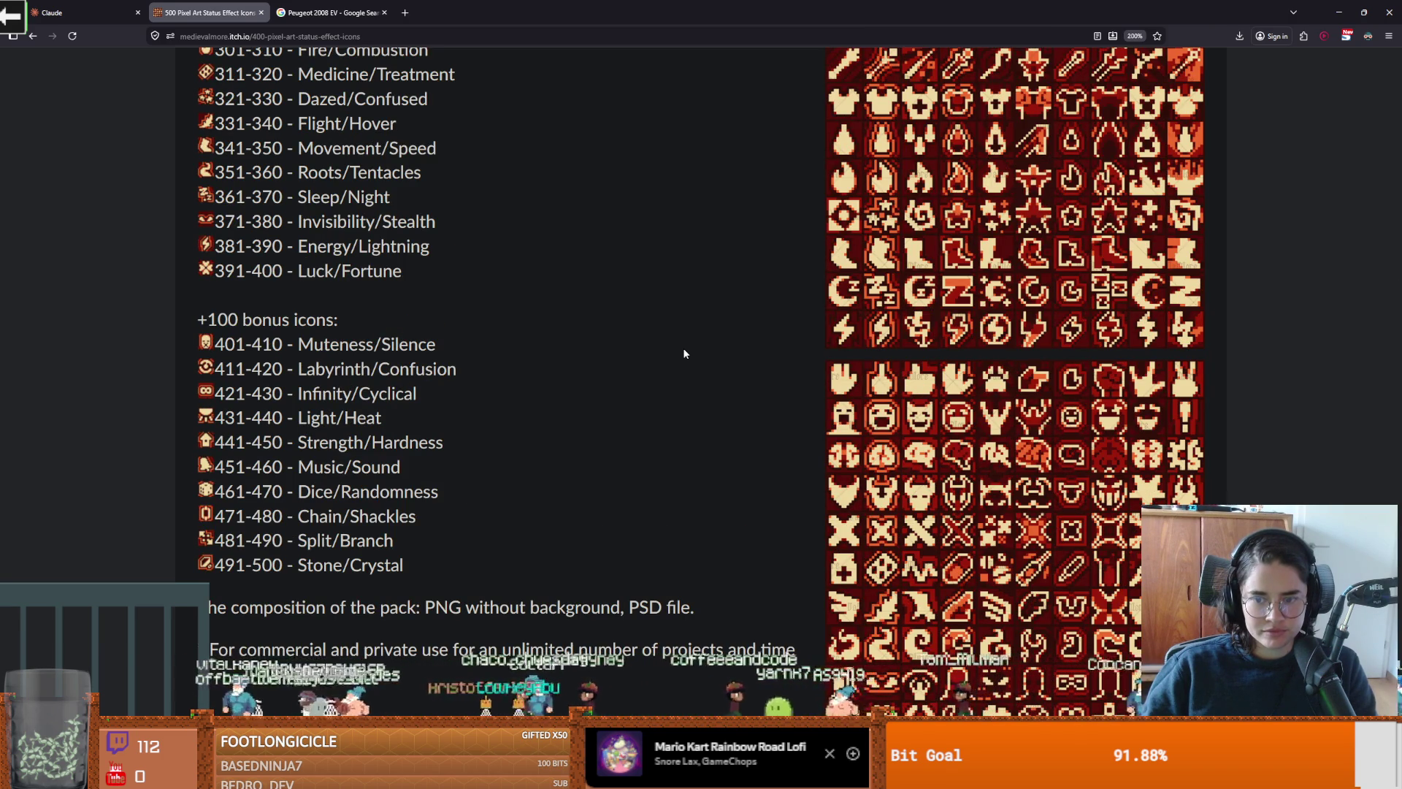
pyautogui.scroll(2, 685, 354)
pyautogui.scroll(-2, 685, 354)
pyautogui.scroll(3, 685, 354)
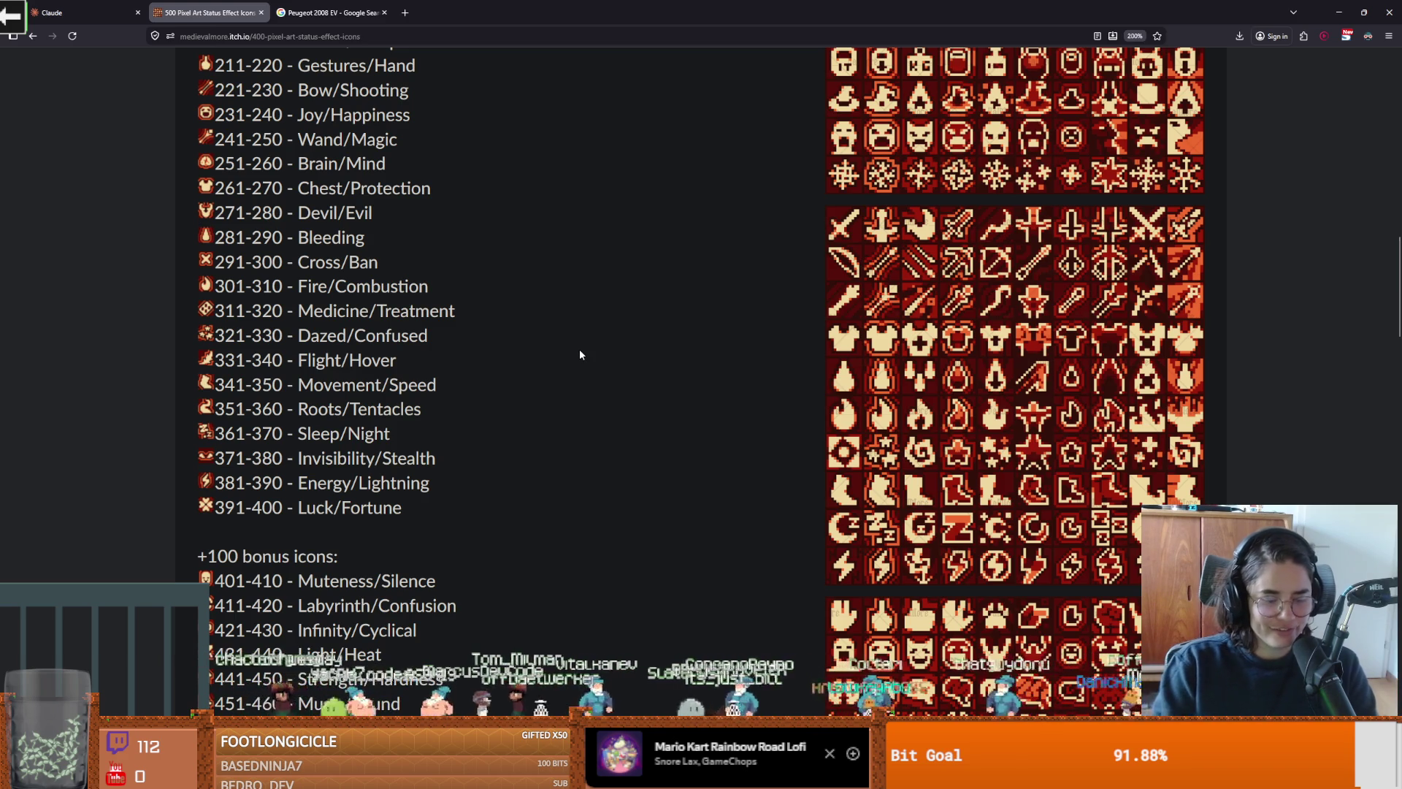
pyautogui.write('s')
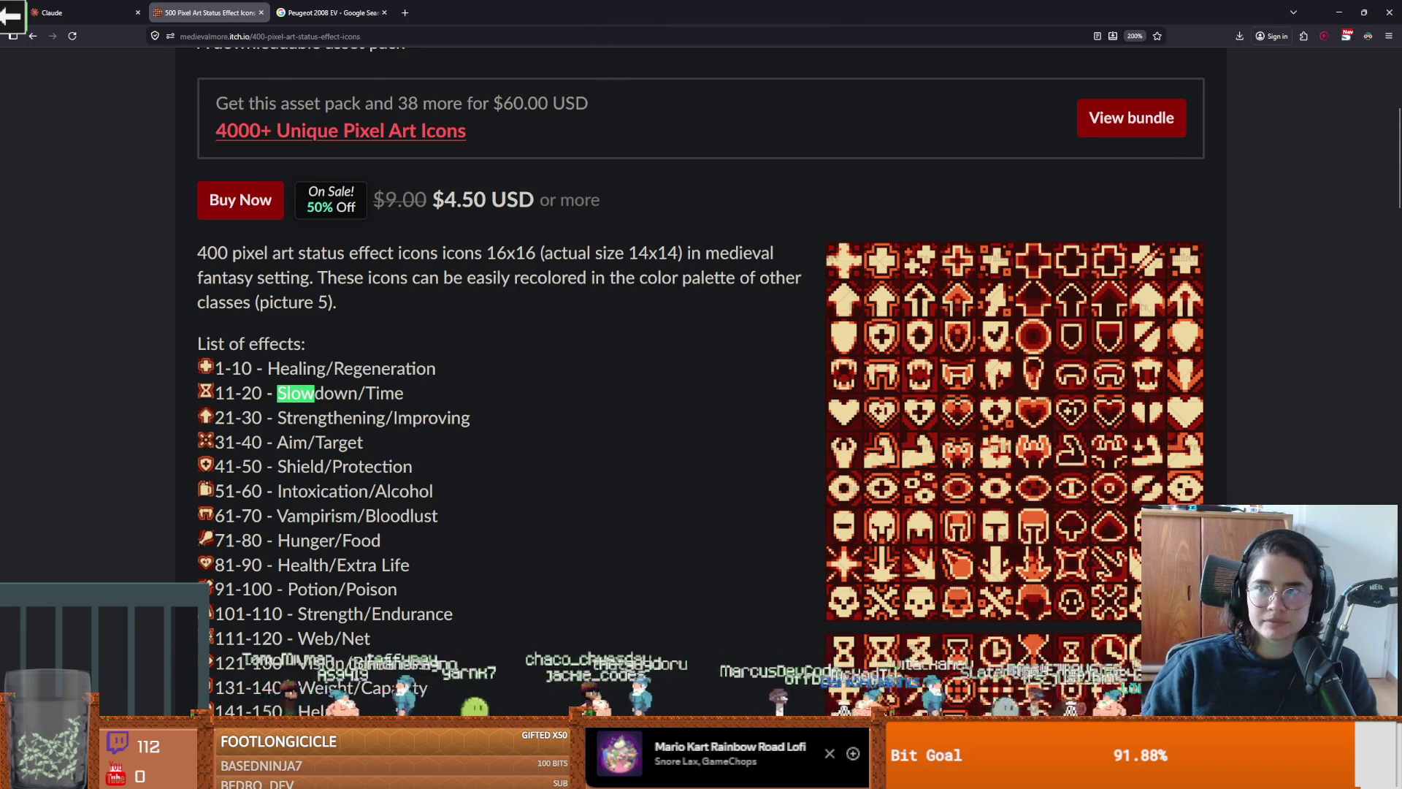
pyautogui.hotkey('alt', 'Tab')
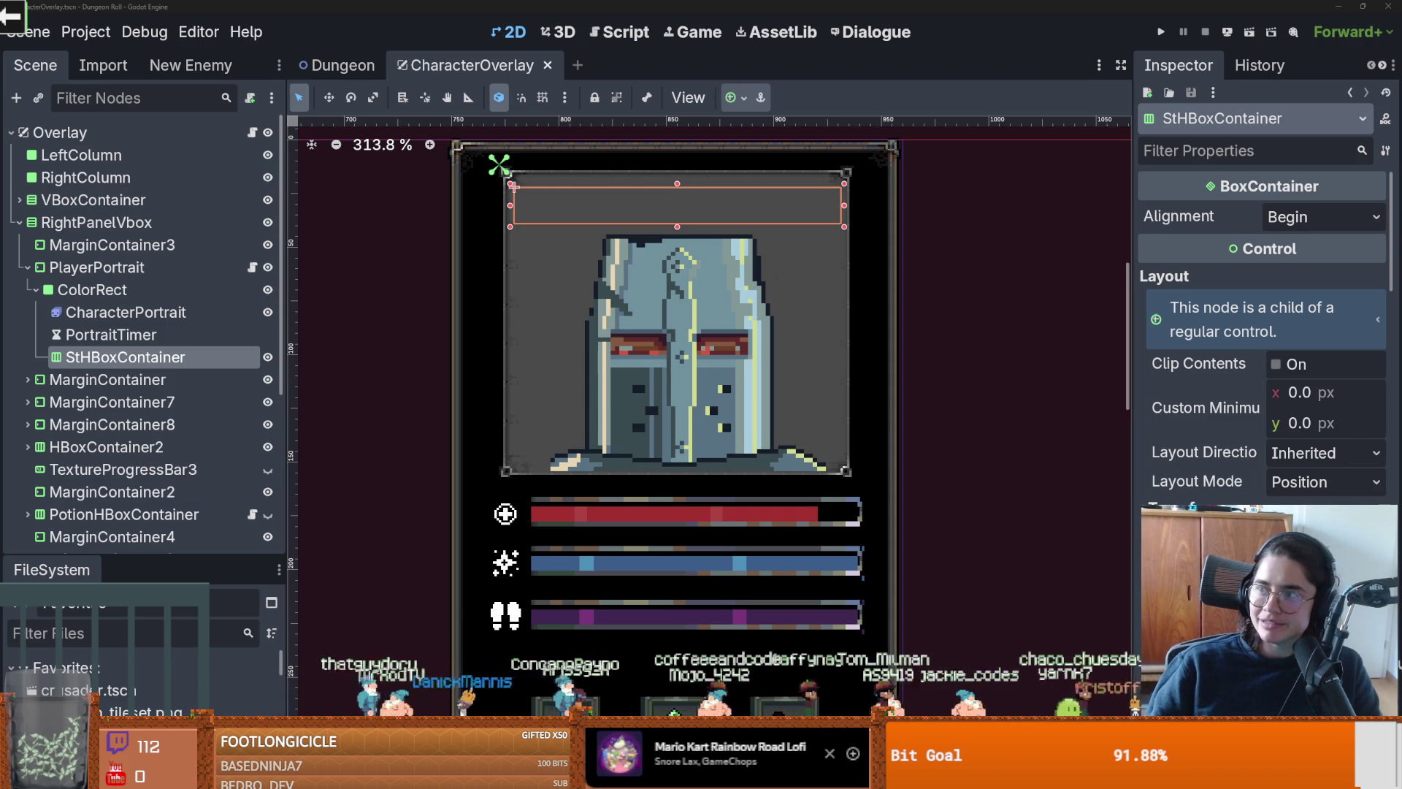
# Step: Switch from Godot to the browser showing the Portugal food challenge video
pyautogui.hotkey('alt', 'Tab')
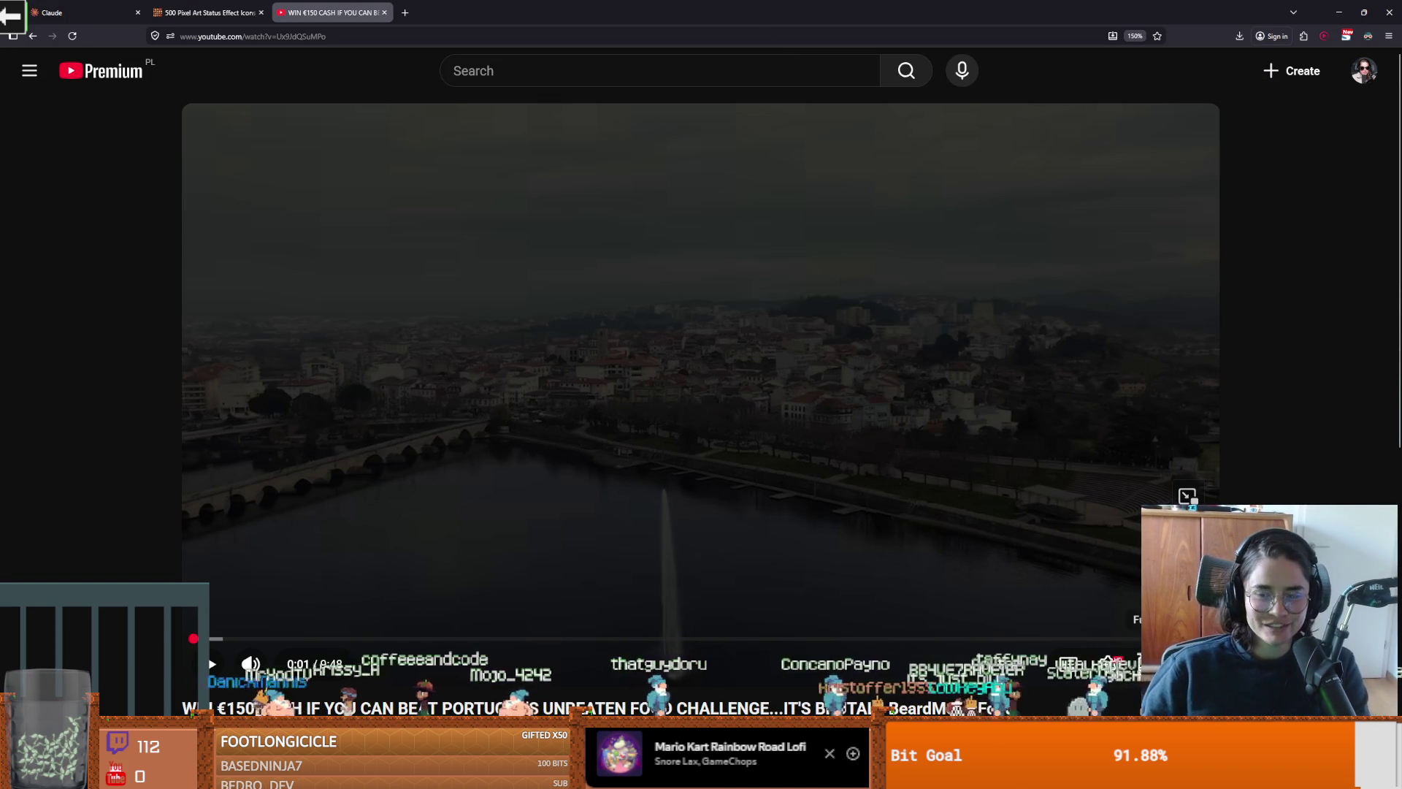
# Step: Play the food challenge video fullscreen, pausing and resuming, then seek ahead to about 1:29
pyautogui.doubleClick(833, 441)
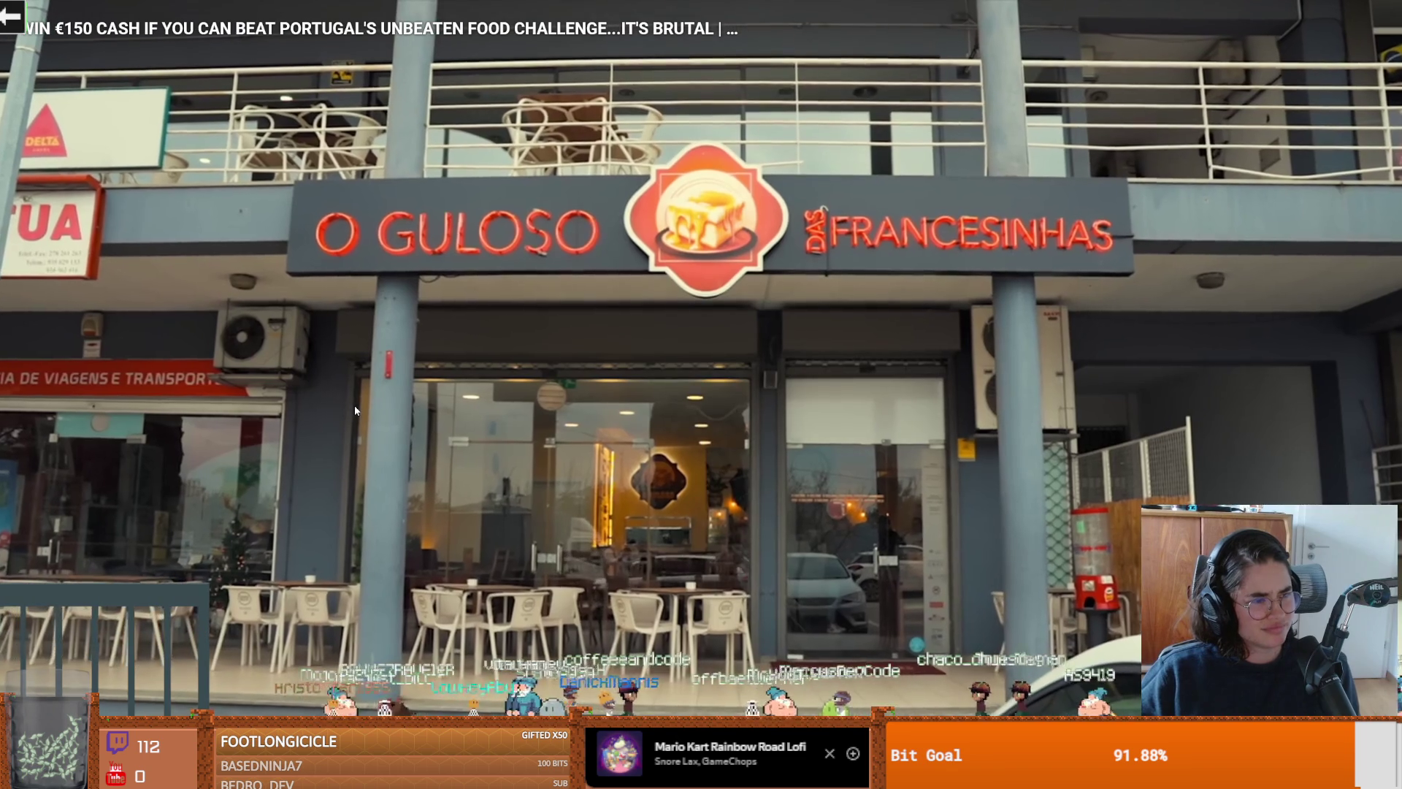
pyautogui.press('space')
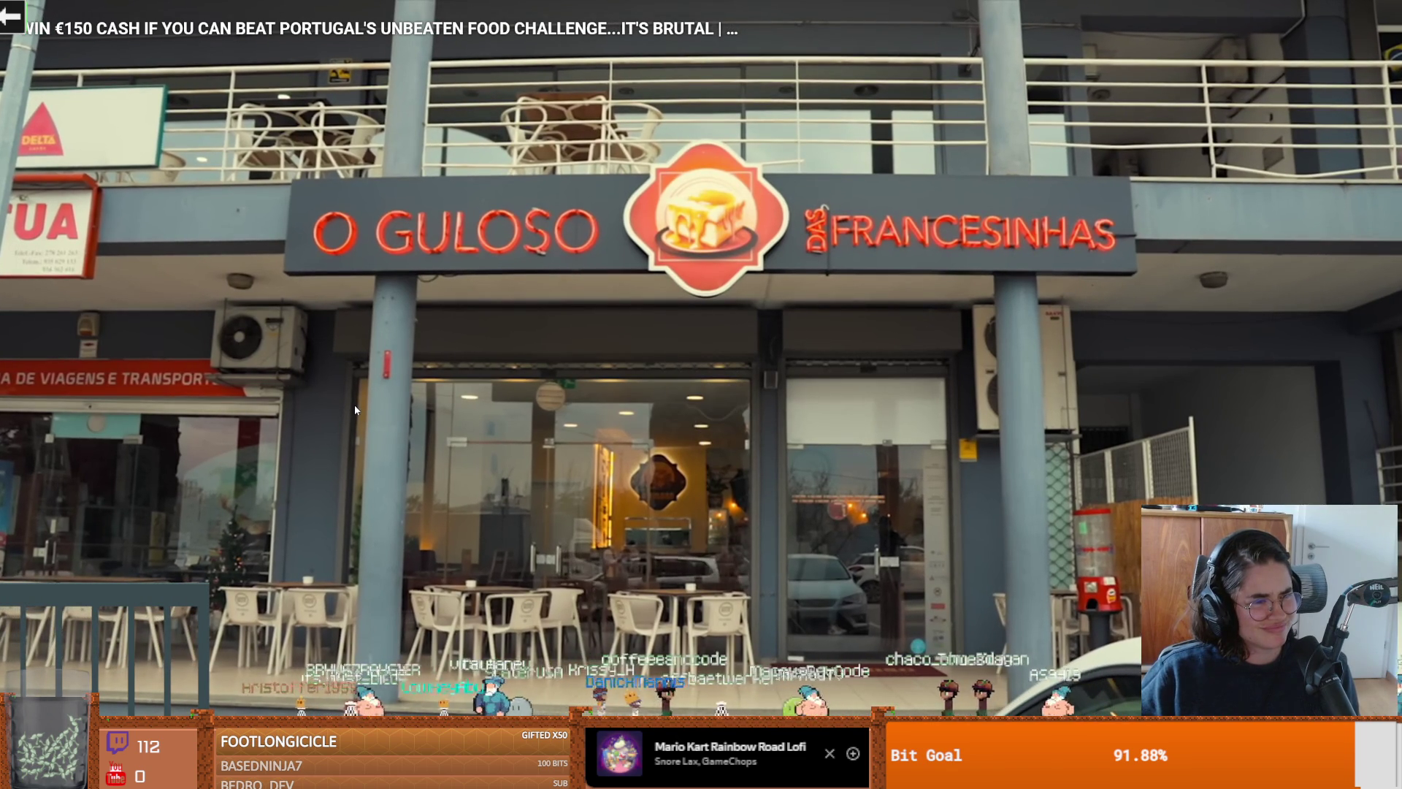
pyautogui.click(482, 429)
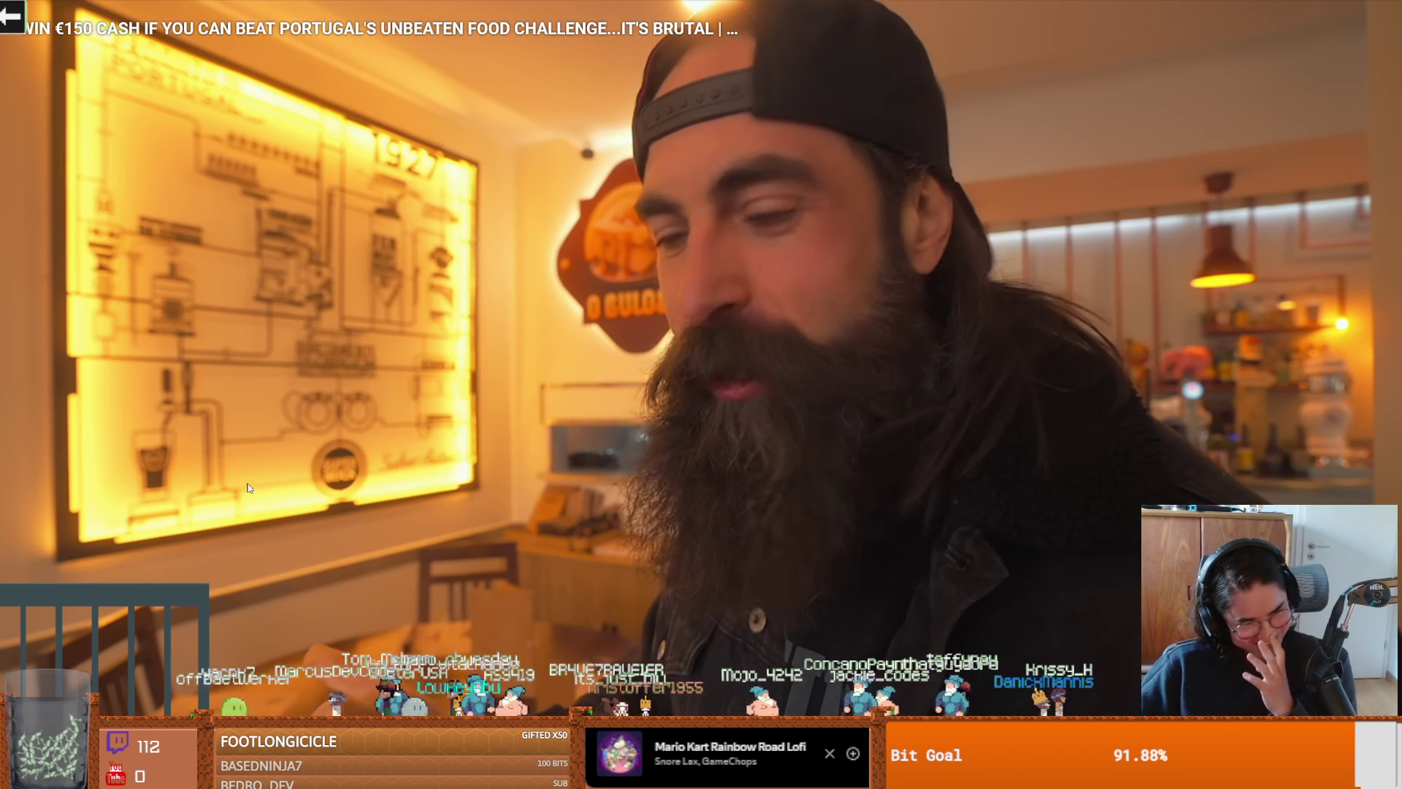
pyautogui.click(367, 482)
pyautogui.click(311, 537)
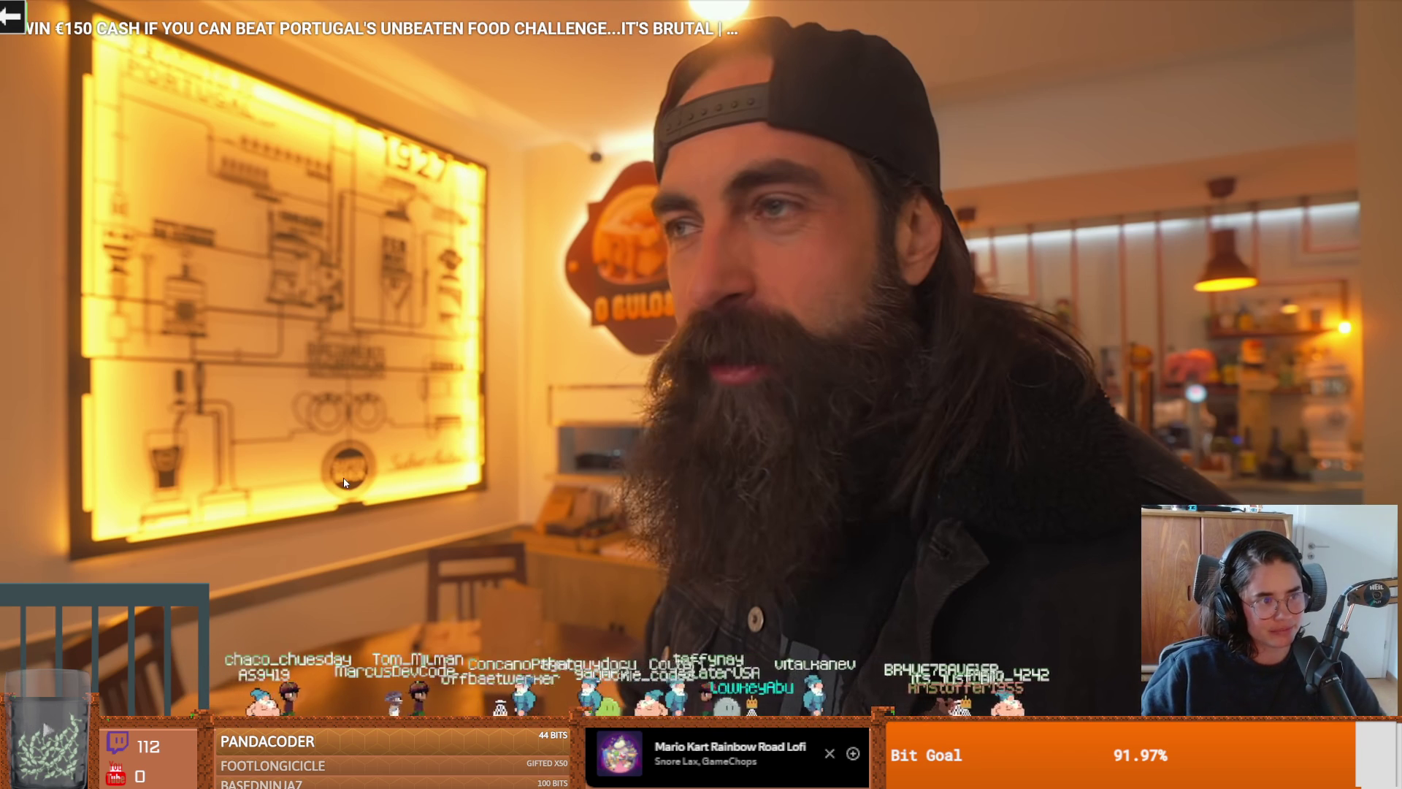
pyautogui.click(358, 517)
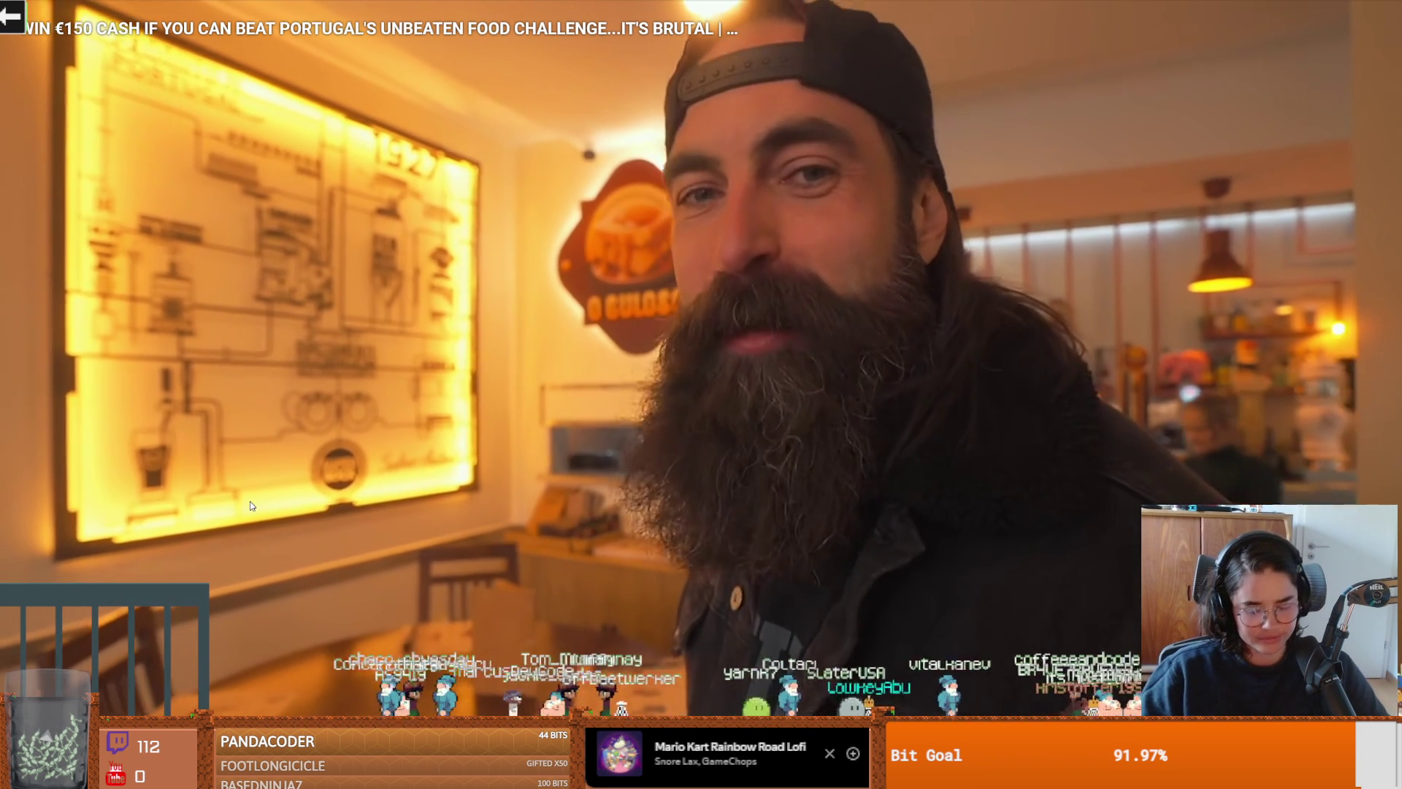
pyautogui.click(230, 488)
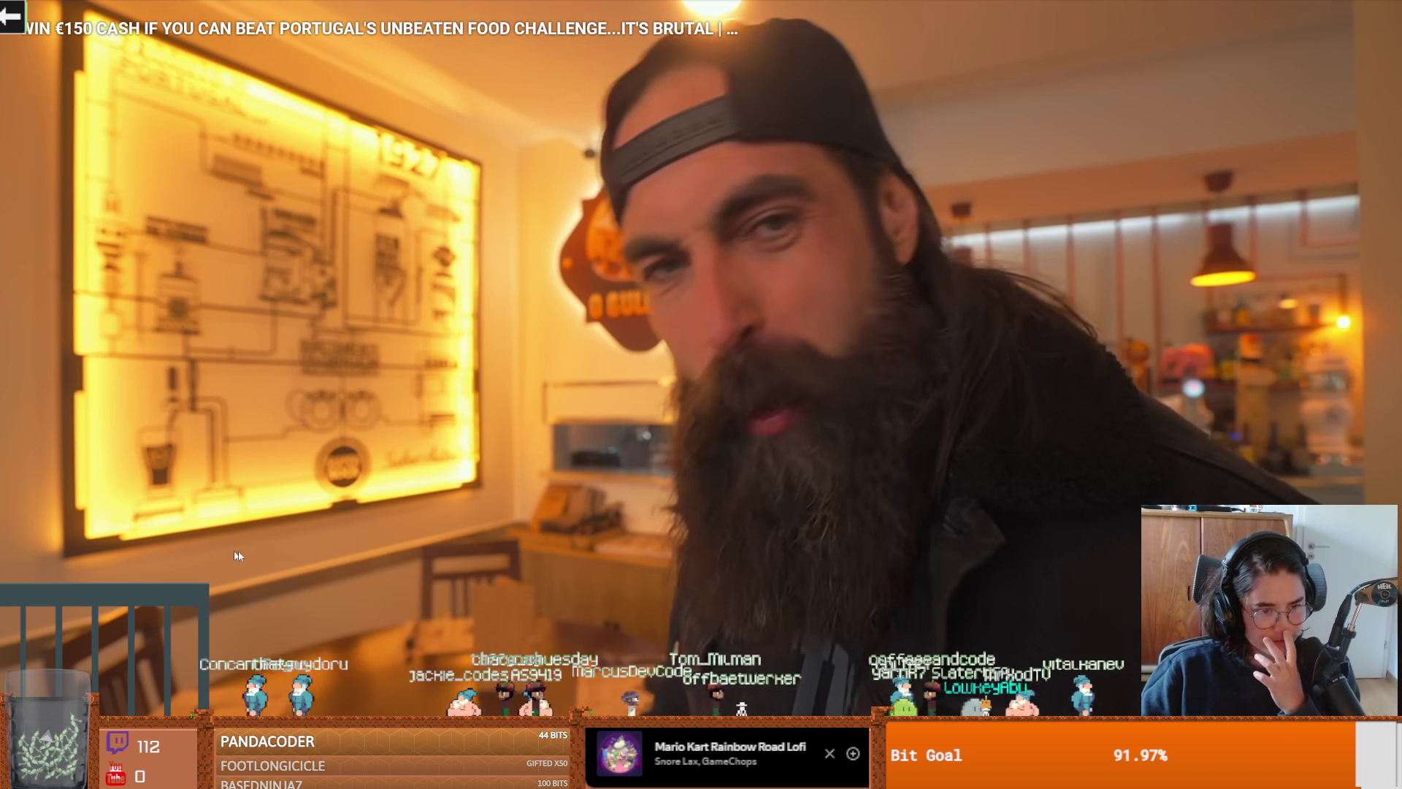
pyautogui.click(258, 583)
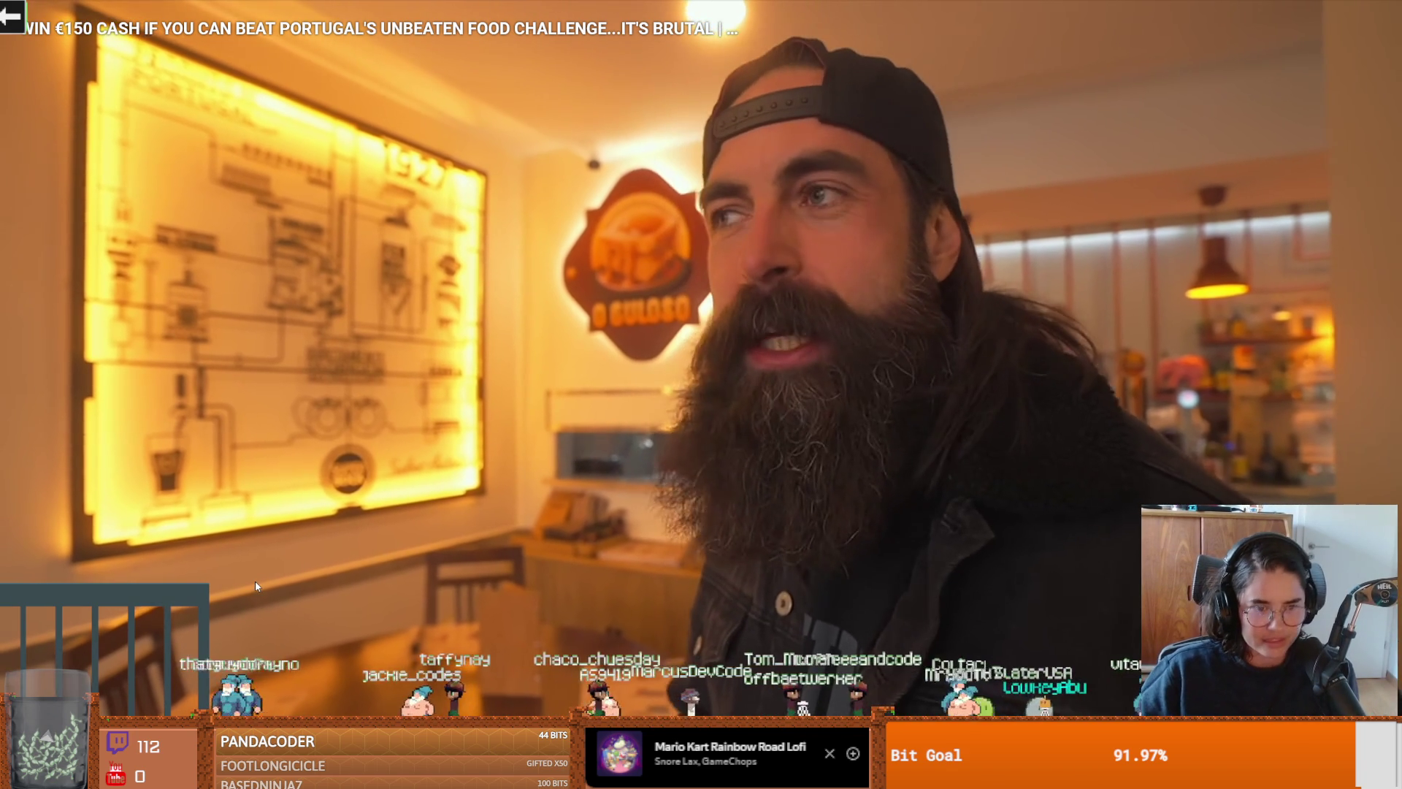
pyautogui.click(256, 581)
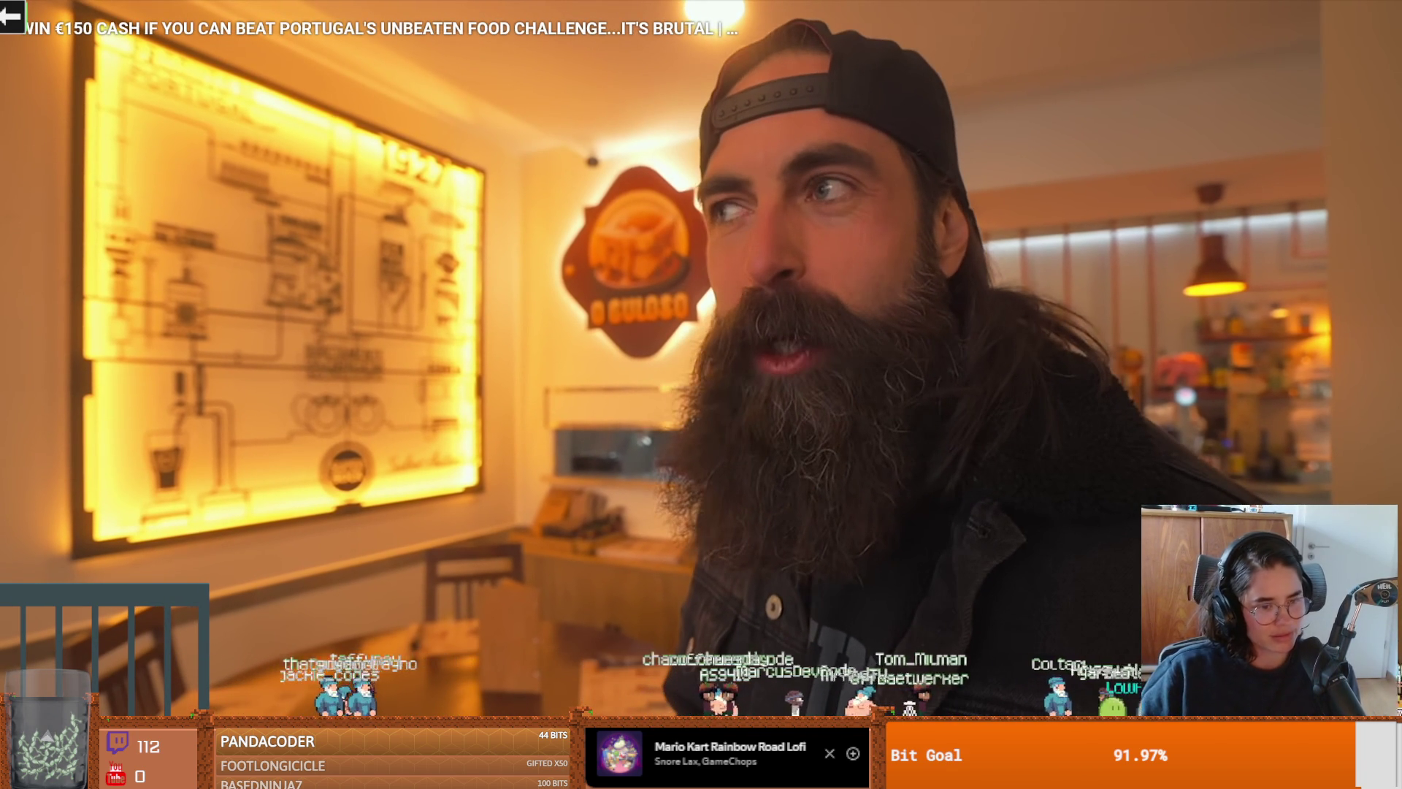
pyautogui.moveTo(255, 719); pyautogui.dragTo(223, 717)
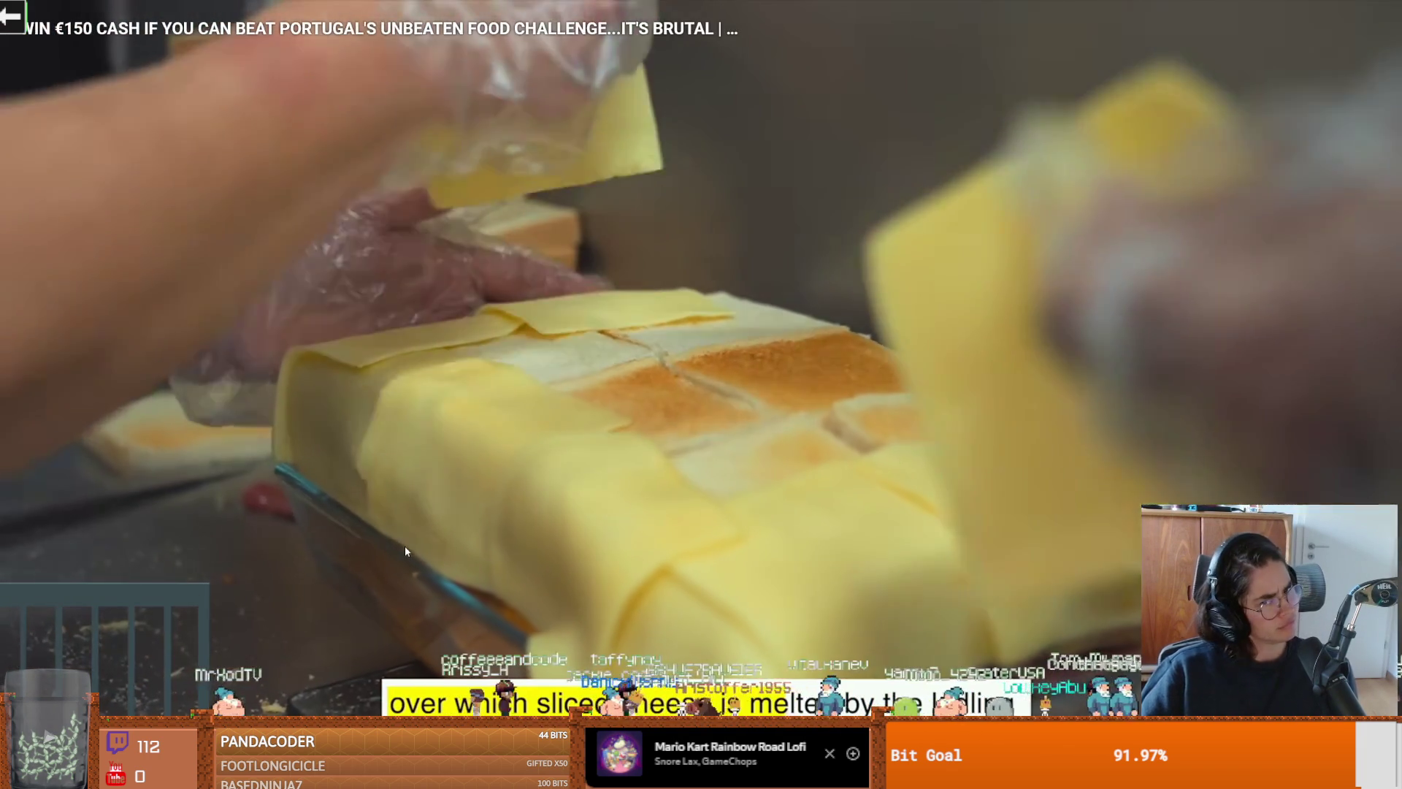
pyautogui.click(401, 549)
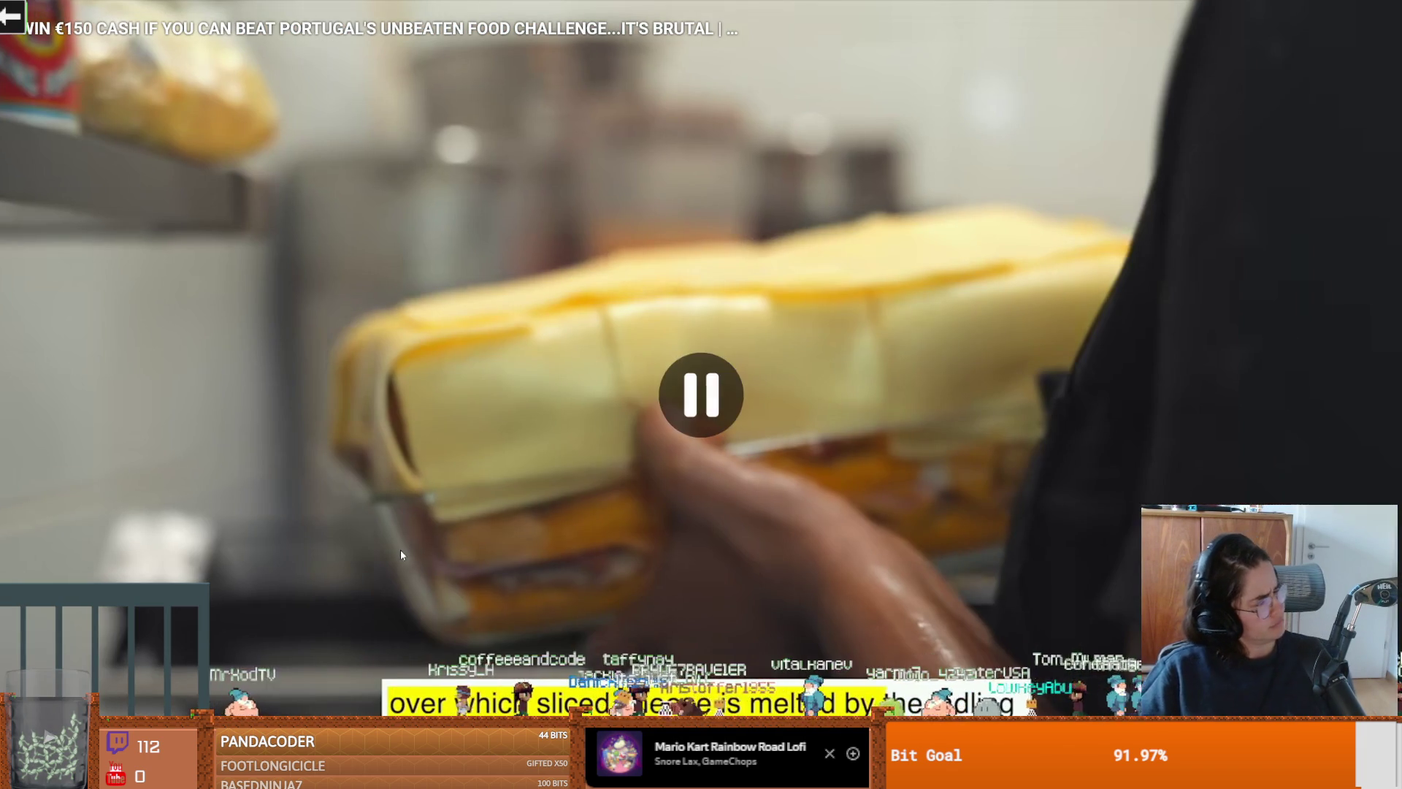
pyautogui.click(400, 552)
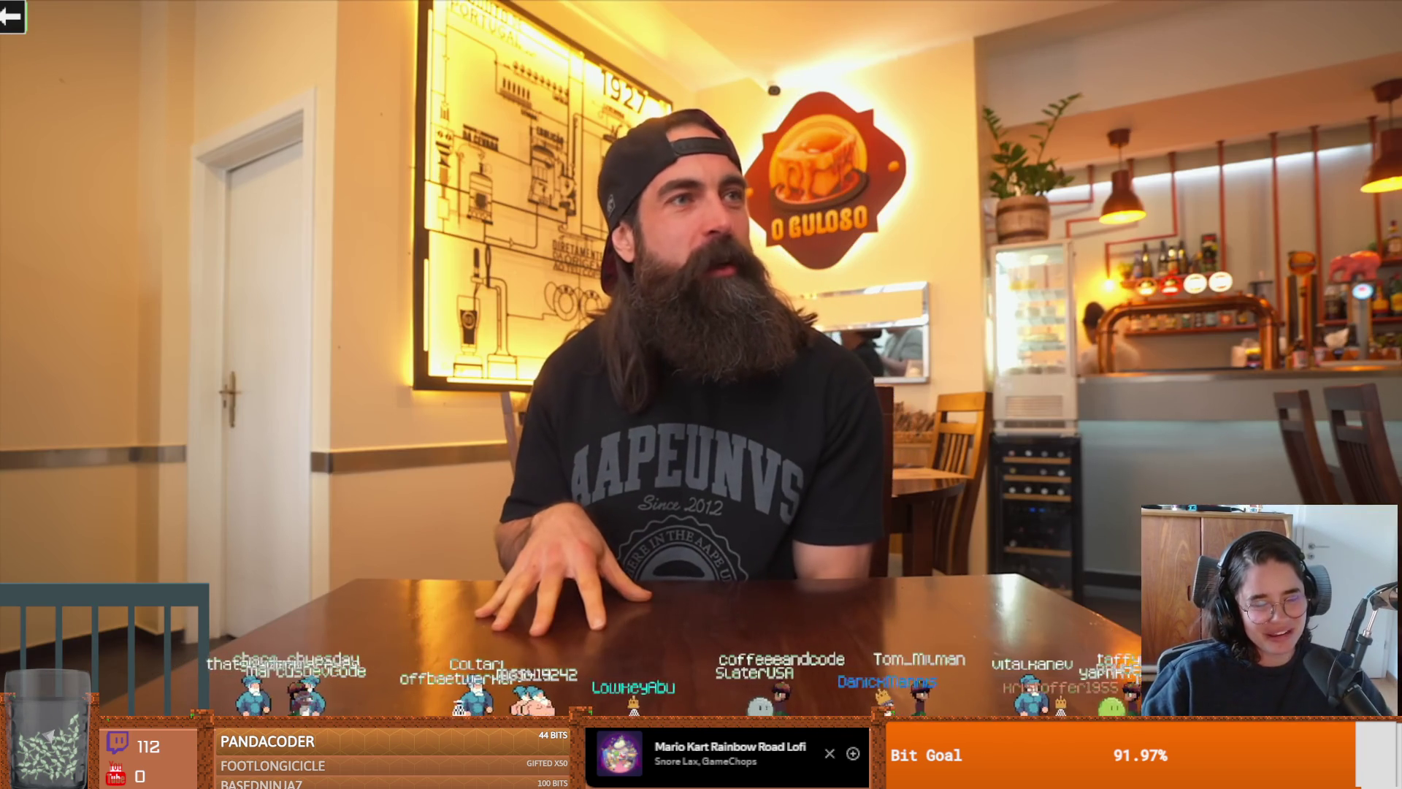
# Step: Let the video play on to 9:30, then pause it and exit fullscreen
pyautogui.click(400, 556)
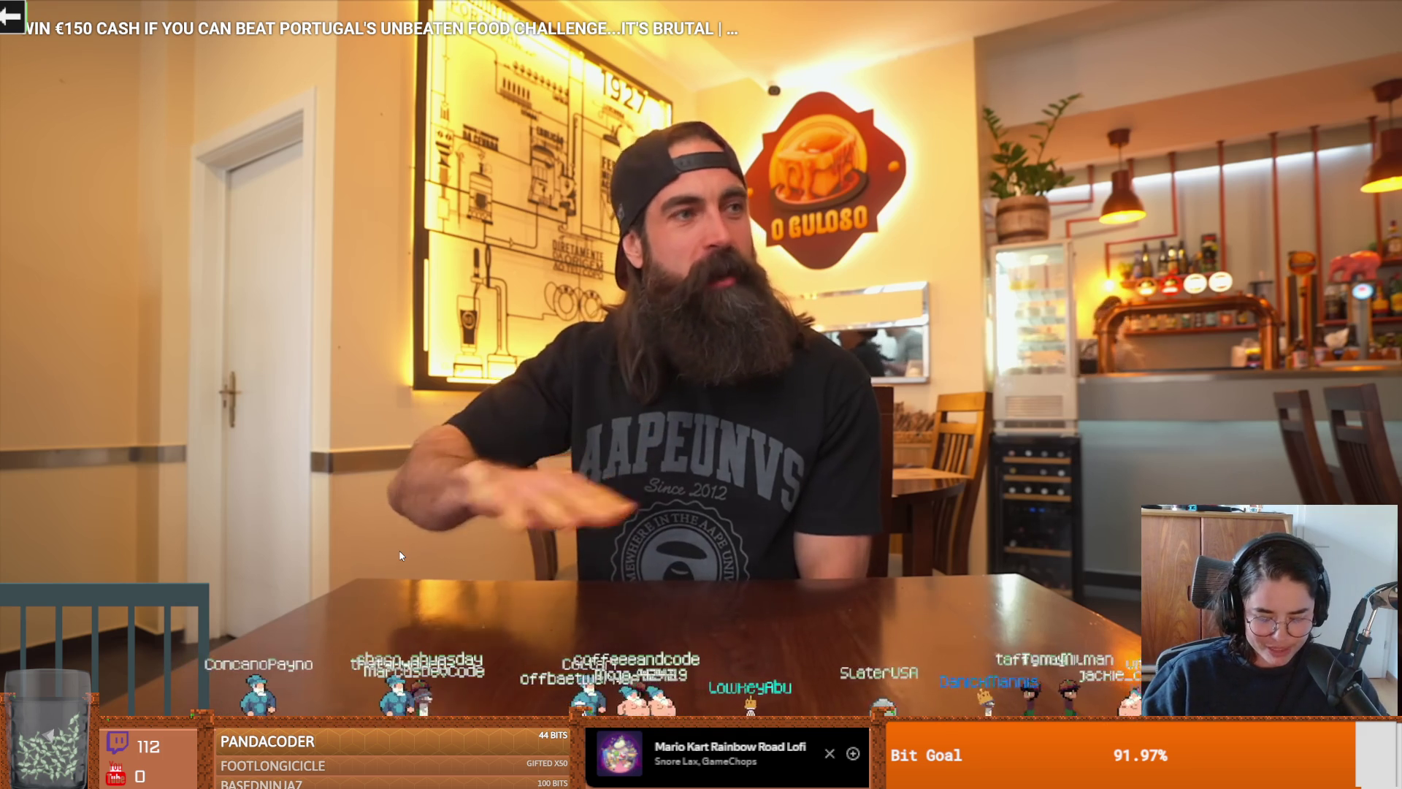
pyautogui.click(401, 556)
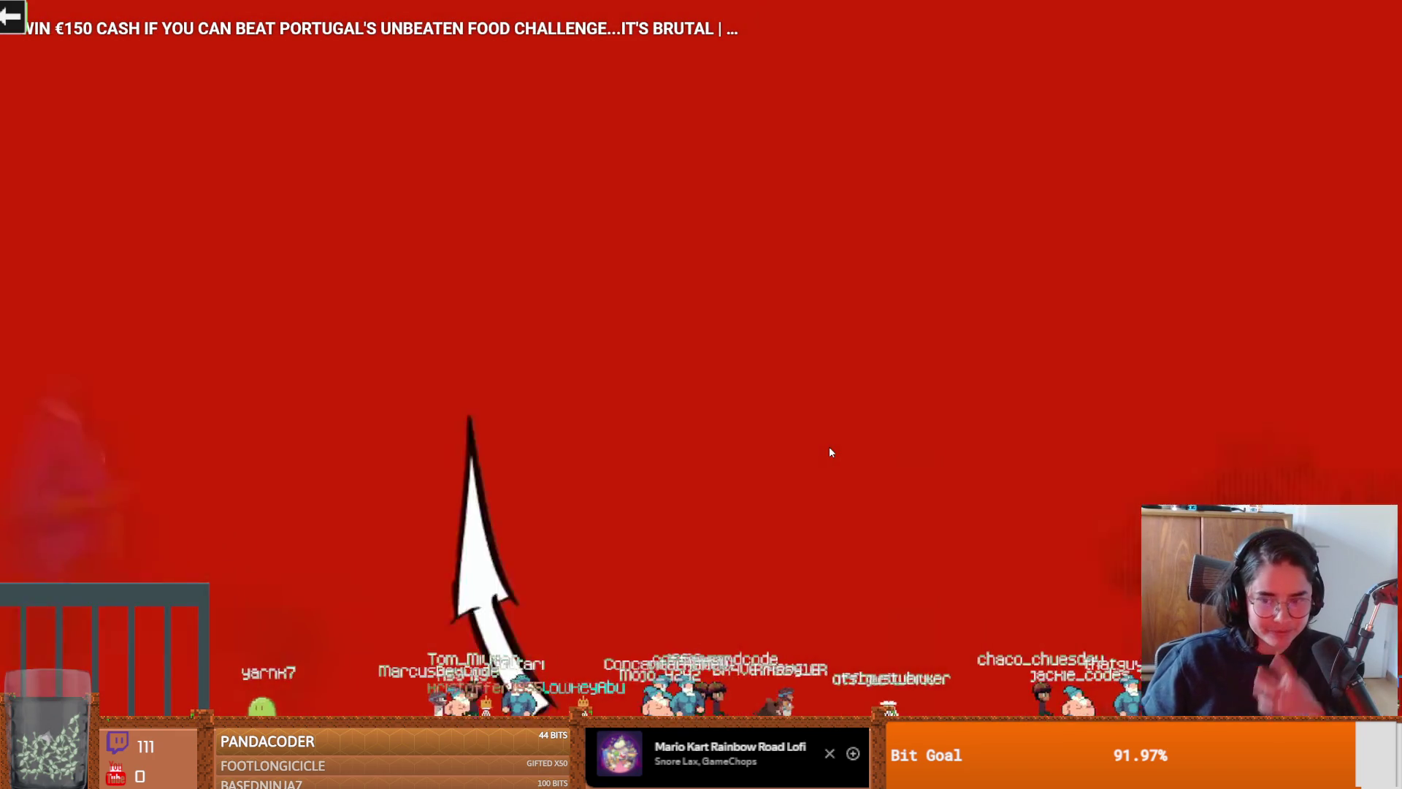
pyautogui.click(830, 452)
pyautogui.press('Escape')
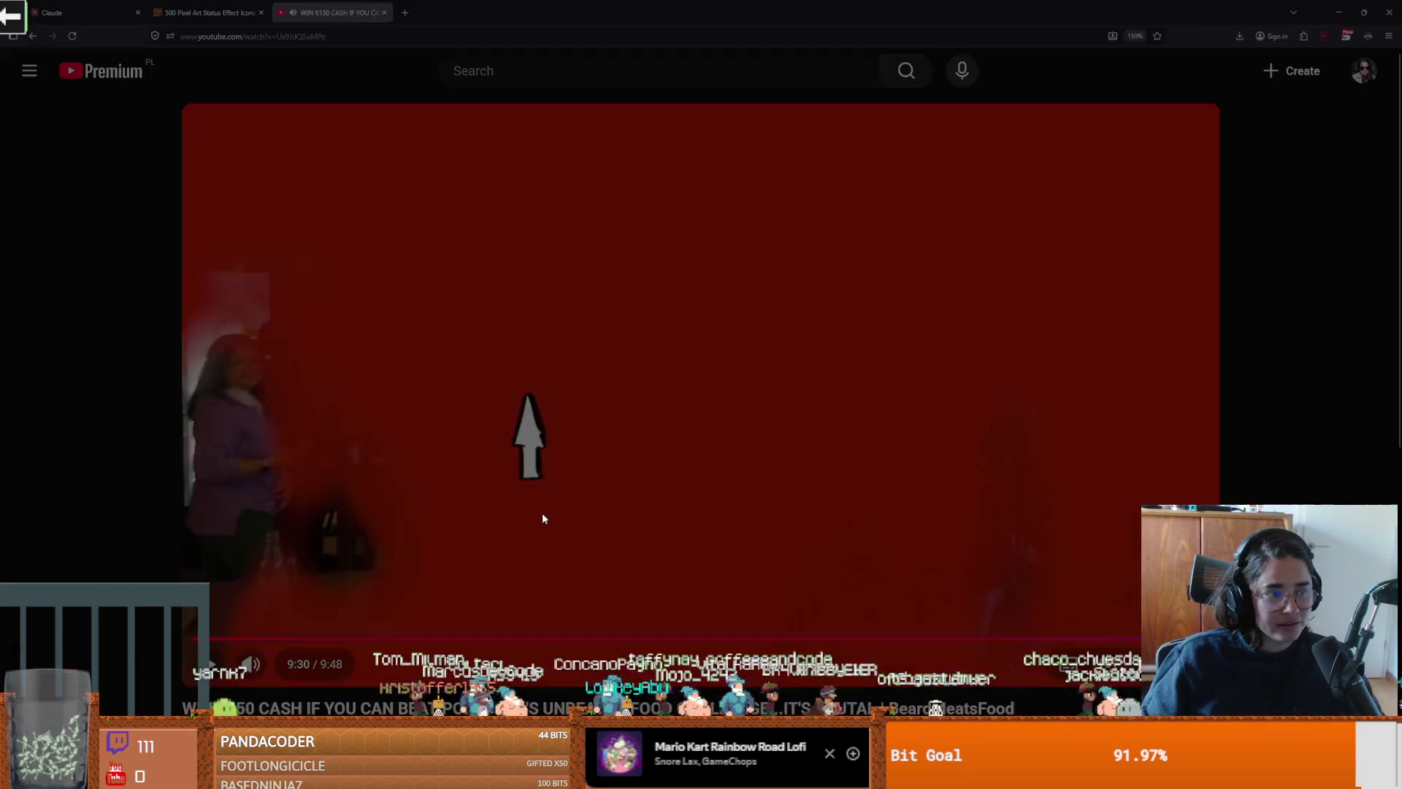
# Step: Read the comments, highlighting the one about Beard refusing dessert, then return to Godot
pyautogui.scroll(-5, 498, 571)
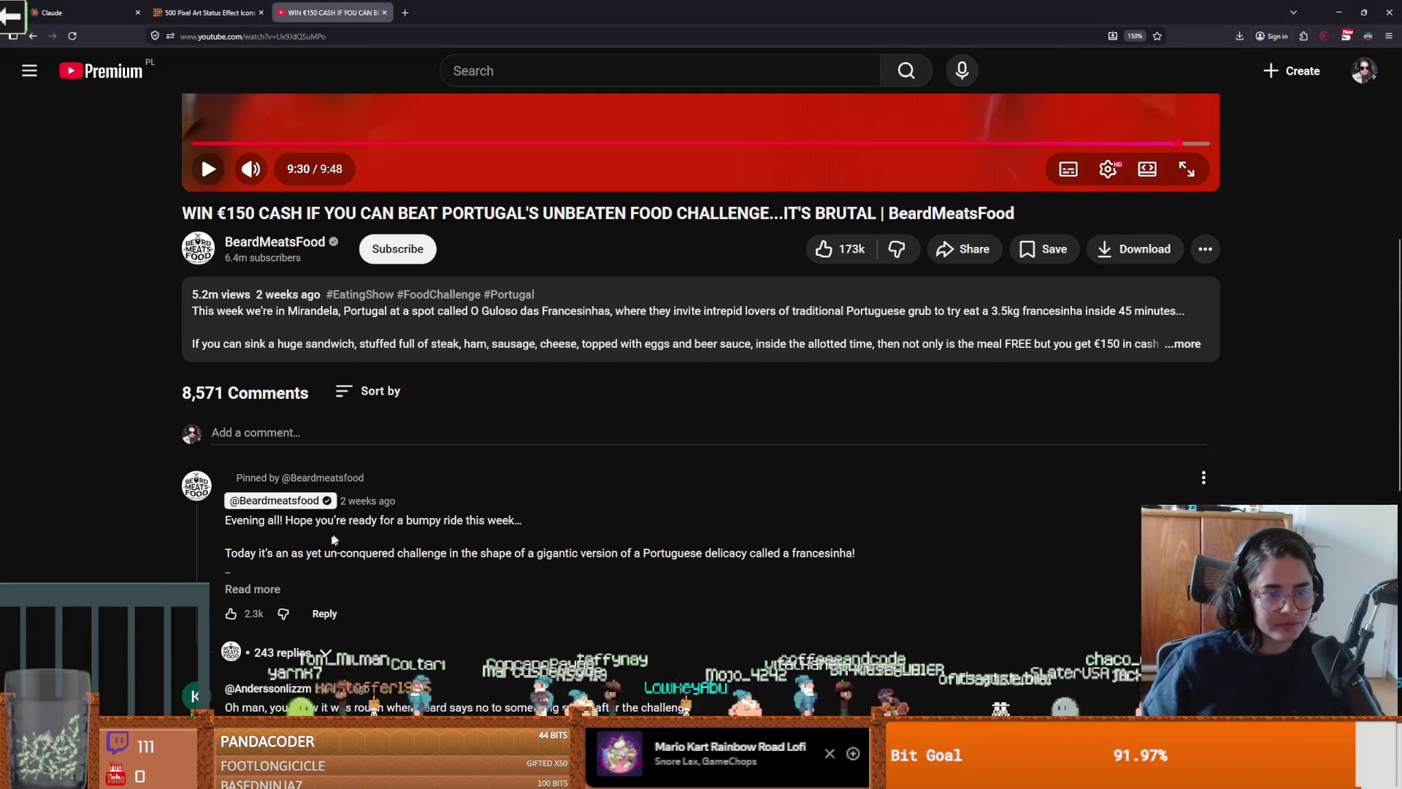
pyautogui.scroll(-3, 328, 544)
pyautogui.moveTo(241, 450); pyautogui.dragTo(675, 453)
pyautogui.scroll(-2, 675, 453)
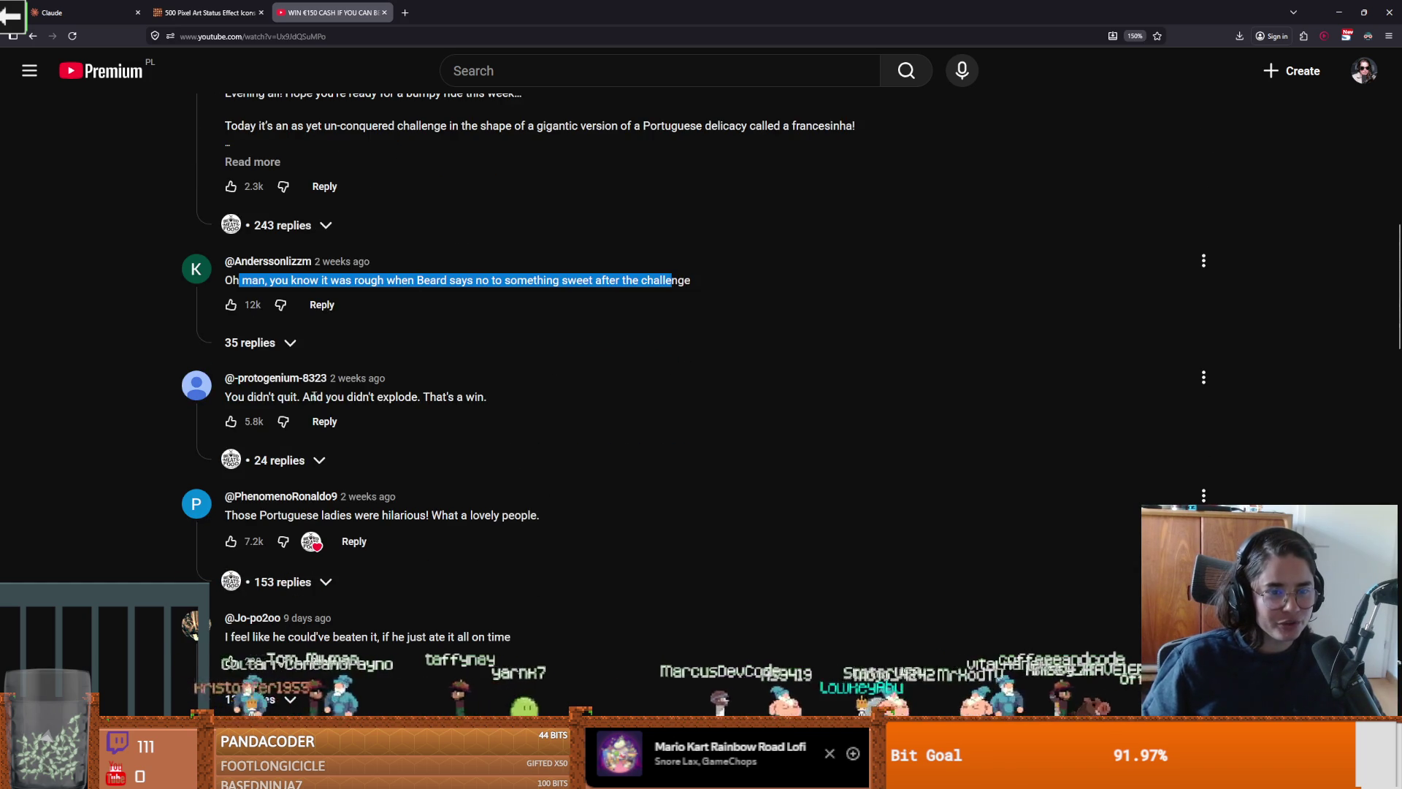
pyautogui.moveTo(317, 397); pyautogui.dragTo(406, 398)
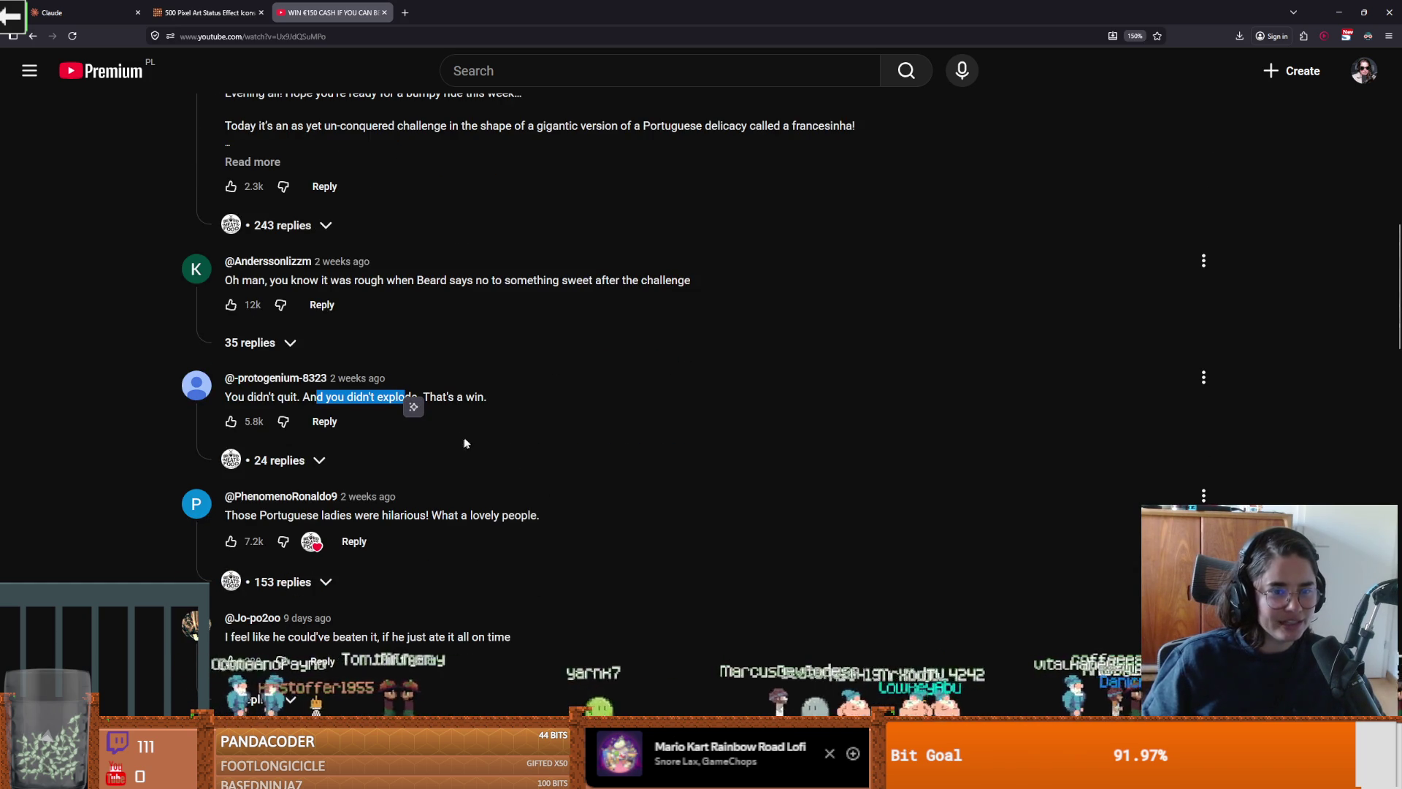
pyautogui.click(473, 400)
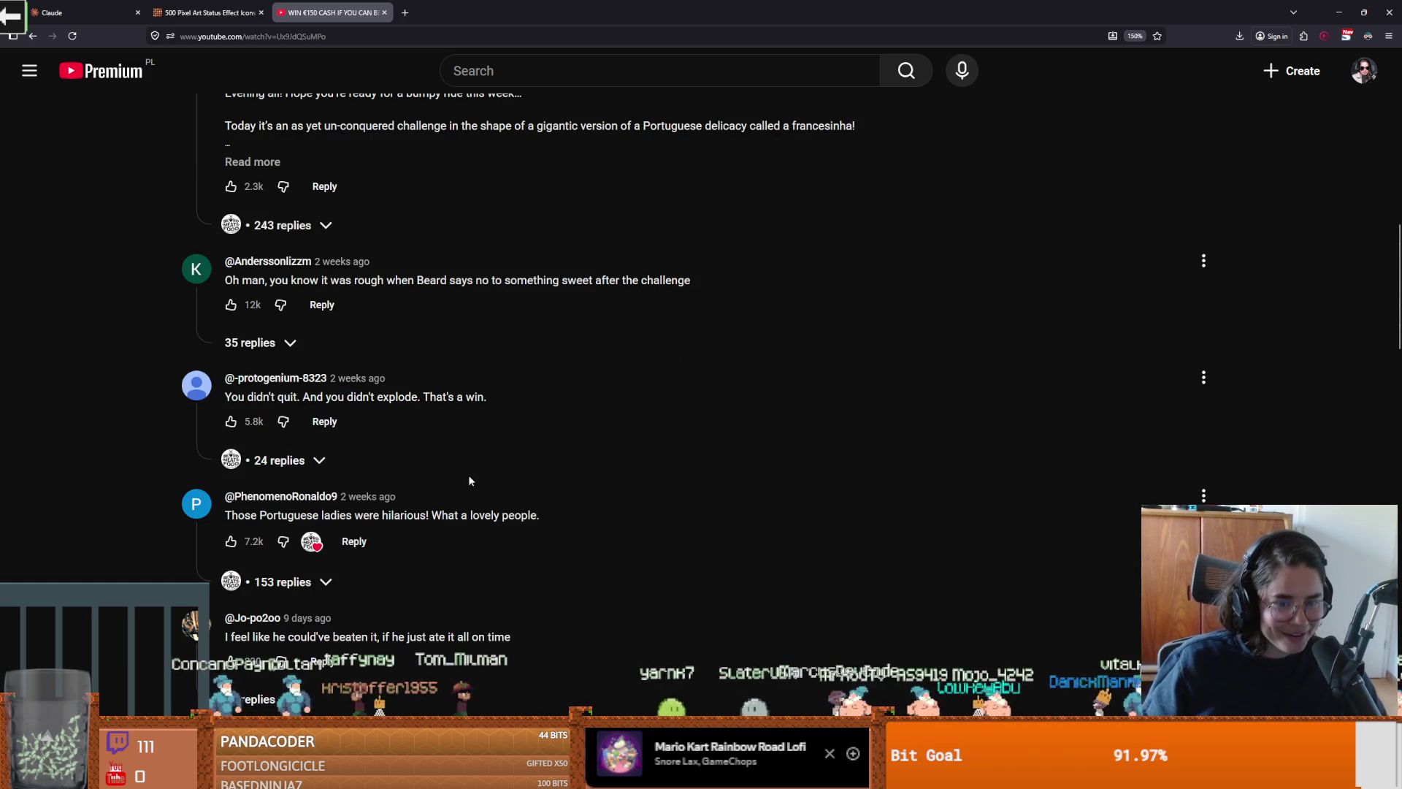
pyautogui.scroll(-1, 400, 568)
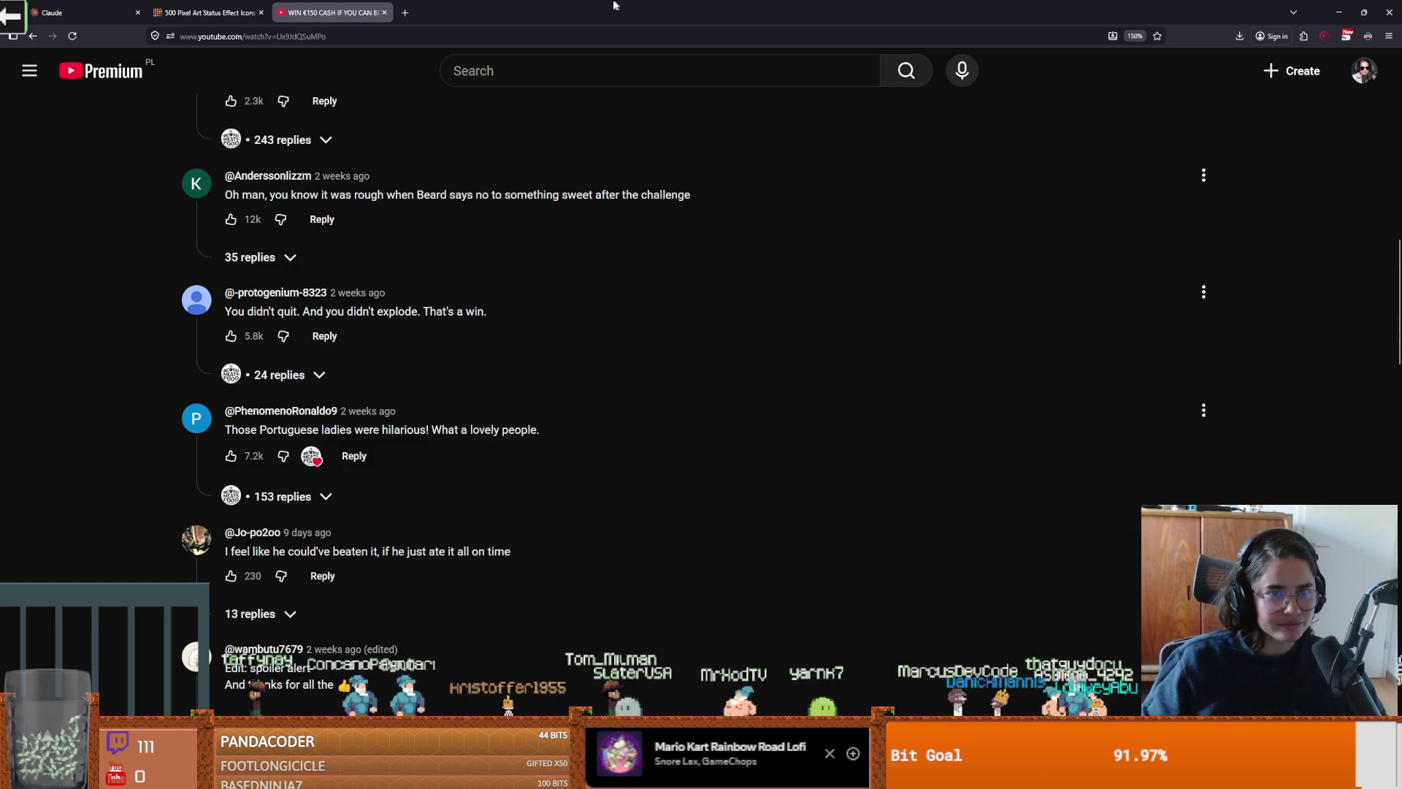
pyautogui.hotkey('alt', 'Tab')
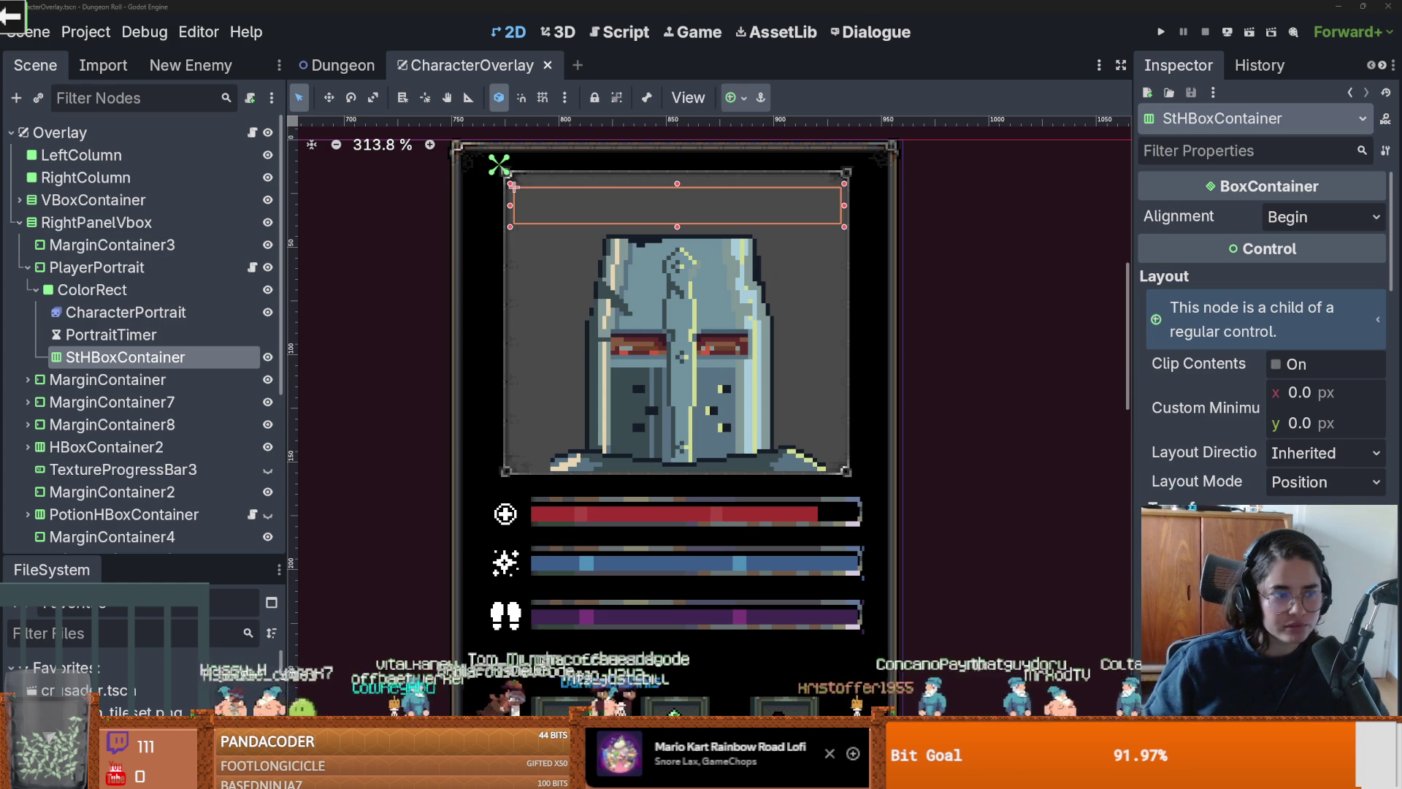
# Step: Back in the browser, open the channel's video list and scroll through it
pyautogui.hotkey('alt', 'Tab')
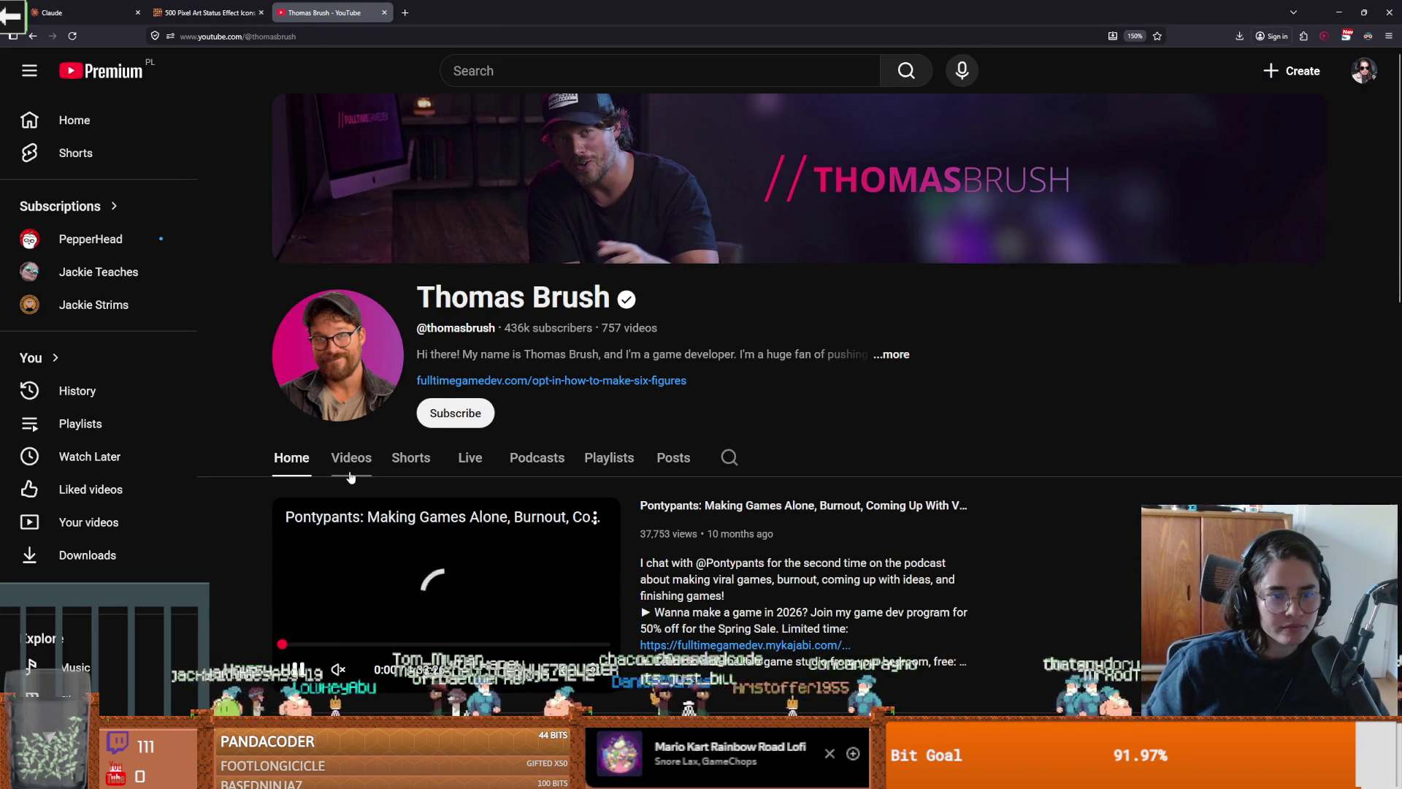
pyautogui.click(351, 458)
pyautogui.scroll(-3, 467, 507)
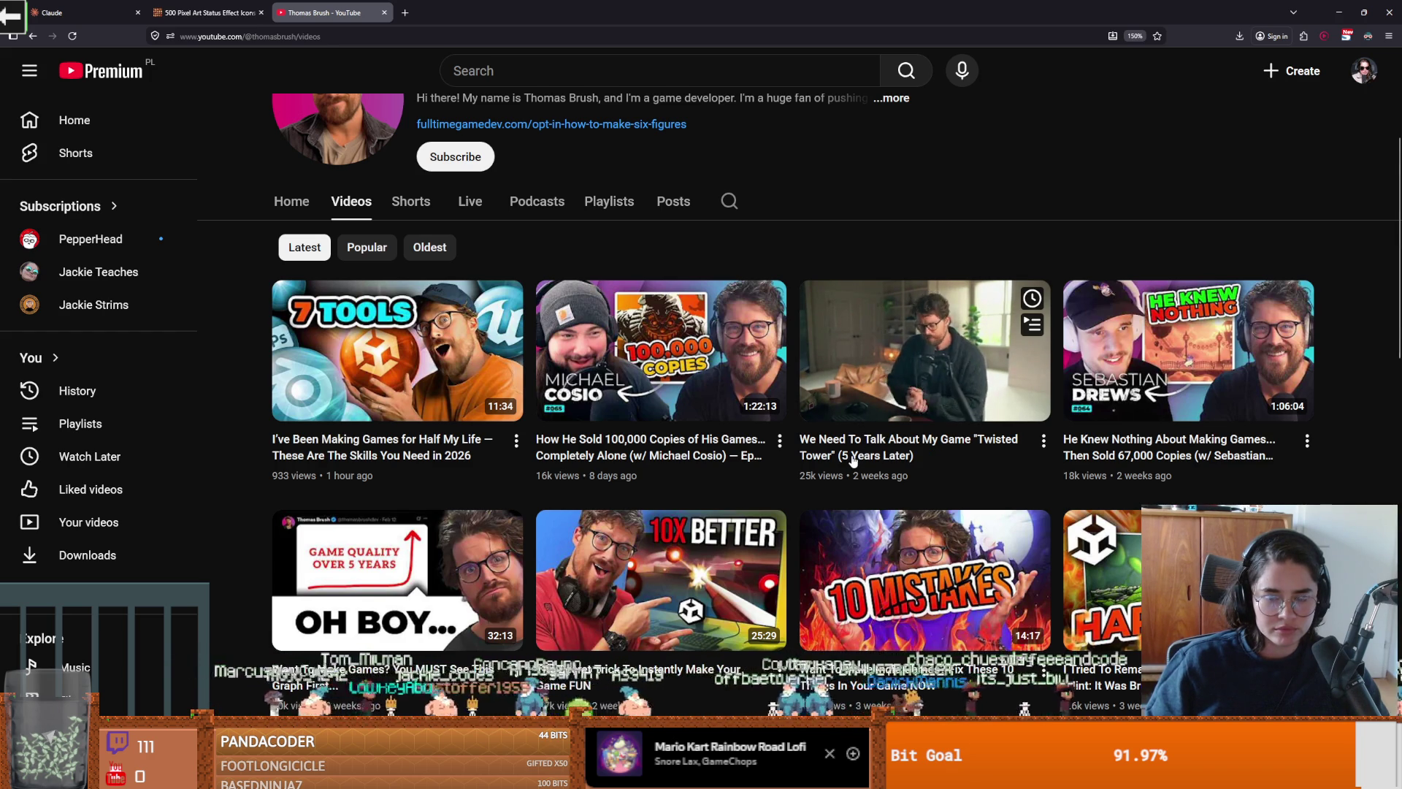
pyautogui.scroll(-2, 852, 465)
pyautogui.scroll(2, 853, 460)
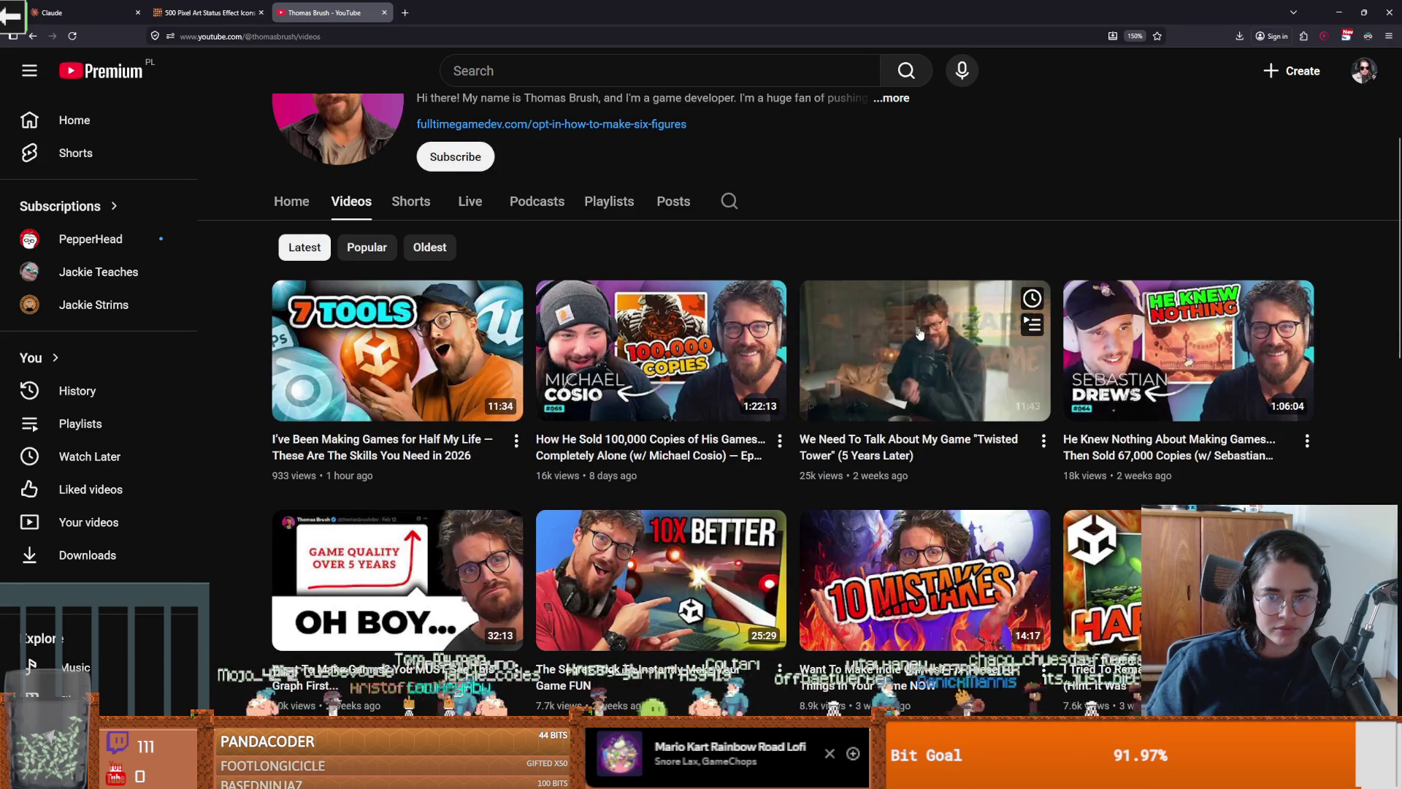
# Step: Open the Twisted Tower video, expand its description, and return to the Godot CharacterOverlay scene
pyautogui.click(846, 352)
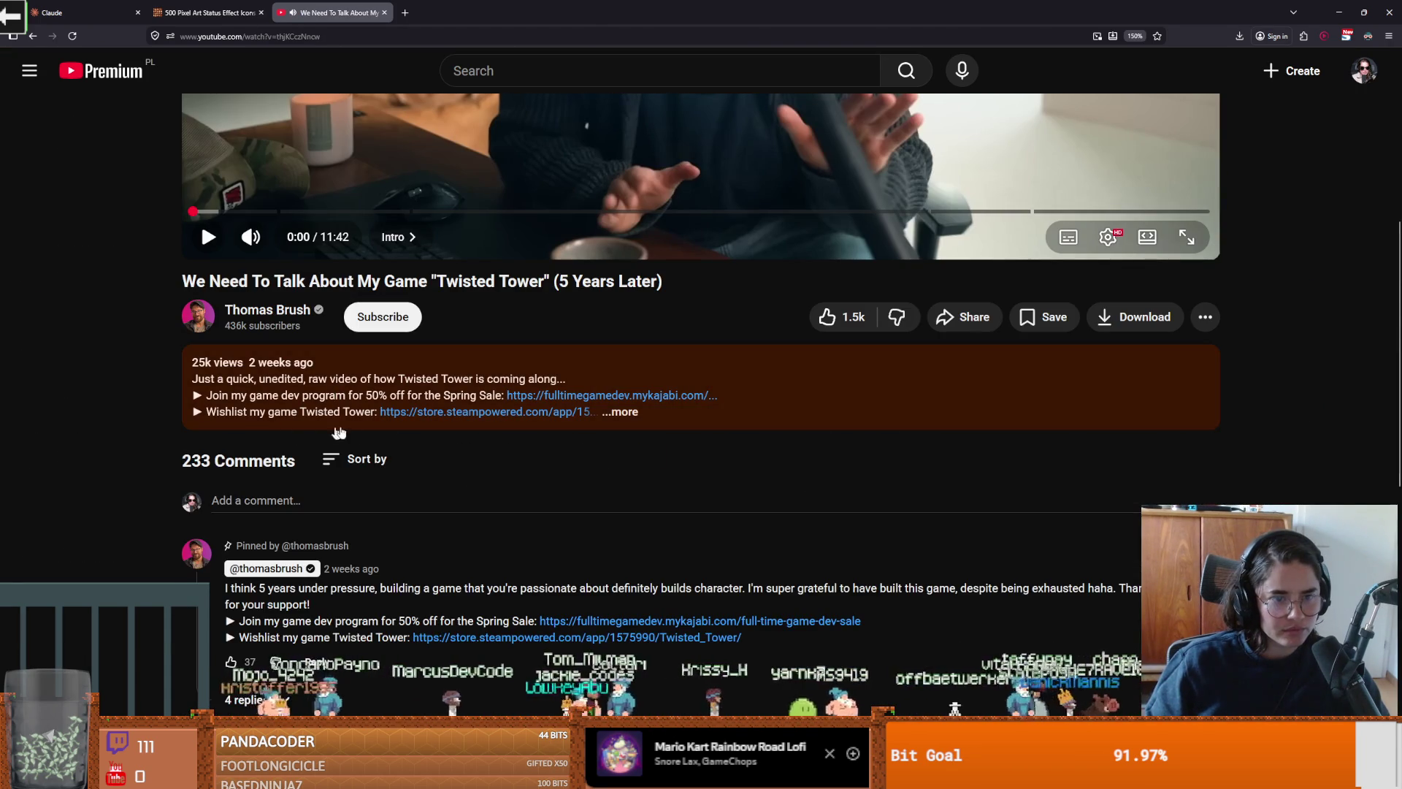
pyautogui.click(628, 413)
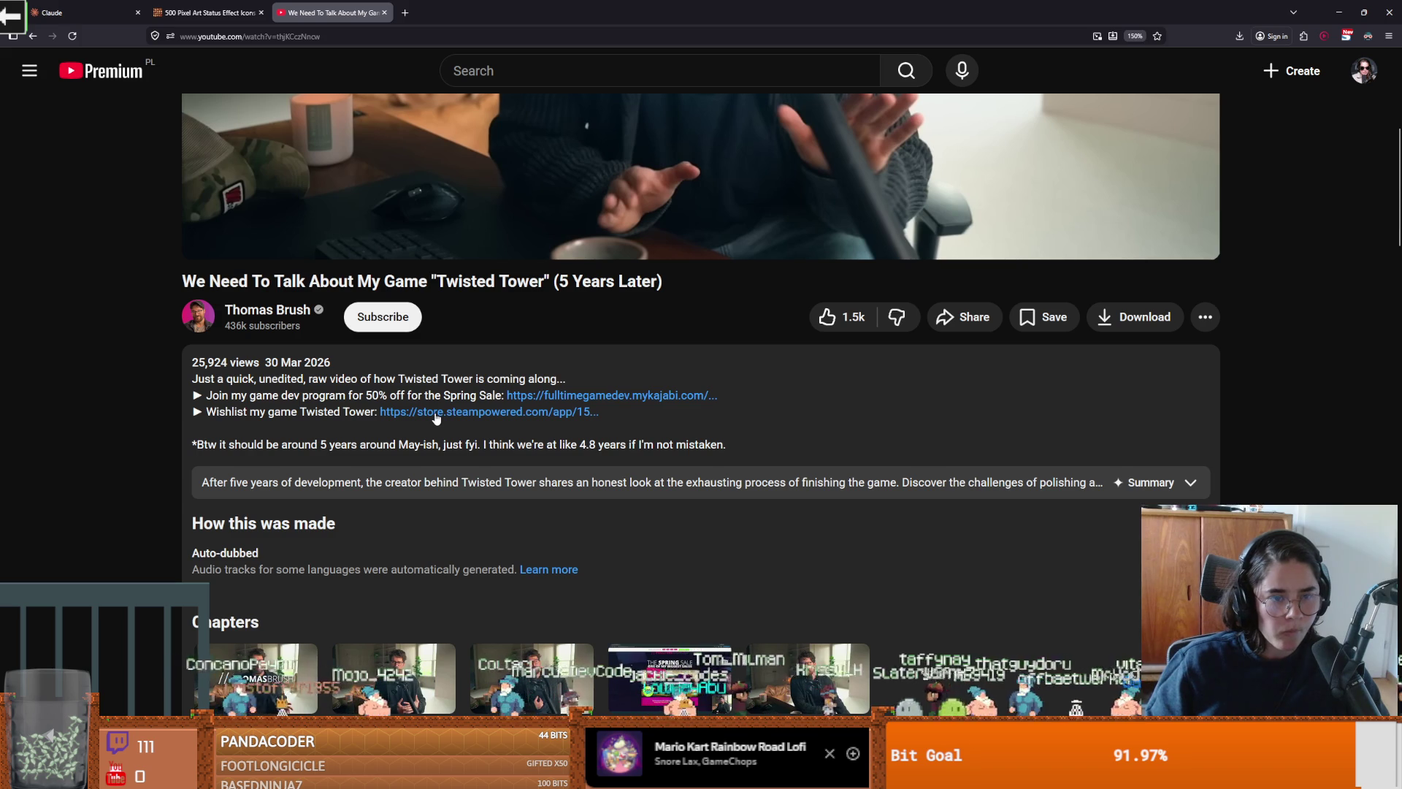
pyautogui.scroll(3, 438, 399)
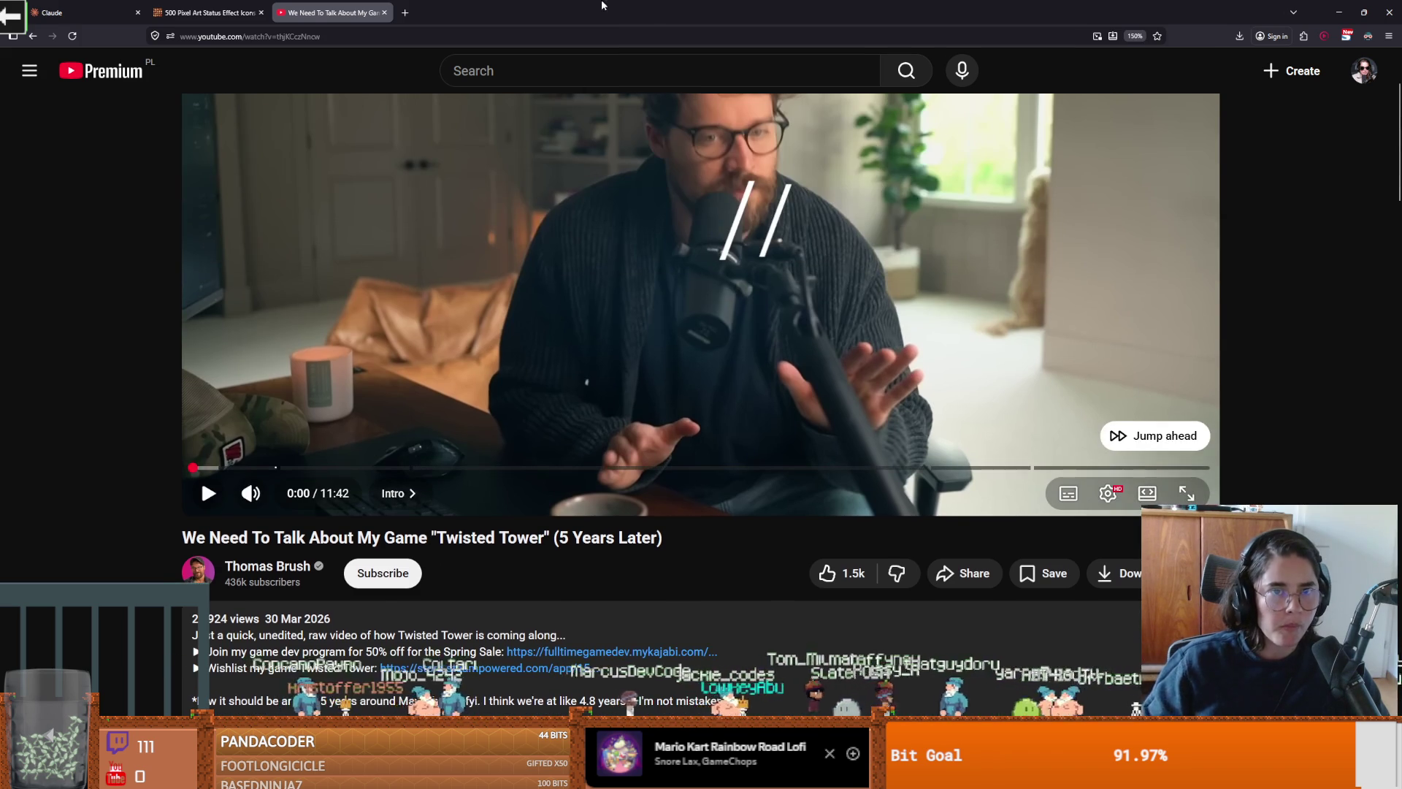
pyautogui.hotkey('alt', 'Tab')
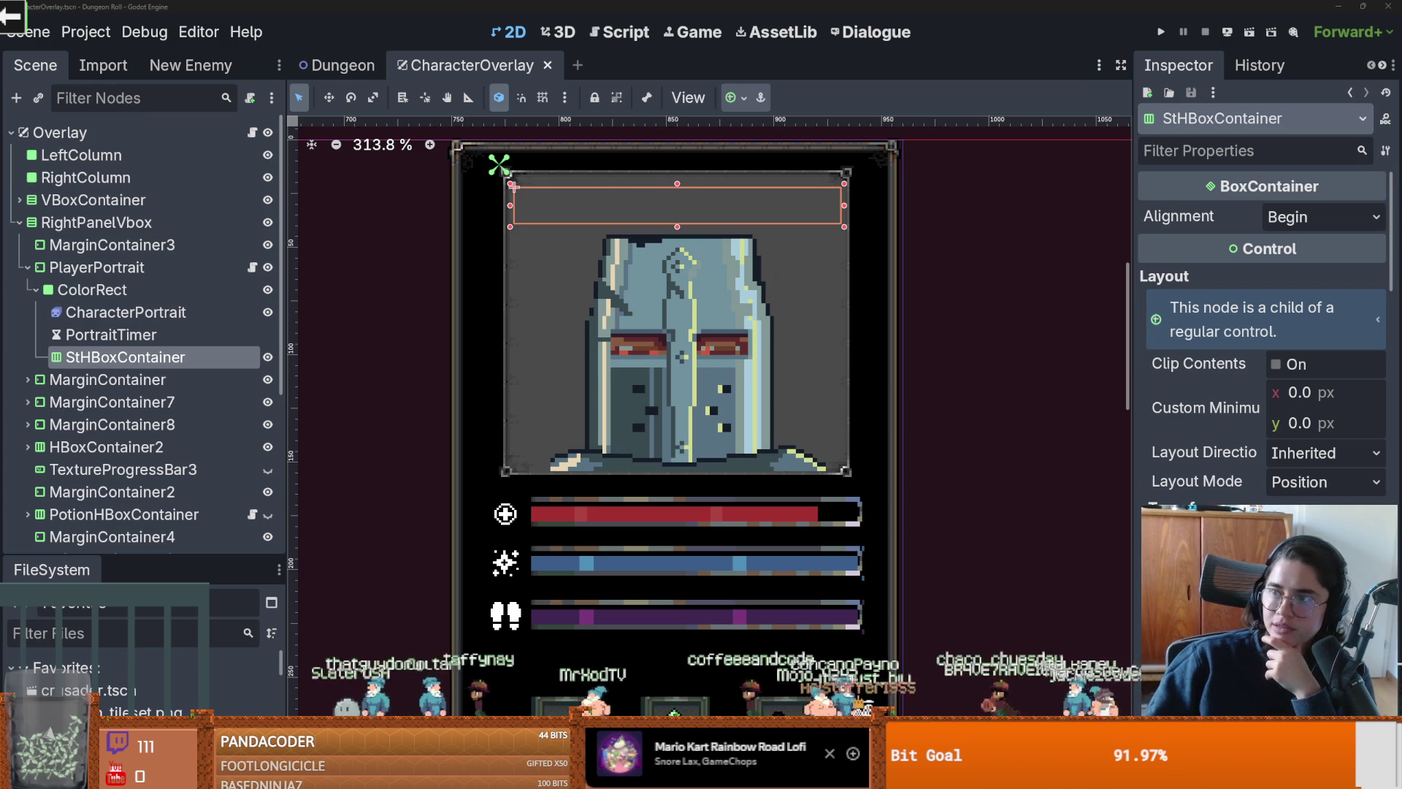
# Step: Watch '5 Games Made in Godot To Inspire You' fullscreen and pause at the number 3 countdown
pyautogui.hotkey('alt', 'Tab')
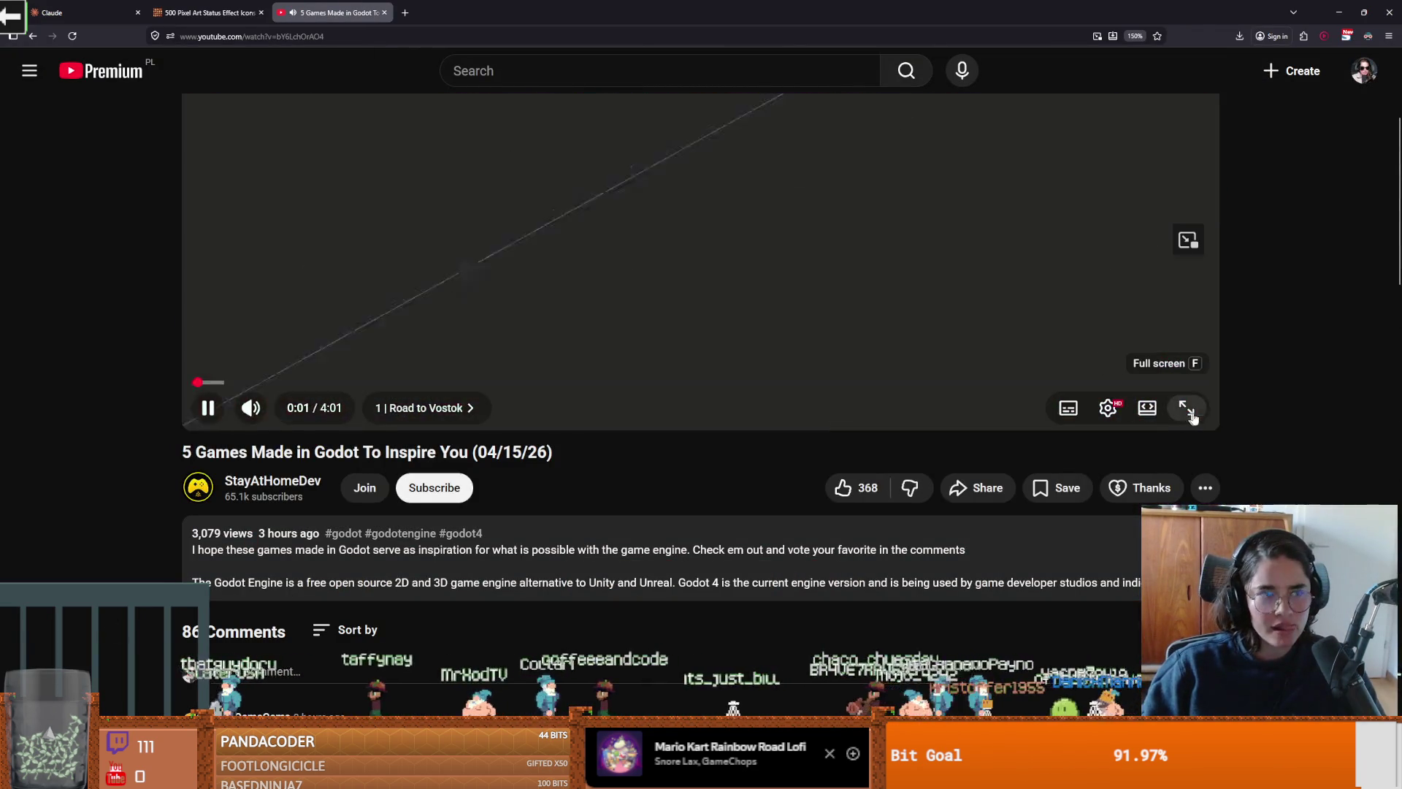
pyautogui.click(1187, 410)
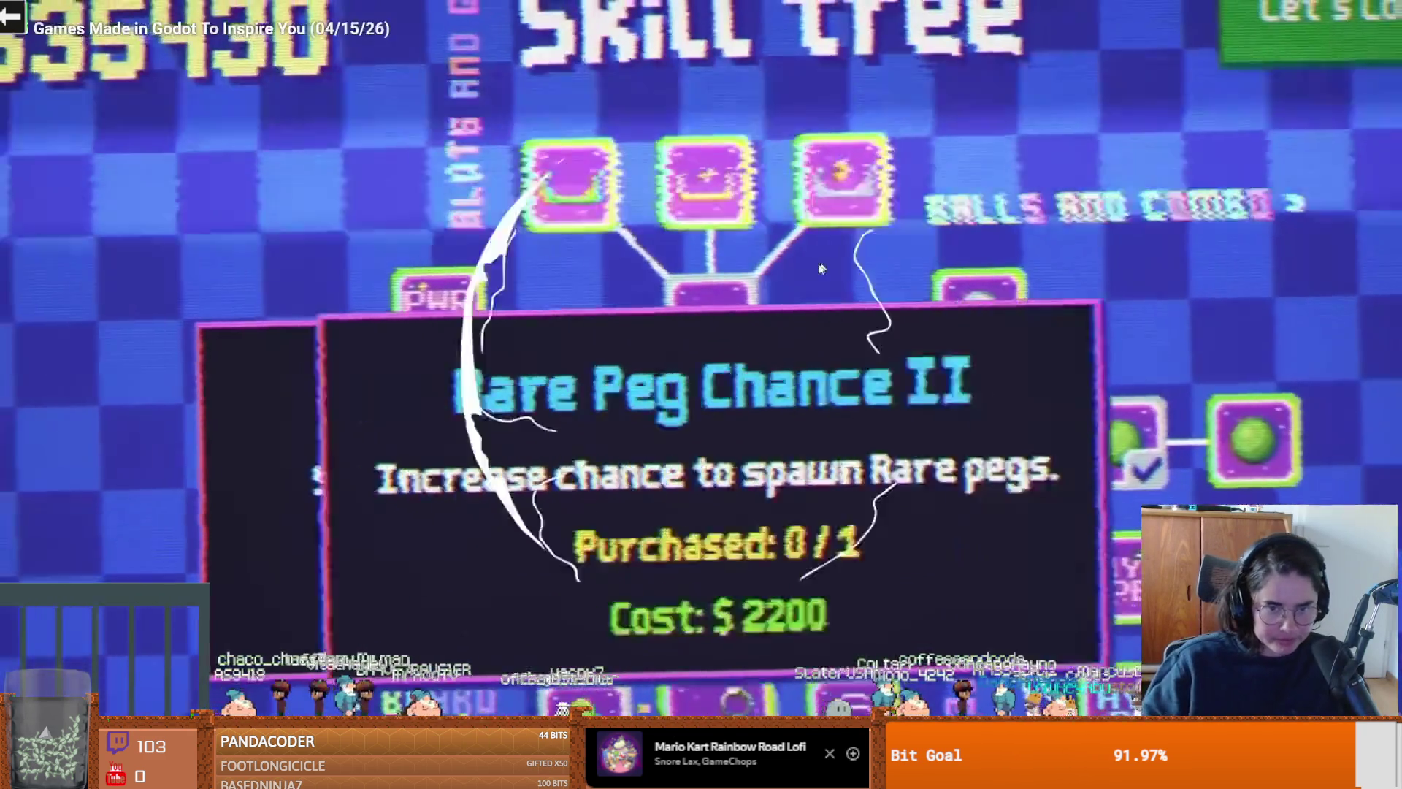
pyautogui.click(850, 331)
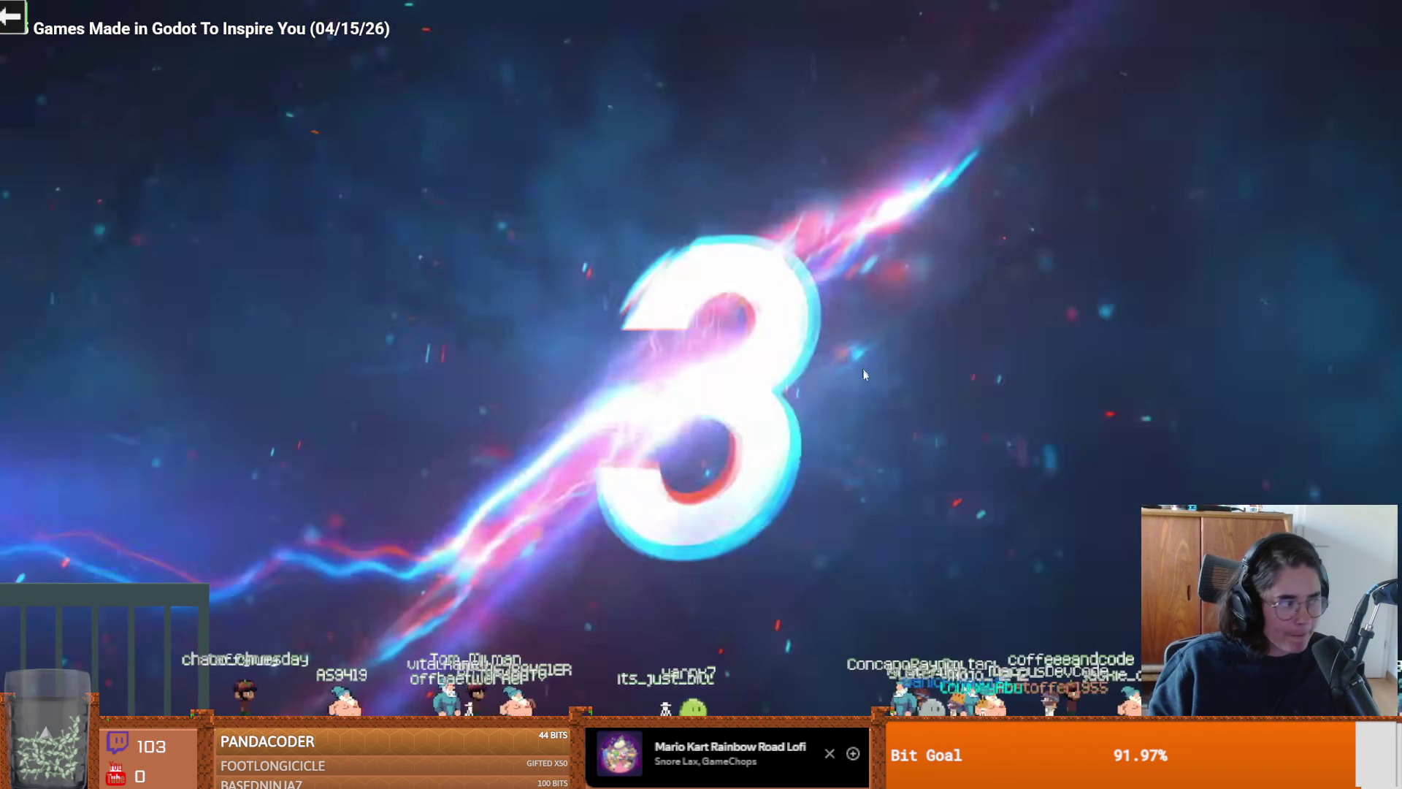
# Step: Resume the Godot games video and pause it on the inventory screen
pyautogui.click(801, 435)
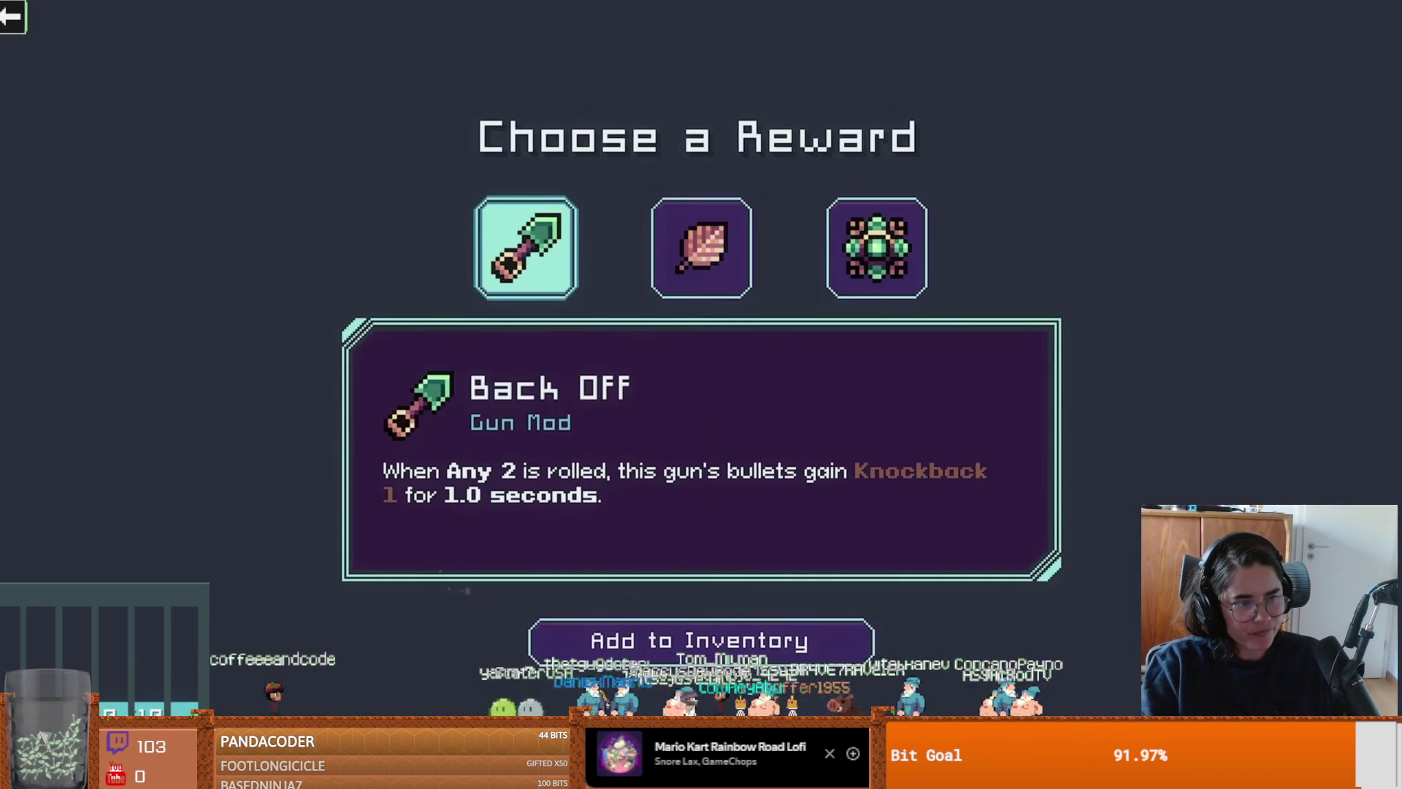
pyautogui.press('Return')
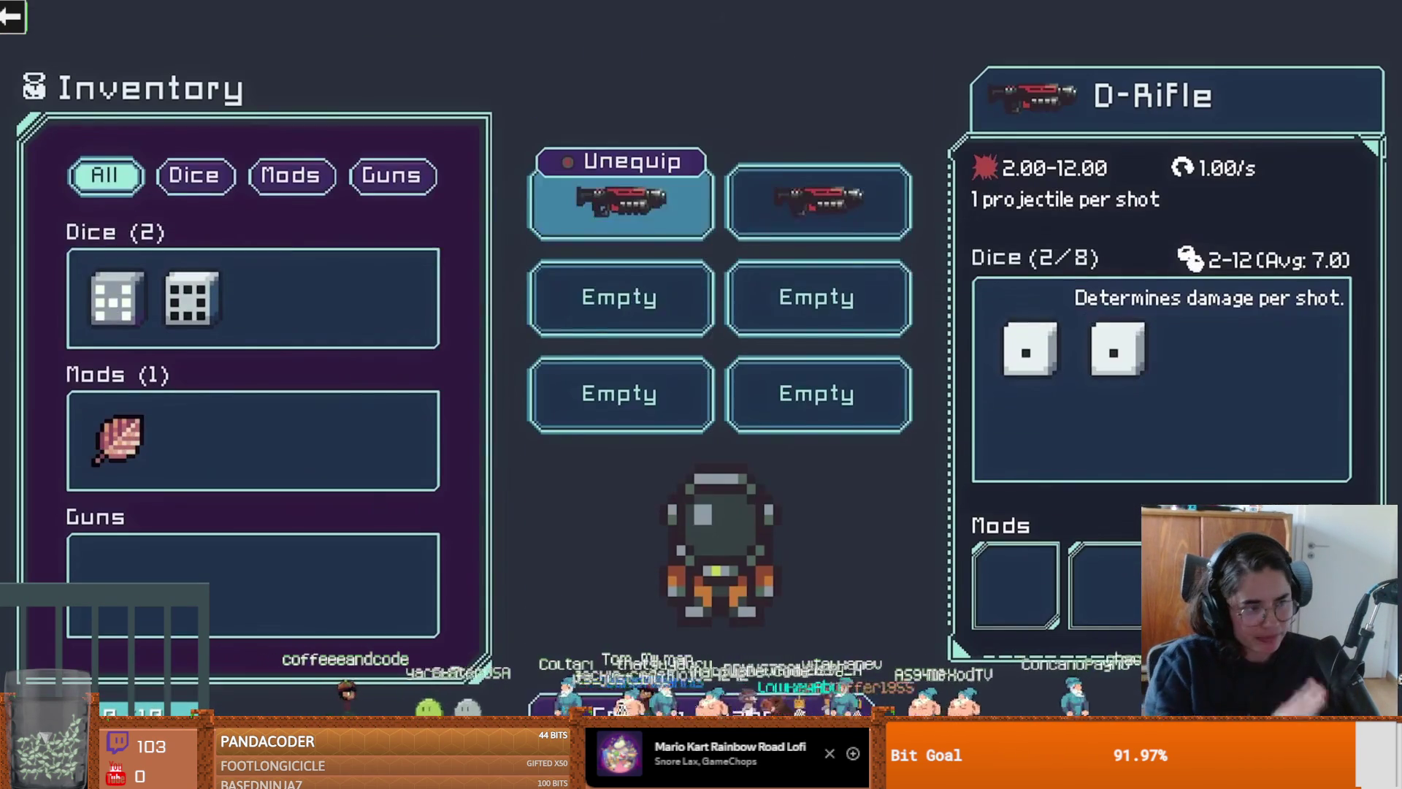
pyautogui.press('Return')
pyautogui.press('Left')
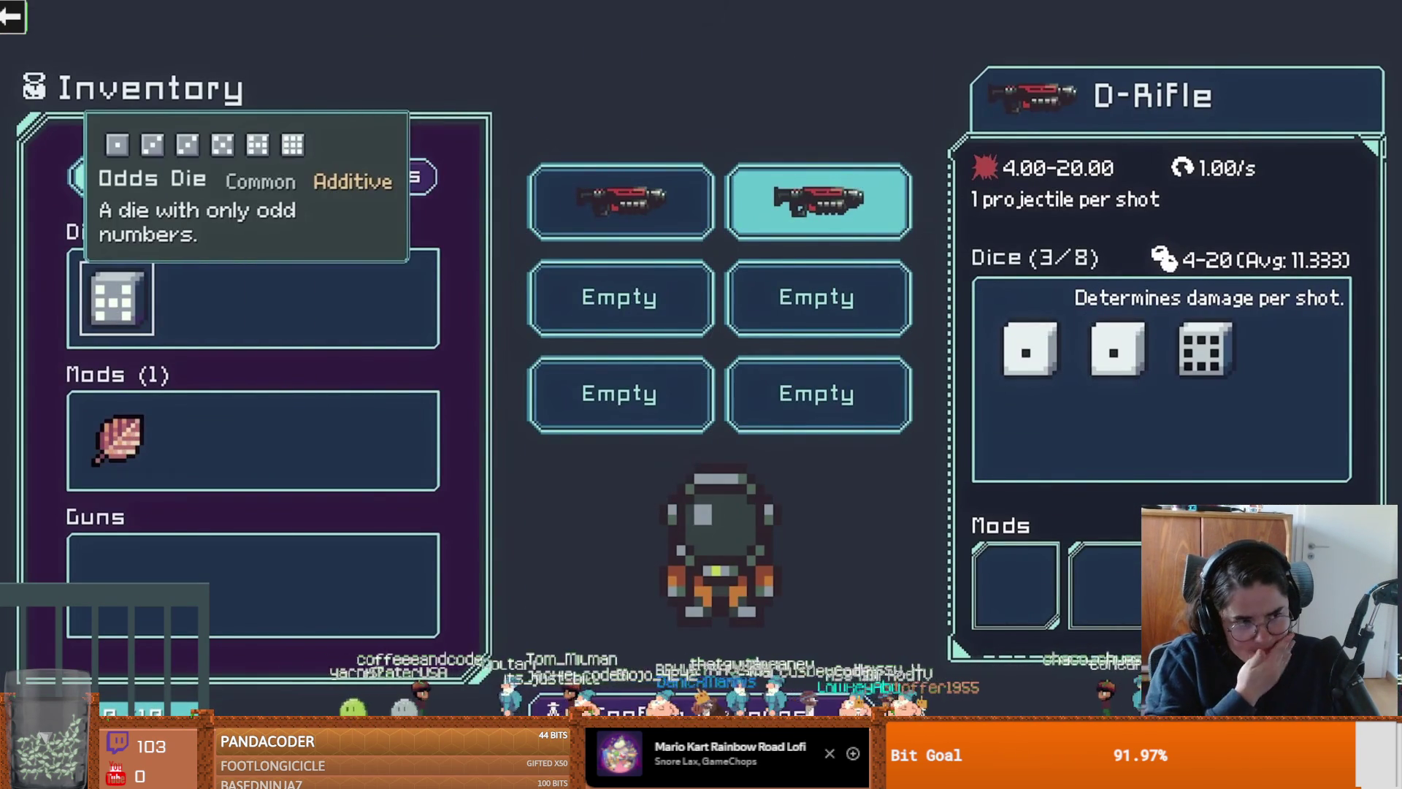
pyautogui.press('Escape')
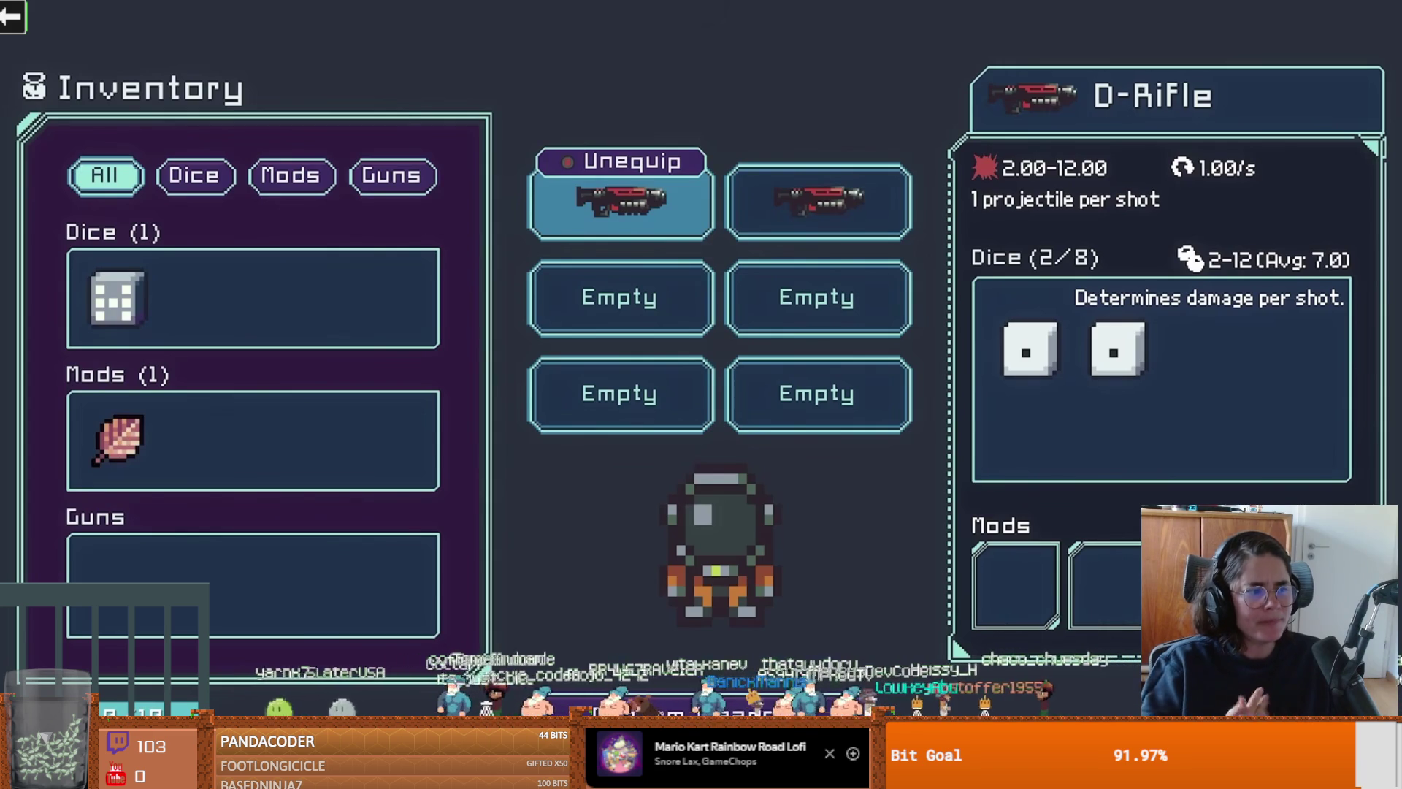
pyautogui.press('Left')
pyautogui.press('Return')
pyautogui.press('Up')
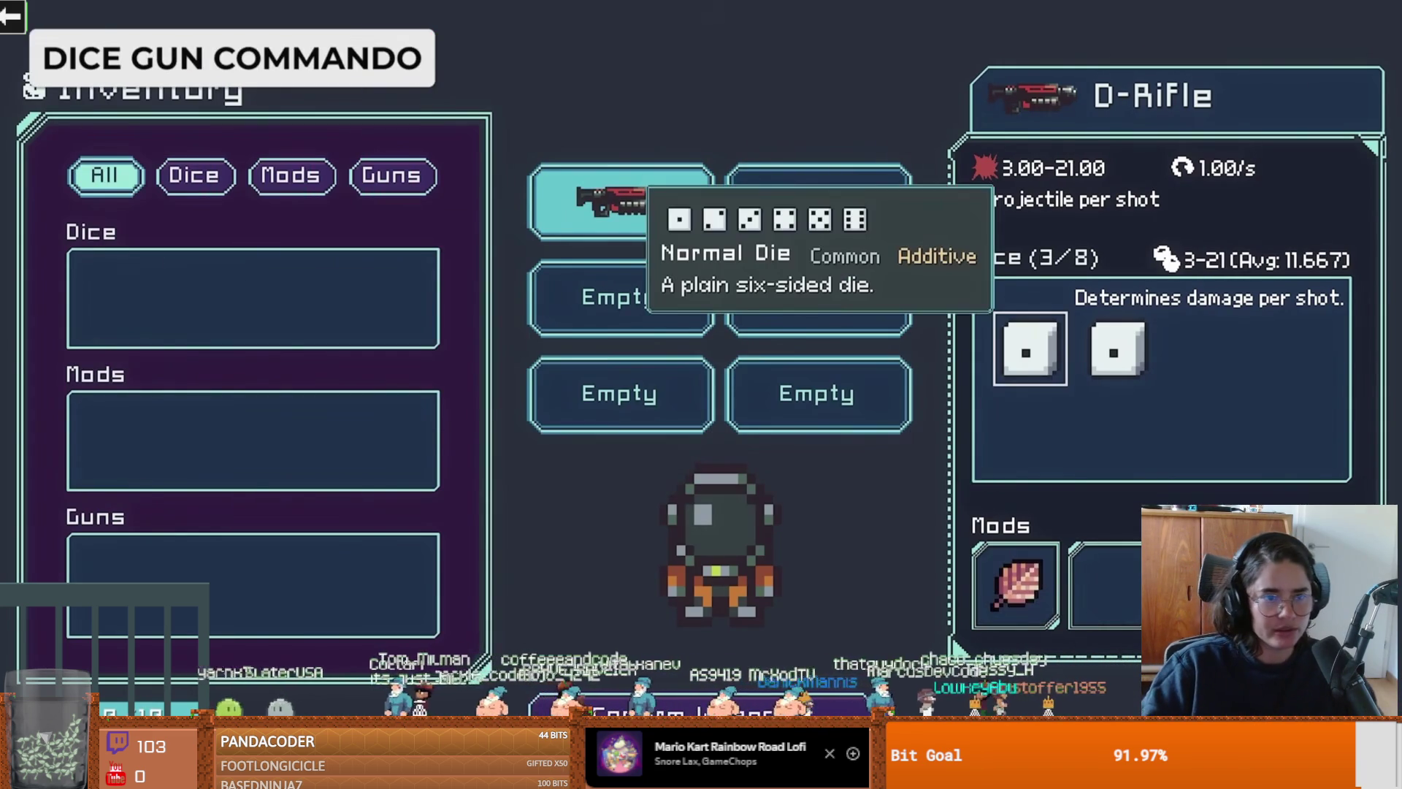
pyautogui.press('Escape')
pyautogui.press('Escape')
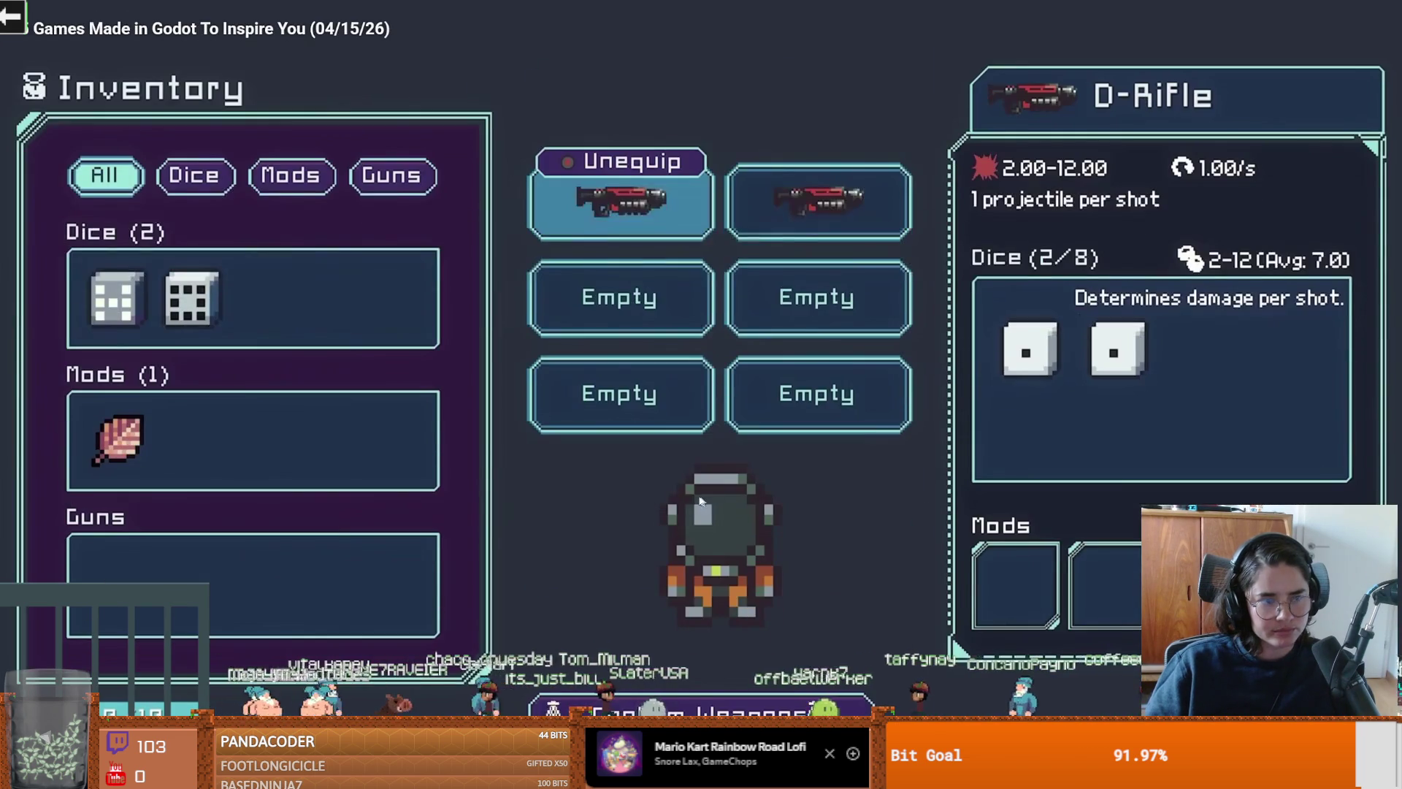
pyautogui.press('space')
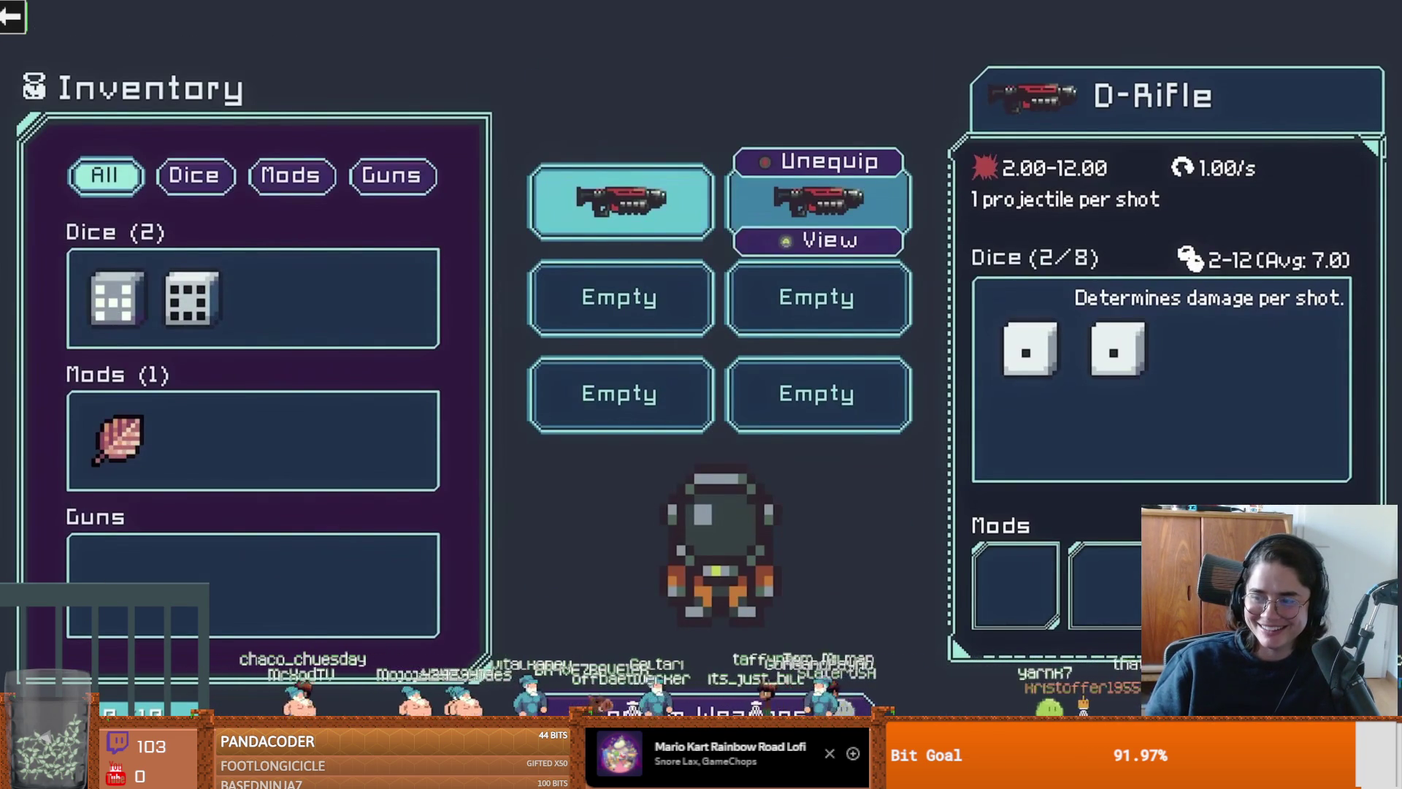
# Step: Open the image attached to the latest Discord message, then resume the fullscreen video
pyautogui.hotkey('alt', 'Tab')
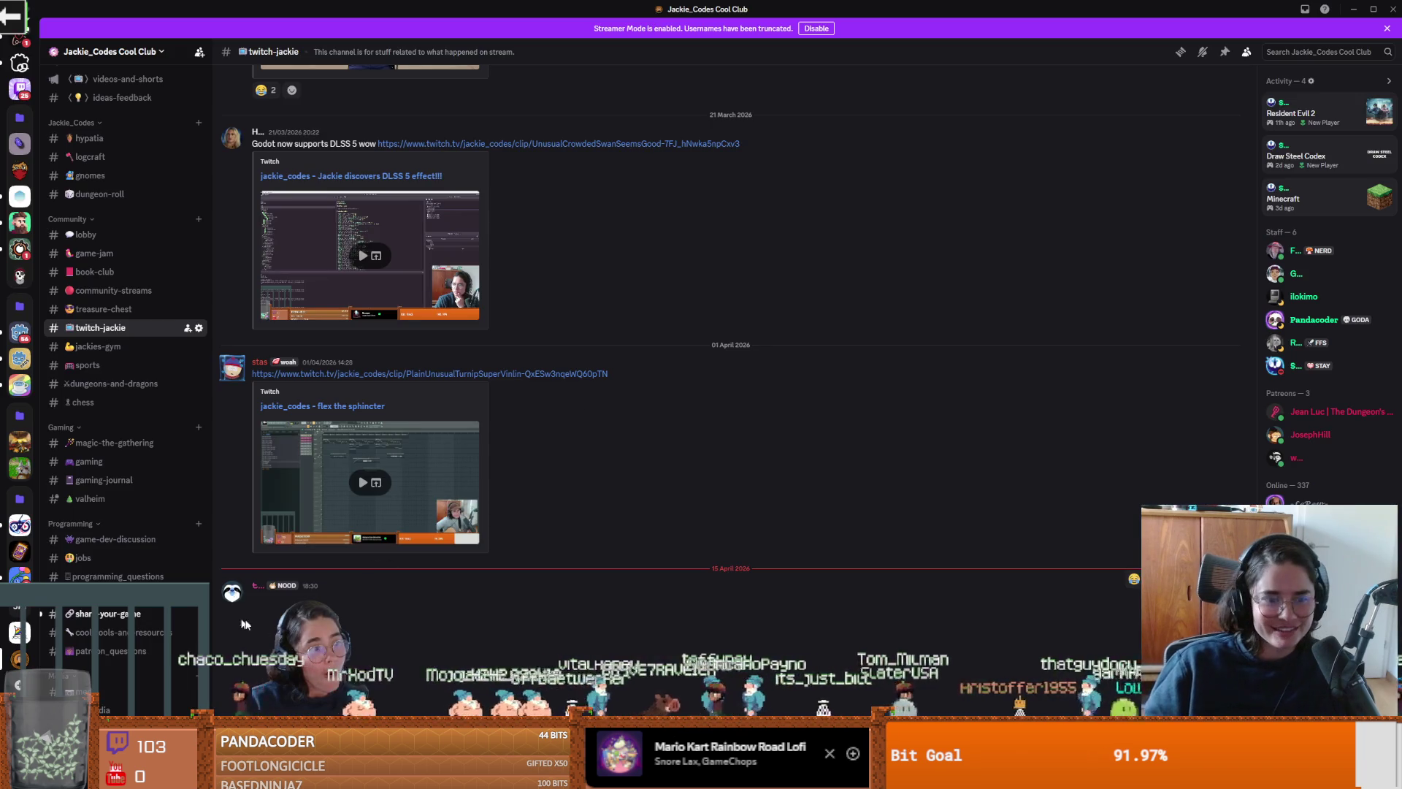
pyautogui.click(286, 629)
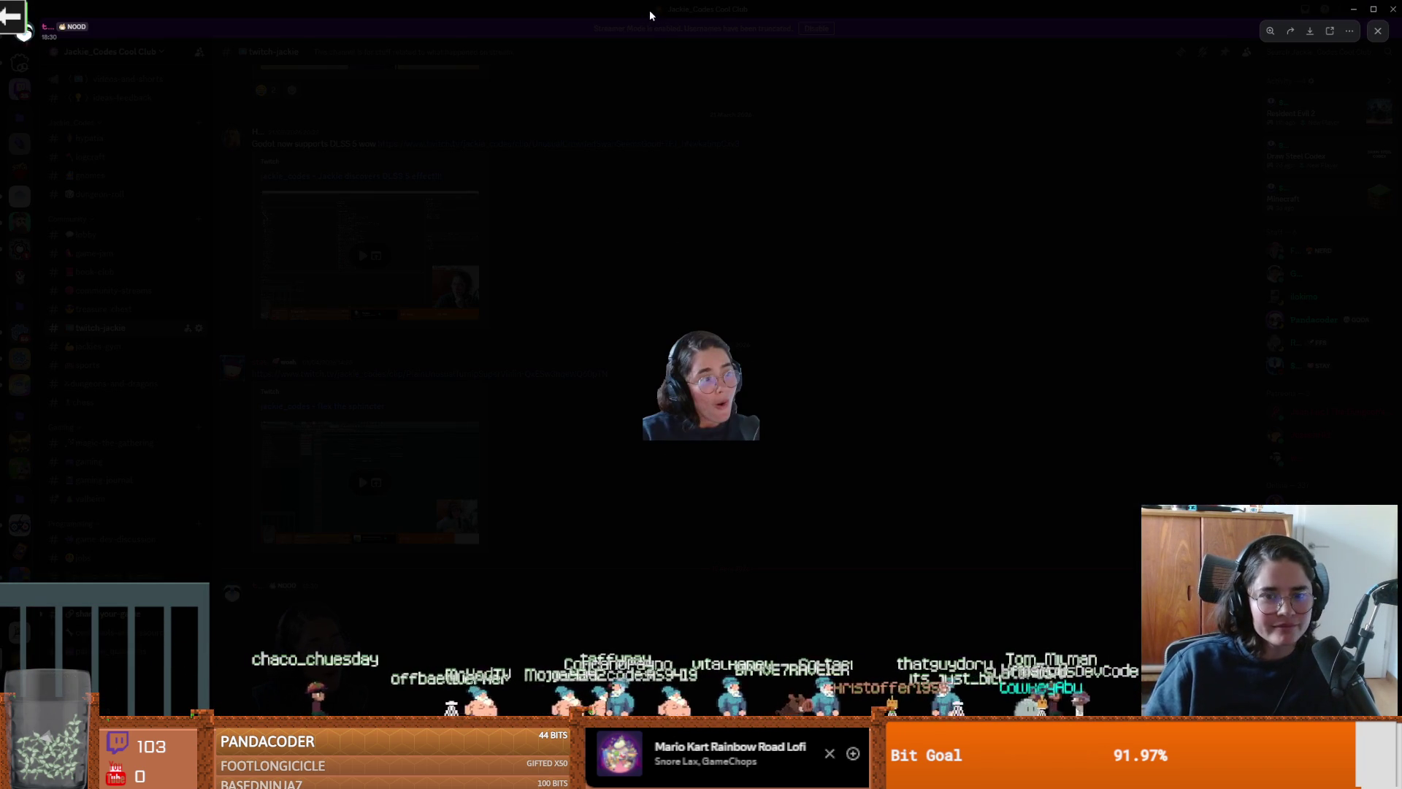
pyautogui.hotkey('alt', 'Tab')
pyautogui.click(1215, 402)
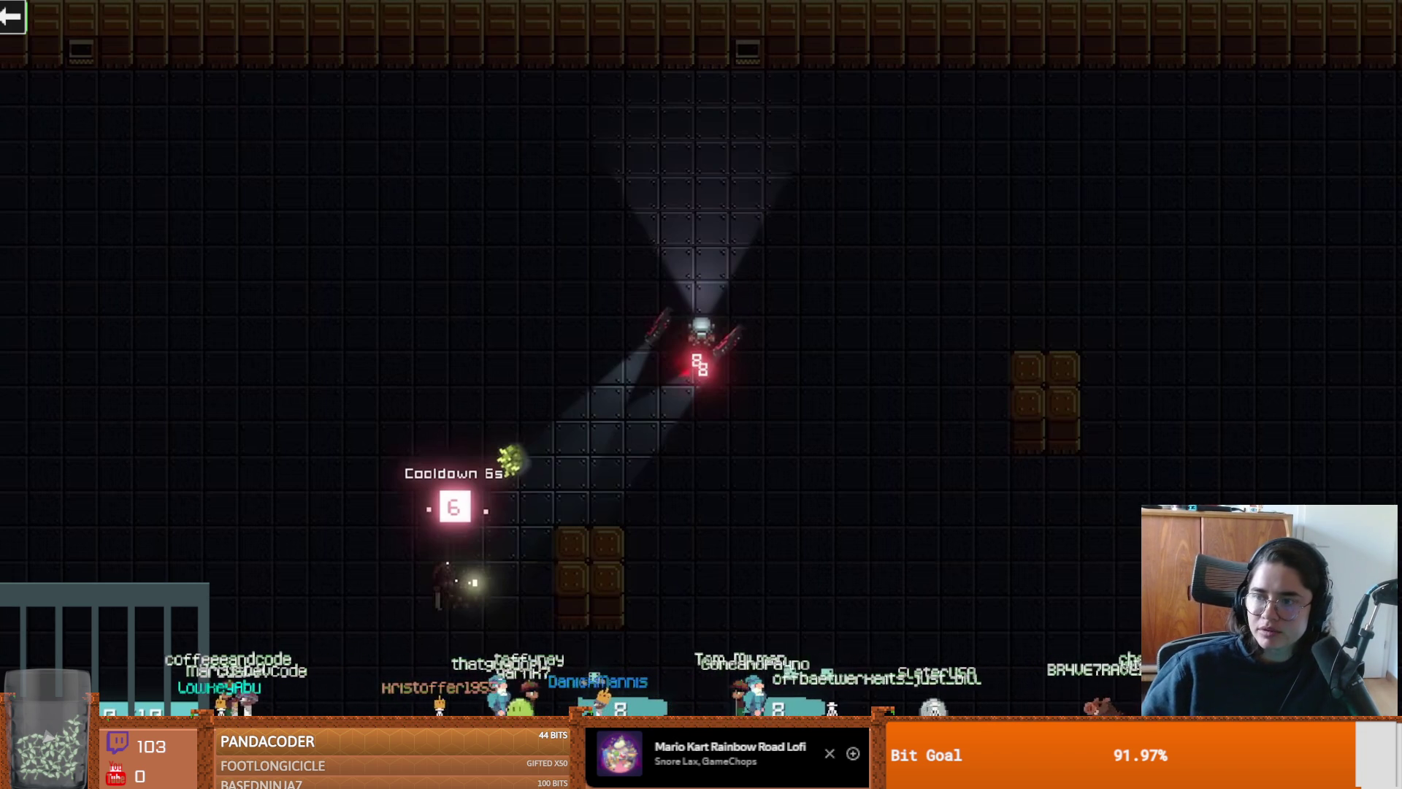
# Step: Resume the paused video and let it play into the Unforsaken battlefield footage
pyautogui.press('space')
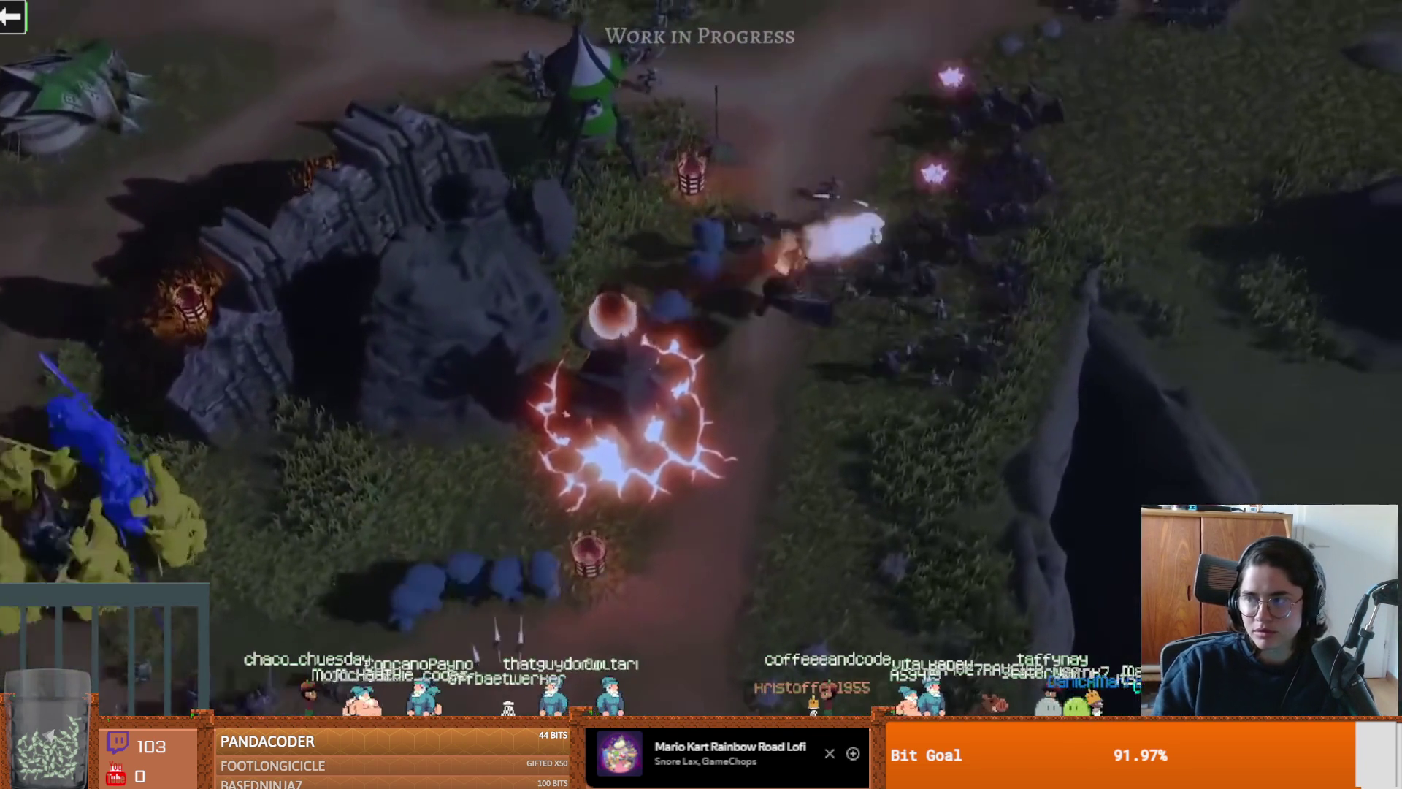
# Step: Resume the fifth game's trailer and let it run to the numbered five-game recap grid
pyautogui.moveTo(1094, 412)
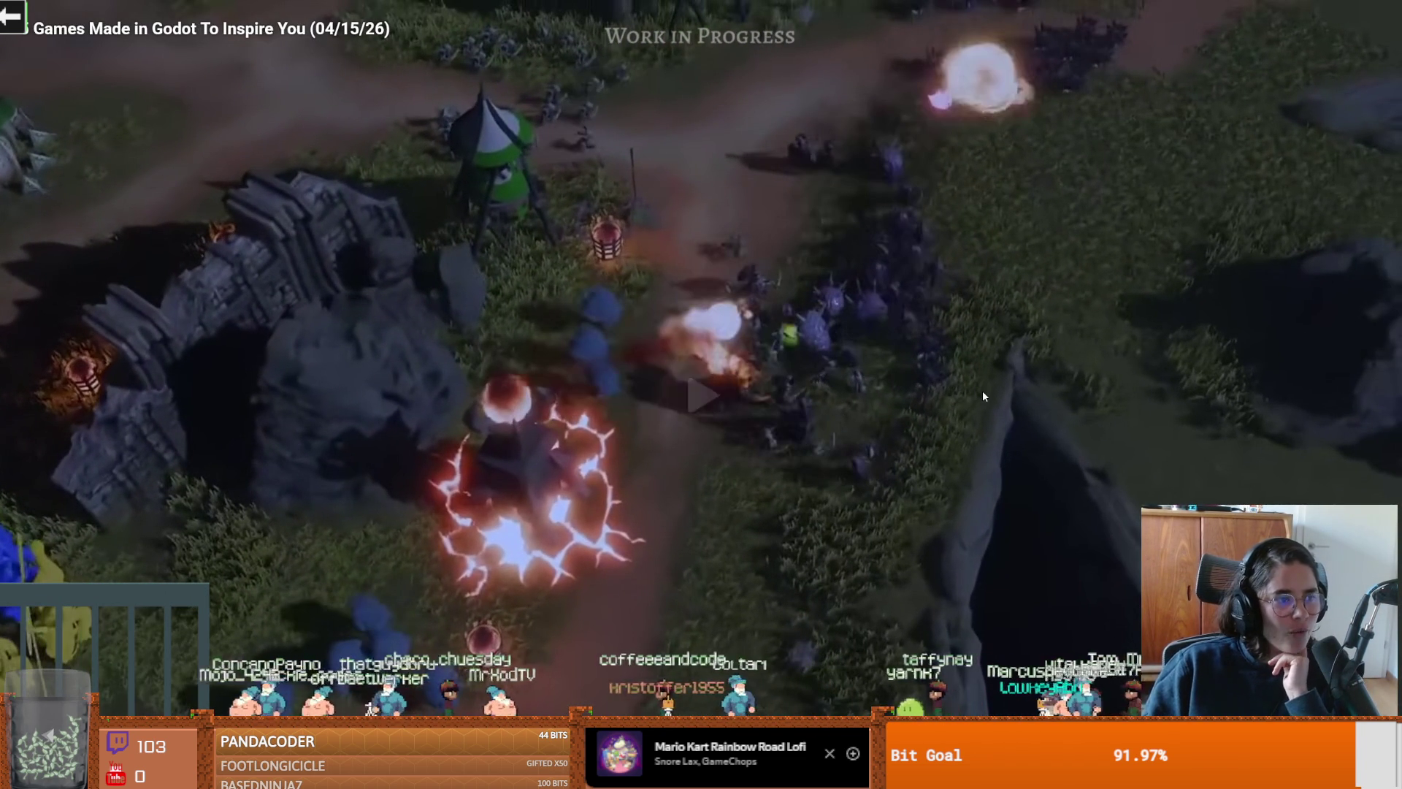
pyautogui.click(984, 391)
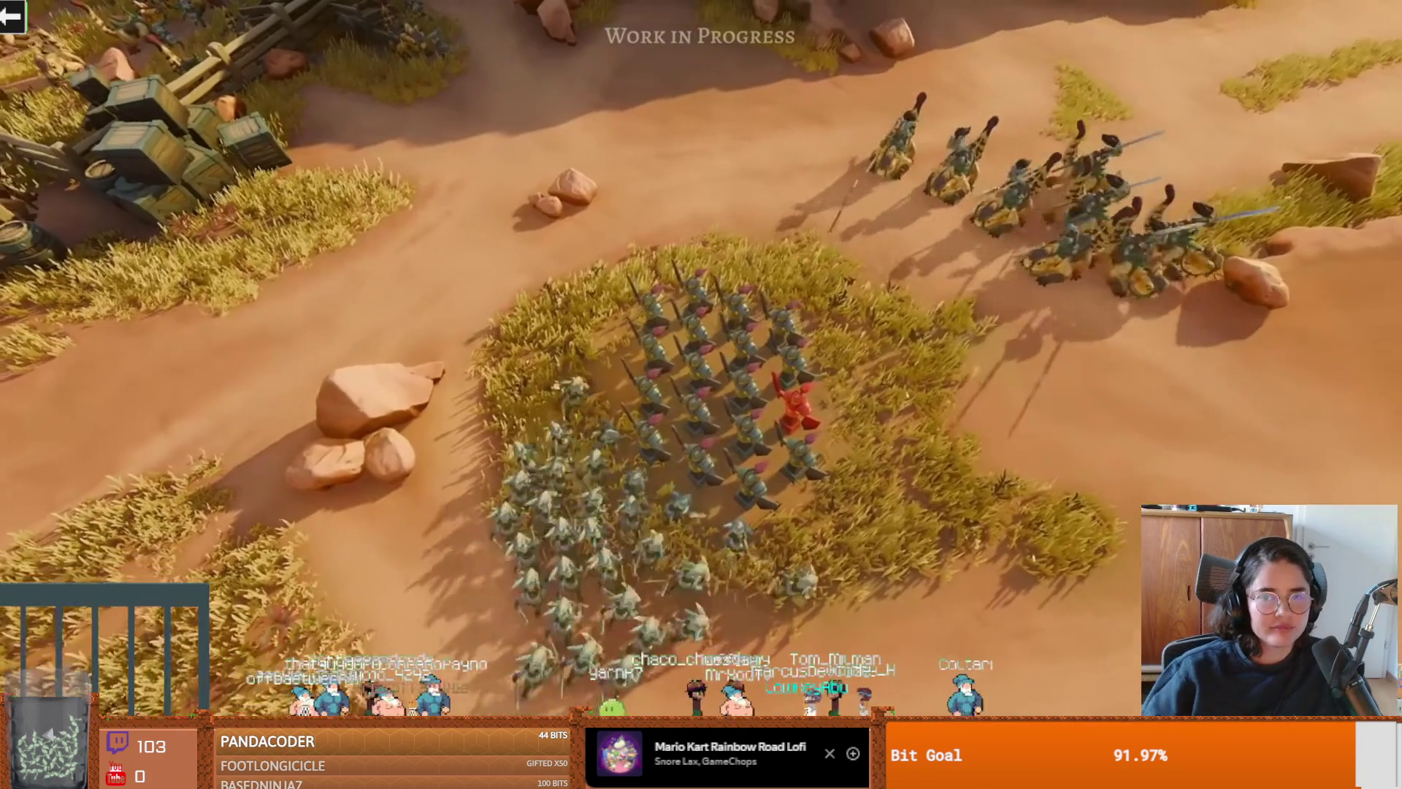
pyautogui.moveTo(832, 344)
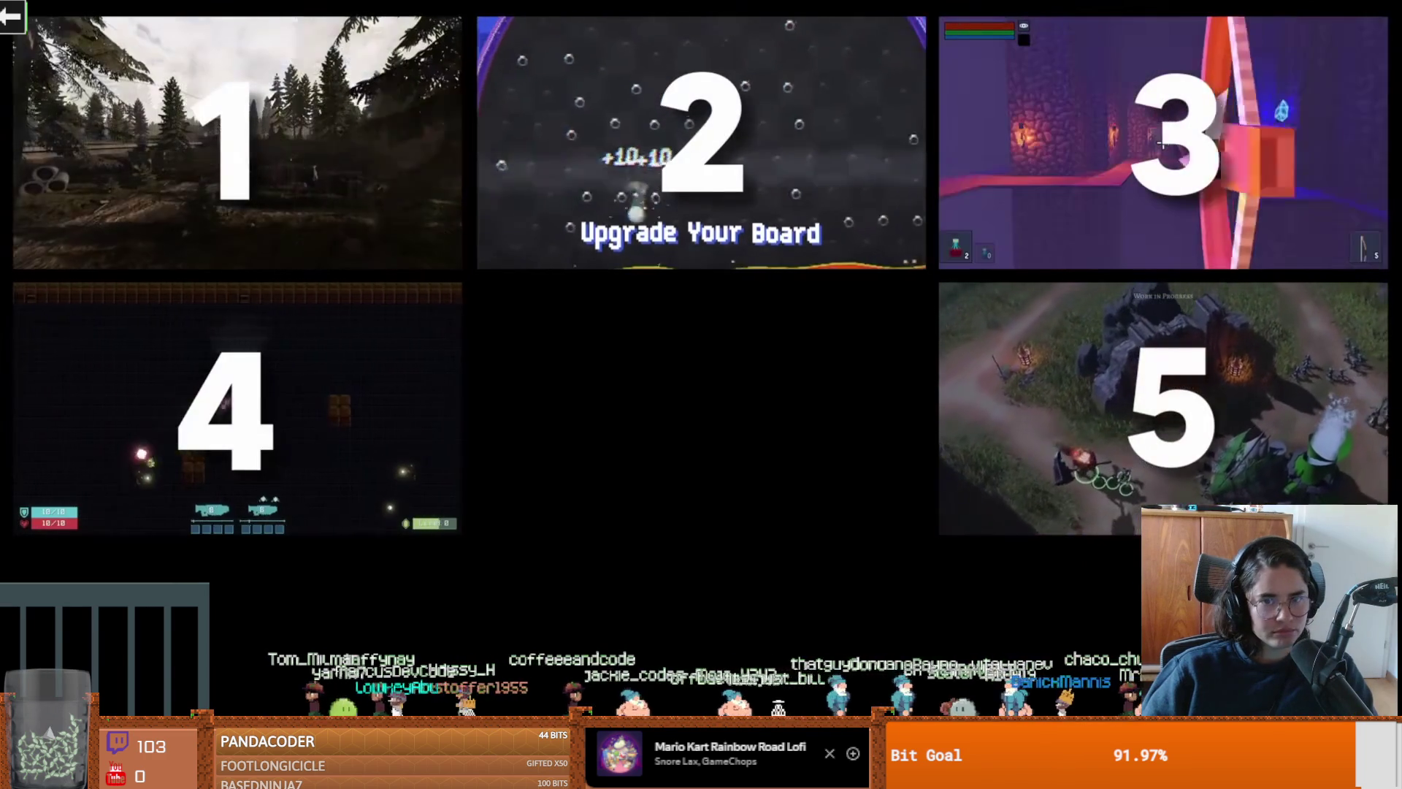
# Step: Pause the trailer on the five-game grid and exit full screen to browse the watch page
pyautogui.click(726, 436)
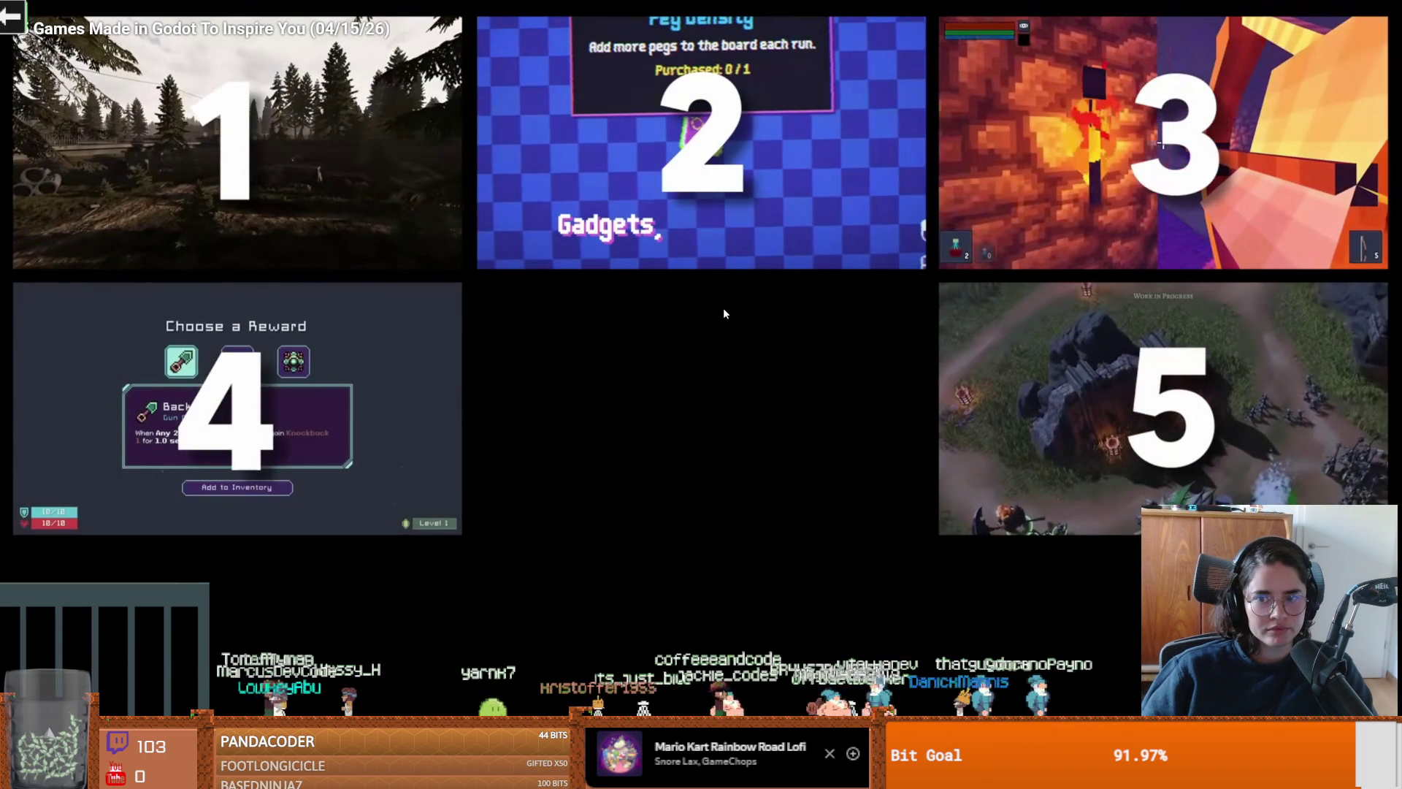
pyautogui.press('Escape')
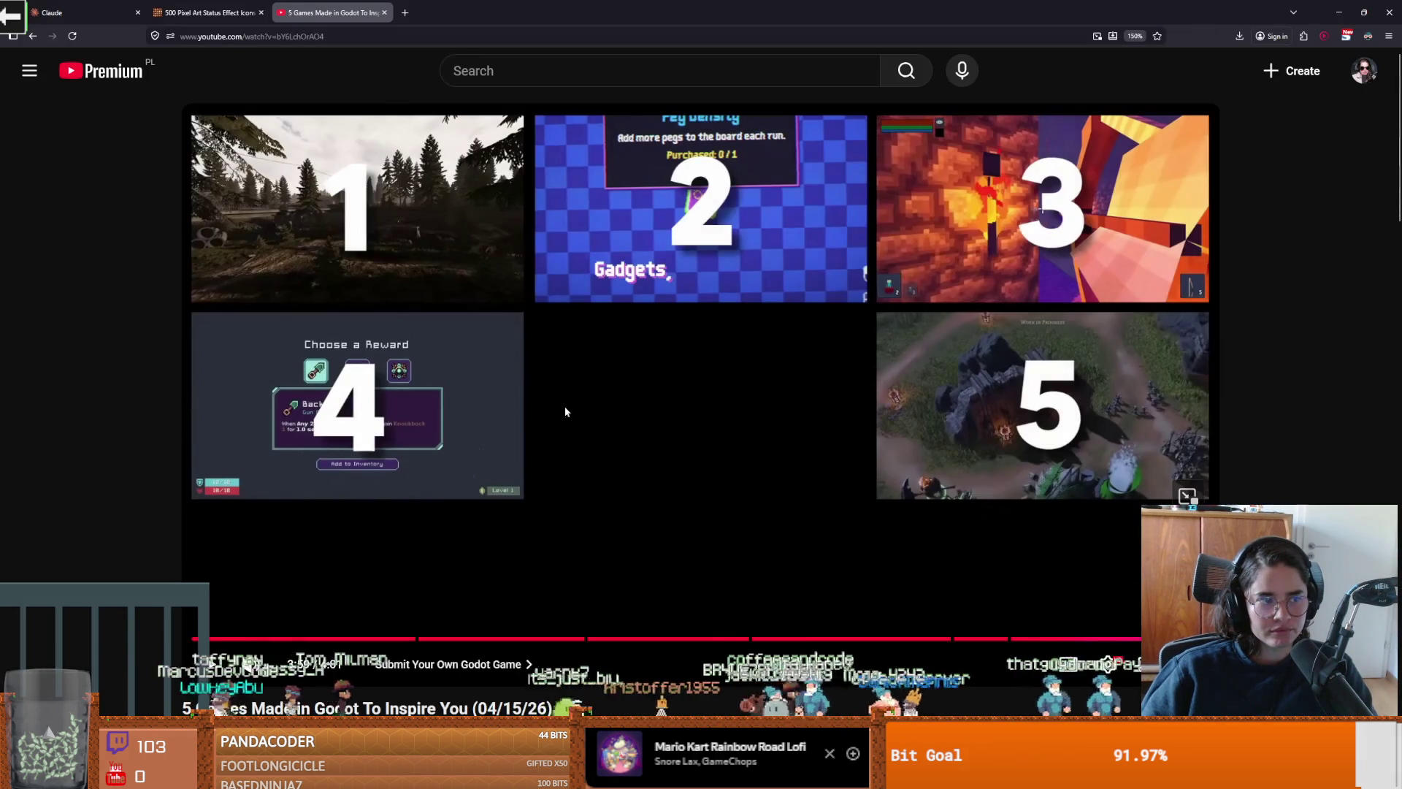
pyautogui.scroll(-3, 564, 406)
pyautogui.scroll(-3, 576, 412)
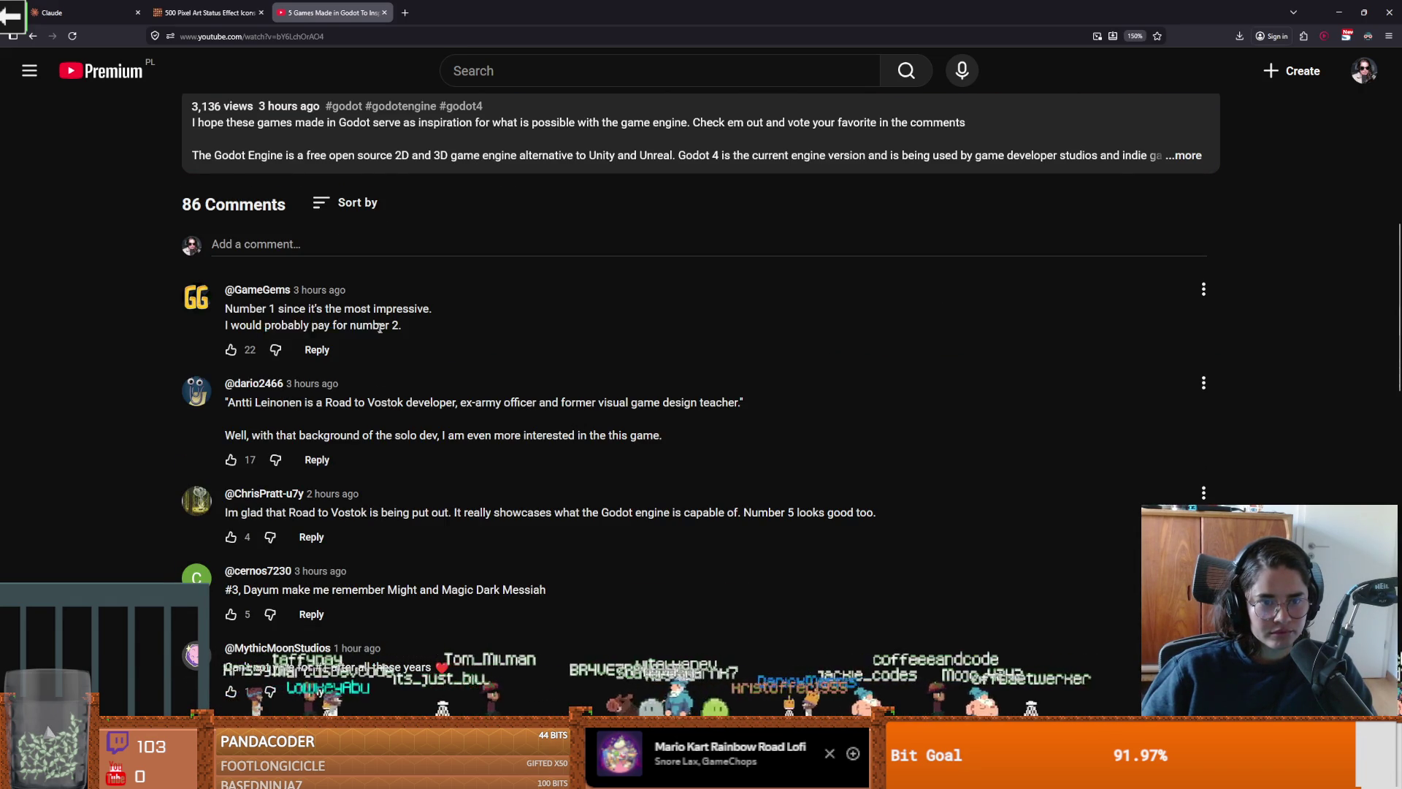
pyautogui.scroll(8, 379, 328)
pyautogui.scroll(-10, 599, 352)
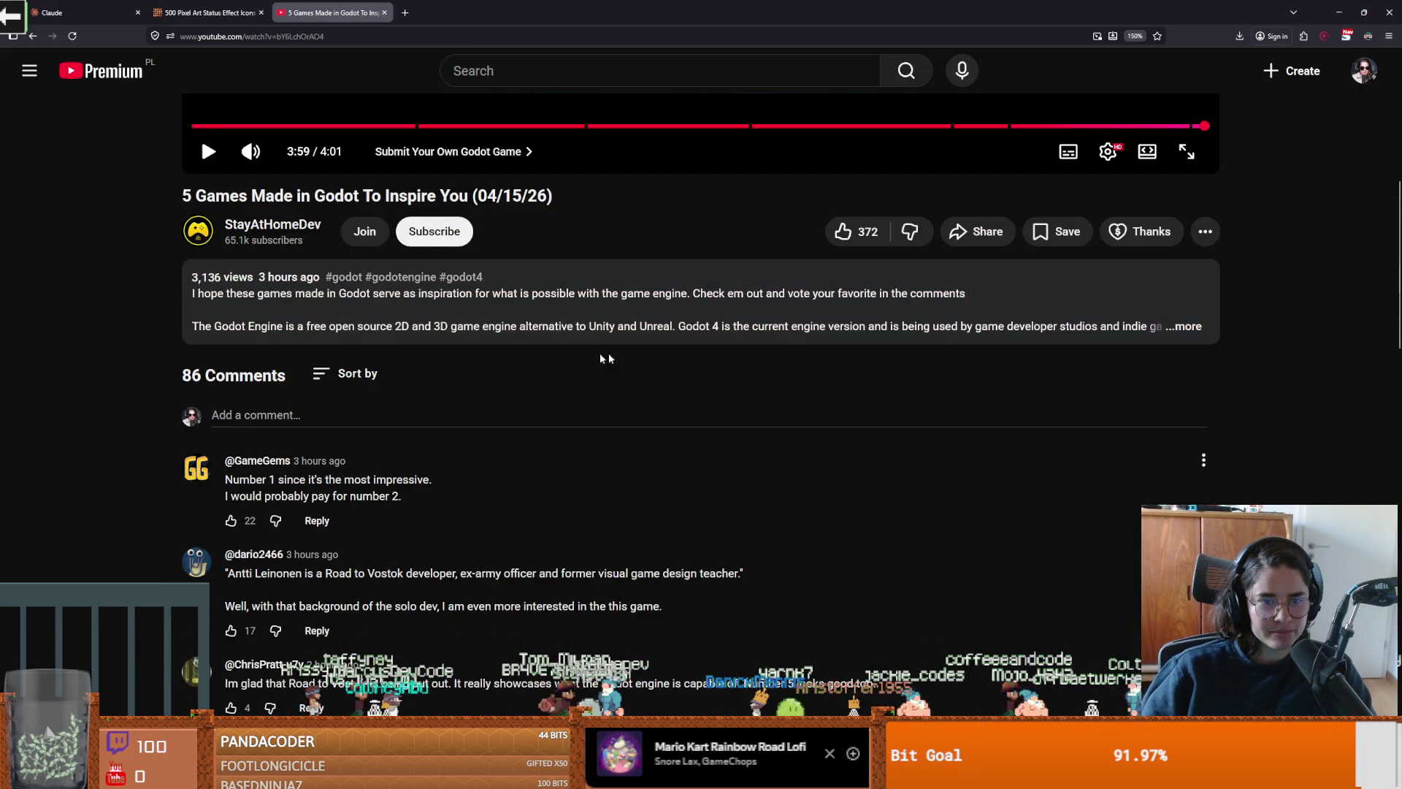
pyautogui.scroll(2, 380, 314)
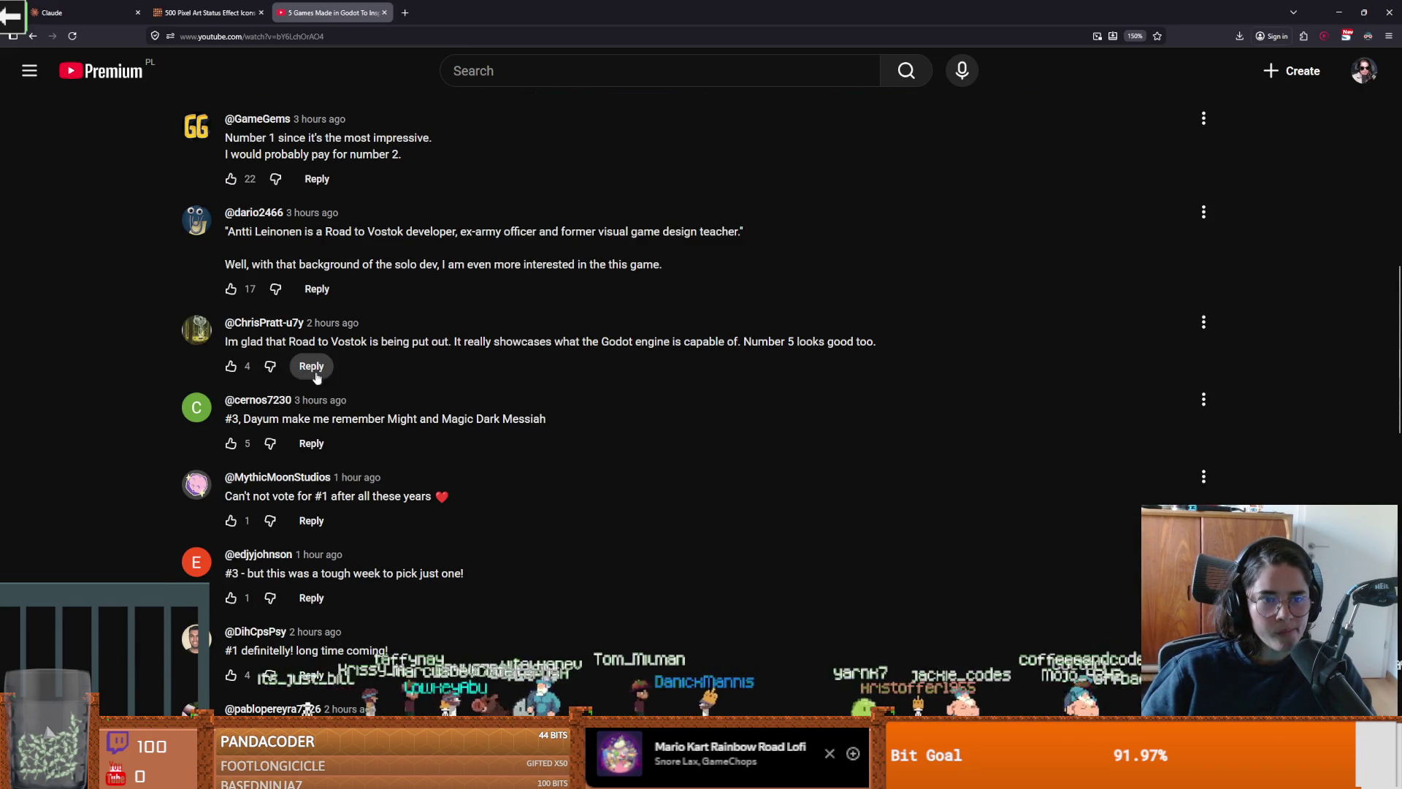
# Step: Skim the video comments, then bring Discord's #twitch-jackie channel to the front
pyautogui.moveTo(318, 341); pyautogui.dragTo(458, 345)
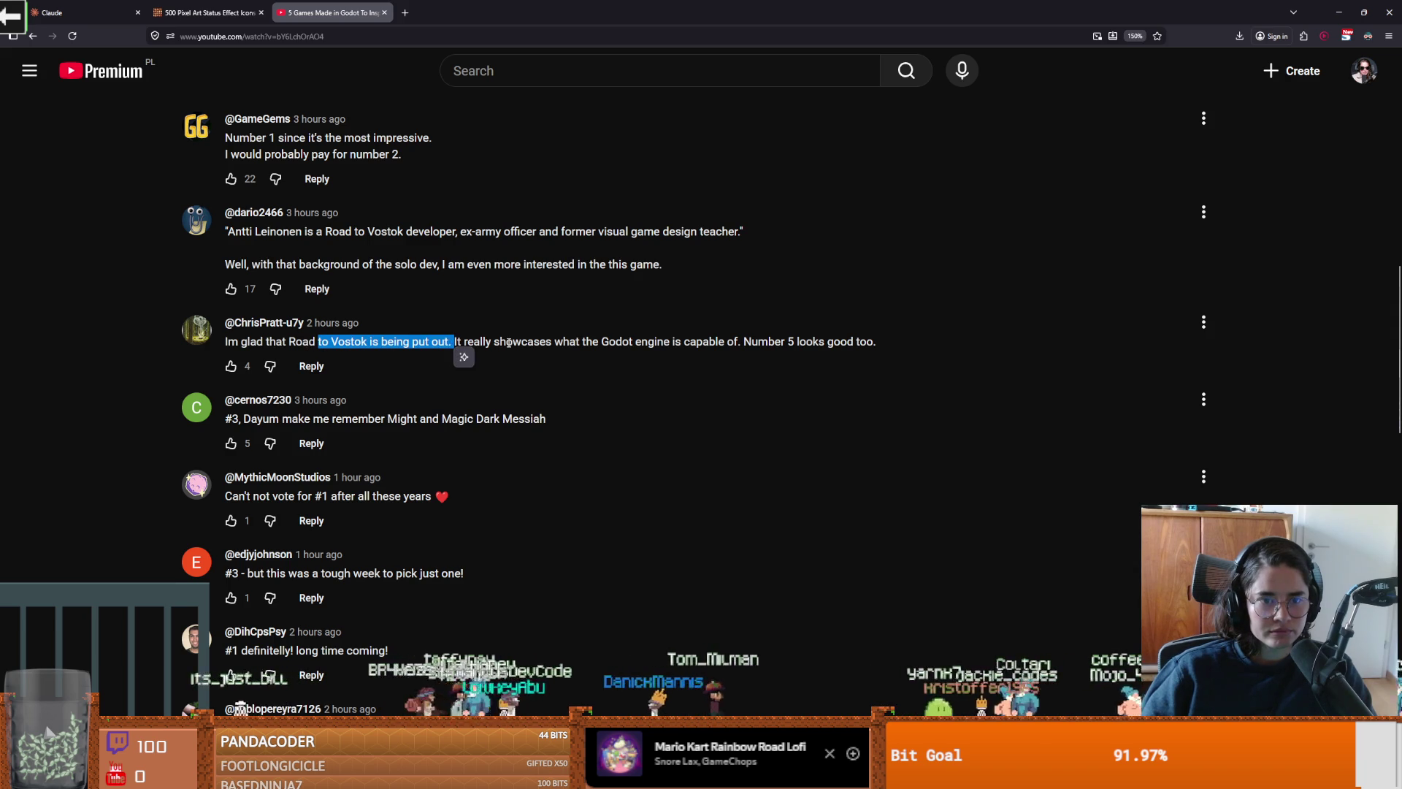
pyautogui.click(559, 343)
pyautogui.scroll(-1, 577, 368)
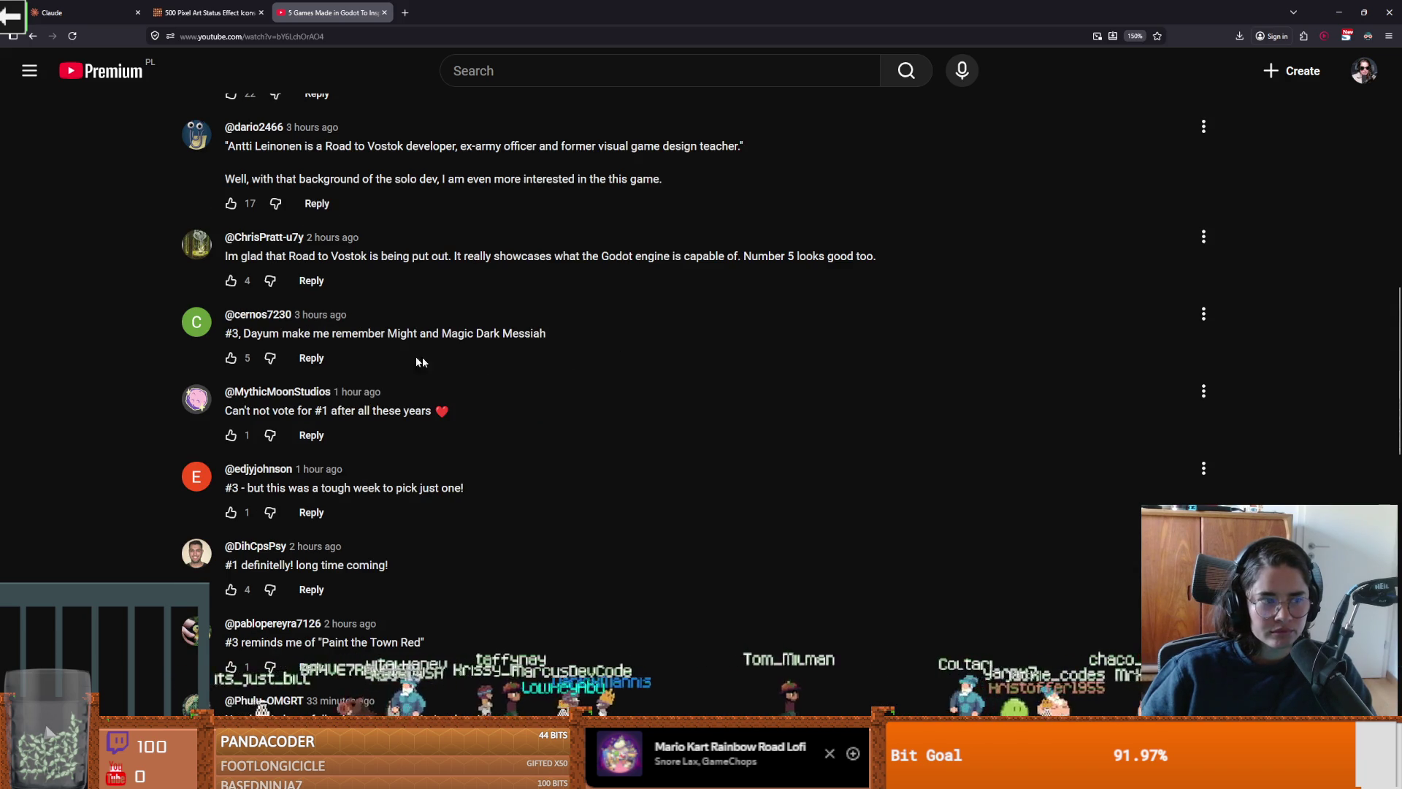
pyautogui.scroll(10, 508, 366)
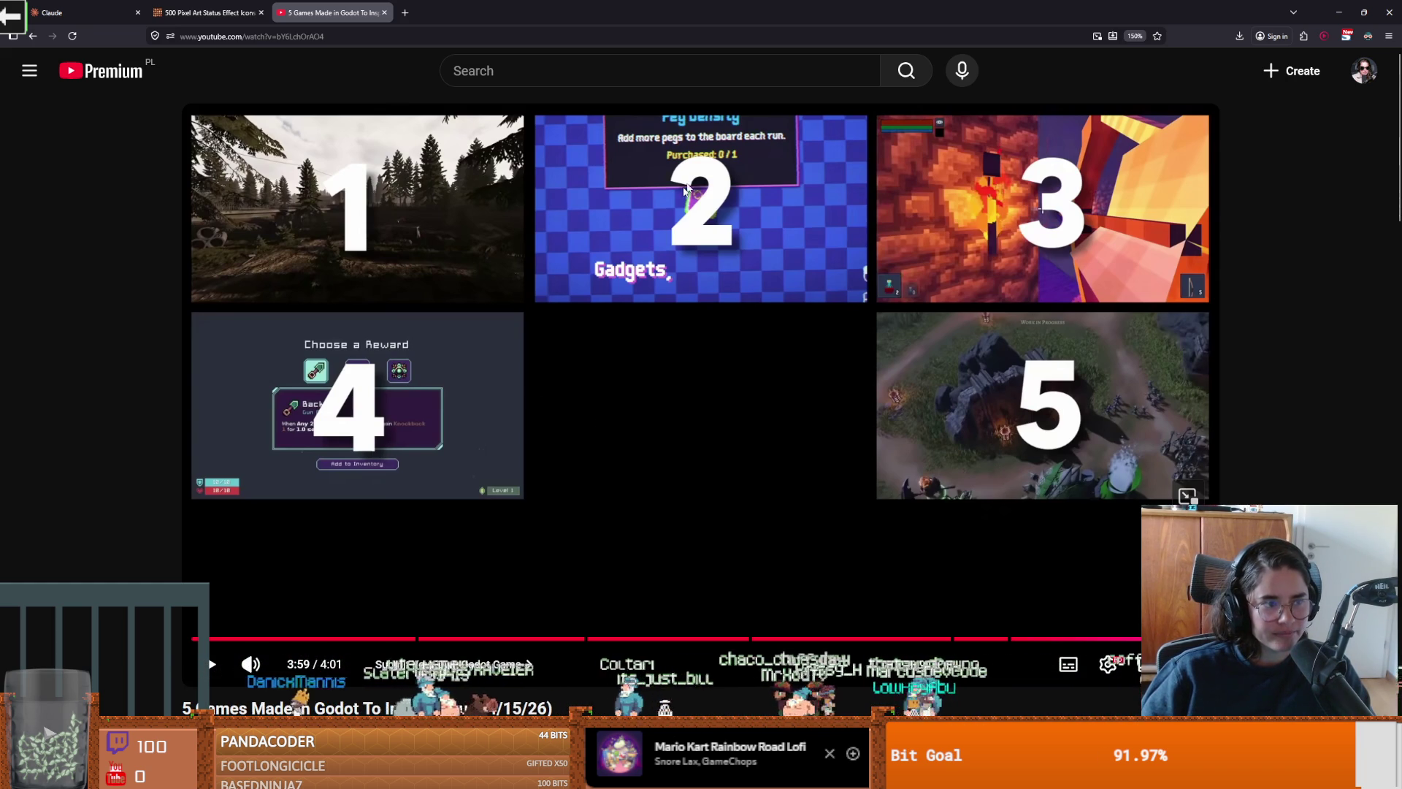
pyautogui.hotkey('alt', 'Tab')
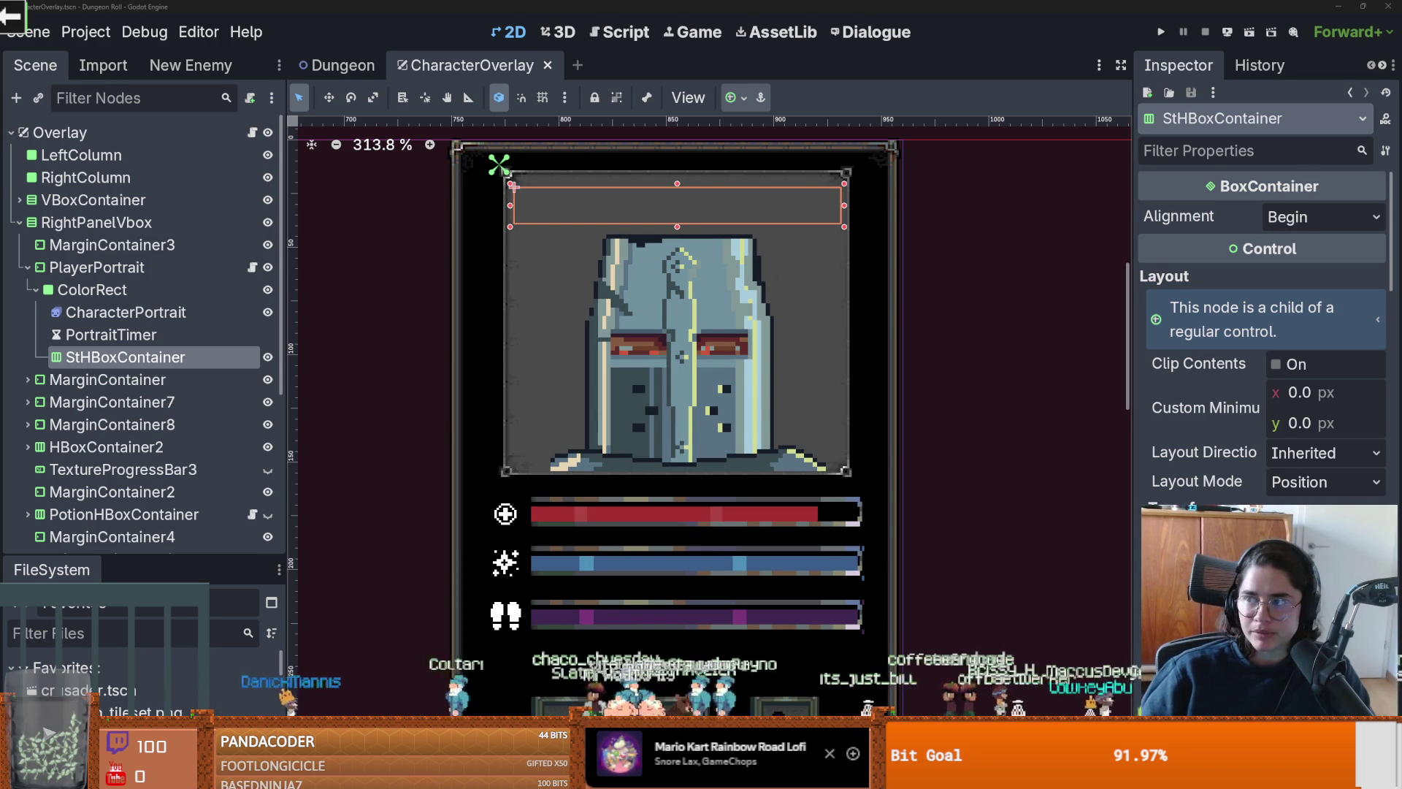
pyautogui.hotkey('alt', 'Tab')
# Step: Scroll up through #twitch-jackie to the reaction-to-100-subs post and dismiss its message actions
pyautogui.scroll(15, 510, 349)
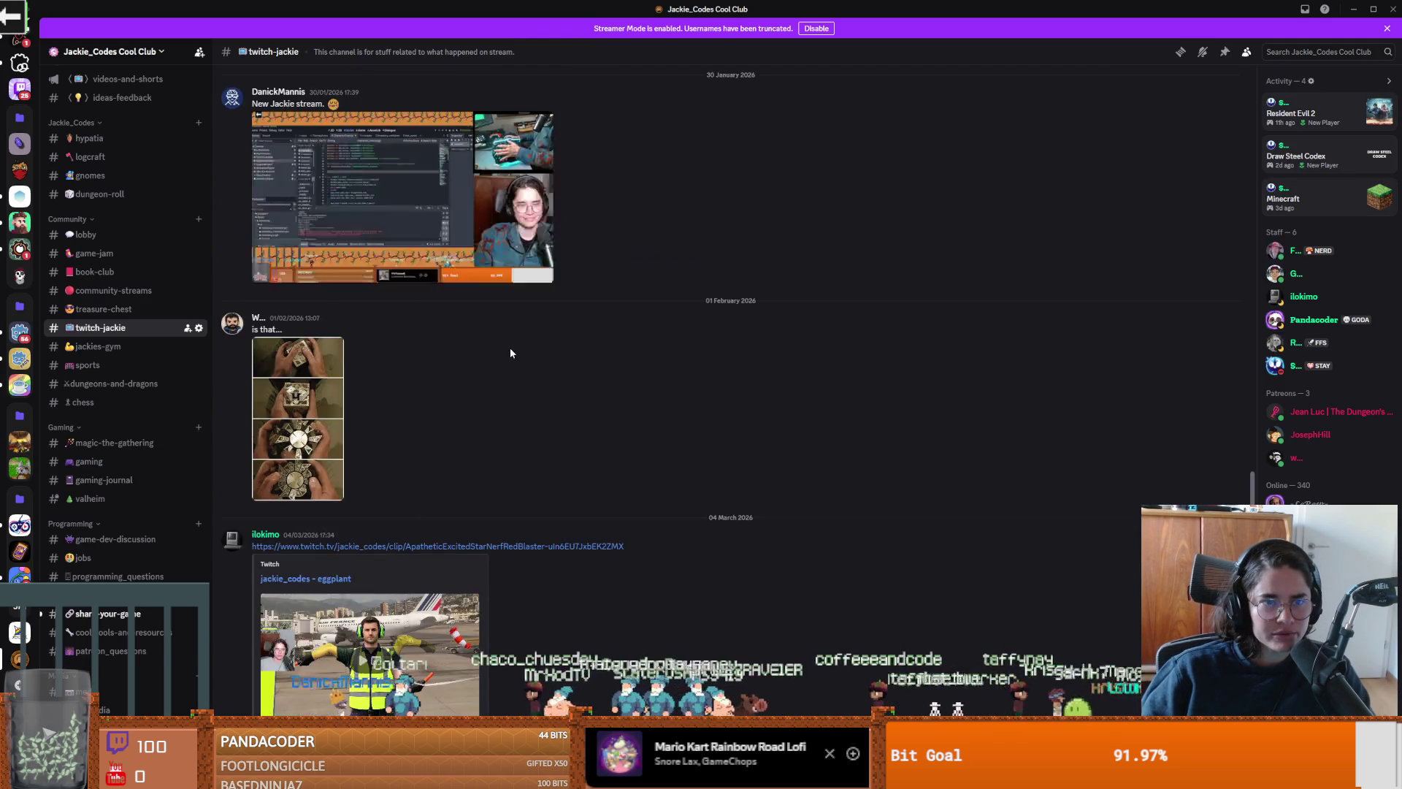
pyautogui.scroll(15, 506, 348)
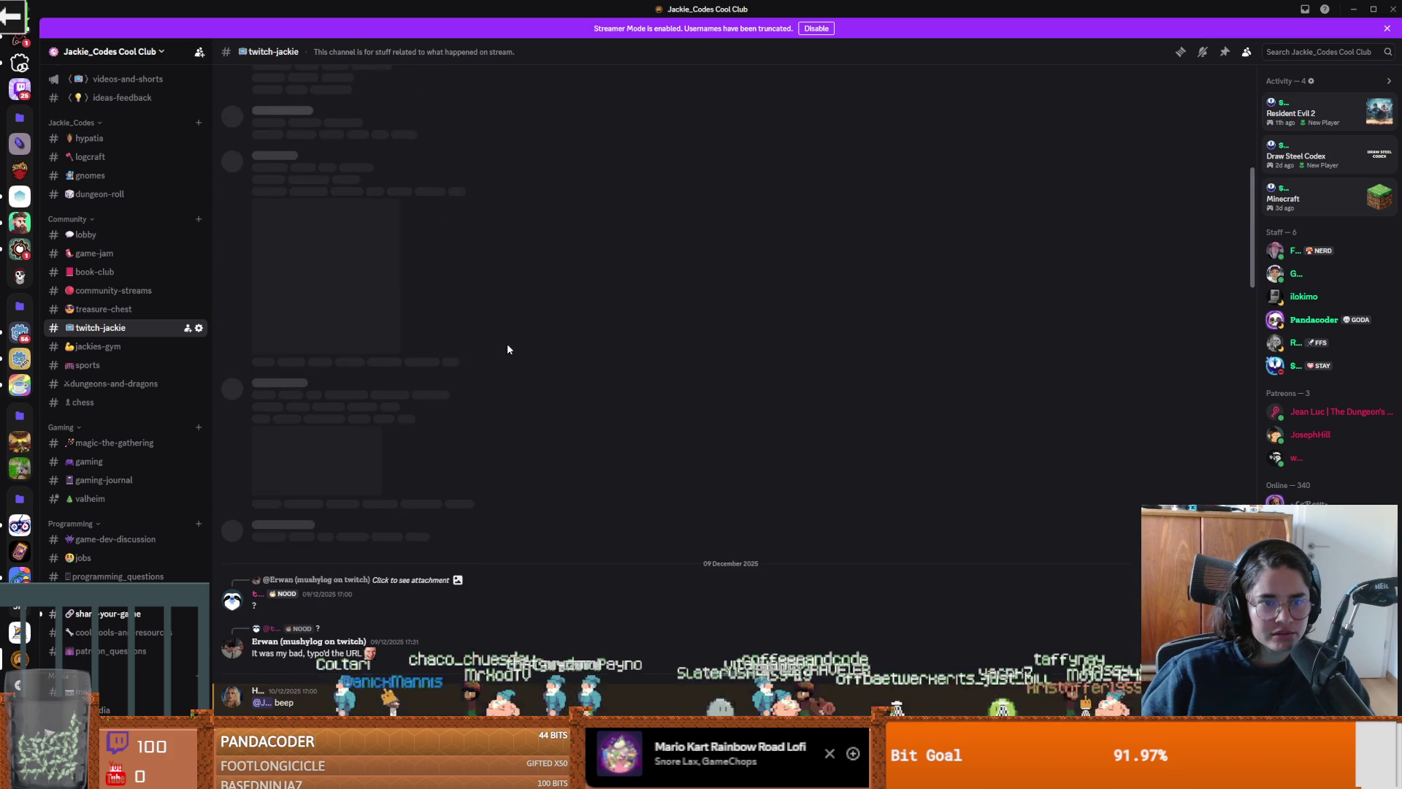
pyautogui.scroll(10, 537, 339)
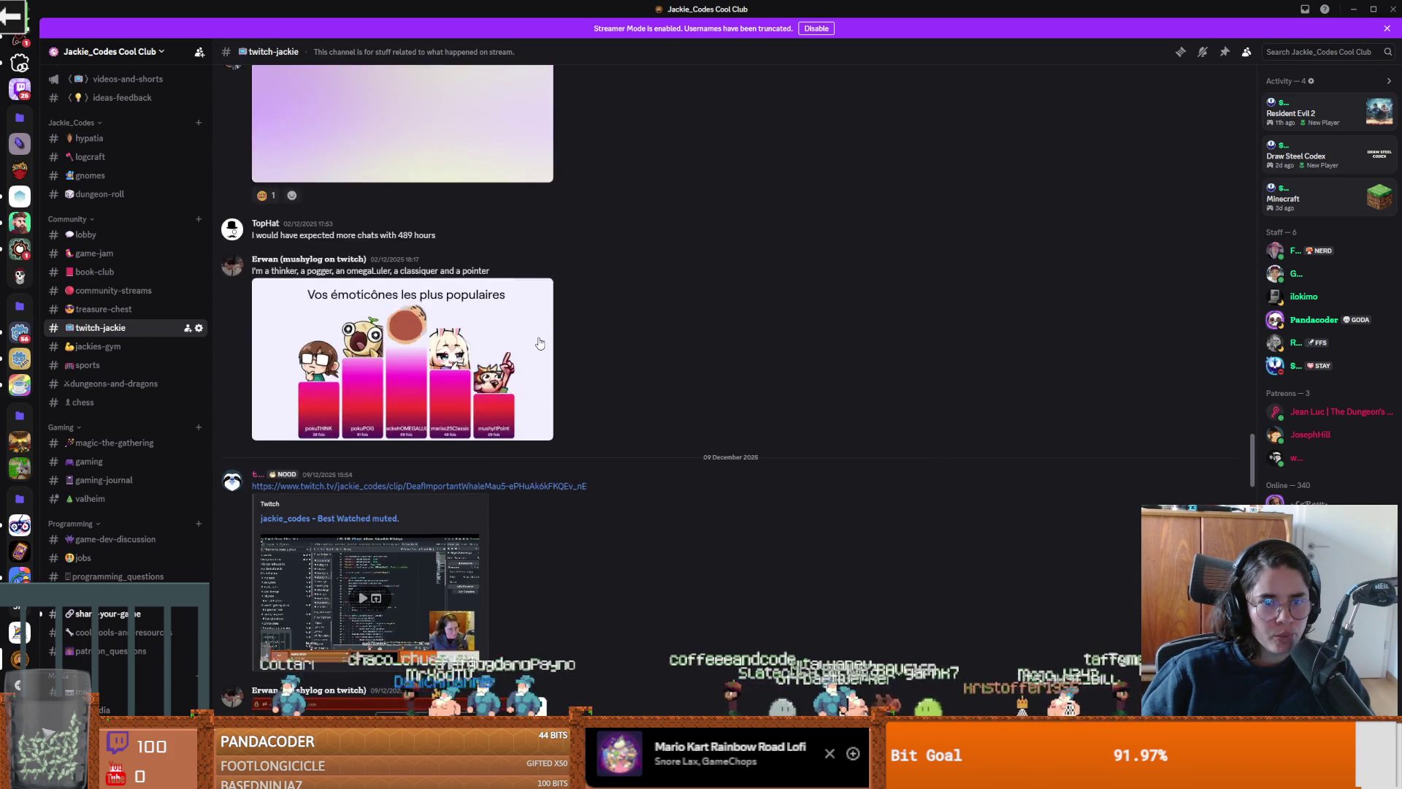
pyautogui.scroll(3, 537, 339)
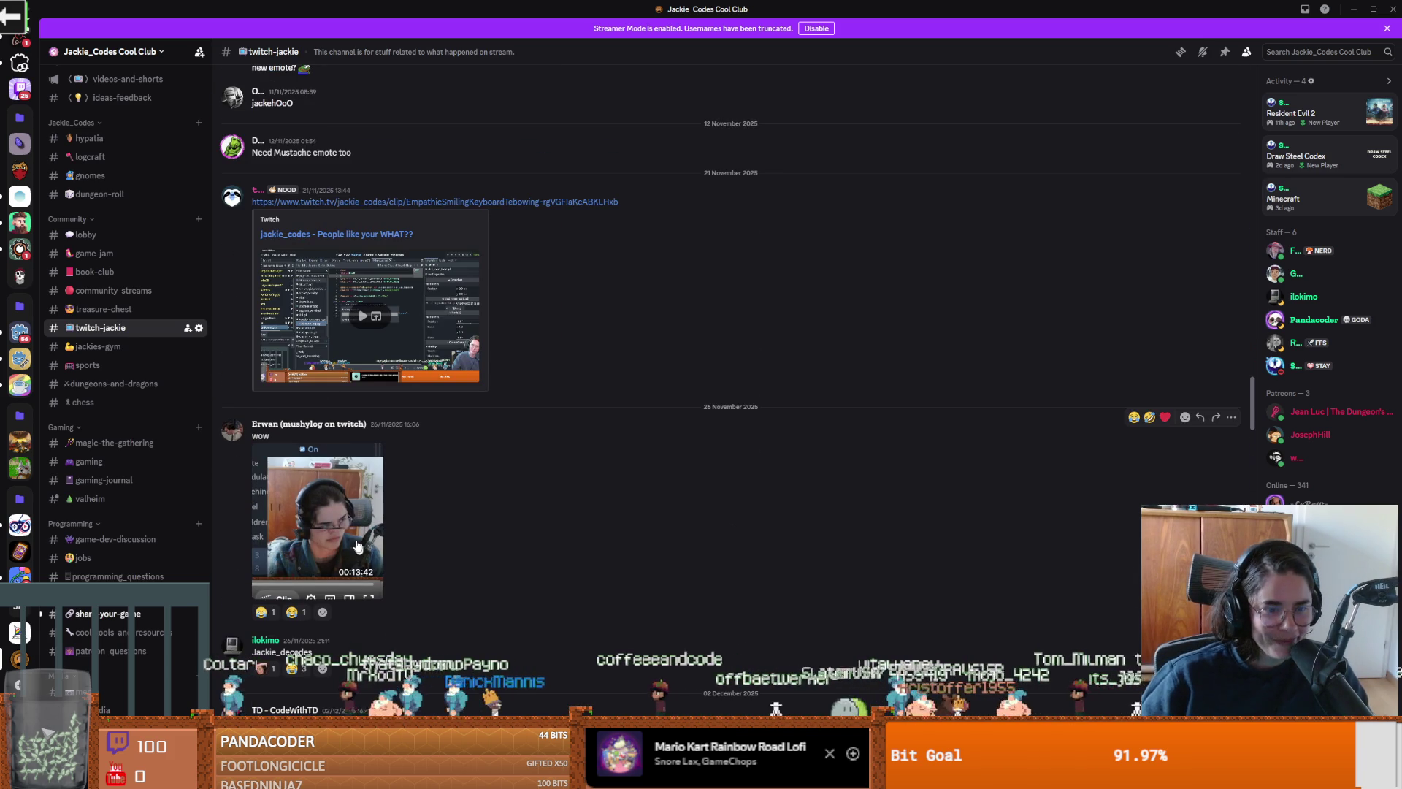
pyautogui.scroll(8, 384, 553)
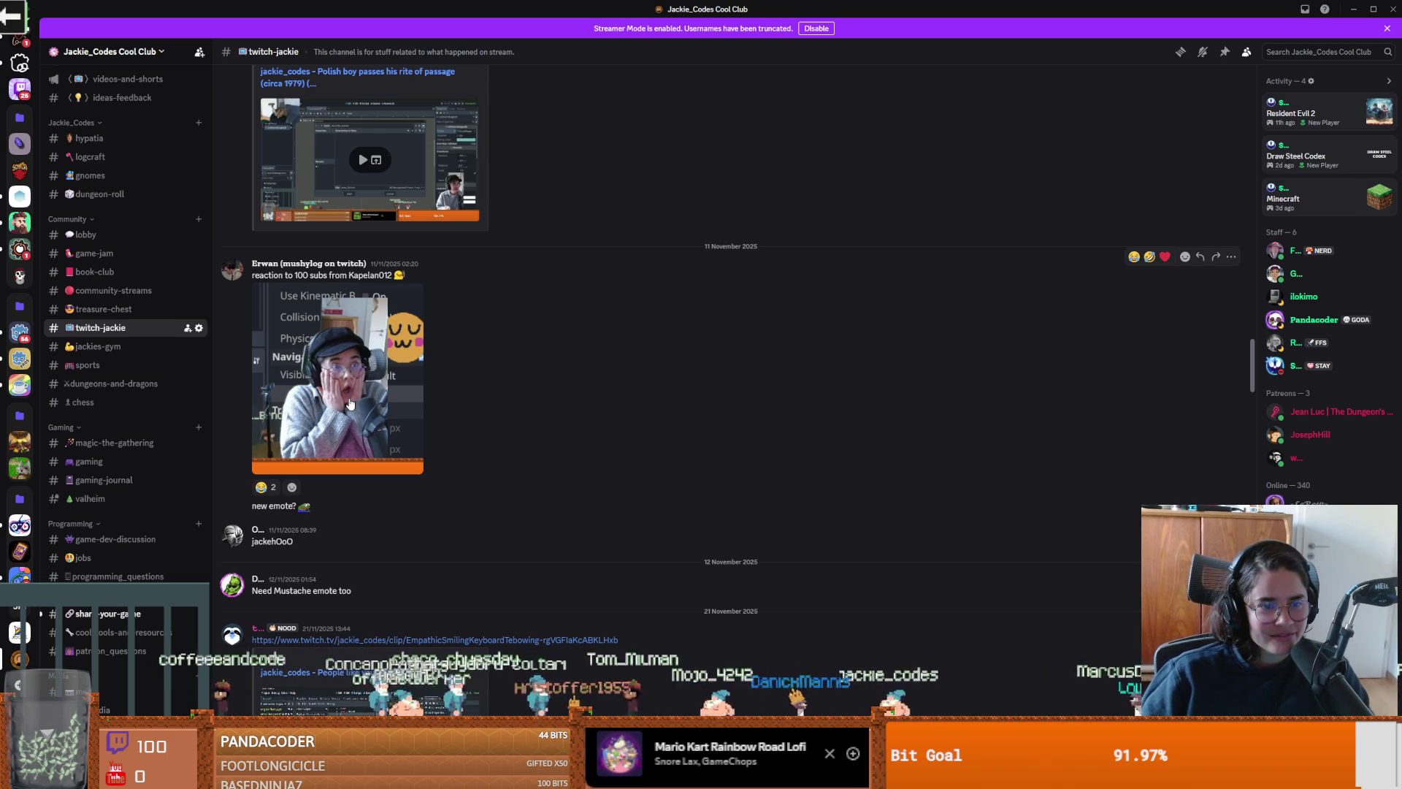
pyautogui.rightClick(348, 398)
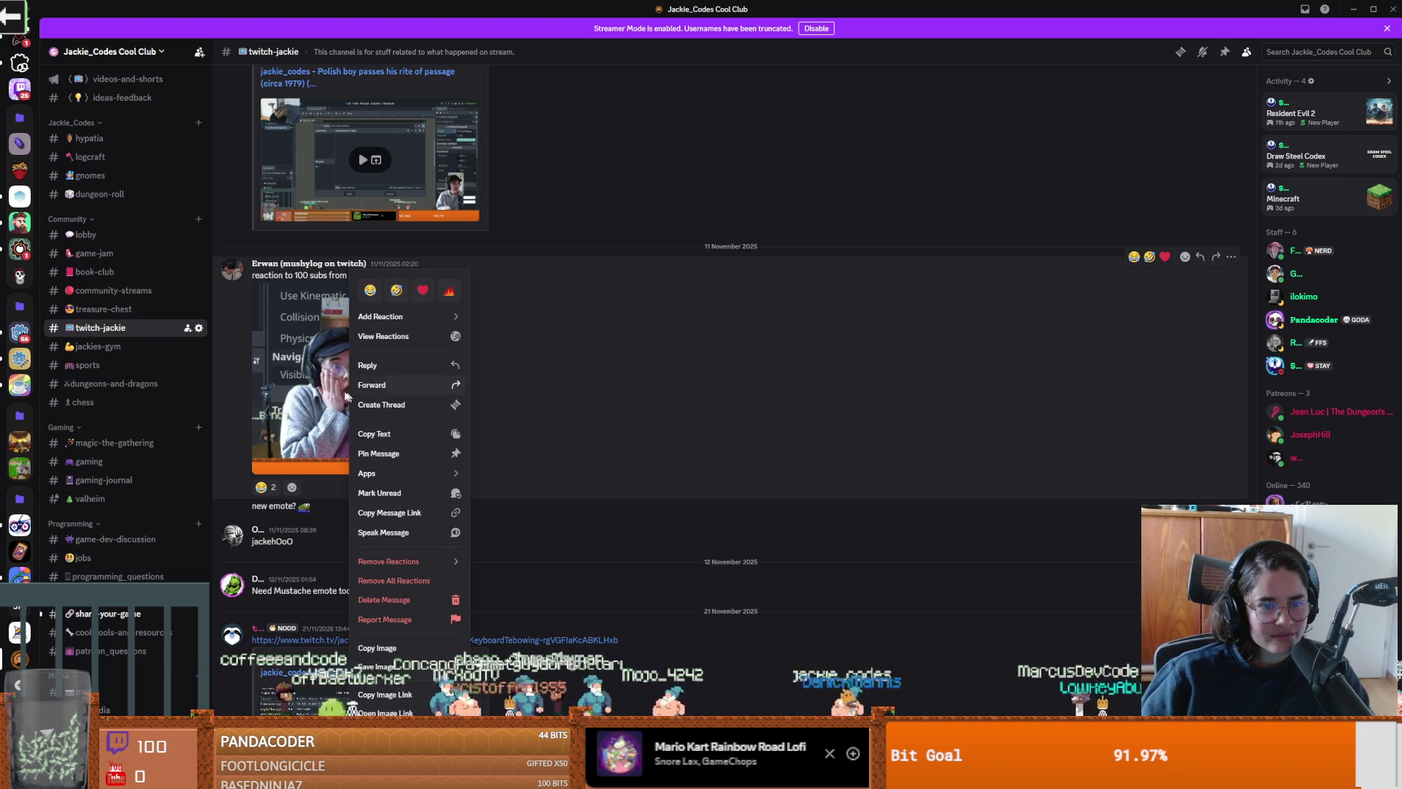
pyautogui.press('Escape')
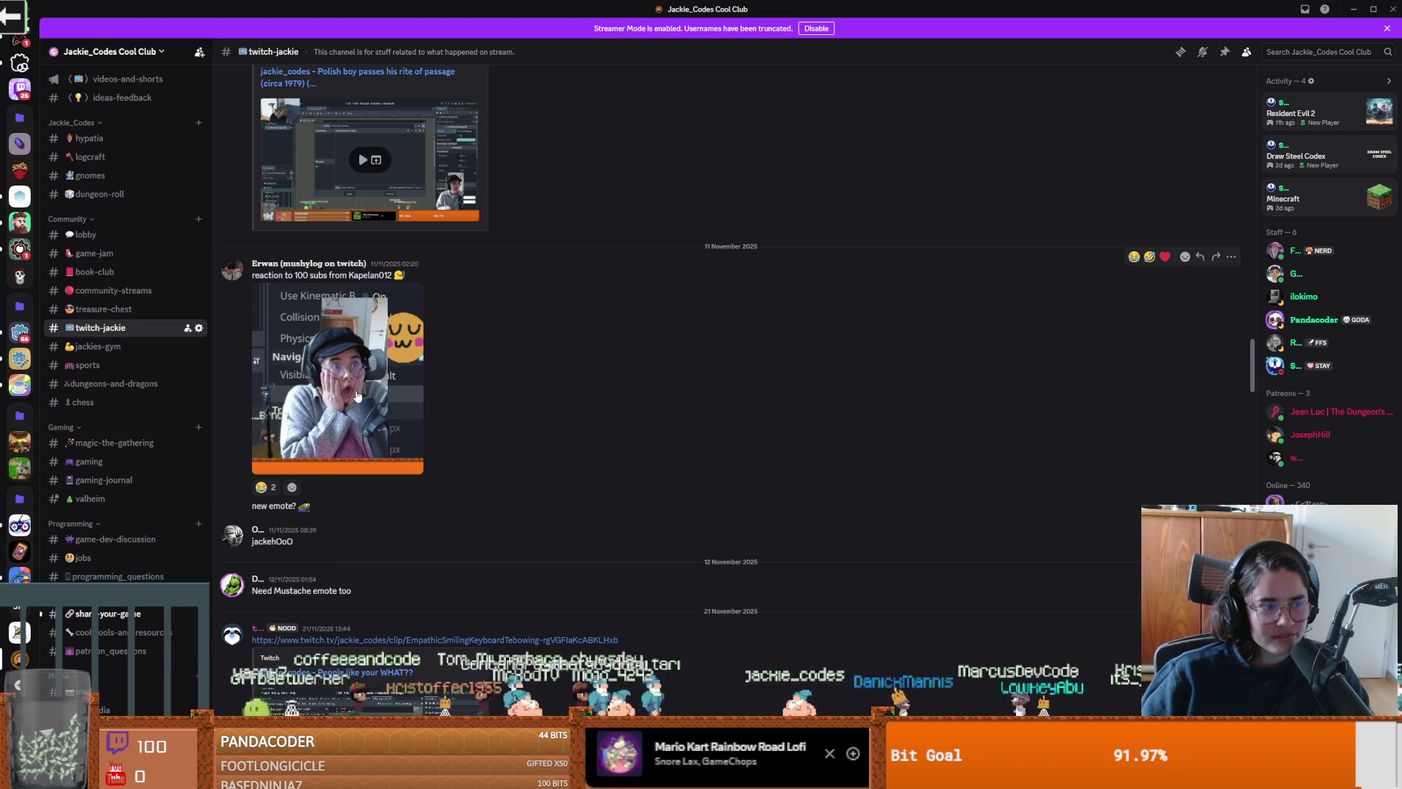
# Step: Scroll further back through older posts, then return to Godot's CharacterOverlay scene
pyautogui.scroll(1, 340, 397)
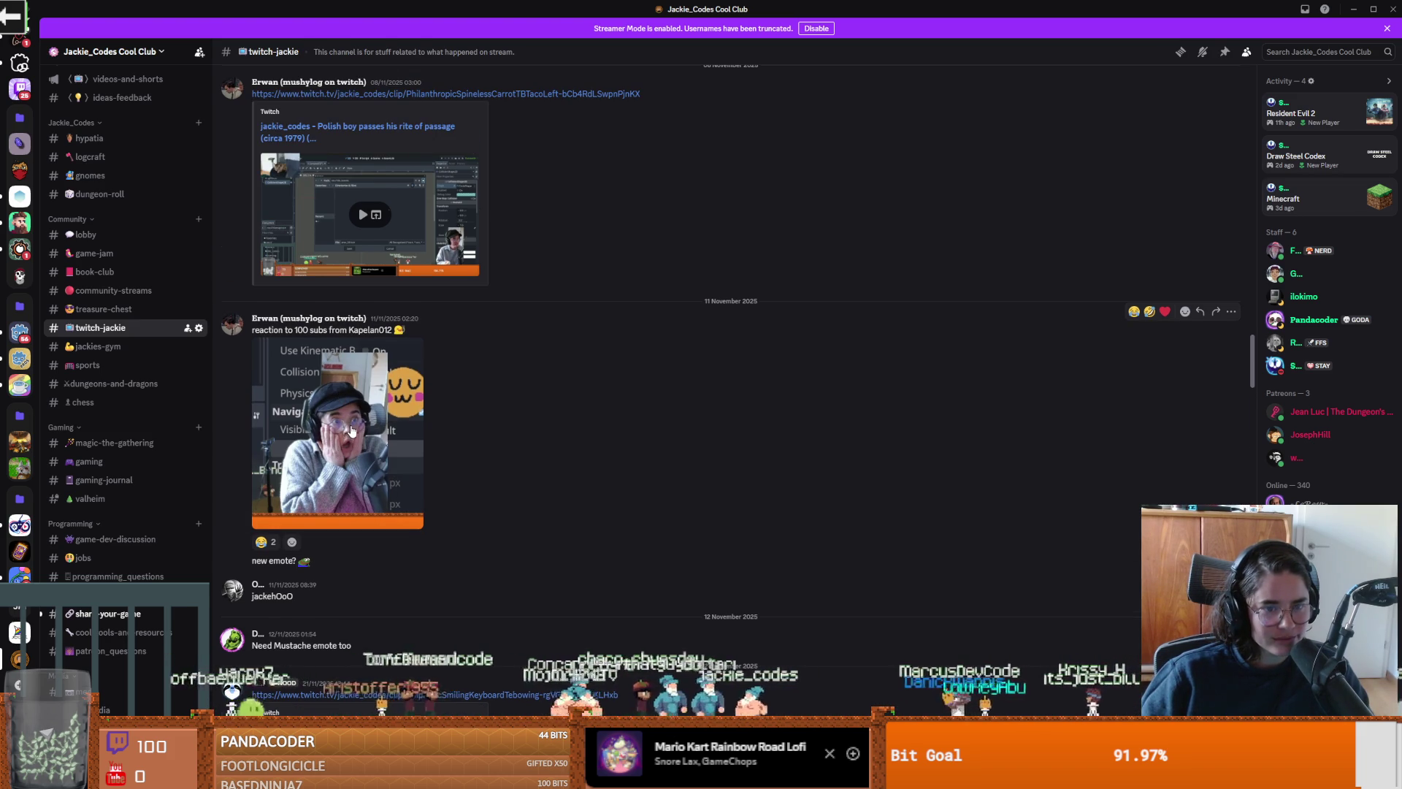
pyautogui.scroll(2, 370, 478)
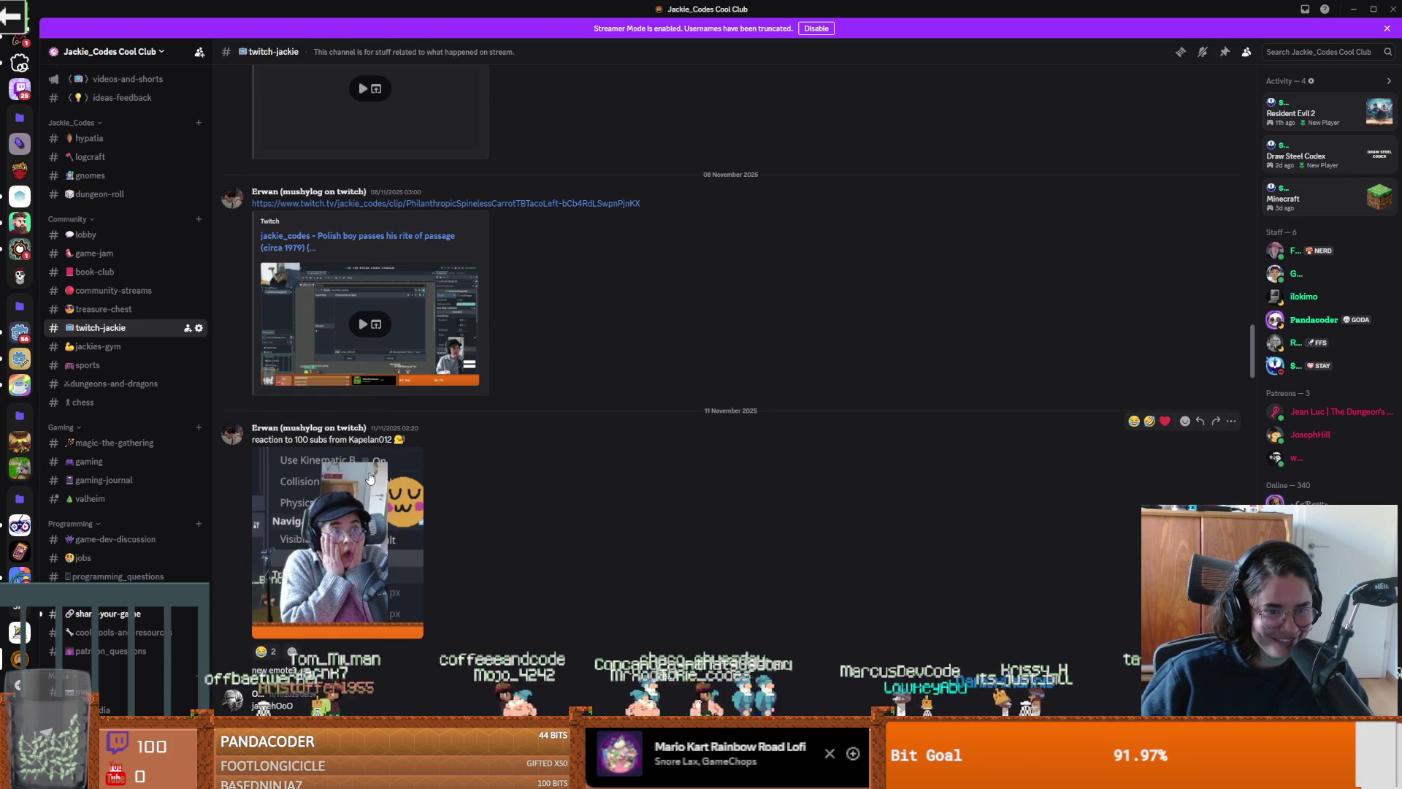
pyautogui.scroll(12, 373, 541)
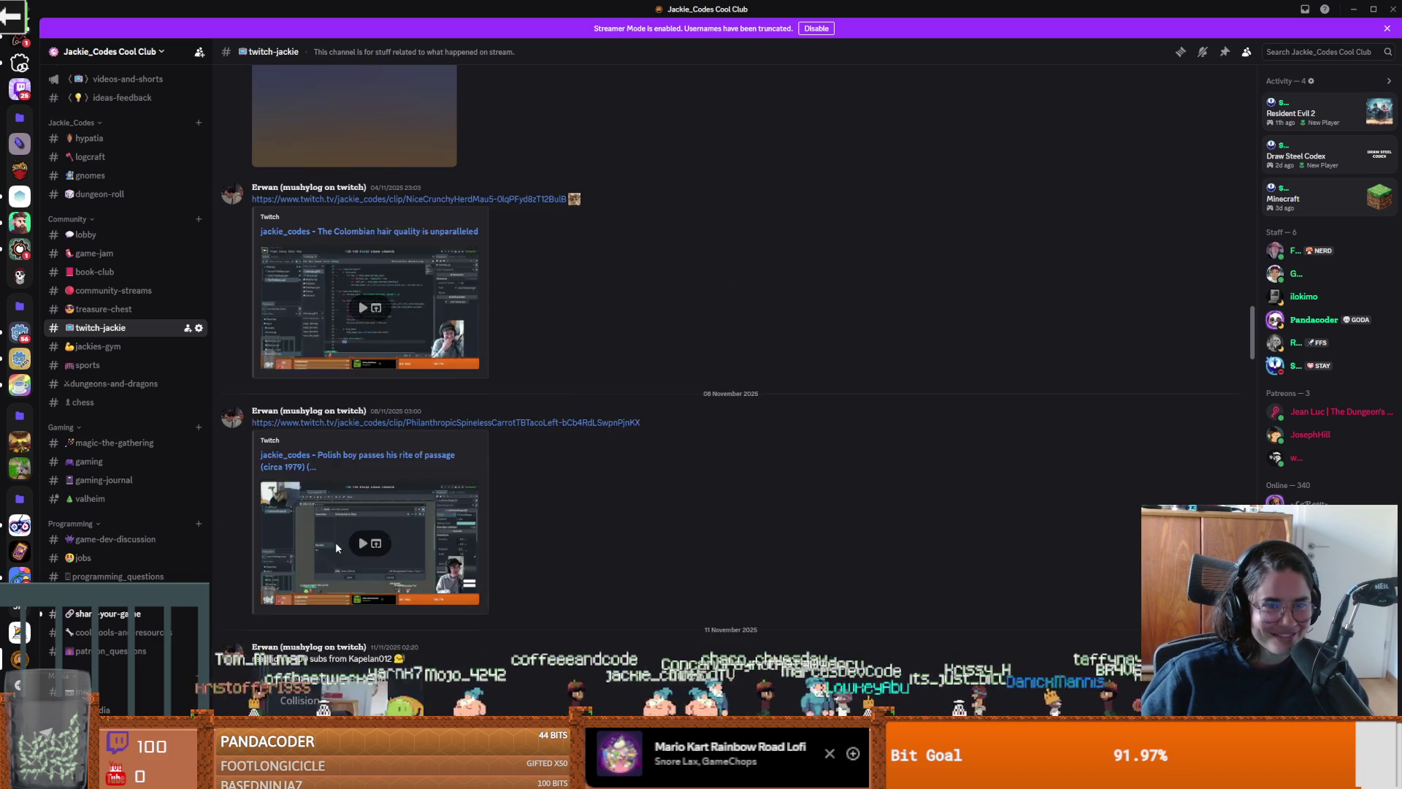
pyautogui.scroll(12, 340, 539)
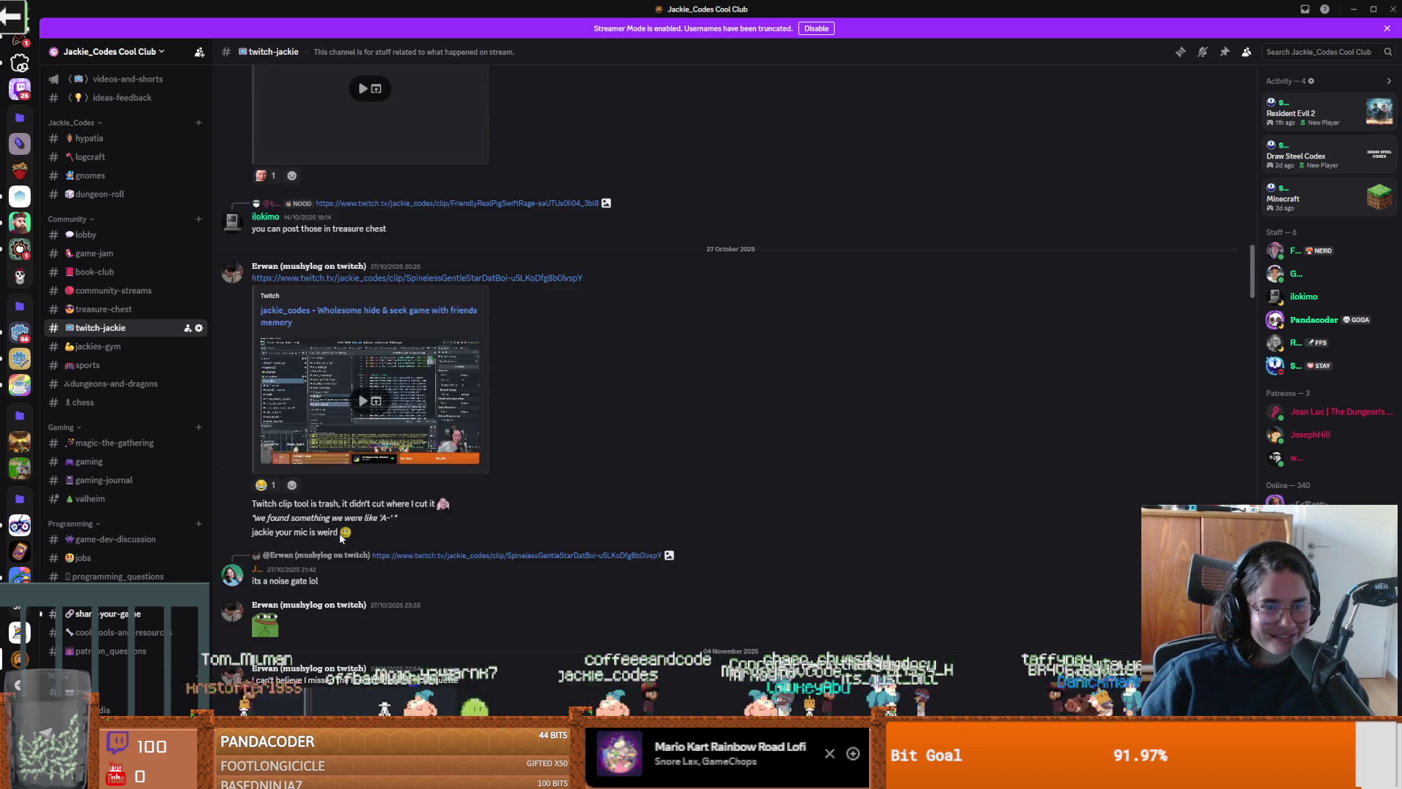
pyautogui.scroll(7, 341, 539)
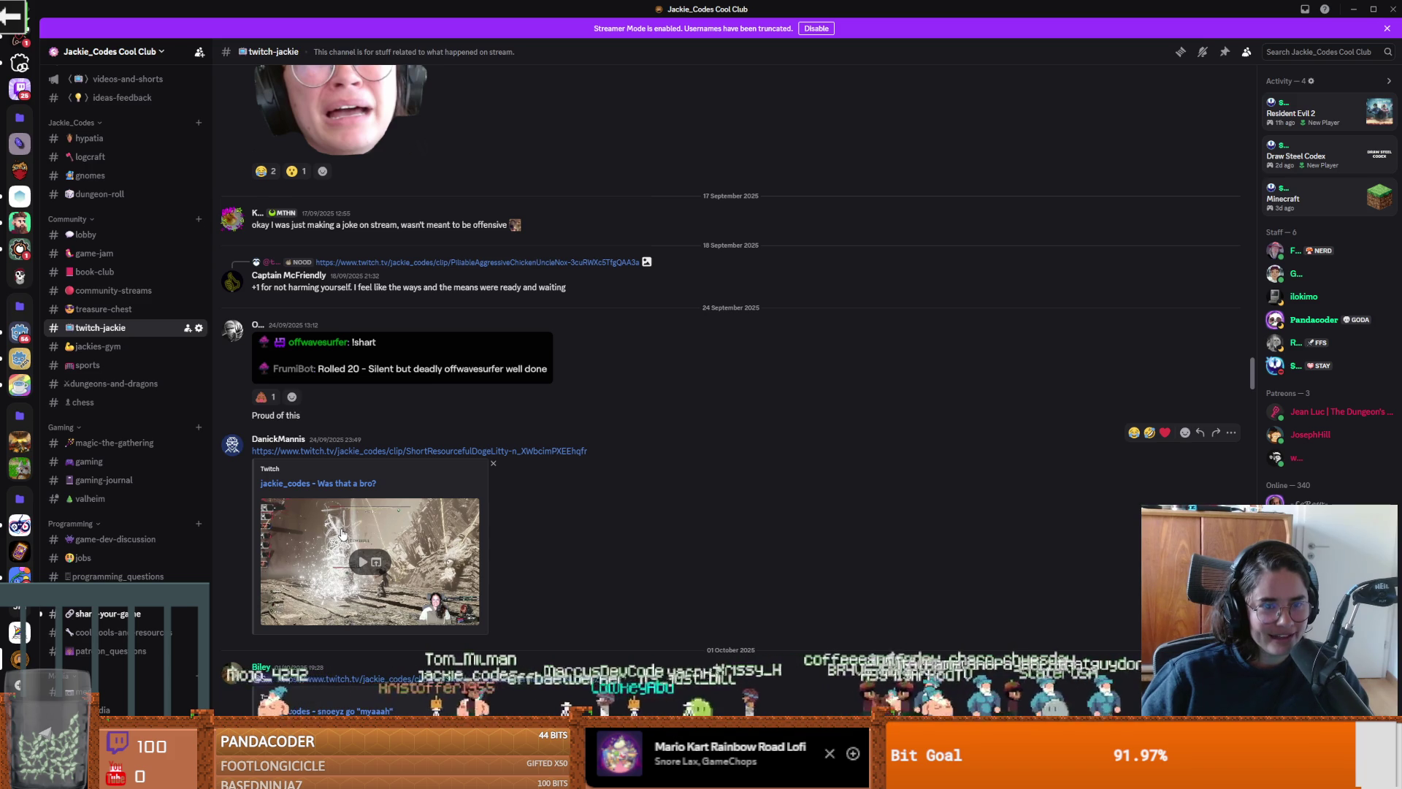
pyautogui.scroll(4, 342, 533)
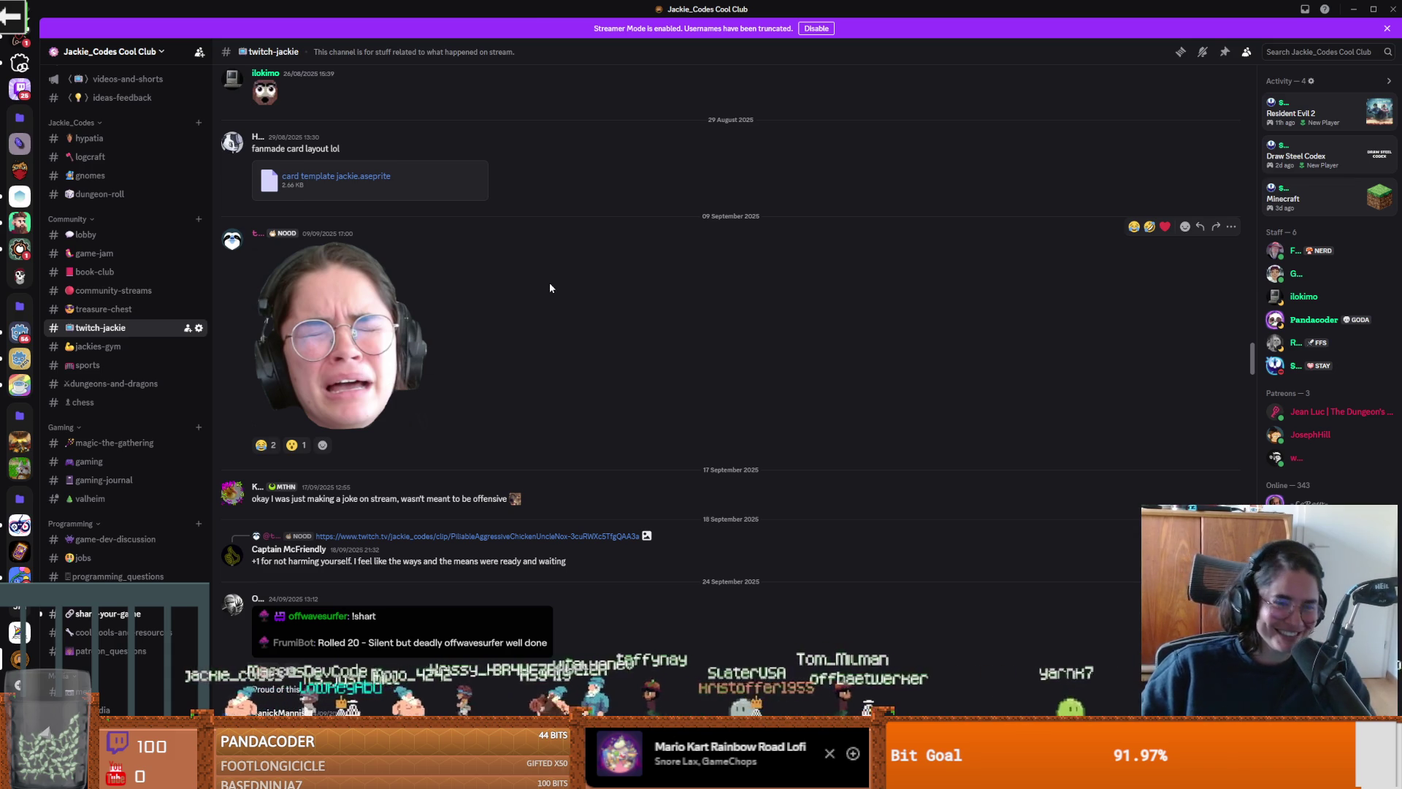
pyautogui.hotkey('alt', 'Tab')
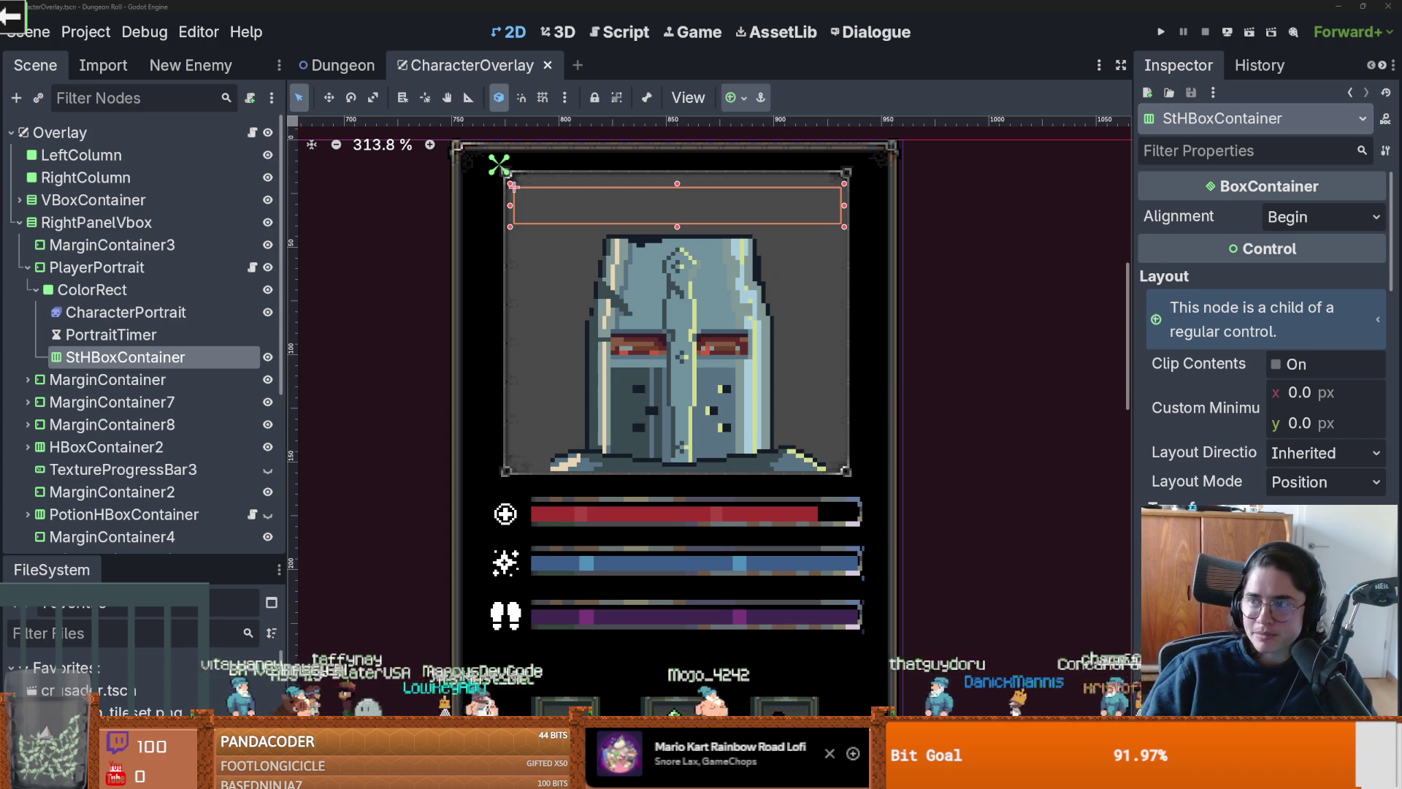
# Step: Return to #twitch-jackie and scroll back to the 29 November 2024 'i regret nothing' post
pyautogui.hotkey('alt', 'Tab')
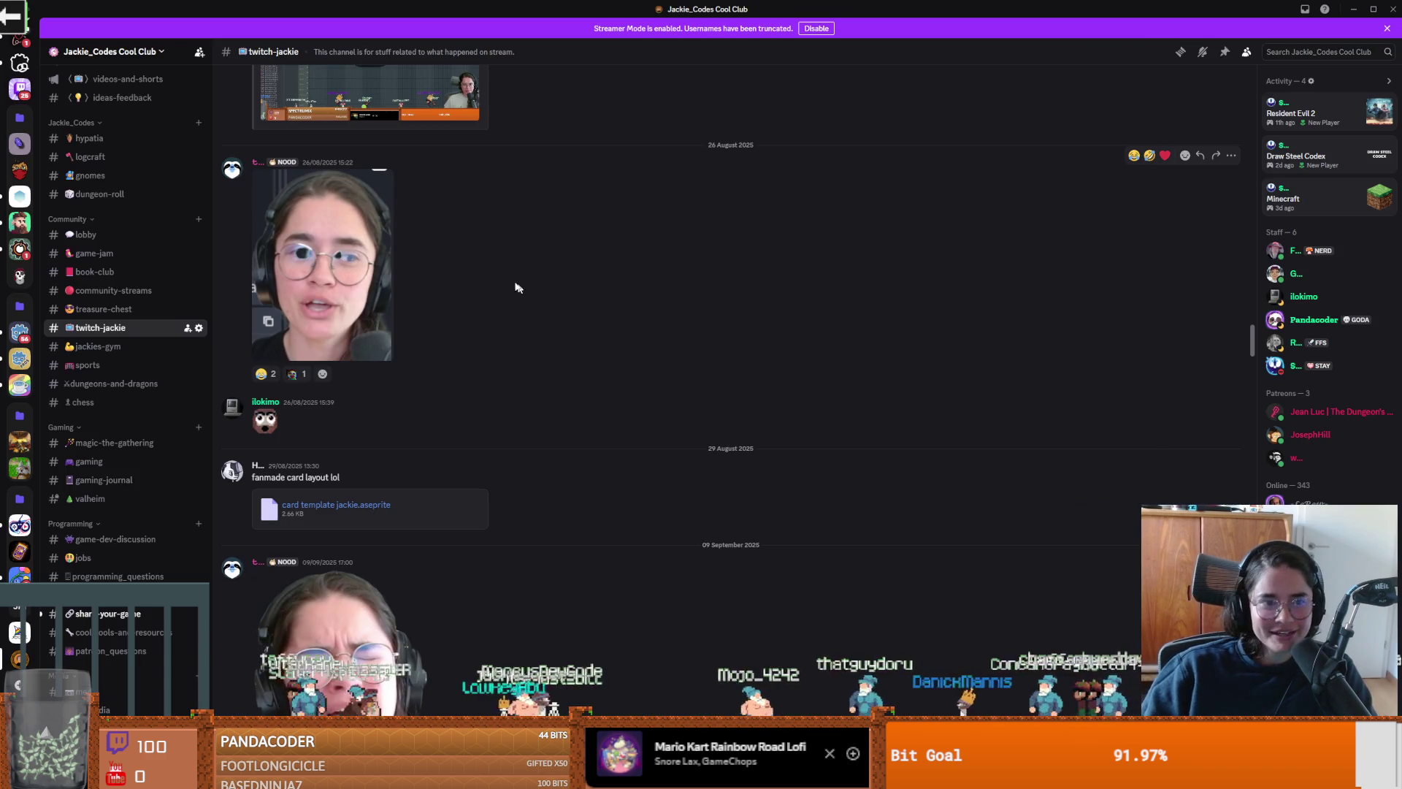
pyautogui.scroll(15, 436, 320)
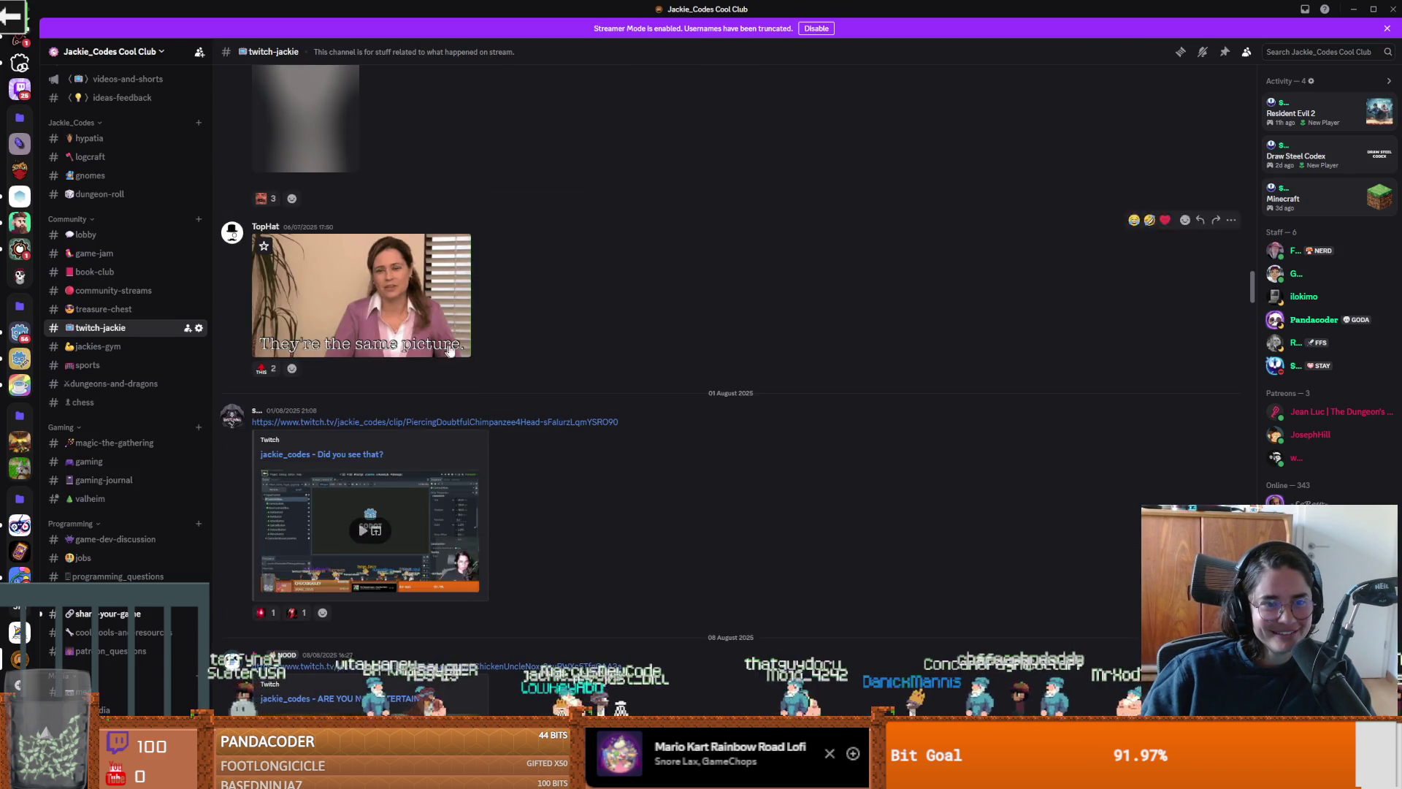
pyautogui.scroll(5, 449, 349)
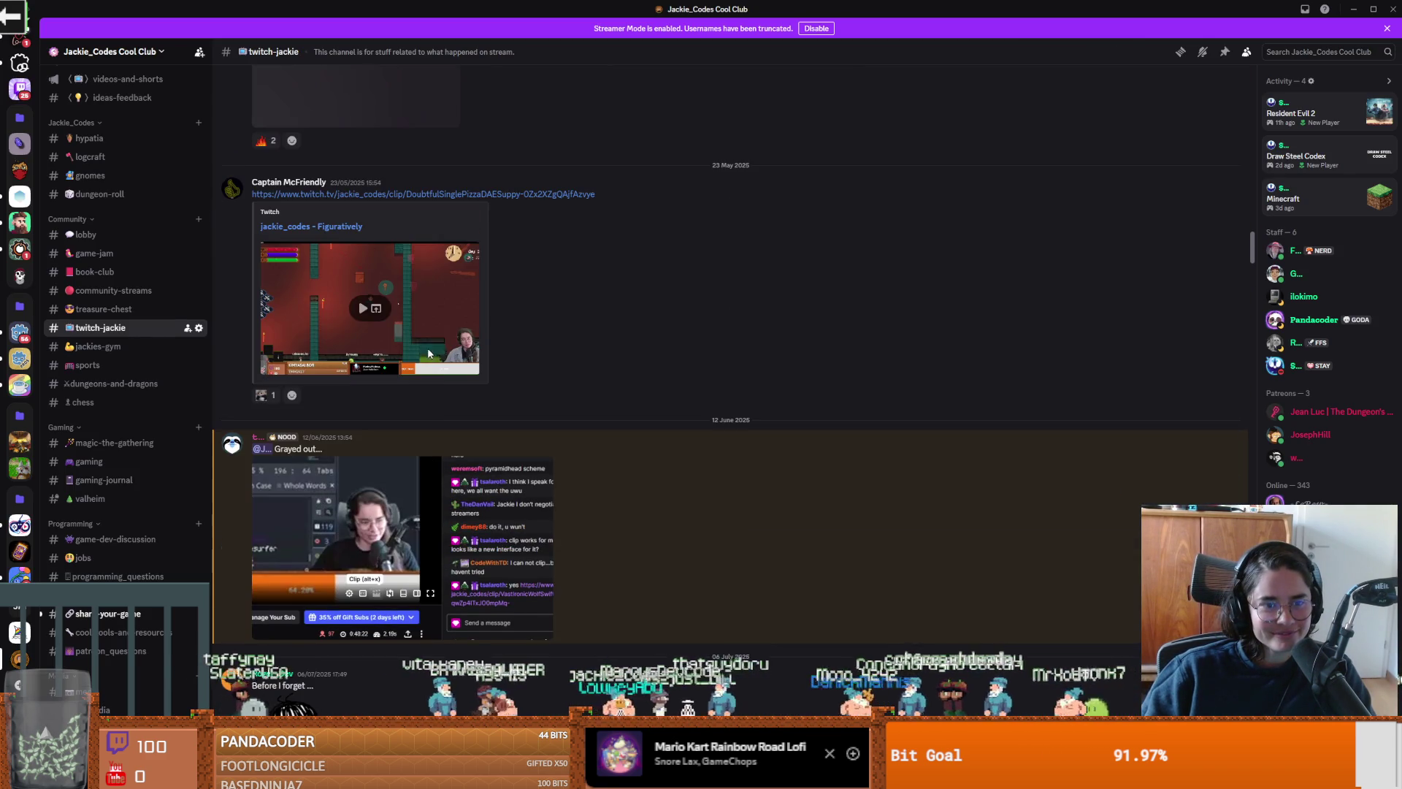
pyautogui.scroll(15, 435, 415)
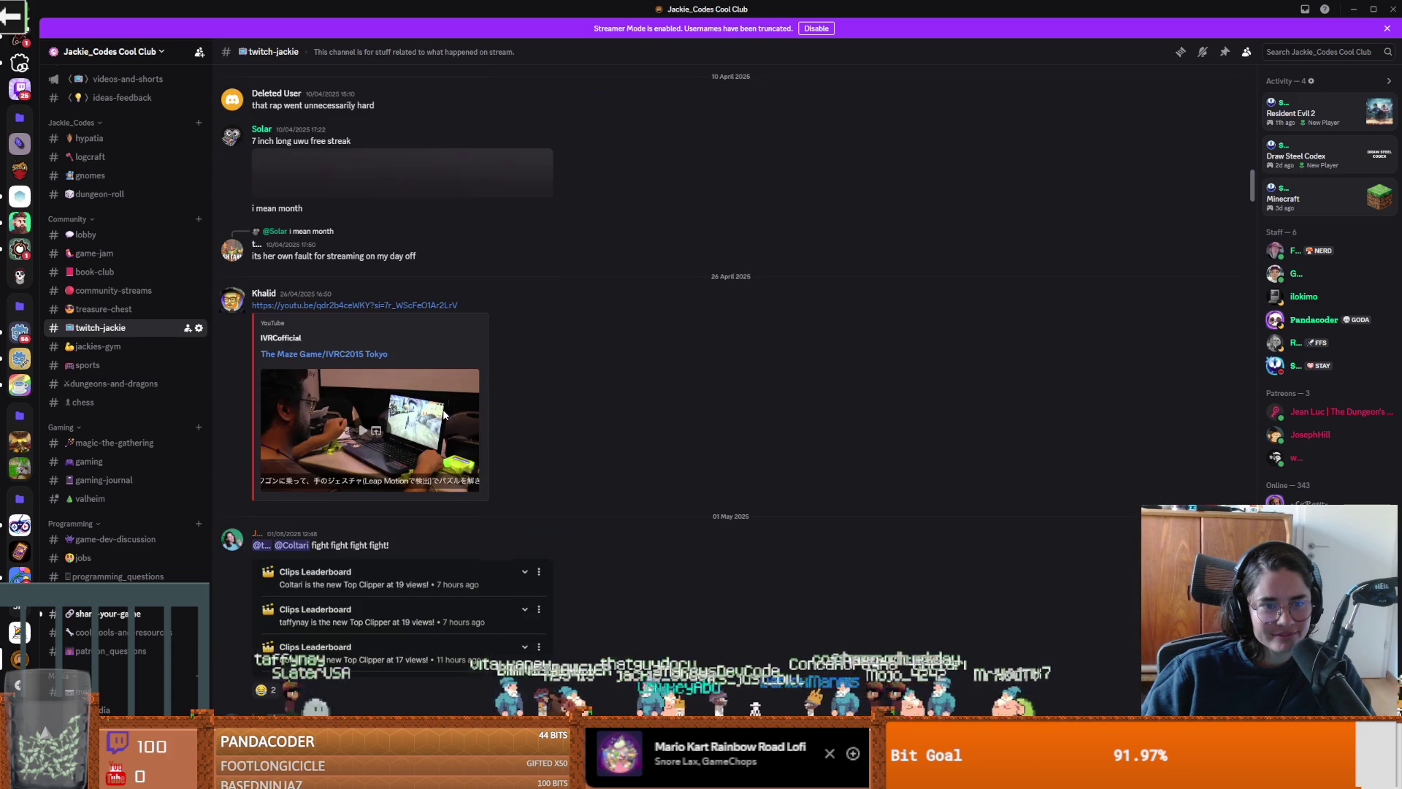
pyautogui.scroll(15, 444, 415)
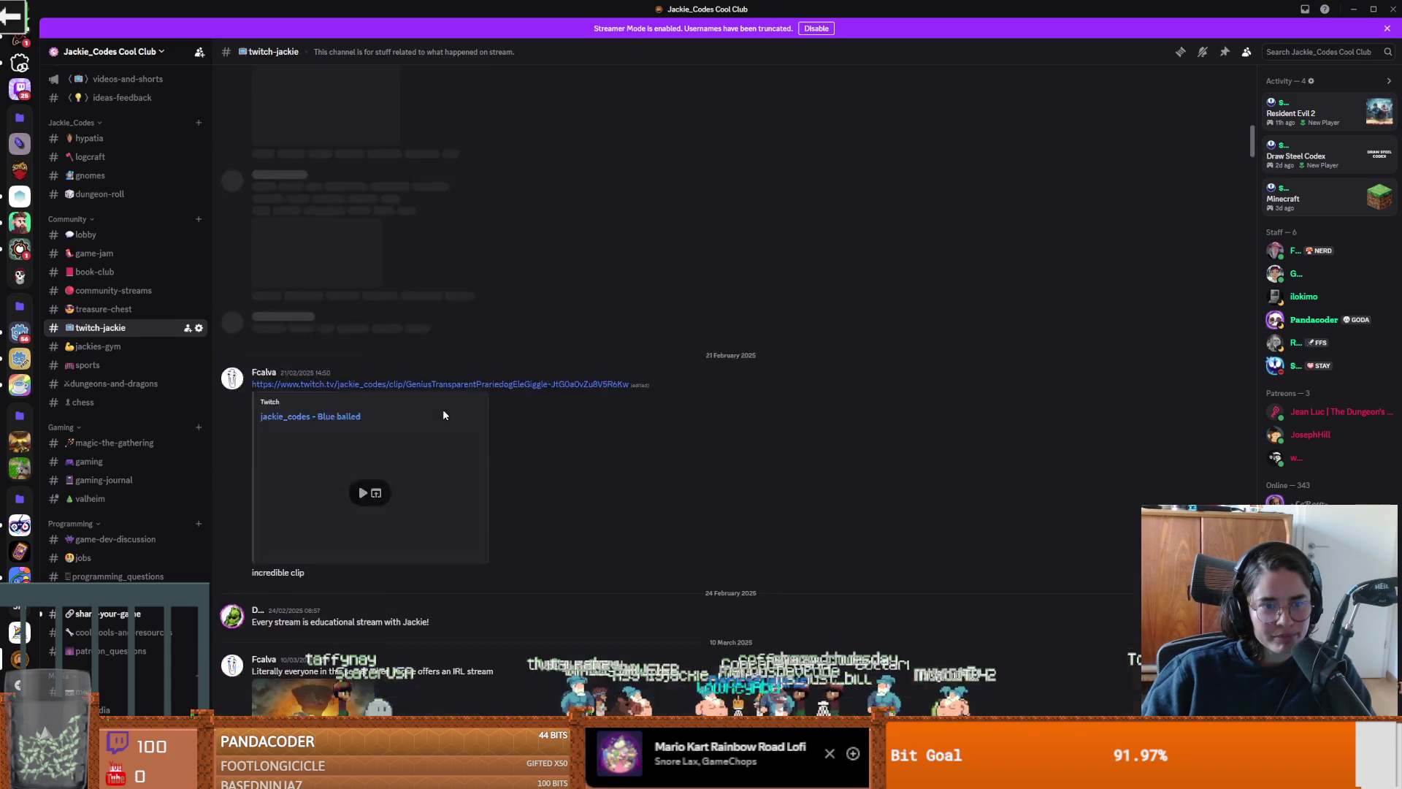
pyautogui.scroll(8, 443, 412)
pyautogui.scroll(-2, 340, 489)
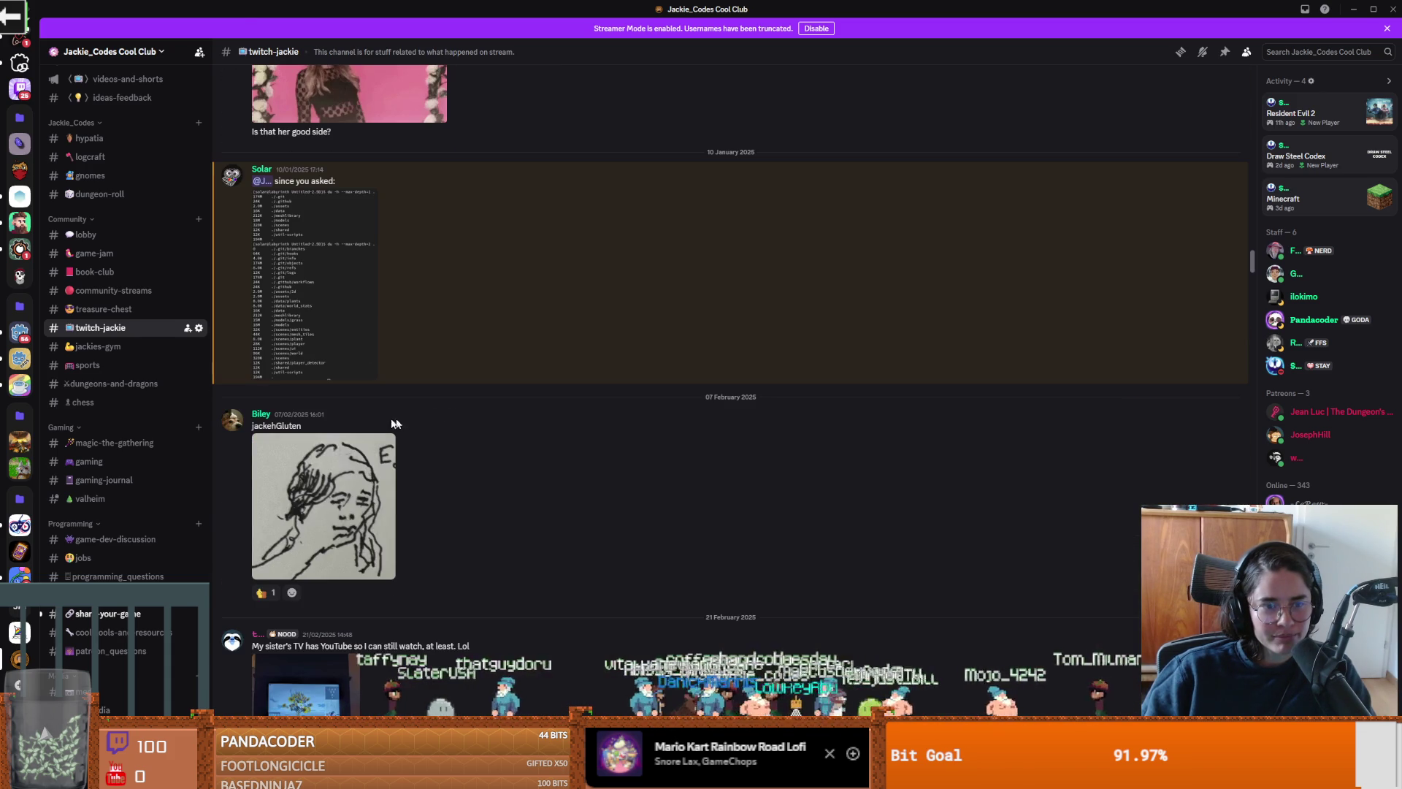
pyautogui.scroll(8, 373, 468)
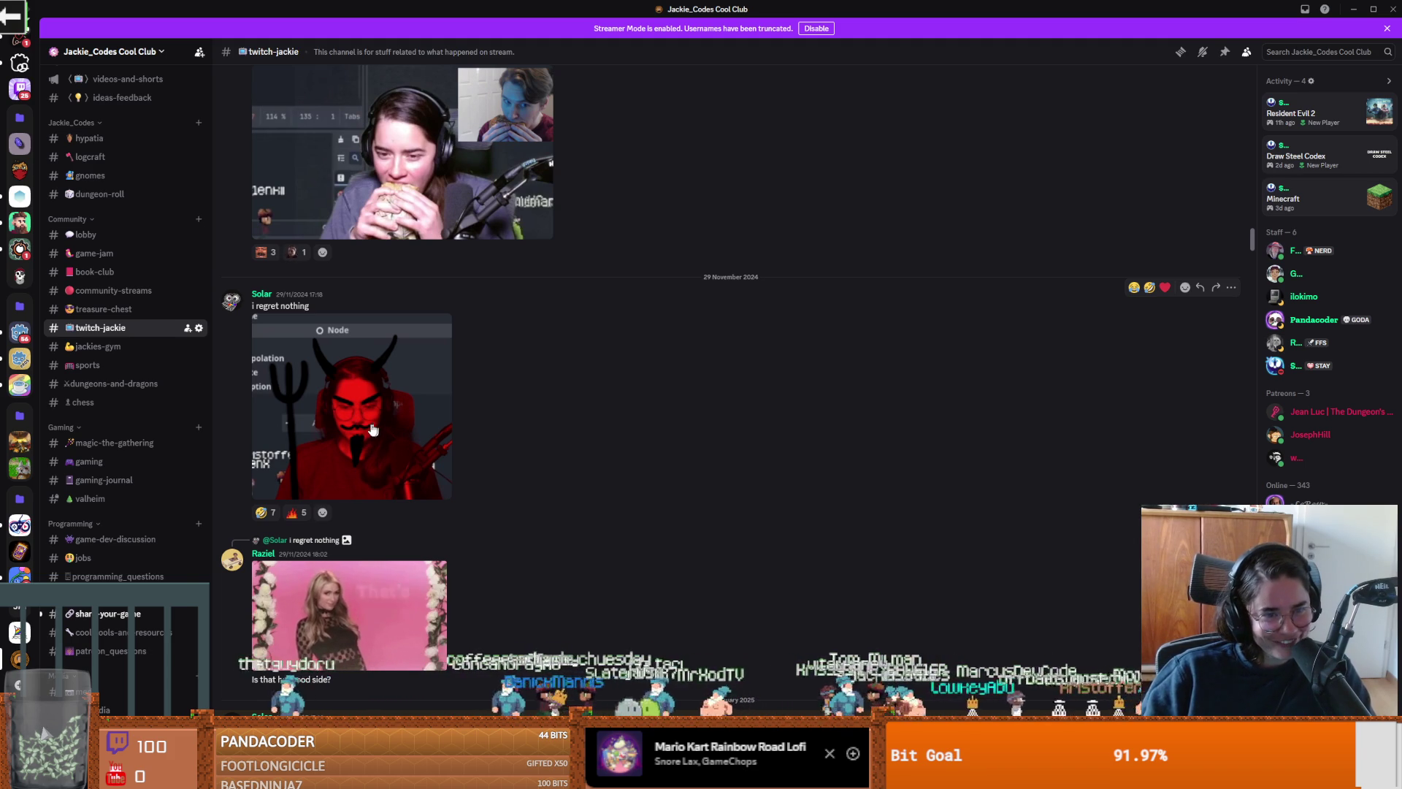
# Step: Enlarge the red devil image, save it to disk, and close the viewer
pyautogui.click(372, 436)
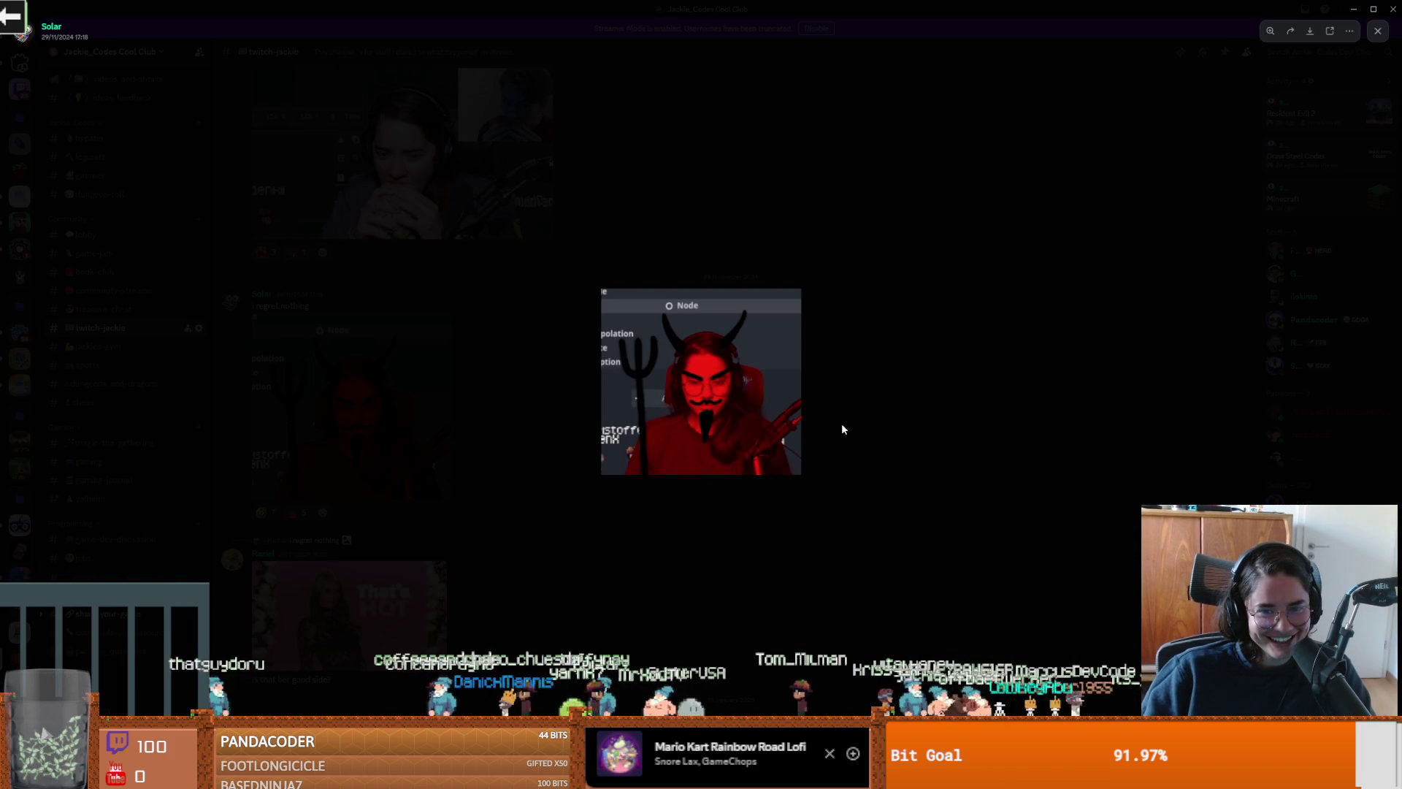
pyautogui.click(719, 402)
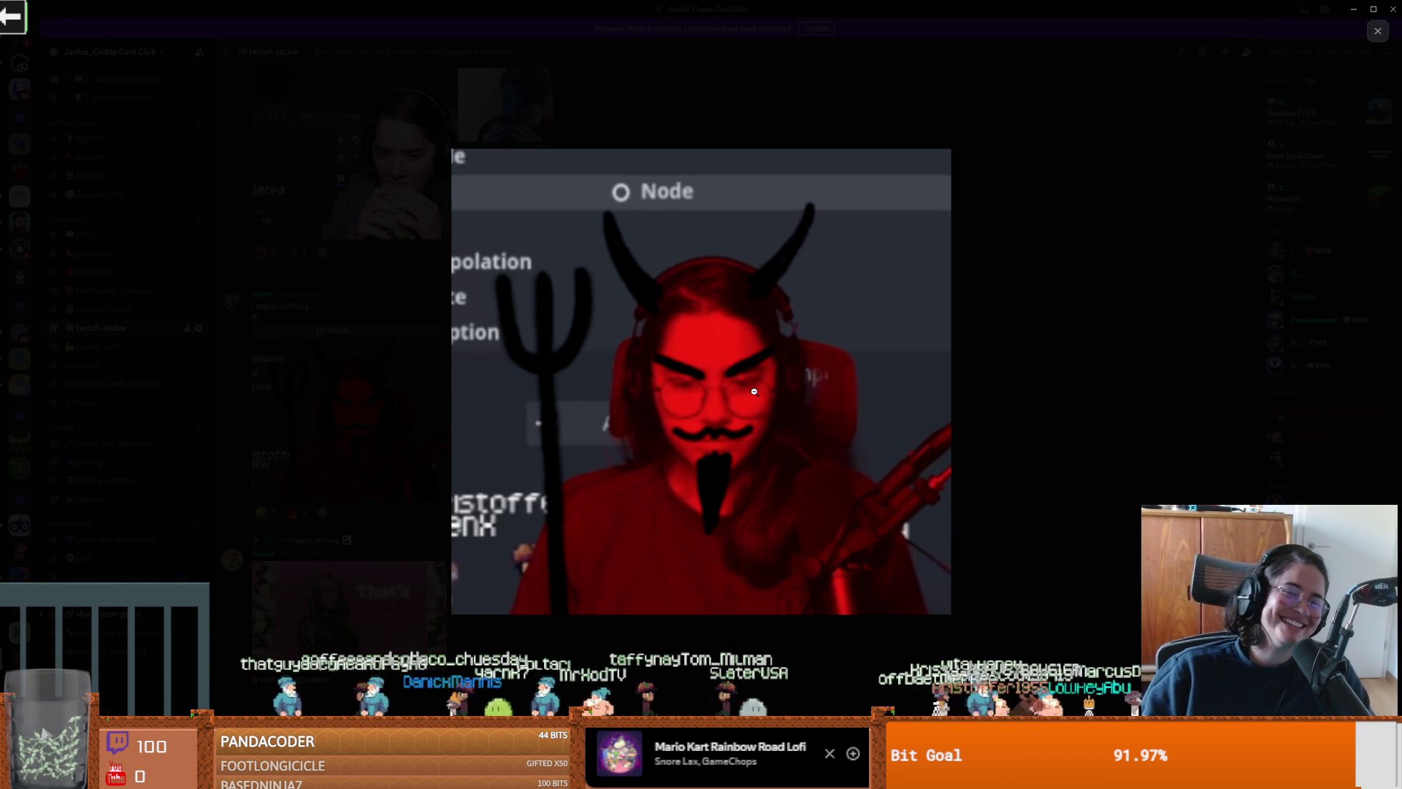
pyautogui.rightClick(752, 434)
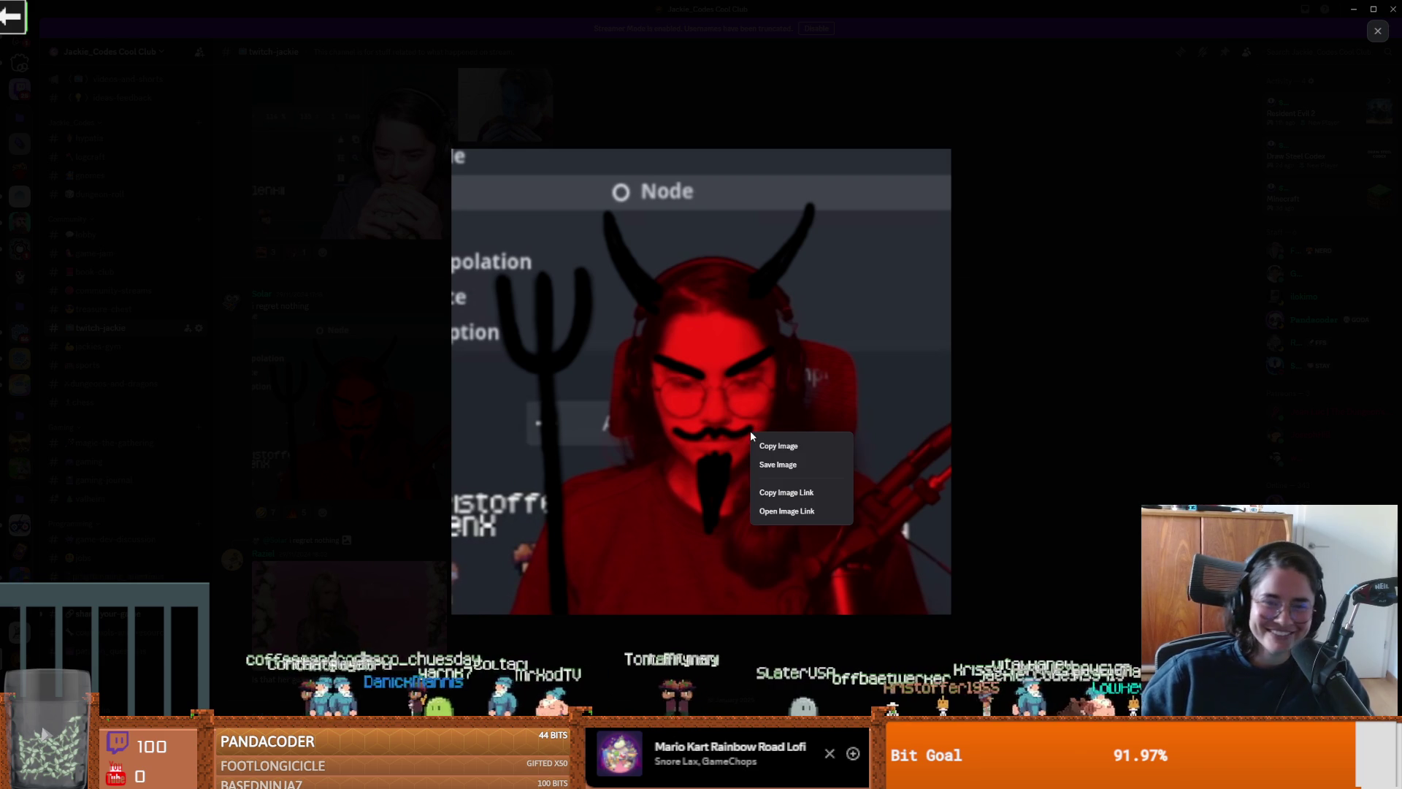
pyautogui.click(796, 471)
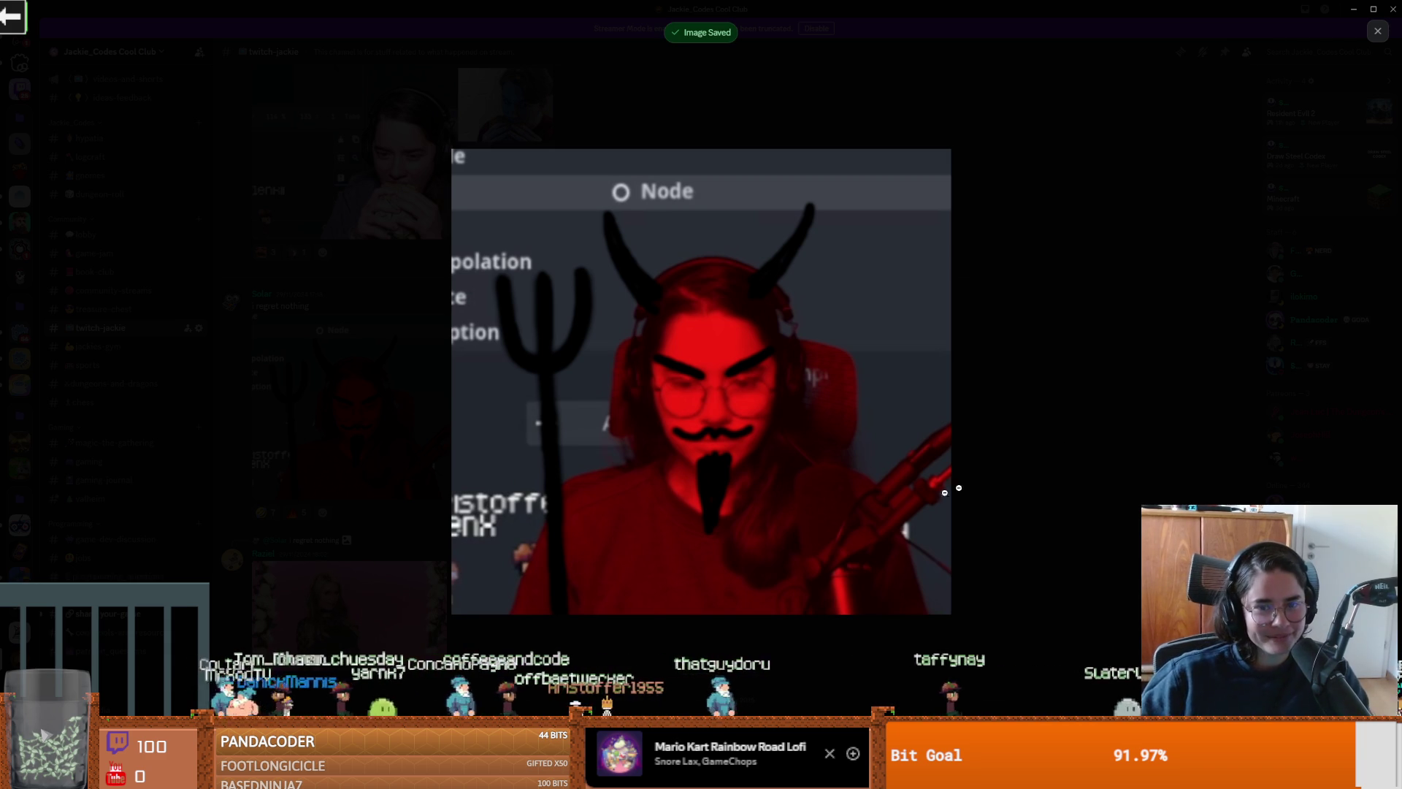
pyautogui.press('Escape')
pyautogui.scroll(4, 515, 438)
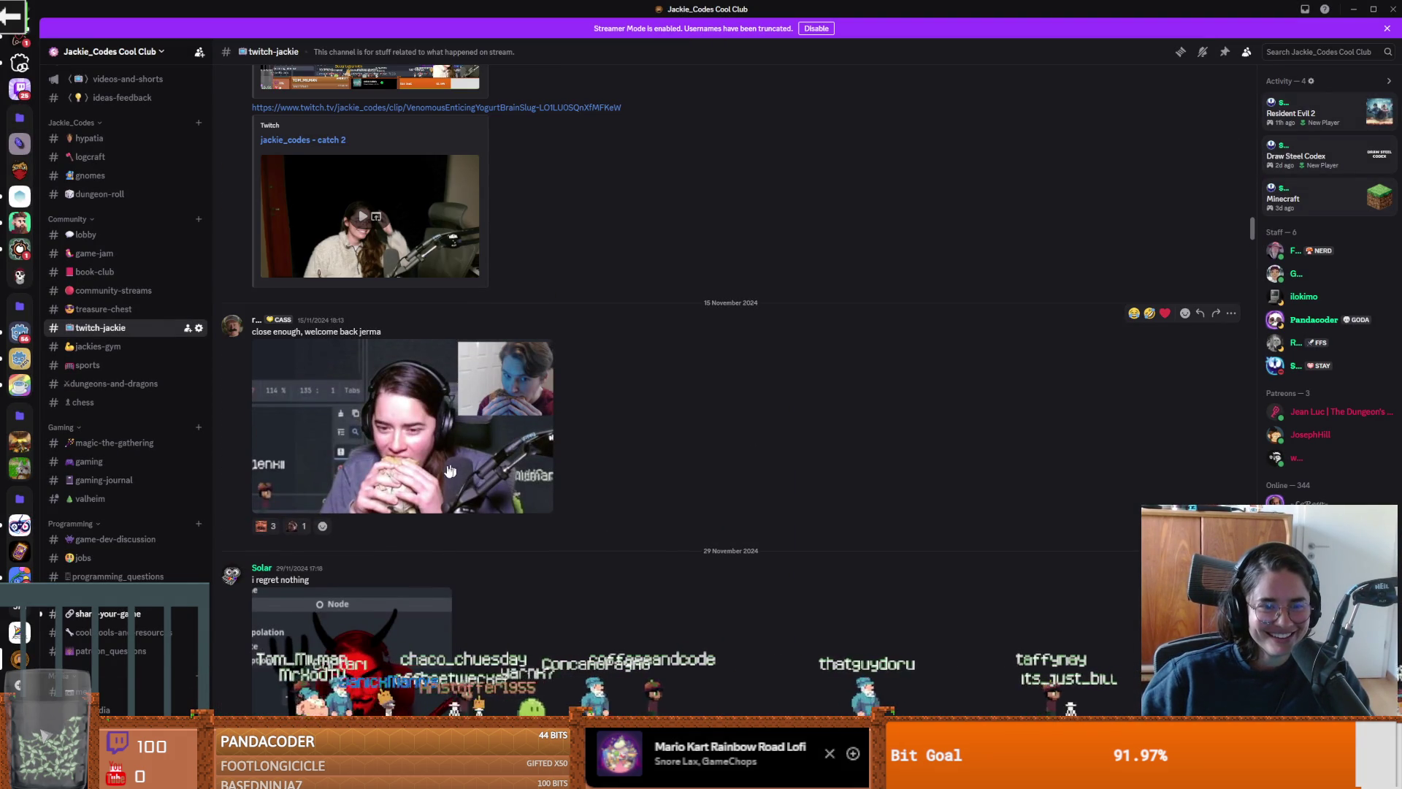
# Step: Open the burger-eating stream photo full size, shrink it, and close the viewer
pyautogui.click(417, 475)
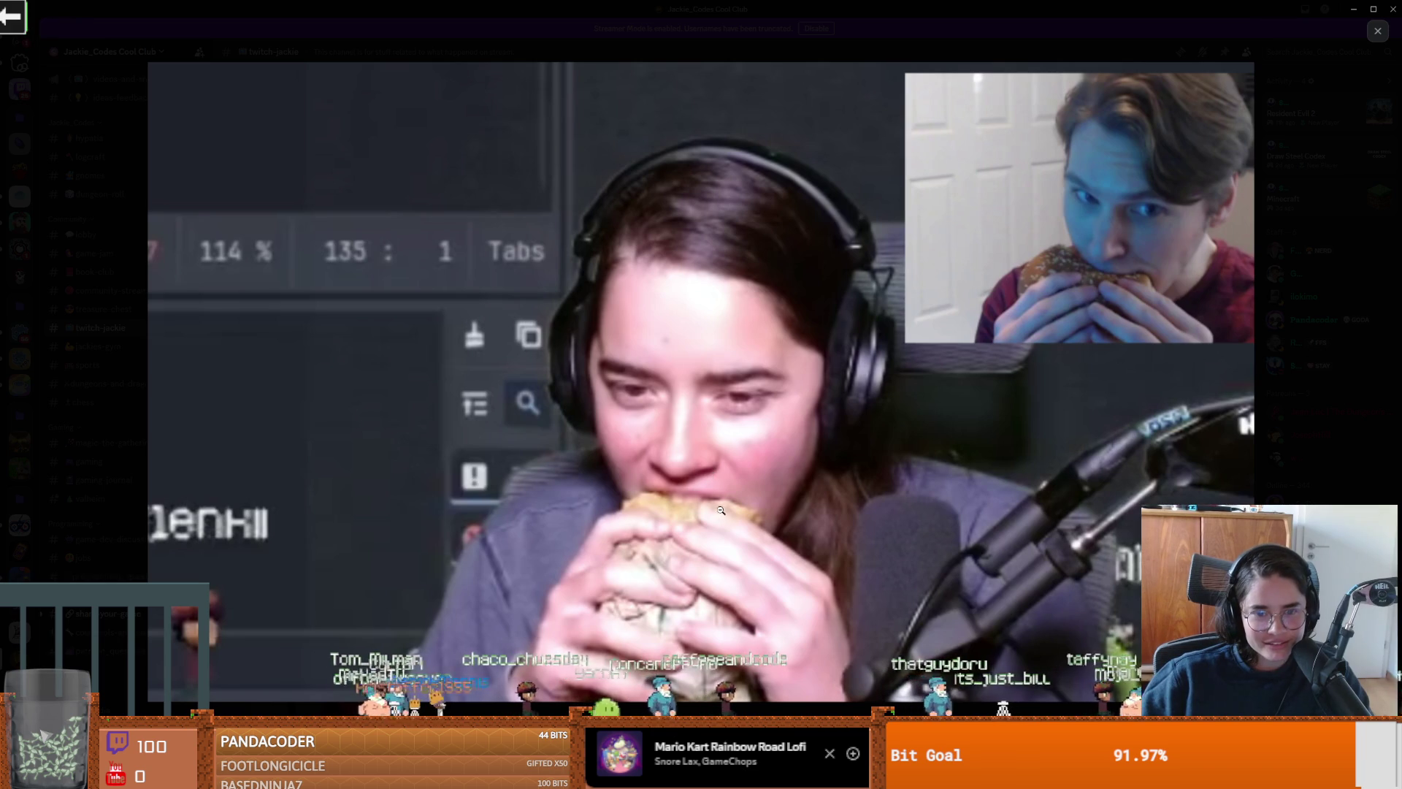
pyautogui.click(752, 462)
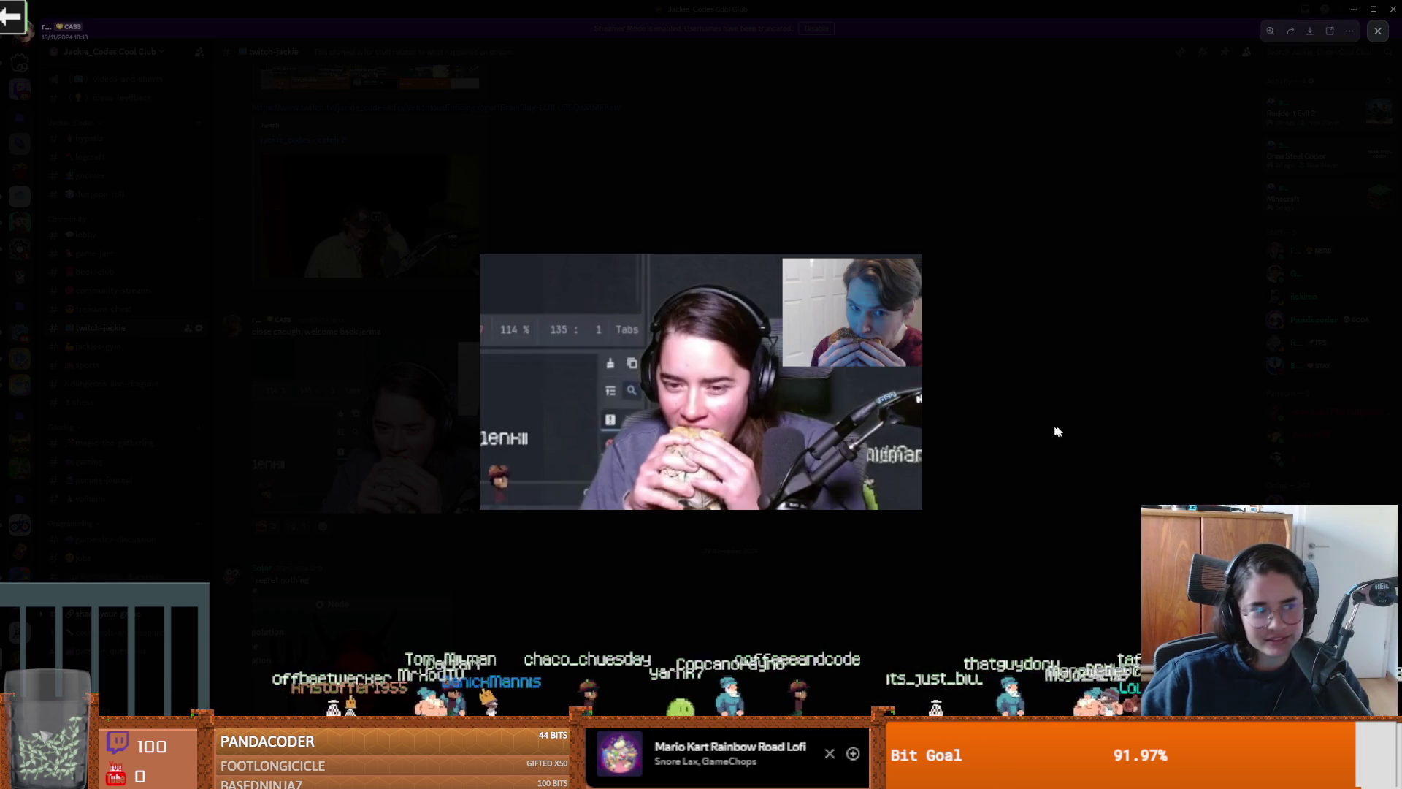
pyautogui.press('Escape')
# Step: Scroll back through older twitch-jackie posts, then bring up the itch.io icon pack page
pyautogui.scroll(8, 601, 504)
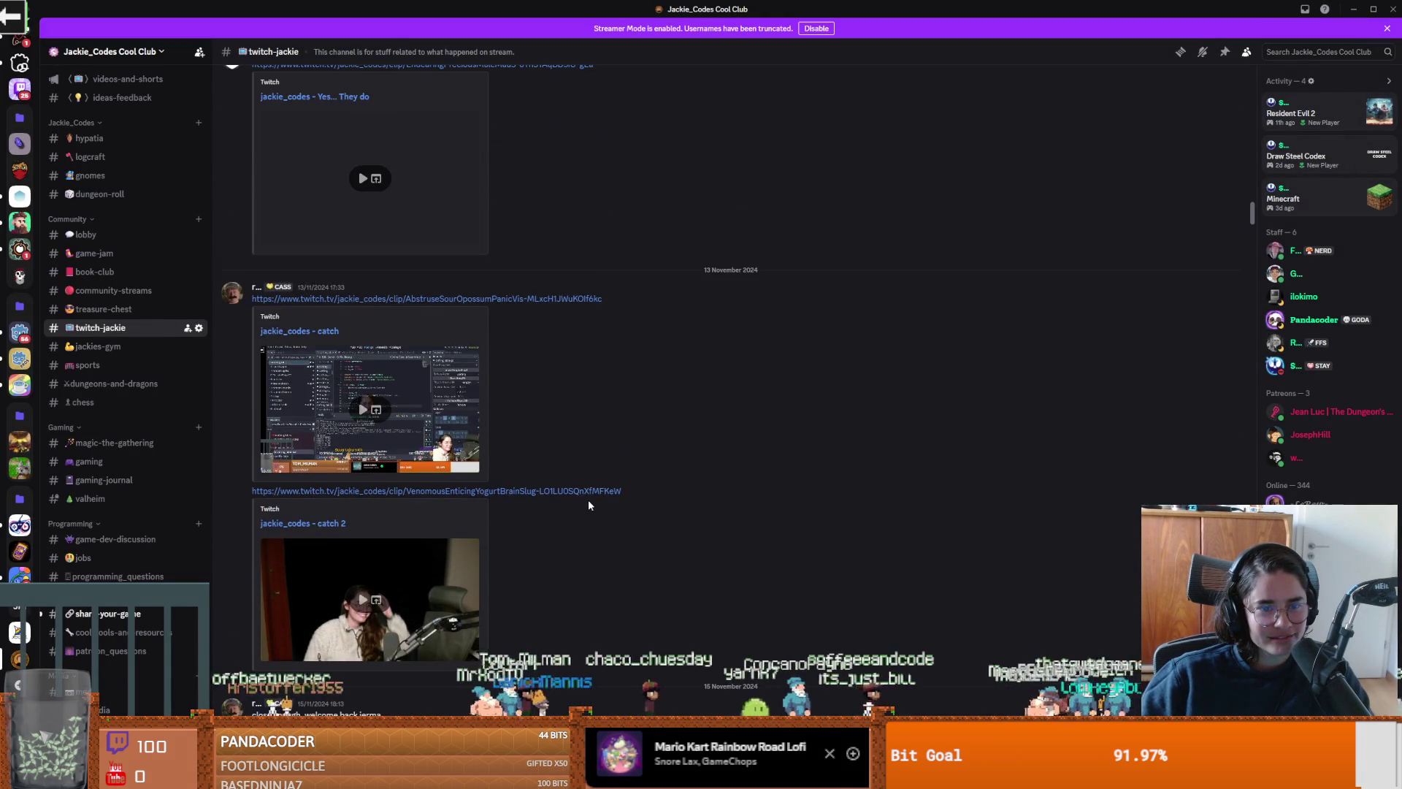
pyautogui.scroll(10, 589, 504)
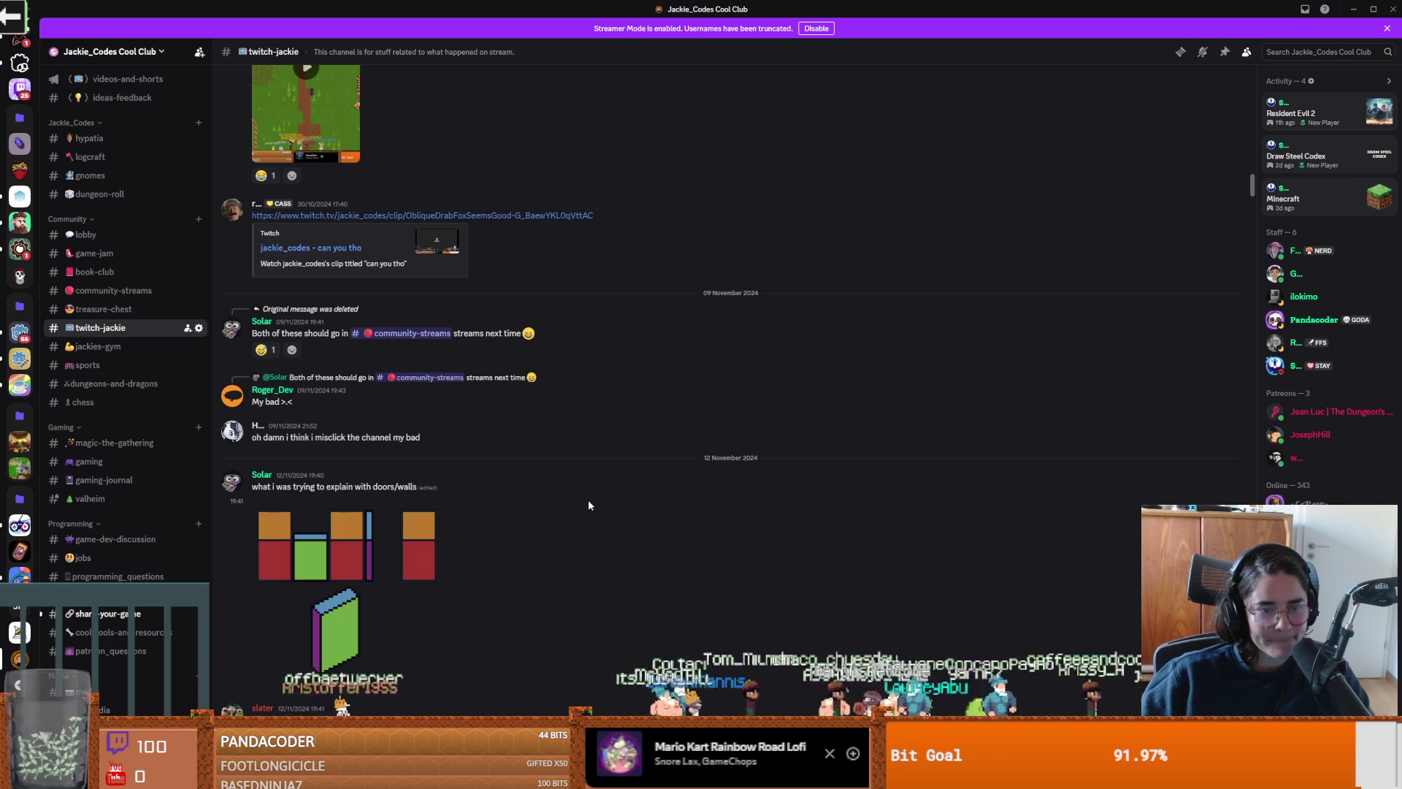
pyautogui.scroll(6, 589, 504)
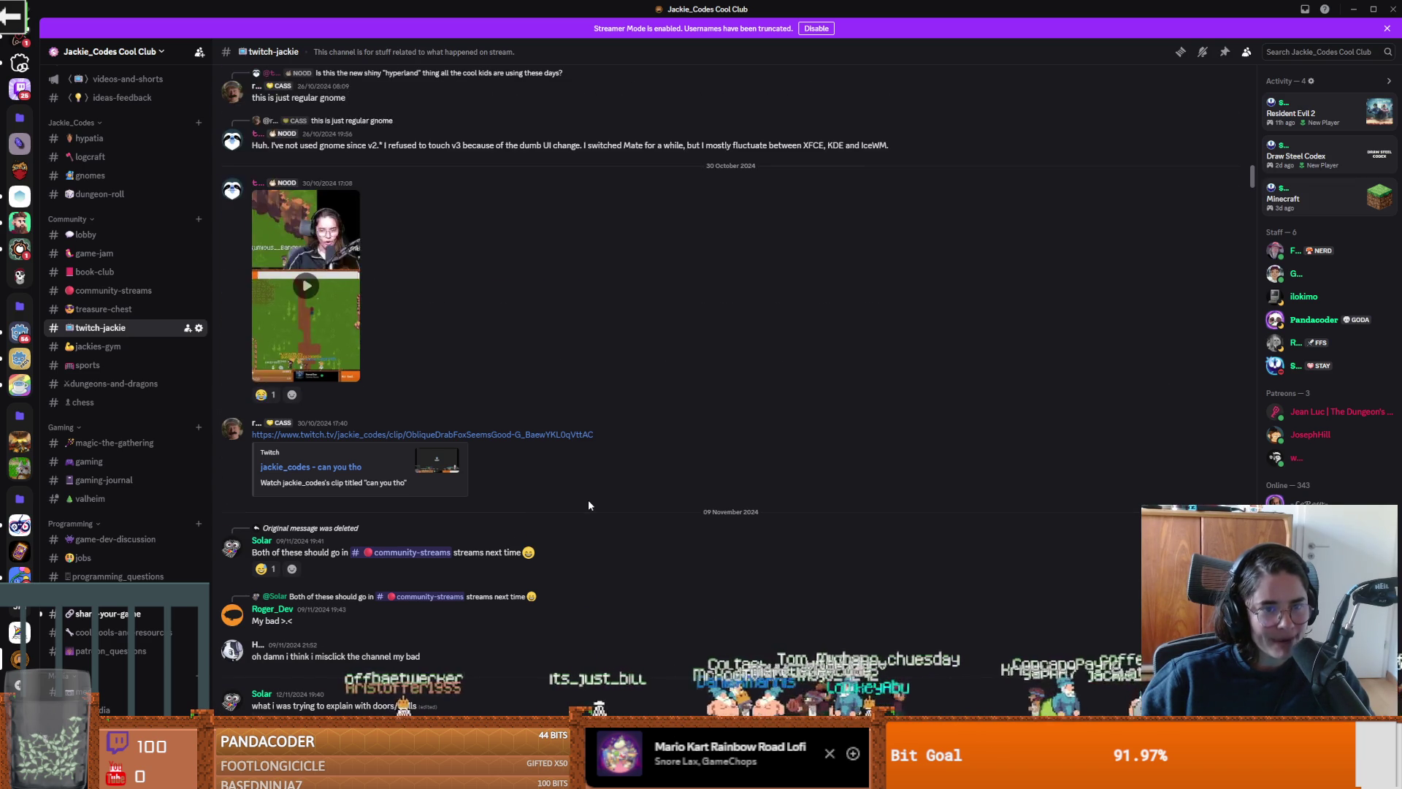
pyautogui.scroll(3, 466, 524)
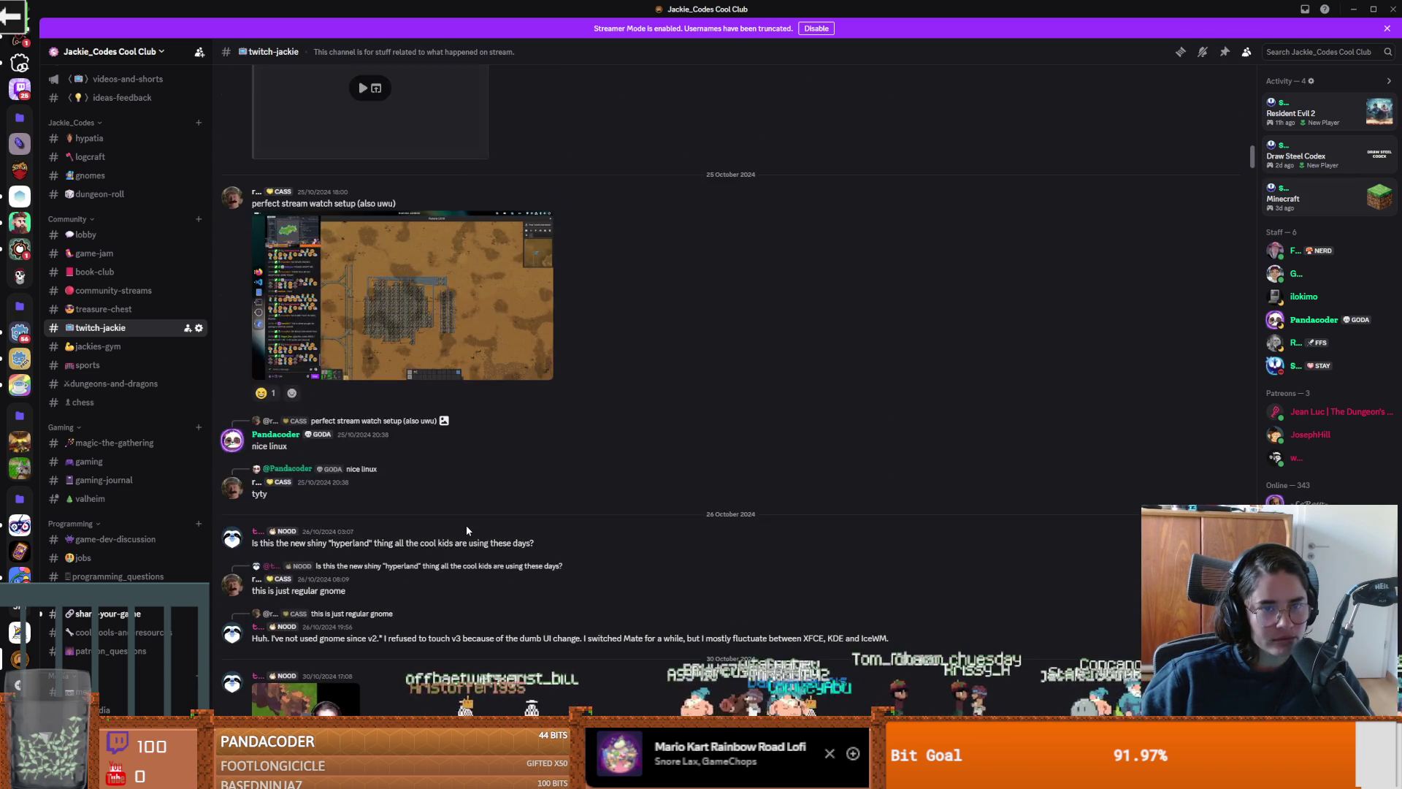
pyautogui.scroll(5, 467, 523)
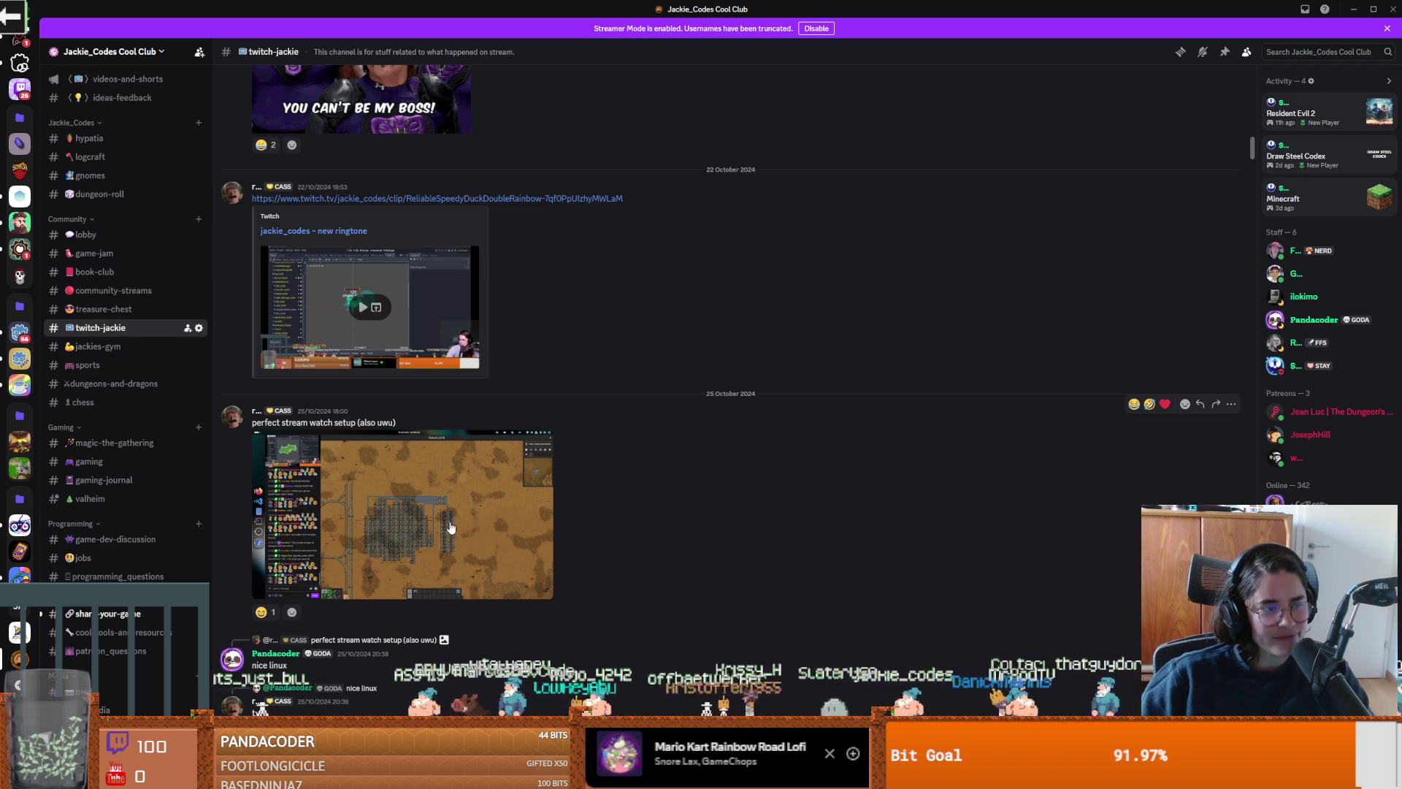
pyautogui.scroll(8, 438, 533)
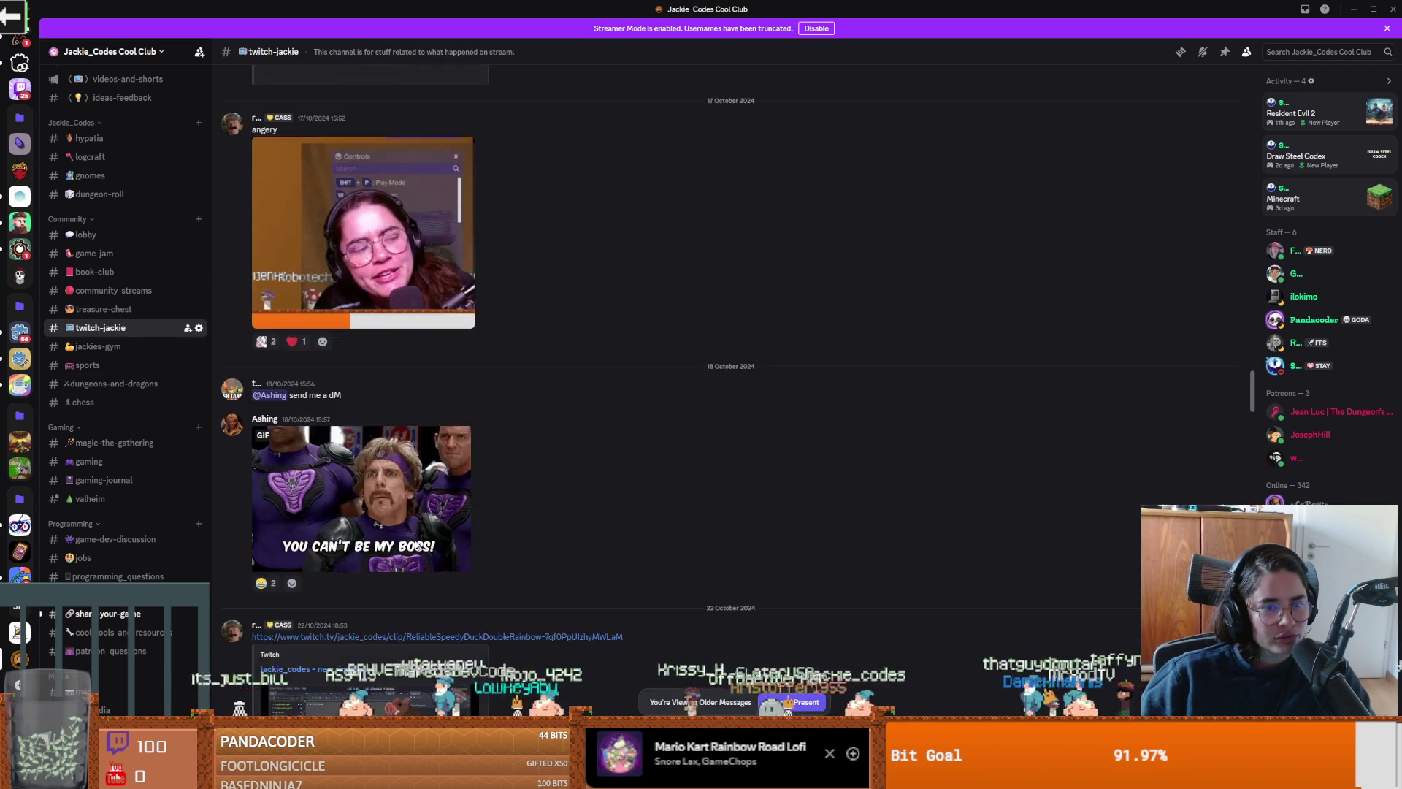
pyautogui.scroll(3, 406, 540)
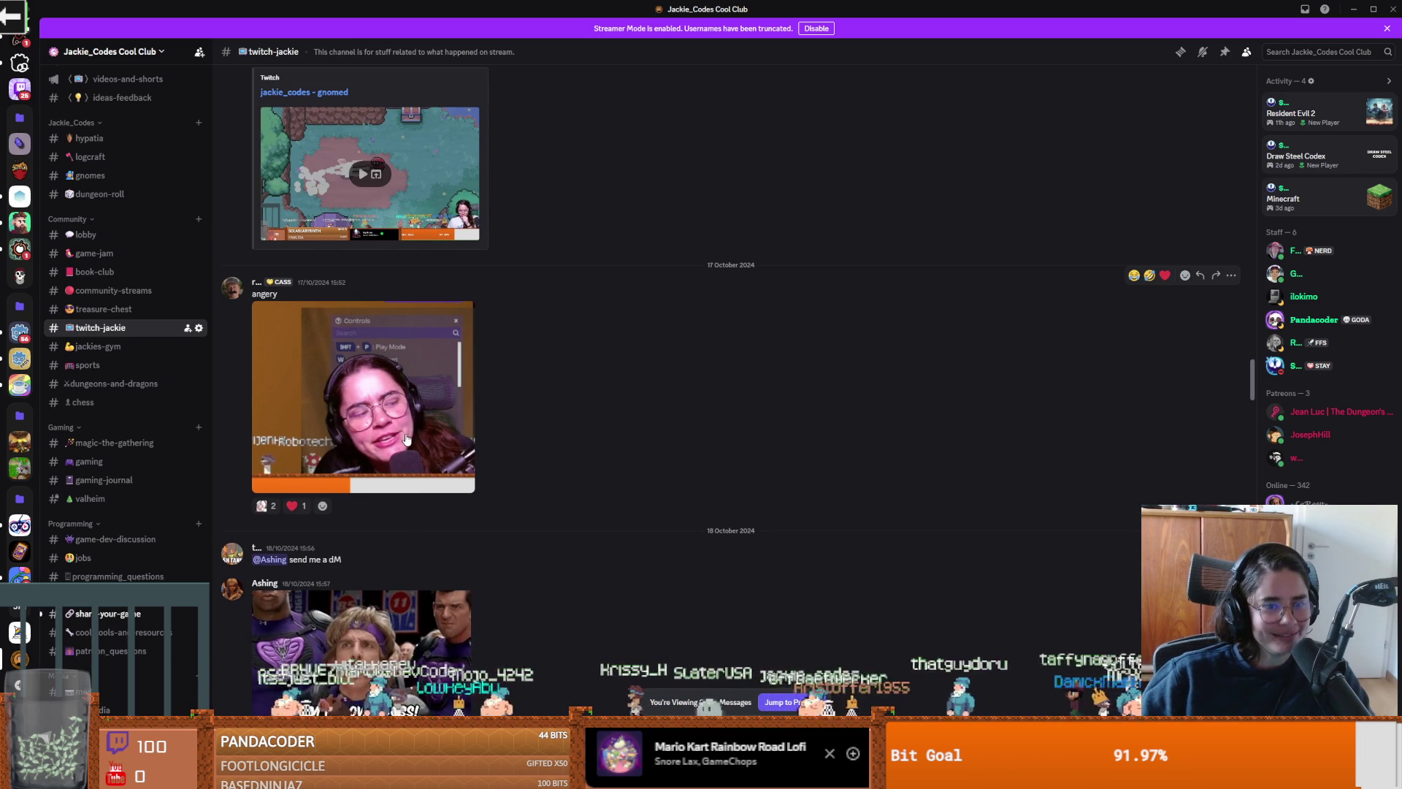
pyautogui.scroll(2, 407, 439)
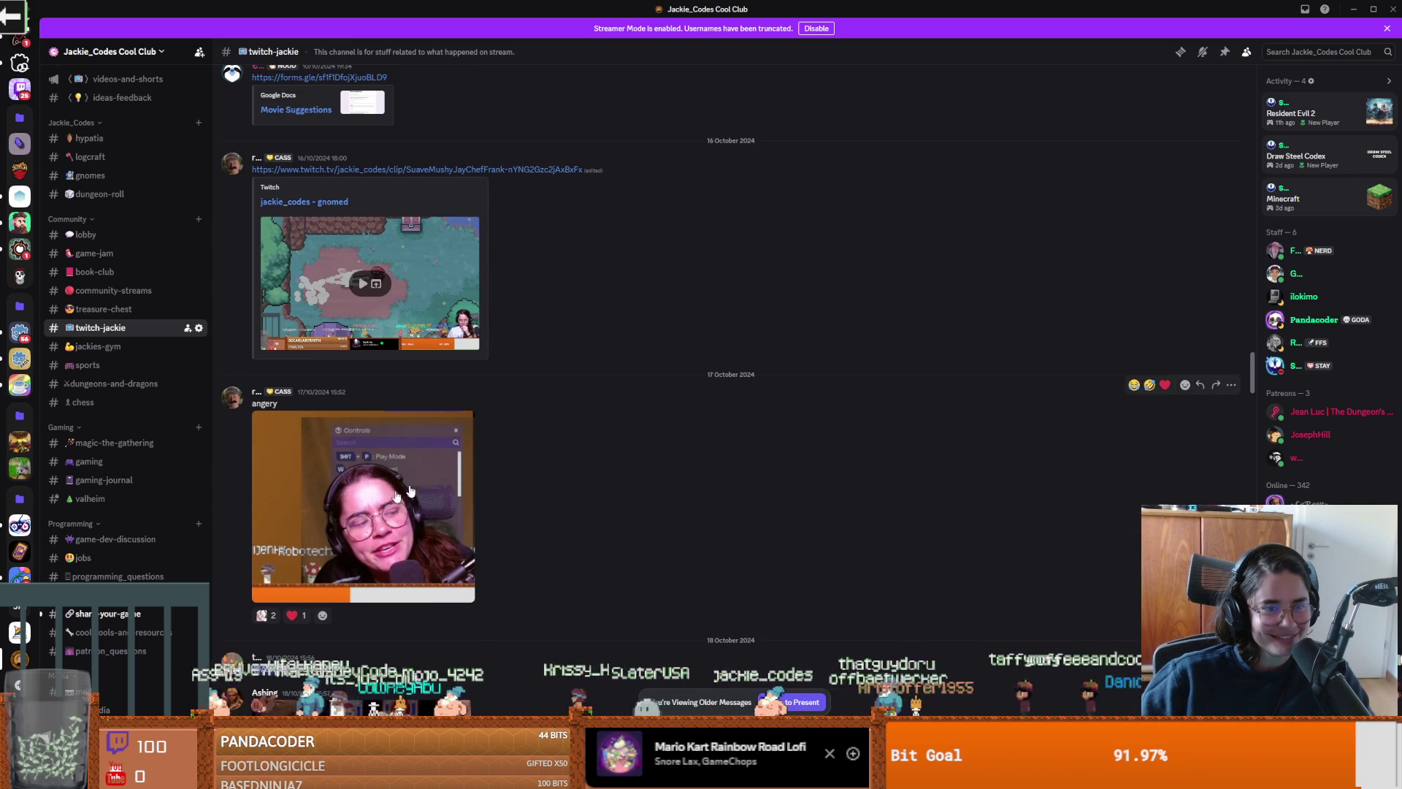
pyautogui.scroll(10, 388, 497)
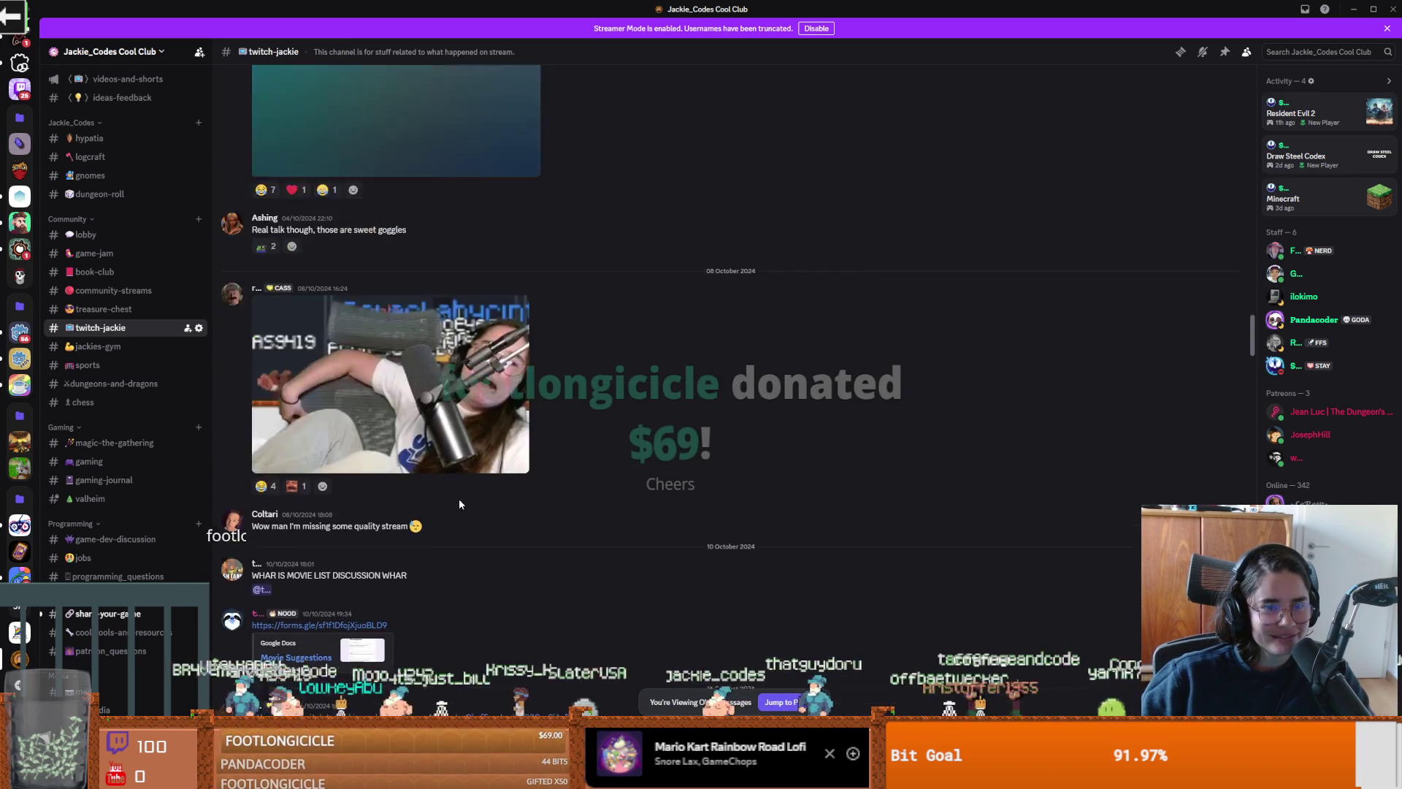
pyautogui.scroll(4, 485, 451)
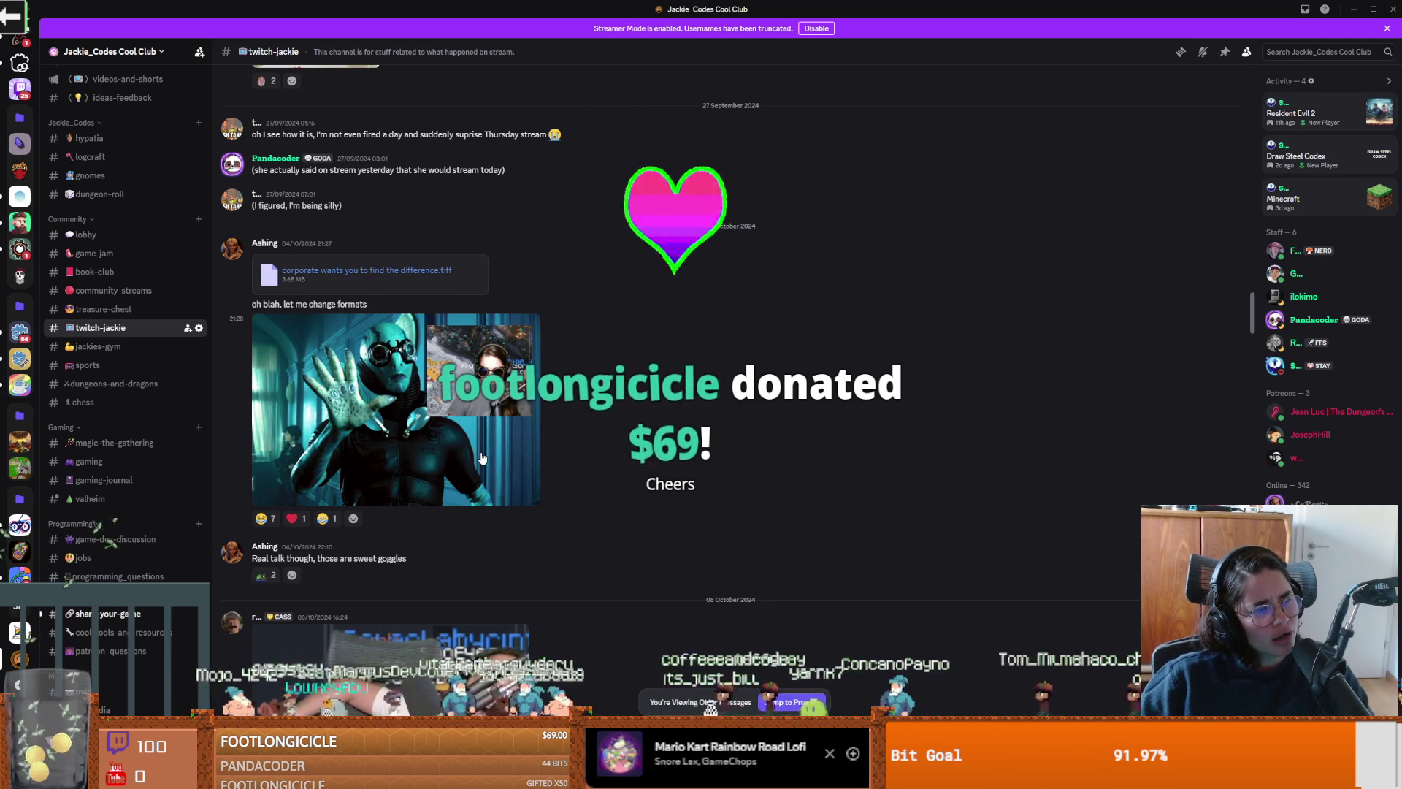
pyautogui.moveTo(481, 458)
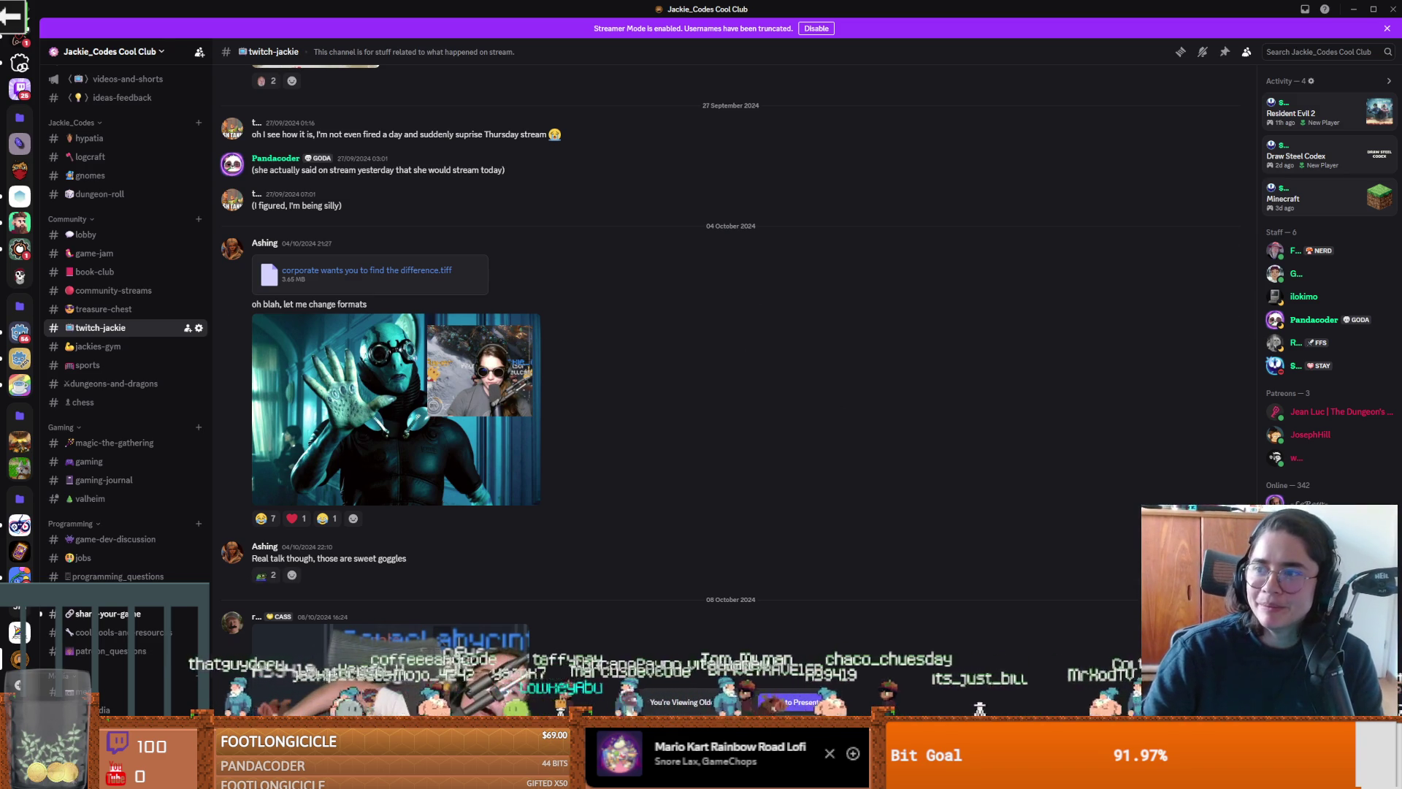
pyautogui.hotkey('alt', 'Tab')
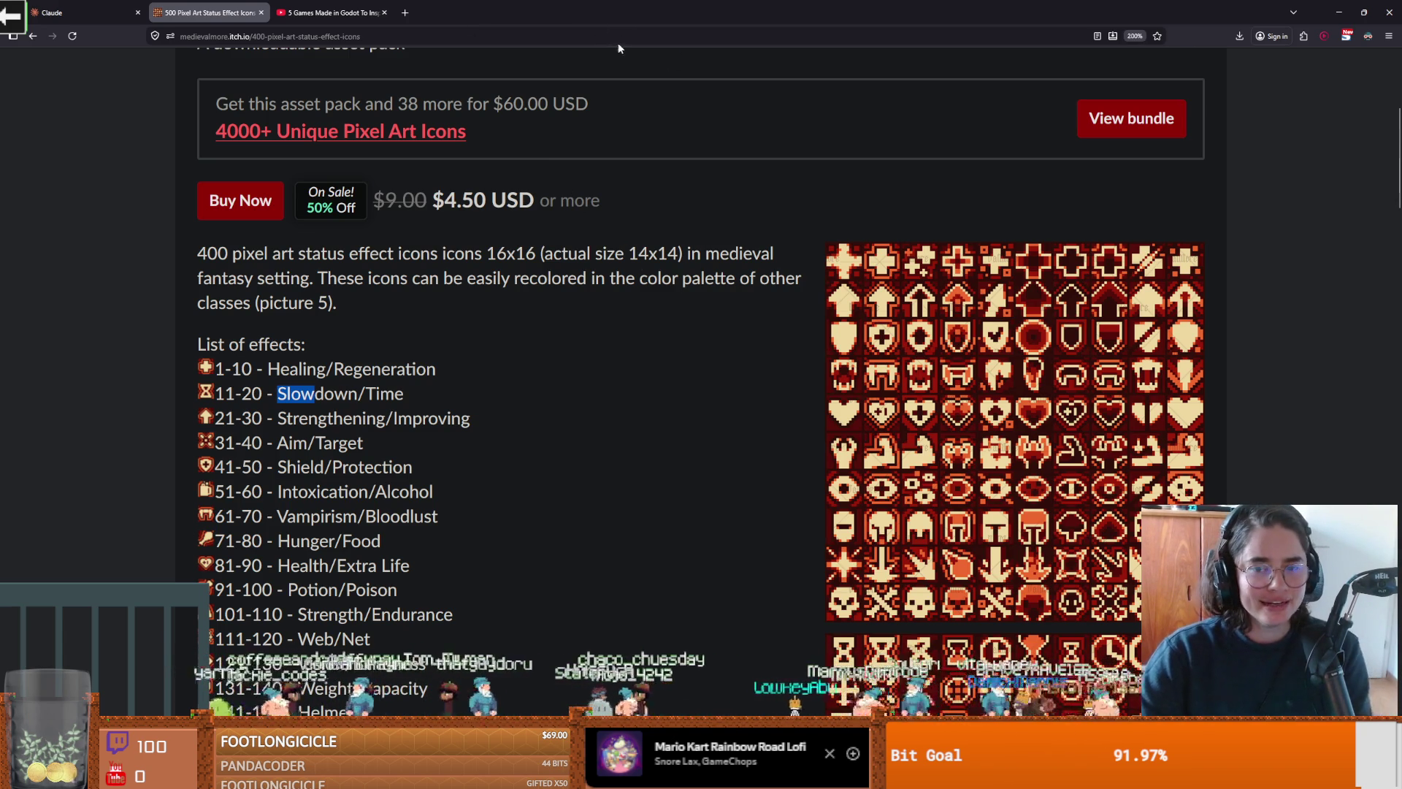
# Step: Scroll the 500-icon pack page through its List of effects down to the 100 bonus icons
pyautogui.scroll(-15, 562, 255)
pyautogui.scroll(20, 562, 256)
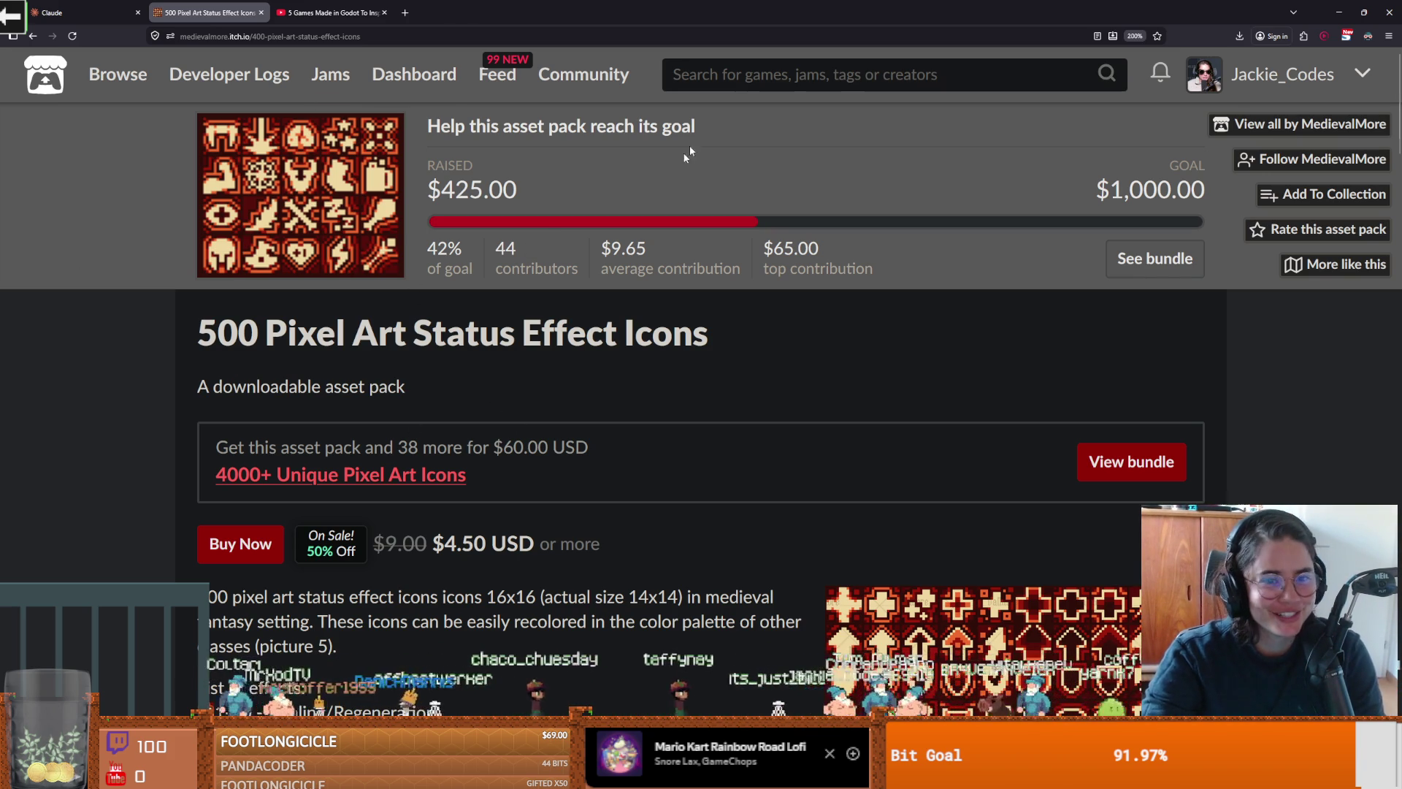
pyautogui.scroll(-10, 487, 354)
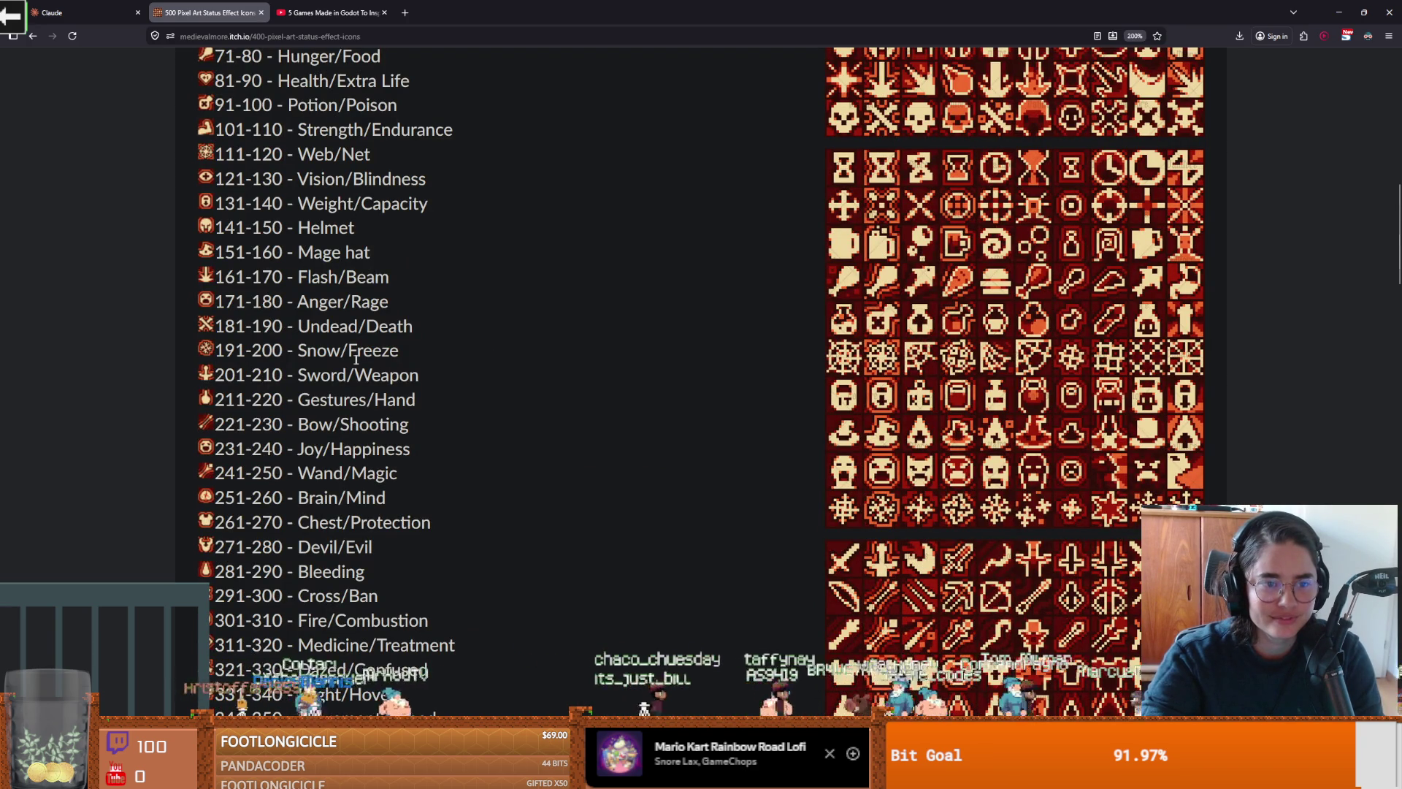
pyautogui.scroll(8, 387, 360)
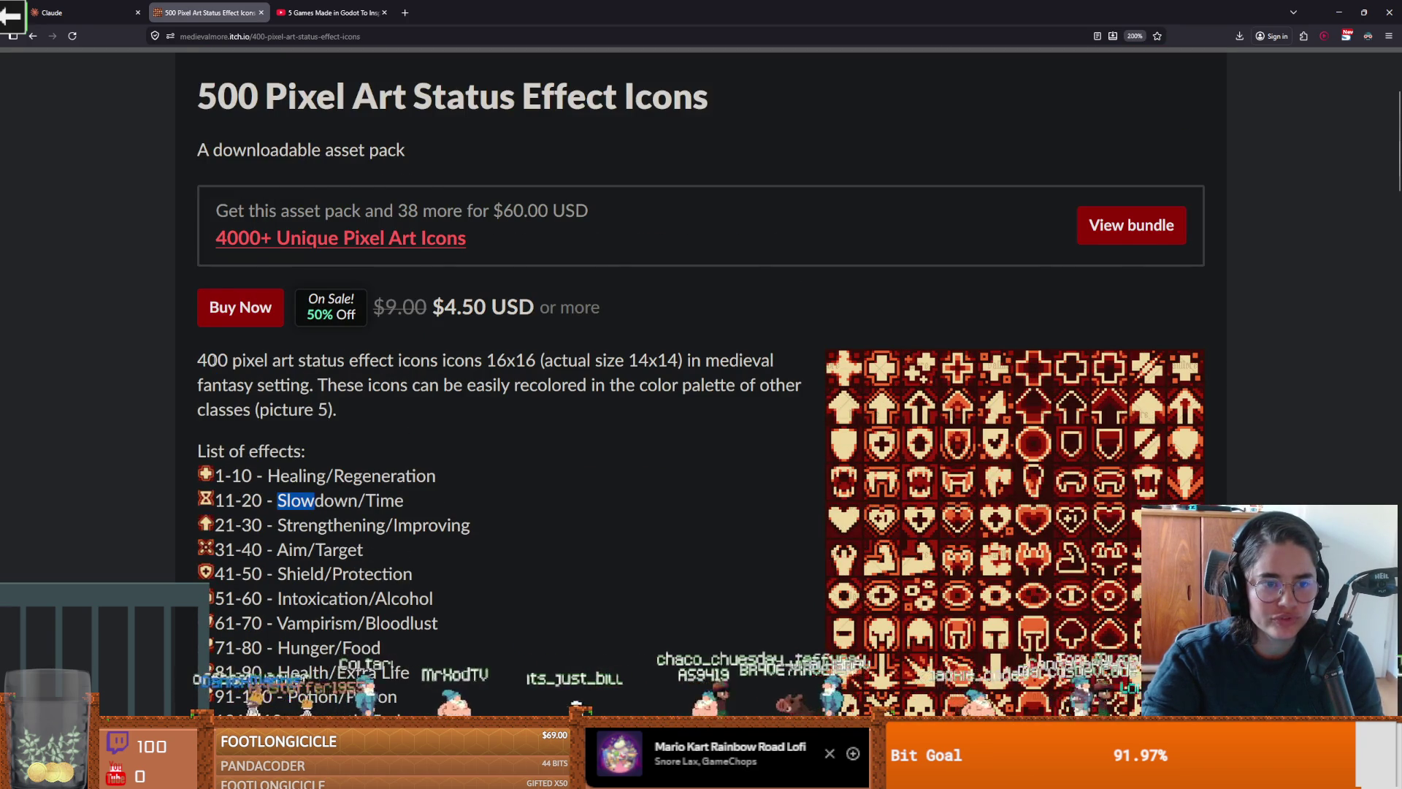
pyautogui.moveTo(217, 360); pyautogui.dragTo(247, 360)
pyautogui.scroll(-2, 379, 379)
pyautogui.click(596, 243)
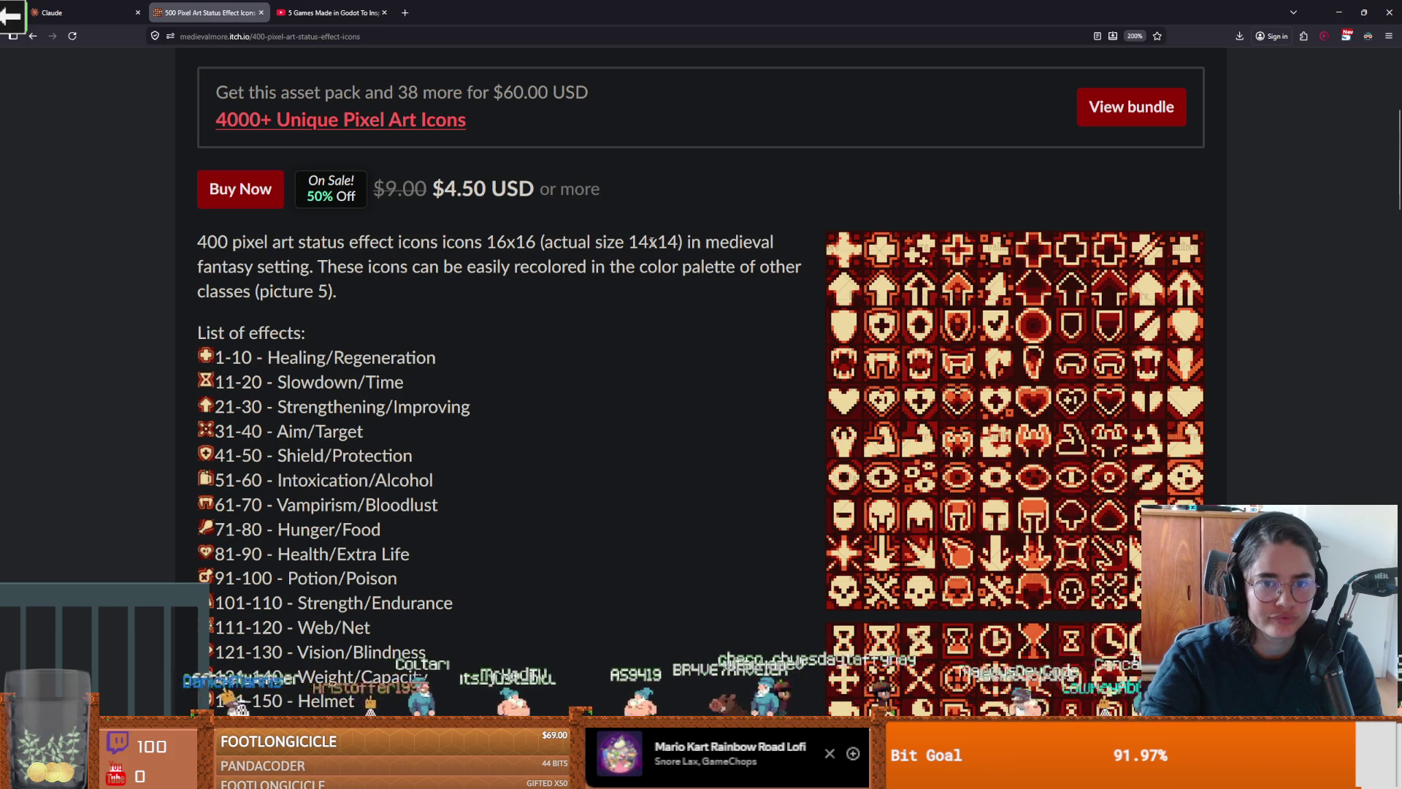
pyautogui.scroll(-2, 567, 318)
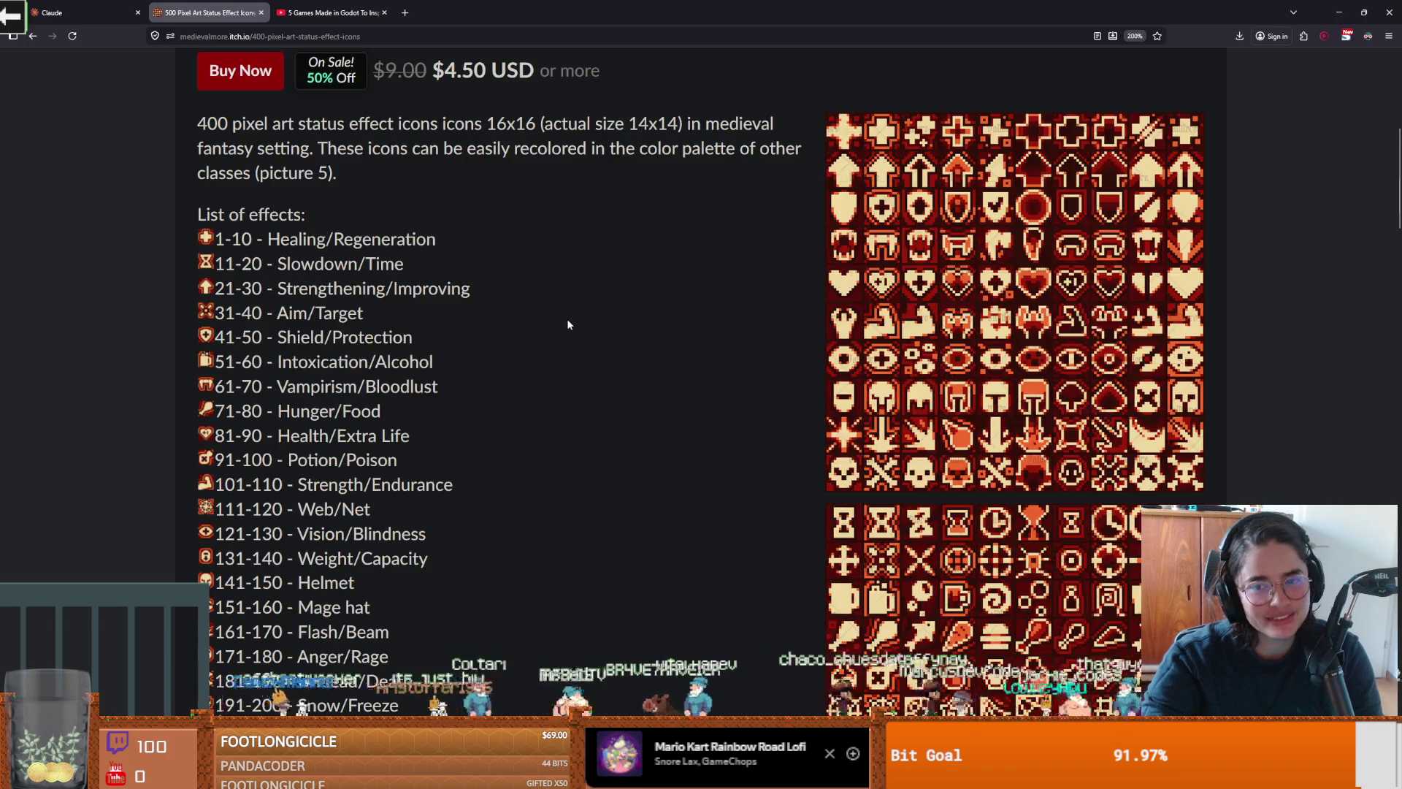
pyautogui.scroll(4, 567, 319)
pyautogui.scroll(-4, 511, 300)
pyautogui.scroll(-10, 507, 299)
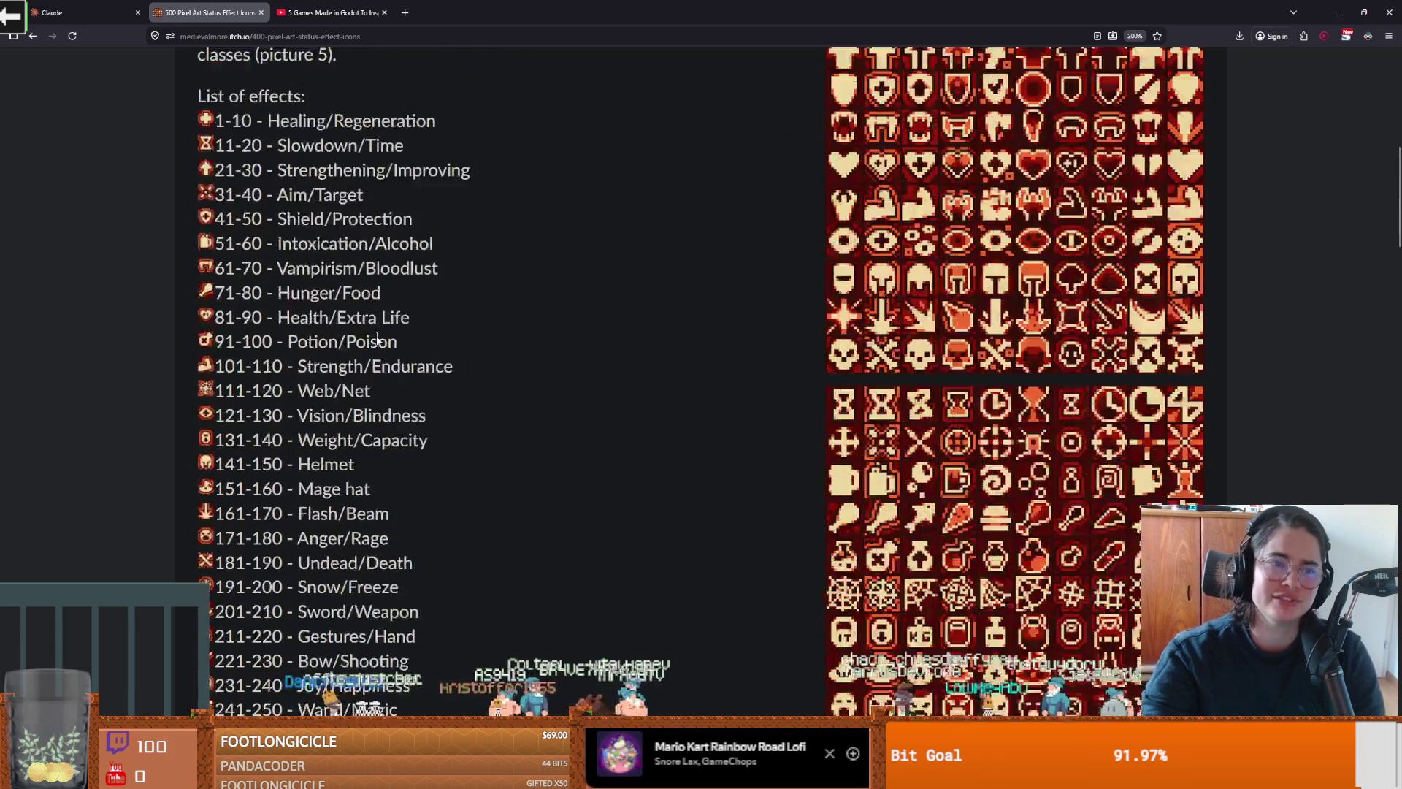
pyautogui.scroll(4, 404, 370)
pyautogui.scroll(-3, 405, 370)
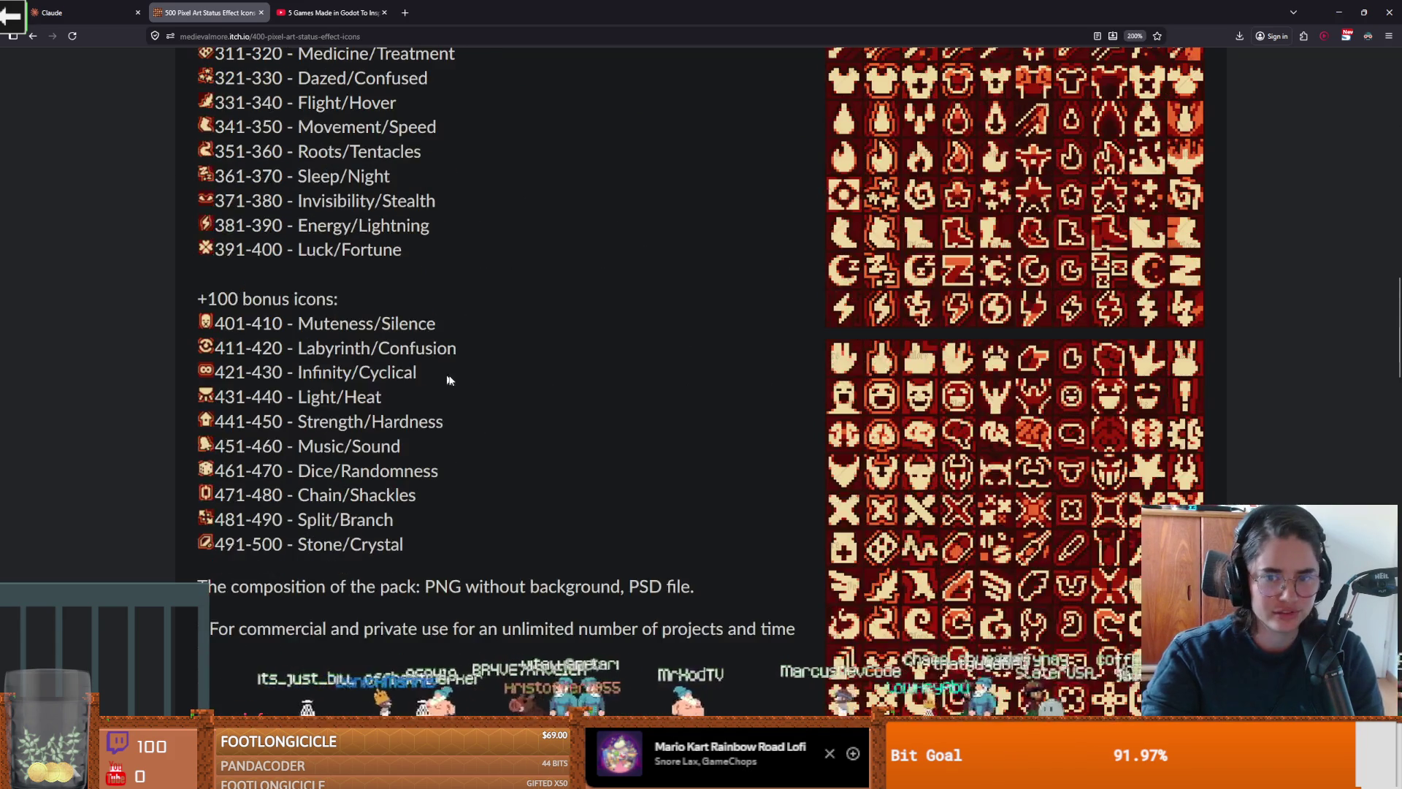
# Step: Flick to Discord and back, returning the itch.io icon pack page to its top
pyautogui.hotkey('alt', 'Tab')
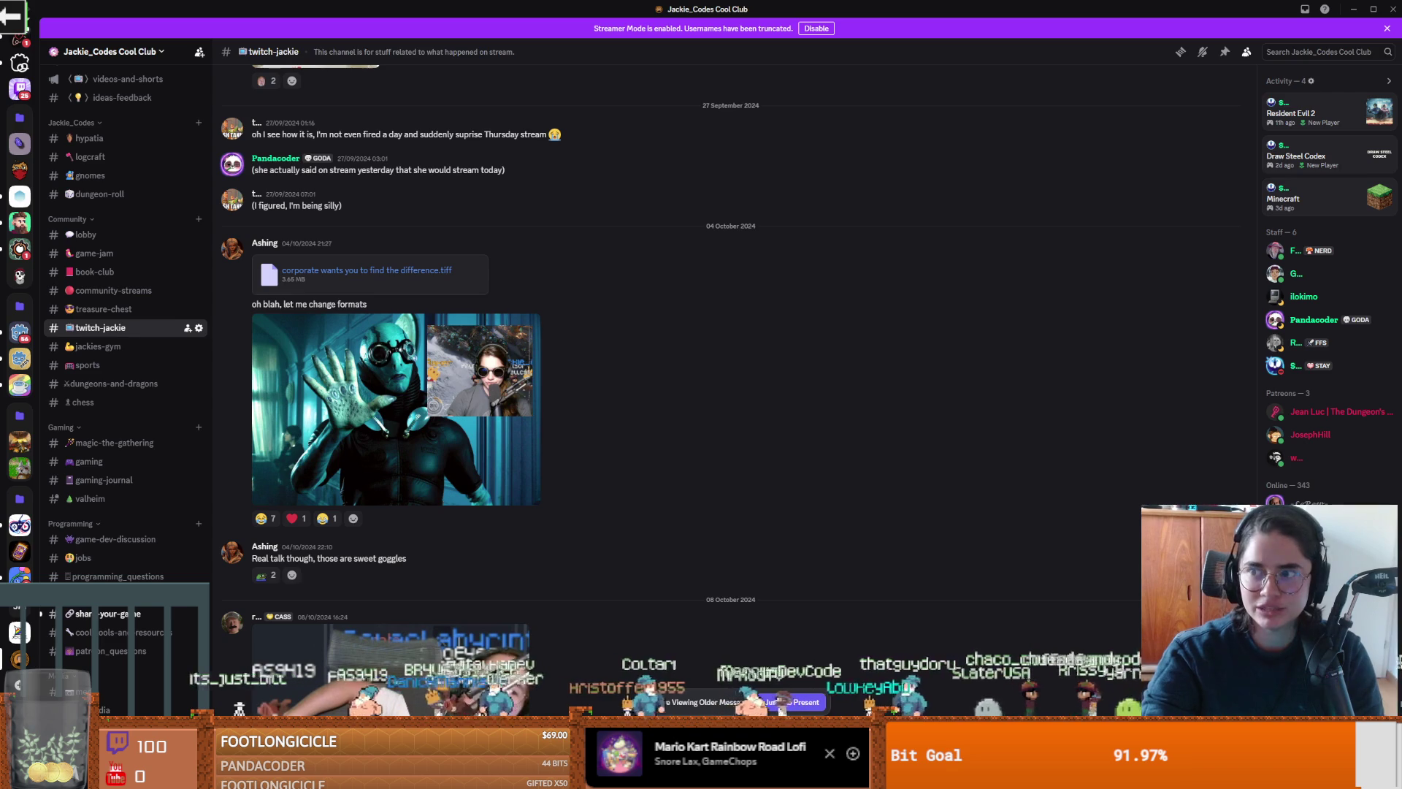
pyautogui.hotkey('alt', 'Tab')
pyautogui.scroll(10, 507, 398)
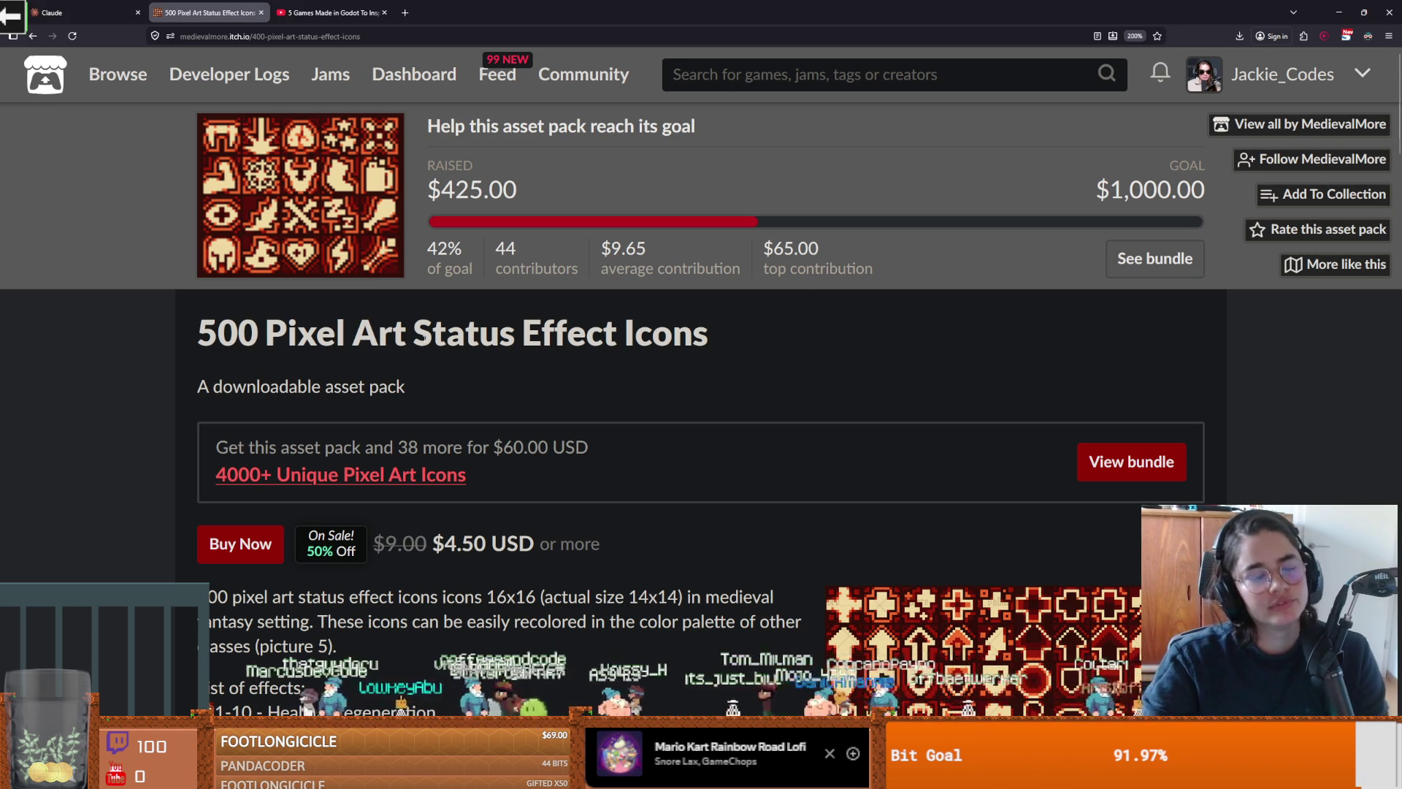
# Step: Highlight the pack's title text, then open the itch.io homepage link in a new tab
pyautogui.doubleClick(427, 337)
pyautogui.click(275, 338)
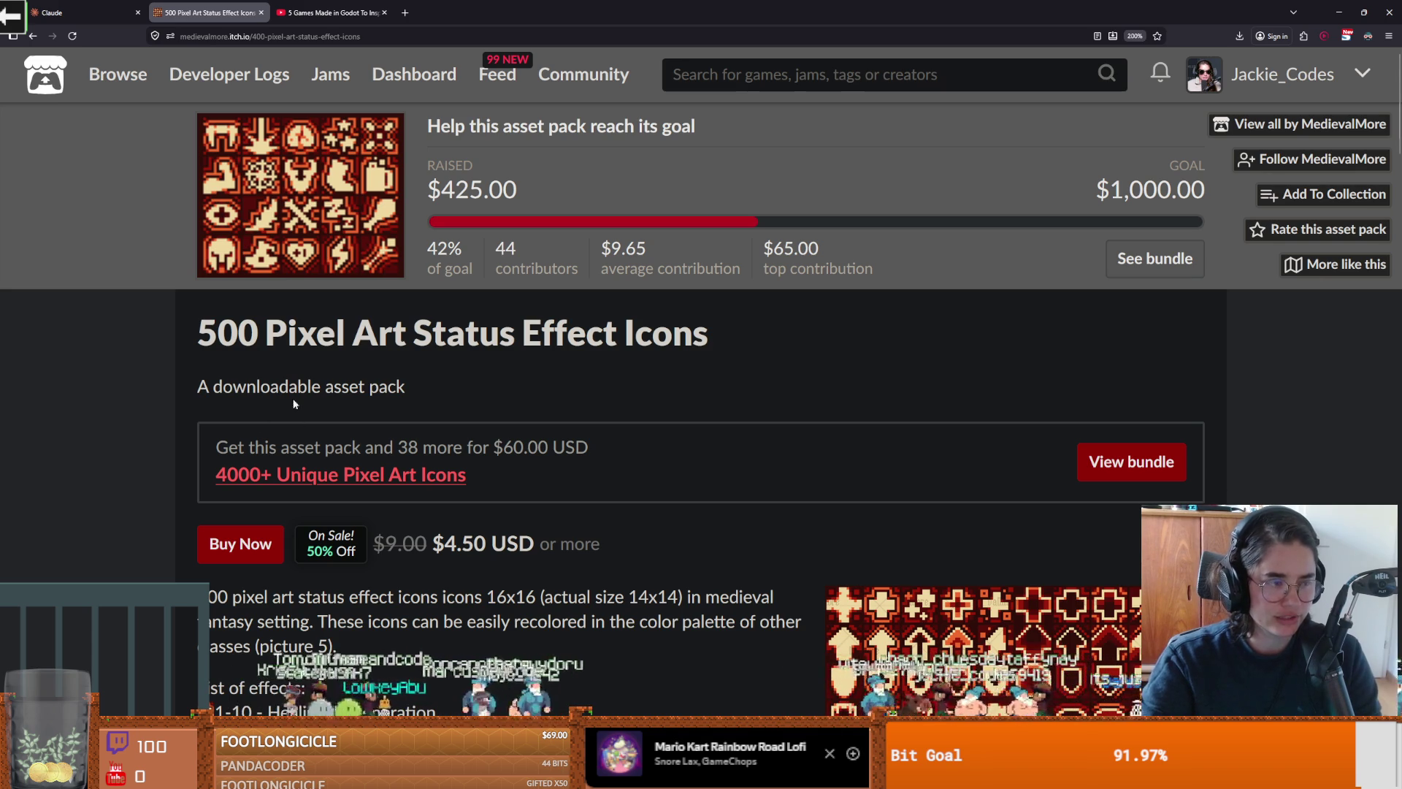
pyautogui.moveTo(406, 389); pyautogui.dragTo(234, 364)
pyautogui.click(430, 390)
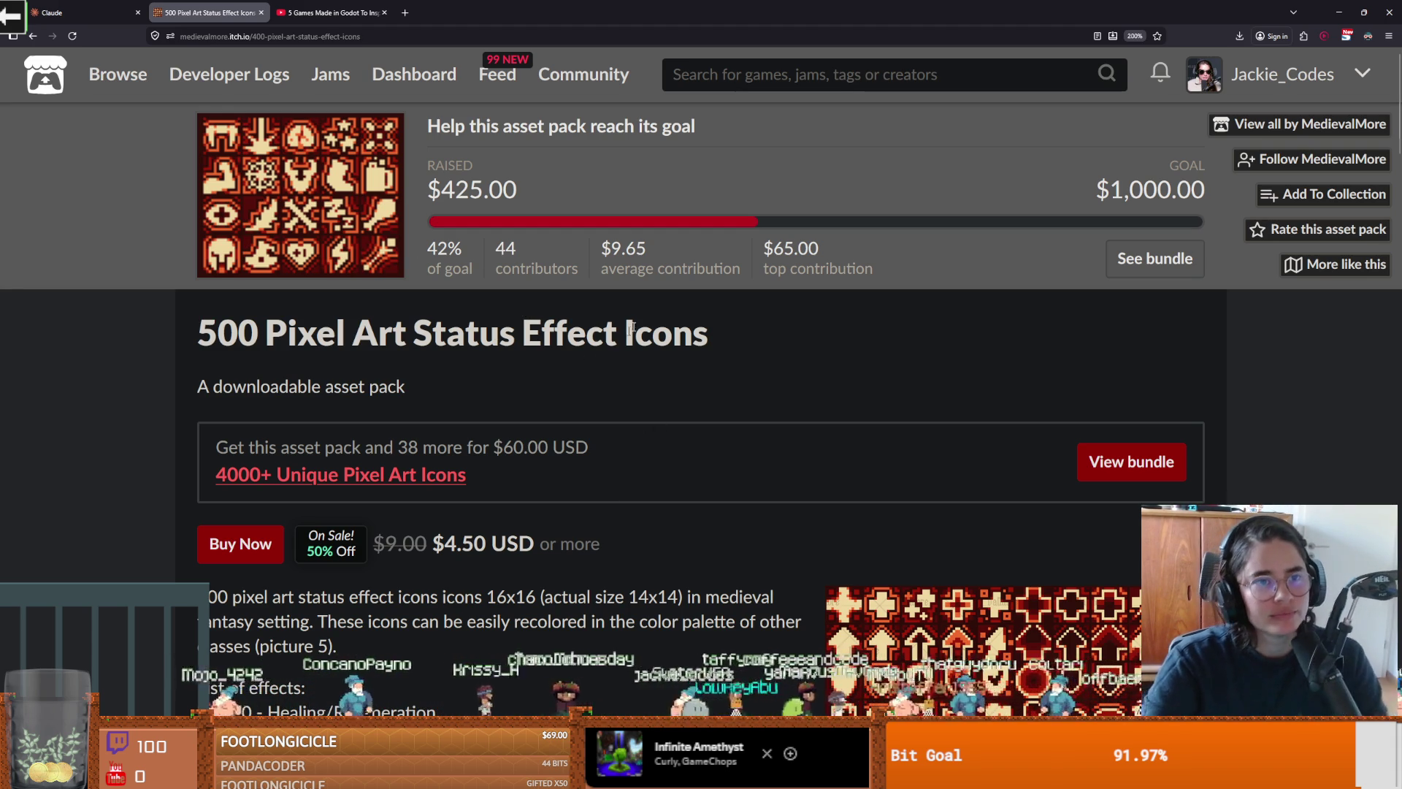
pyautogui.rightClick(59, 81)
pyautogui.click(71, 90)
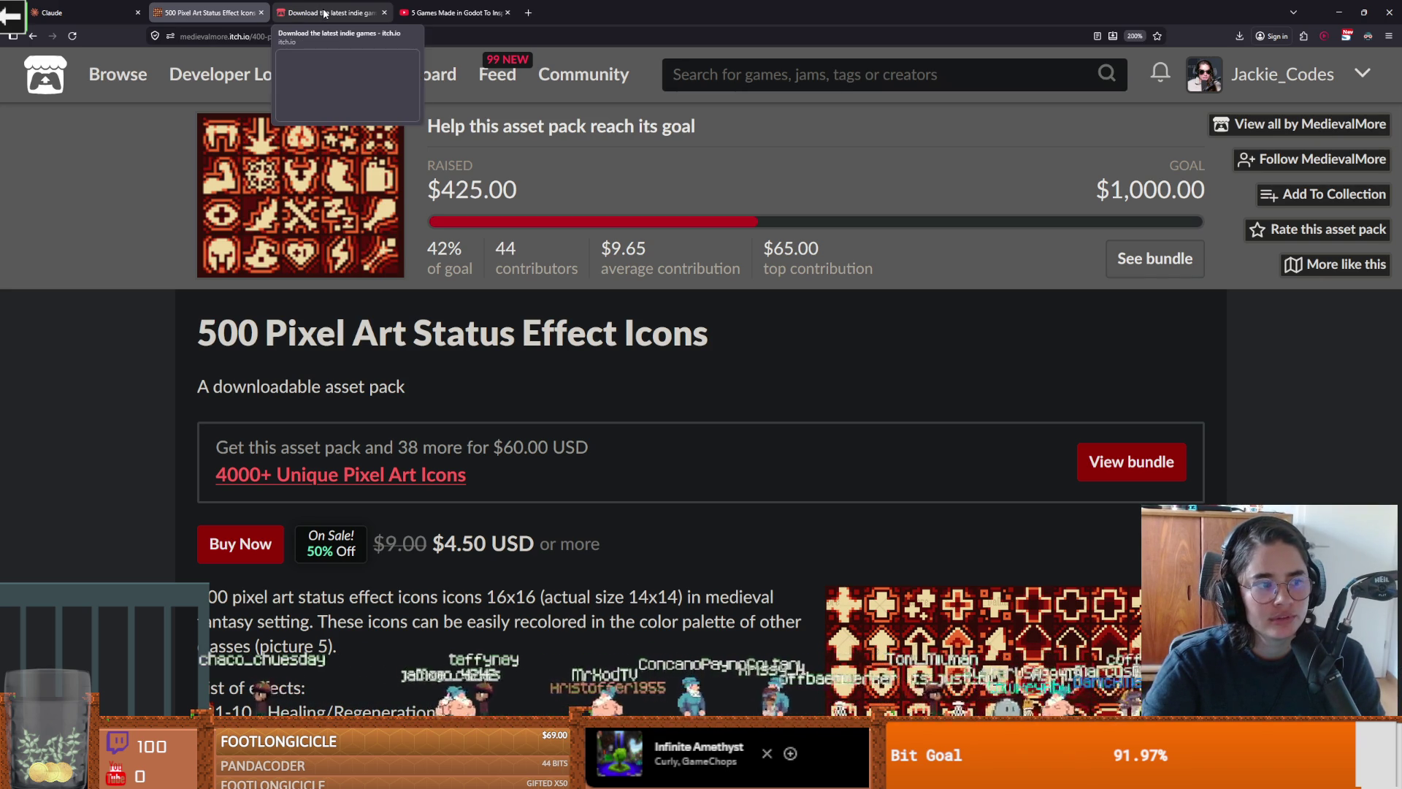
# Step: In the new itch.io tab, open the game assets listing and search for 'status effects'
pyautogui.click(325, 12)
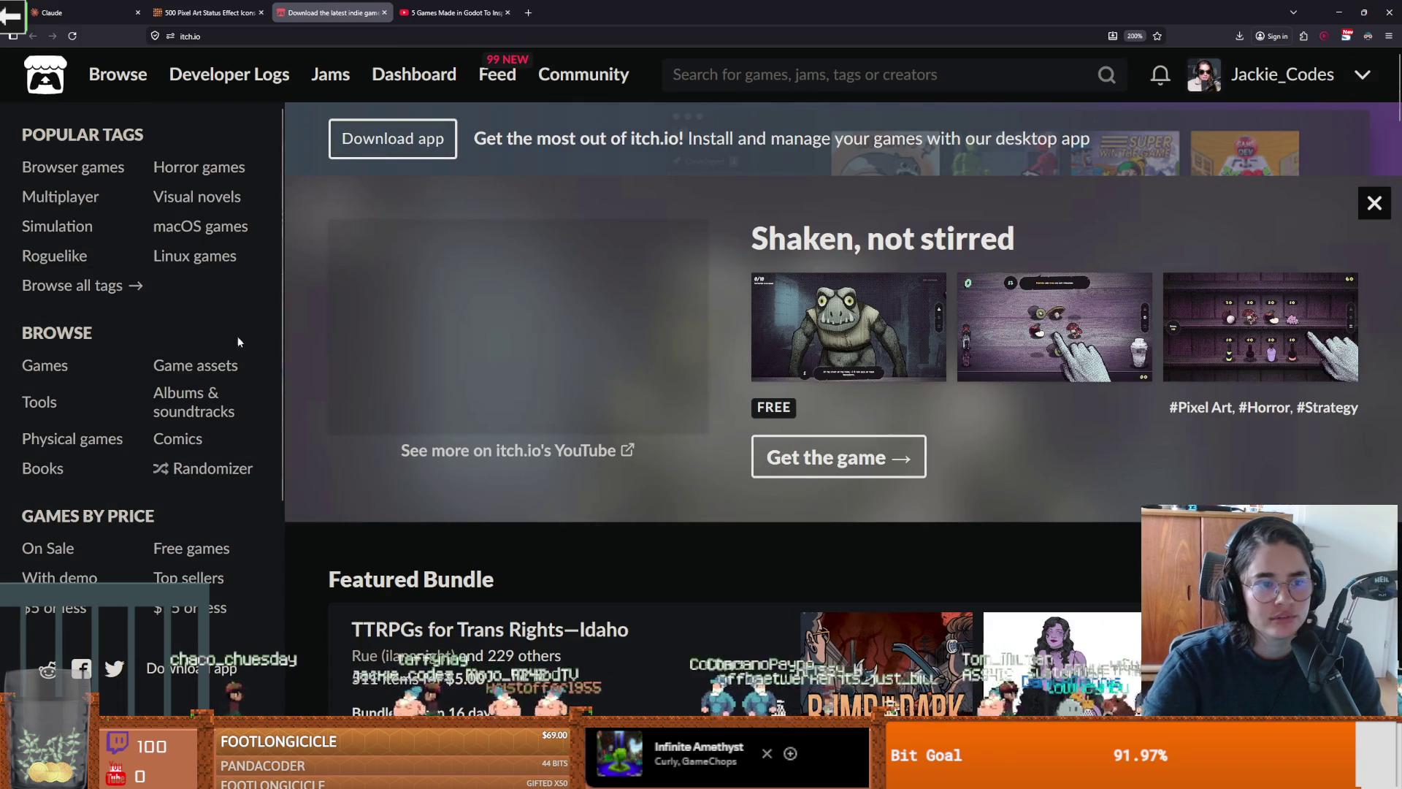
pyautogui.click(224, 368)
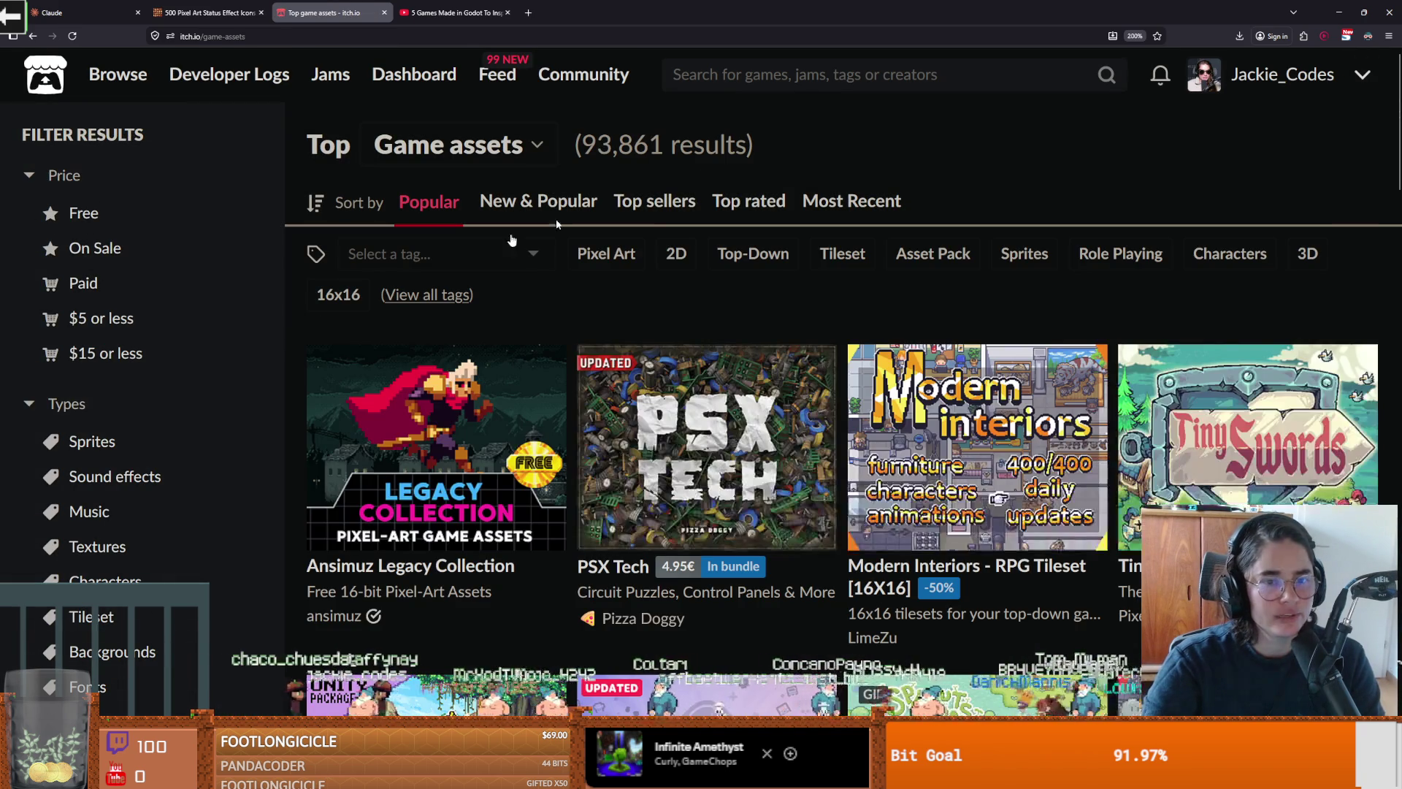
pyautogui.scroll(-5, 730, 299)
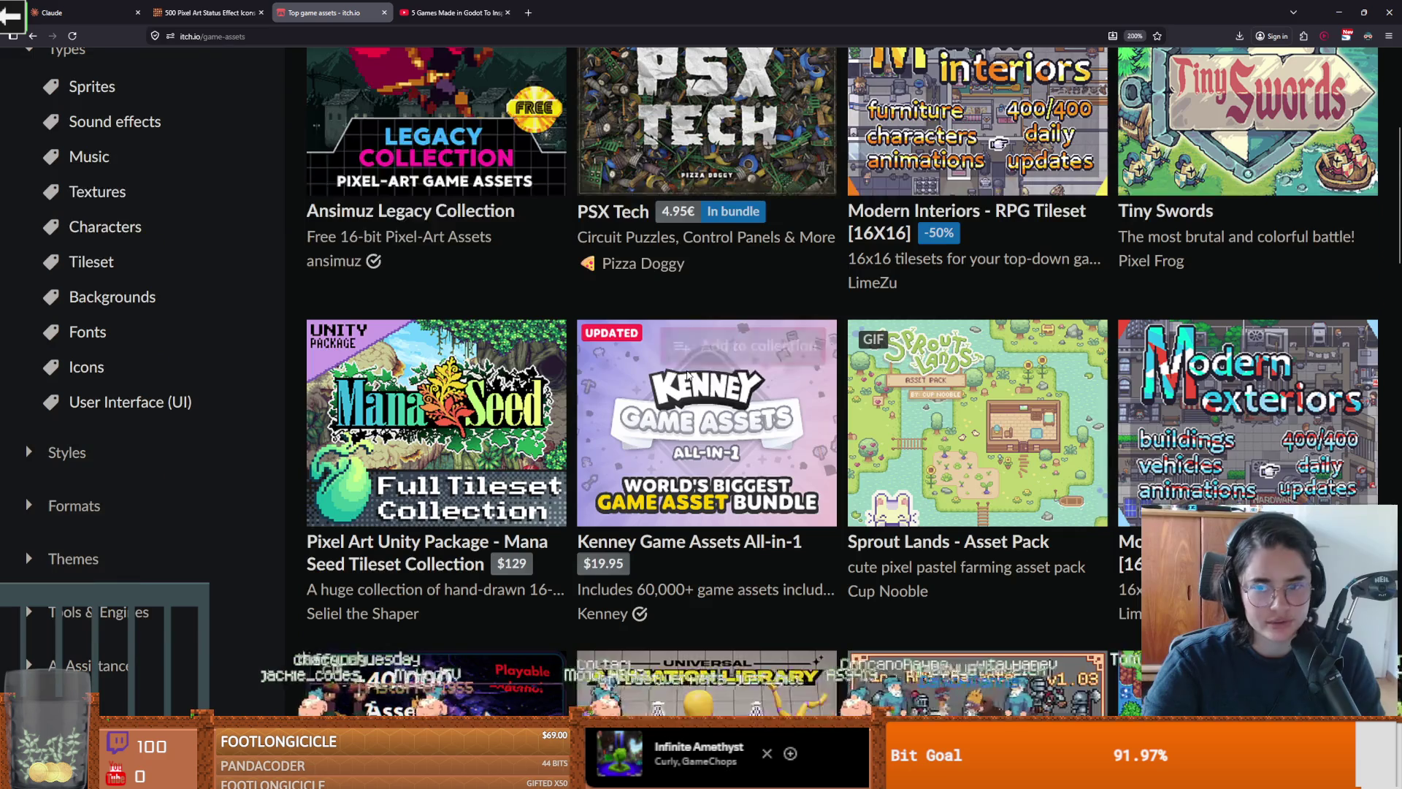
pyautogui.scroll(5, 721, 384)
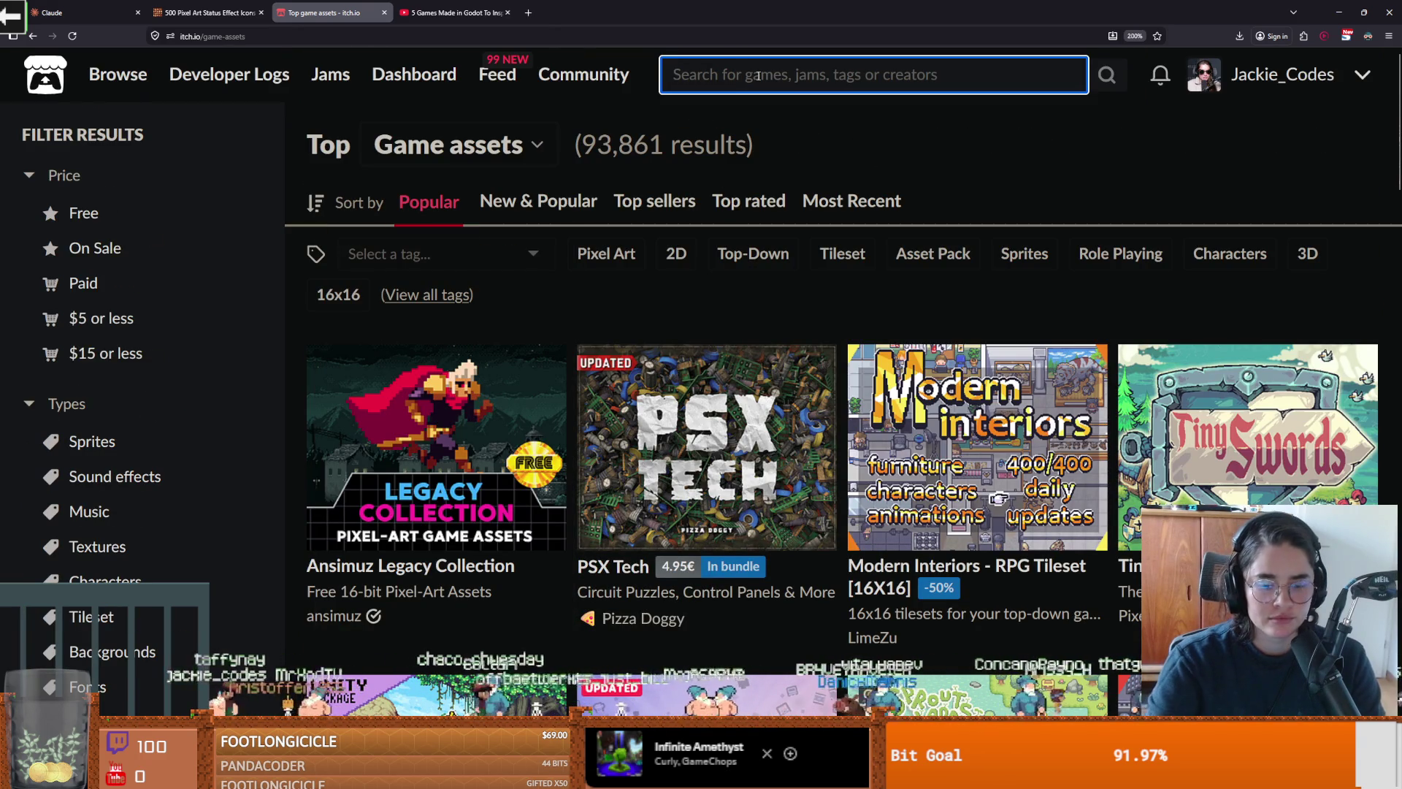
pyautogui.write('status effects')
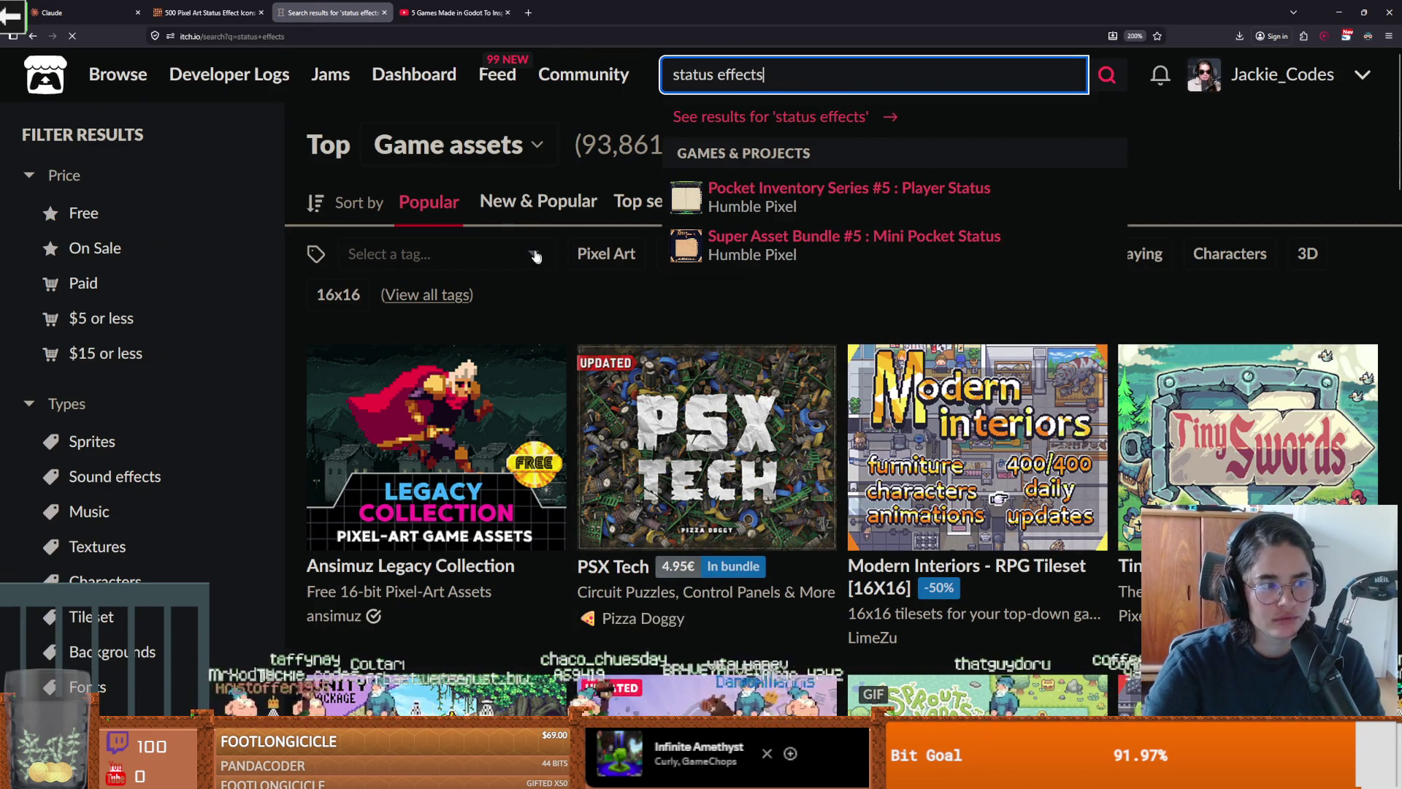
# Step: Scroll down through the 'status effects' search results to browse candidate icon packs
pyautogui.scroll(-8, 579, 301)
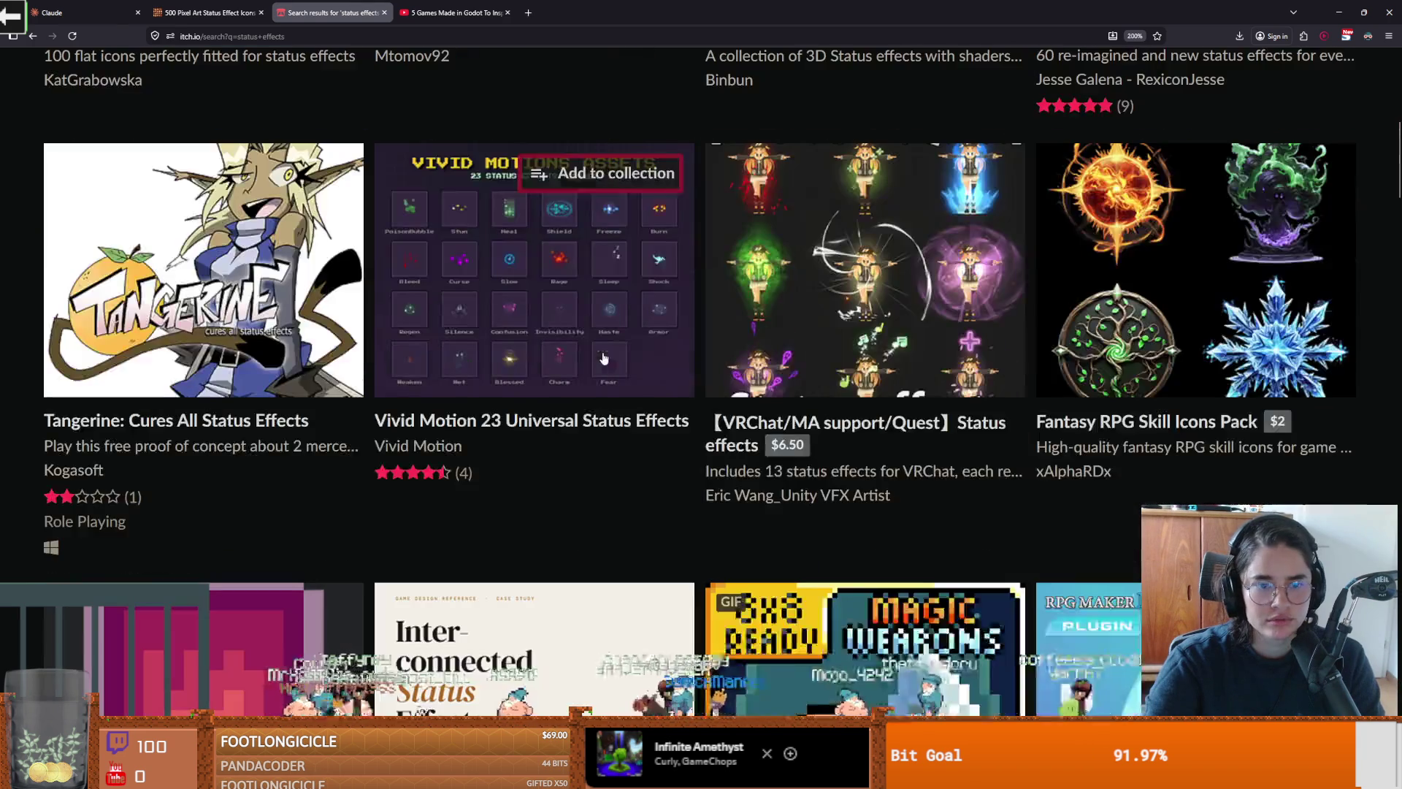
pyautogui.scroll(-11, 592, 357)
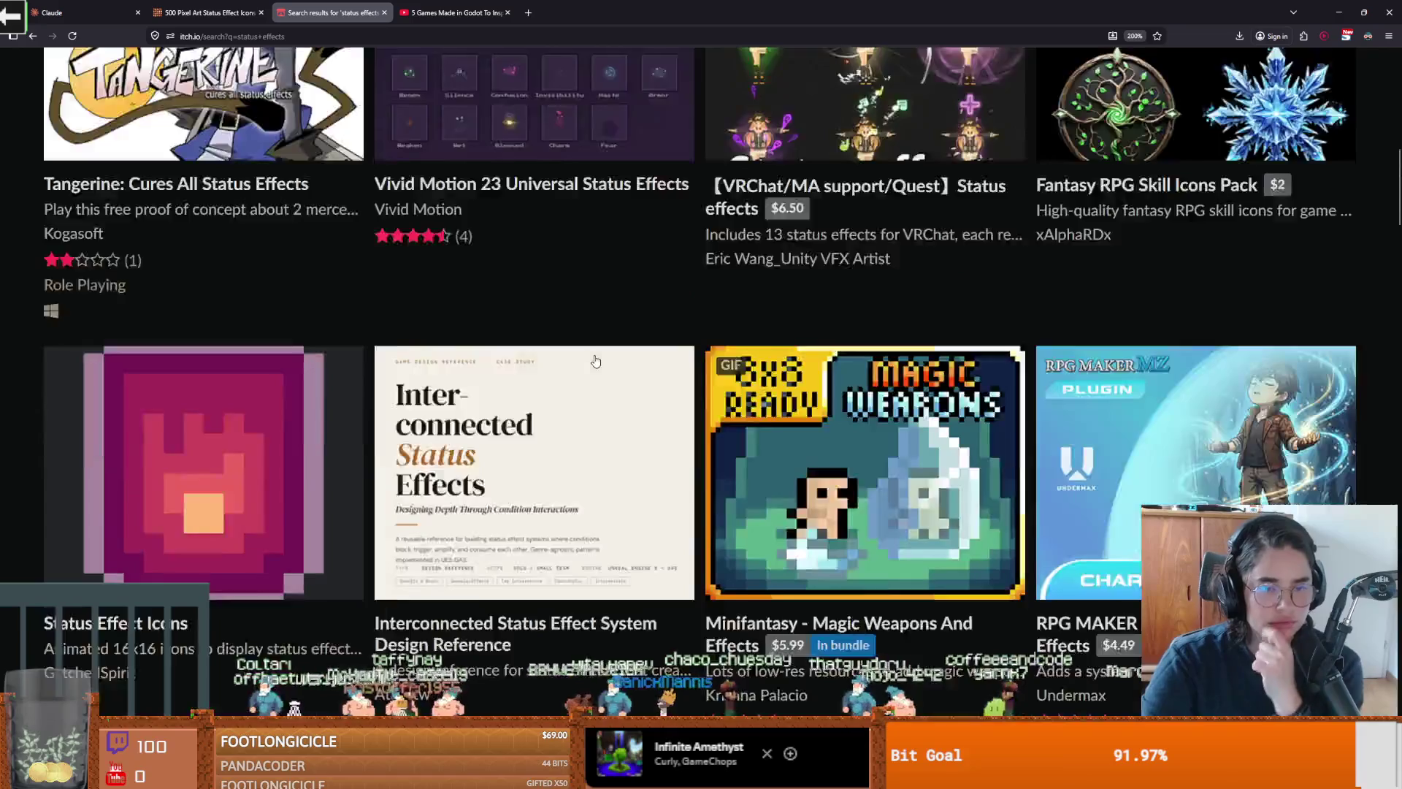
pyautogui.scroll(-6, 652, 360)
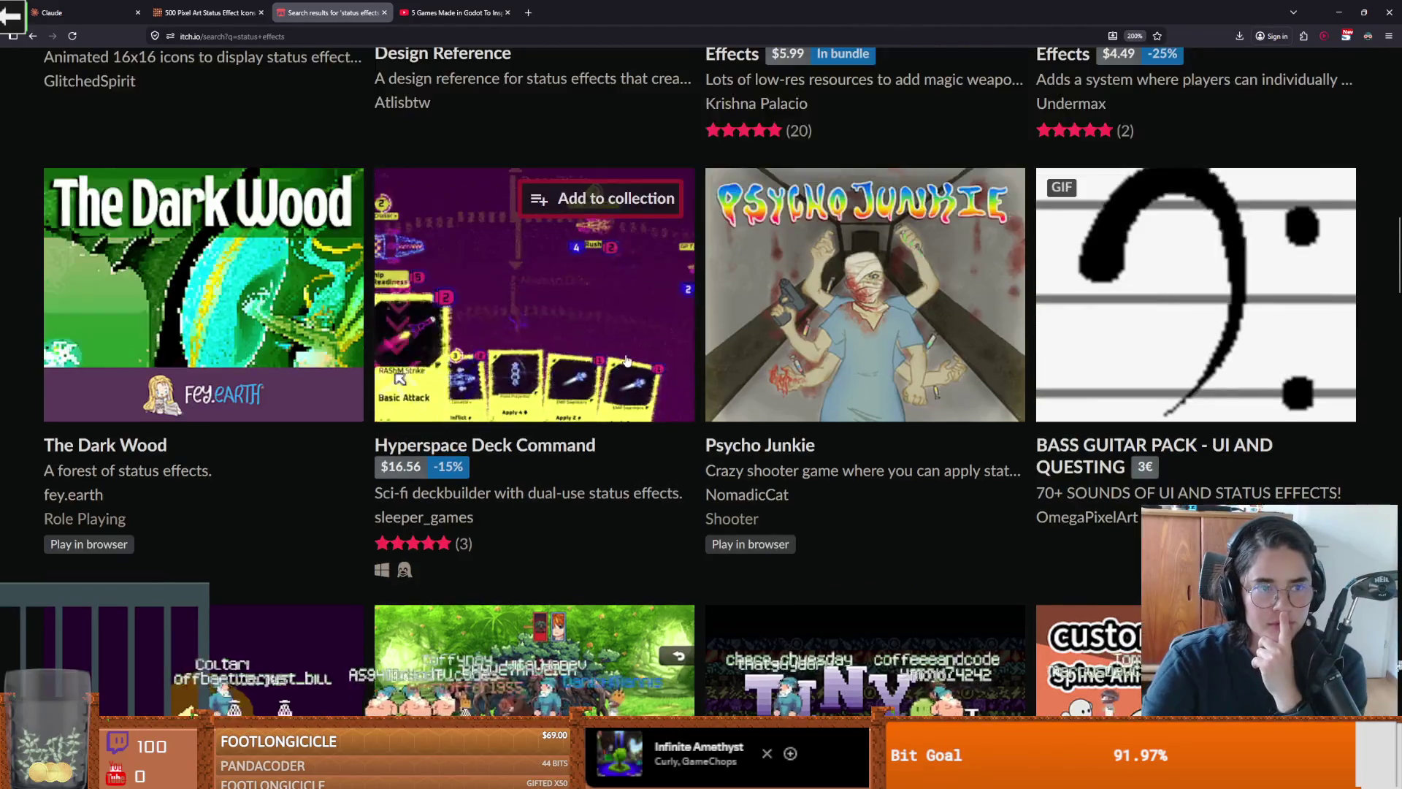
pyautogui.scroll(-6, 627, 360)
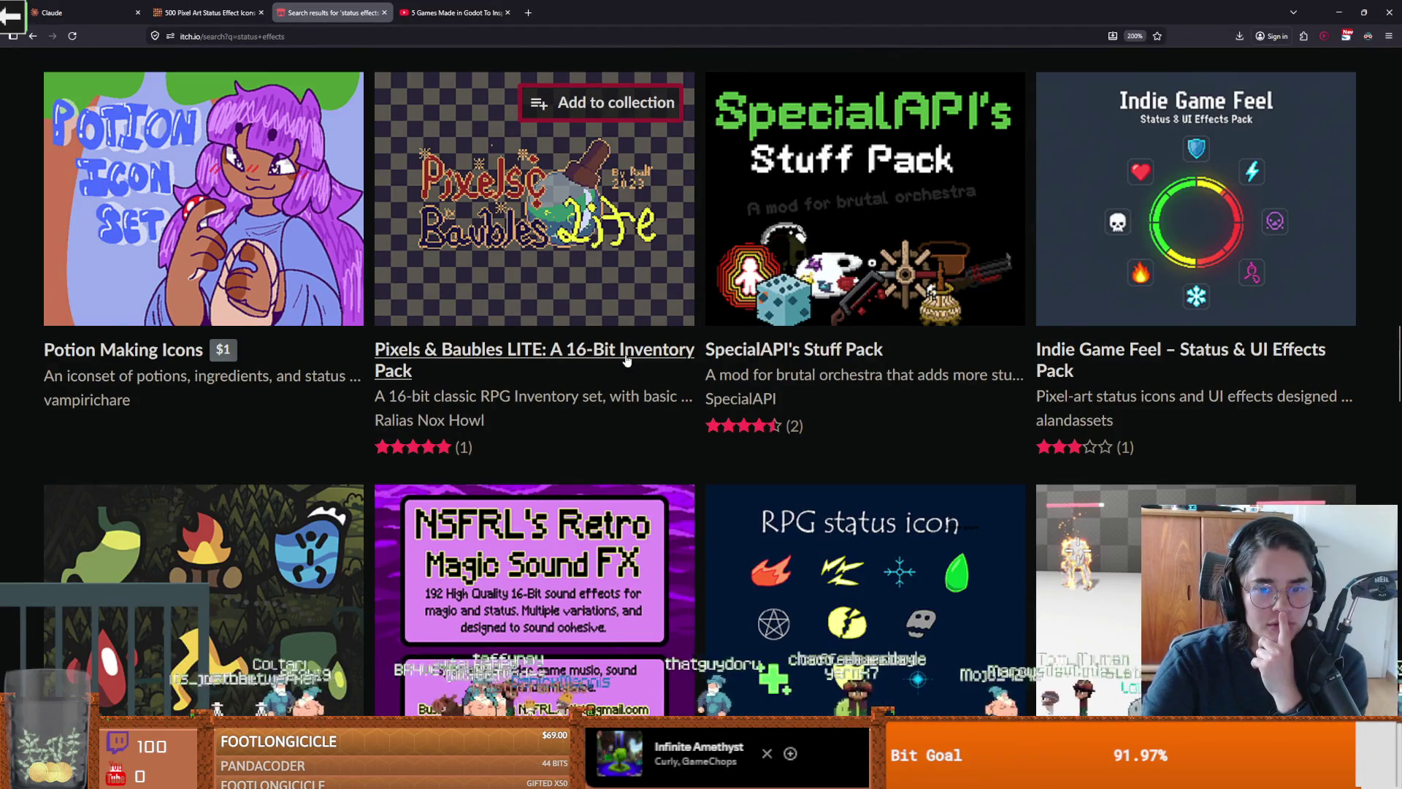
pyautogui.scroll(-7, 626, 358)
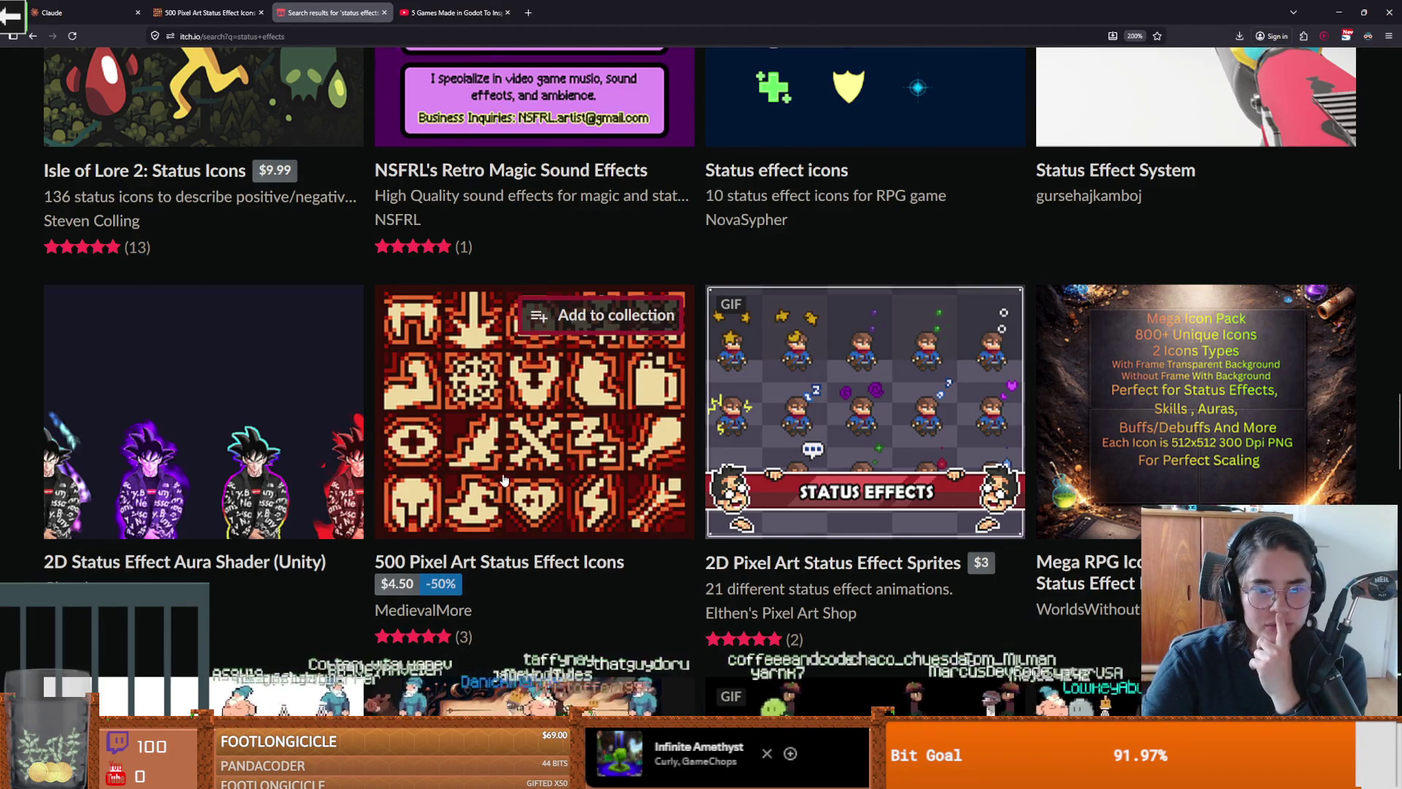
pyautogui.scroll(-2, 504, 480)
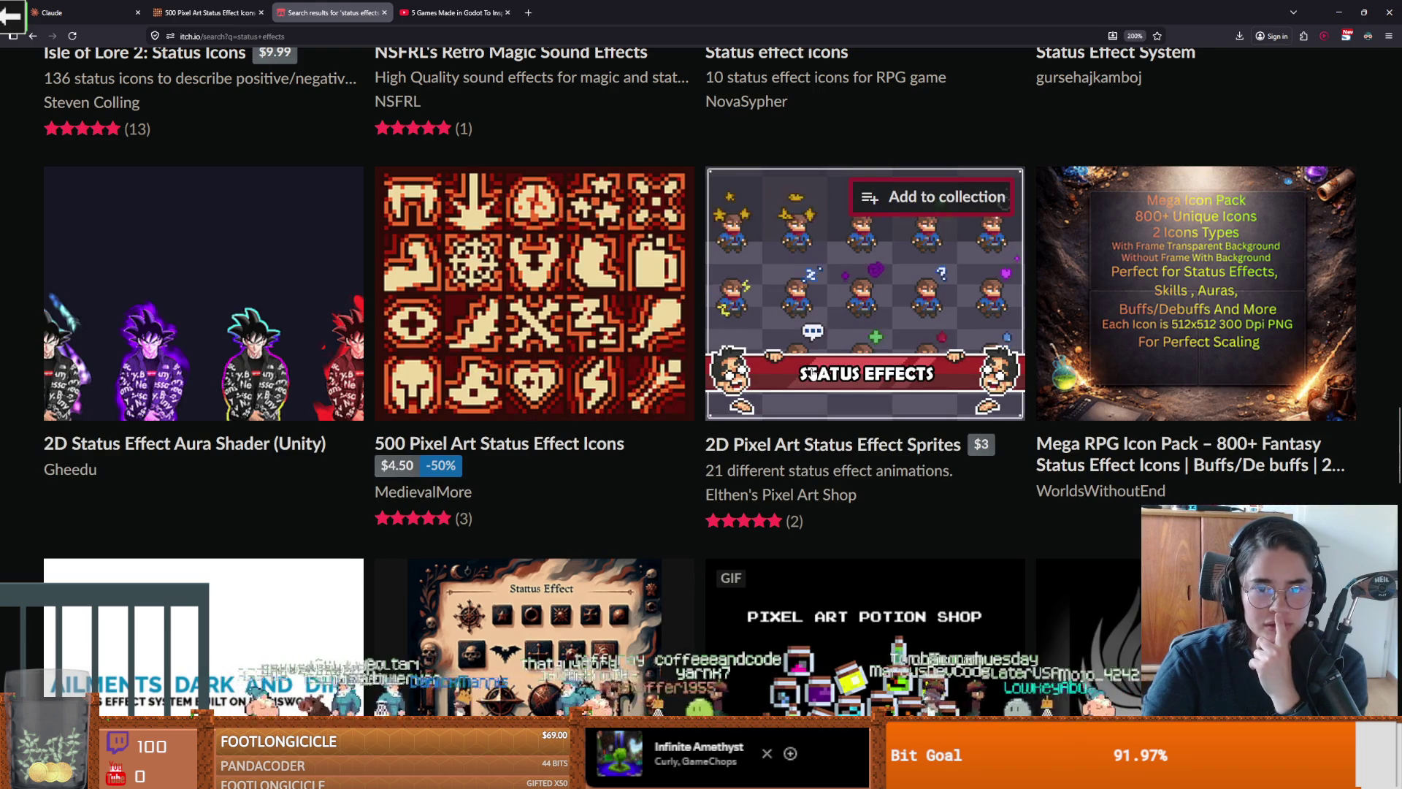
pyautogui.moveTo(812, 373)
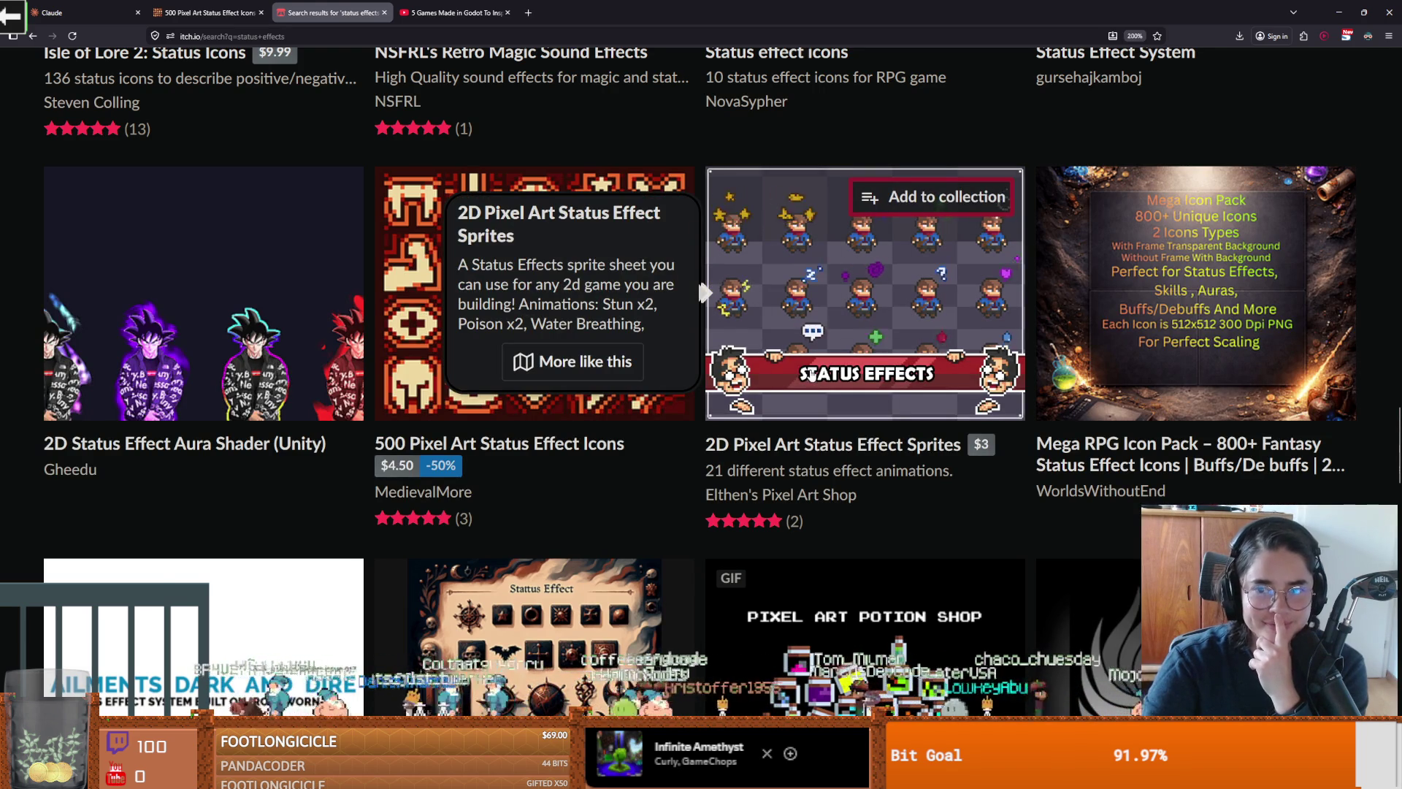
pyautogui.scroll(-6, 812, 373)
pyautogui.scroll(-6, 537, 395)
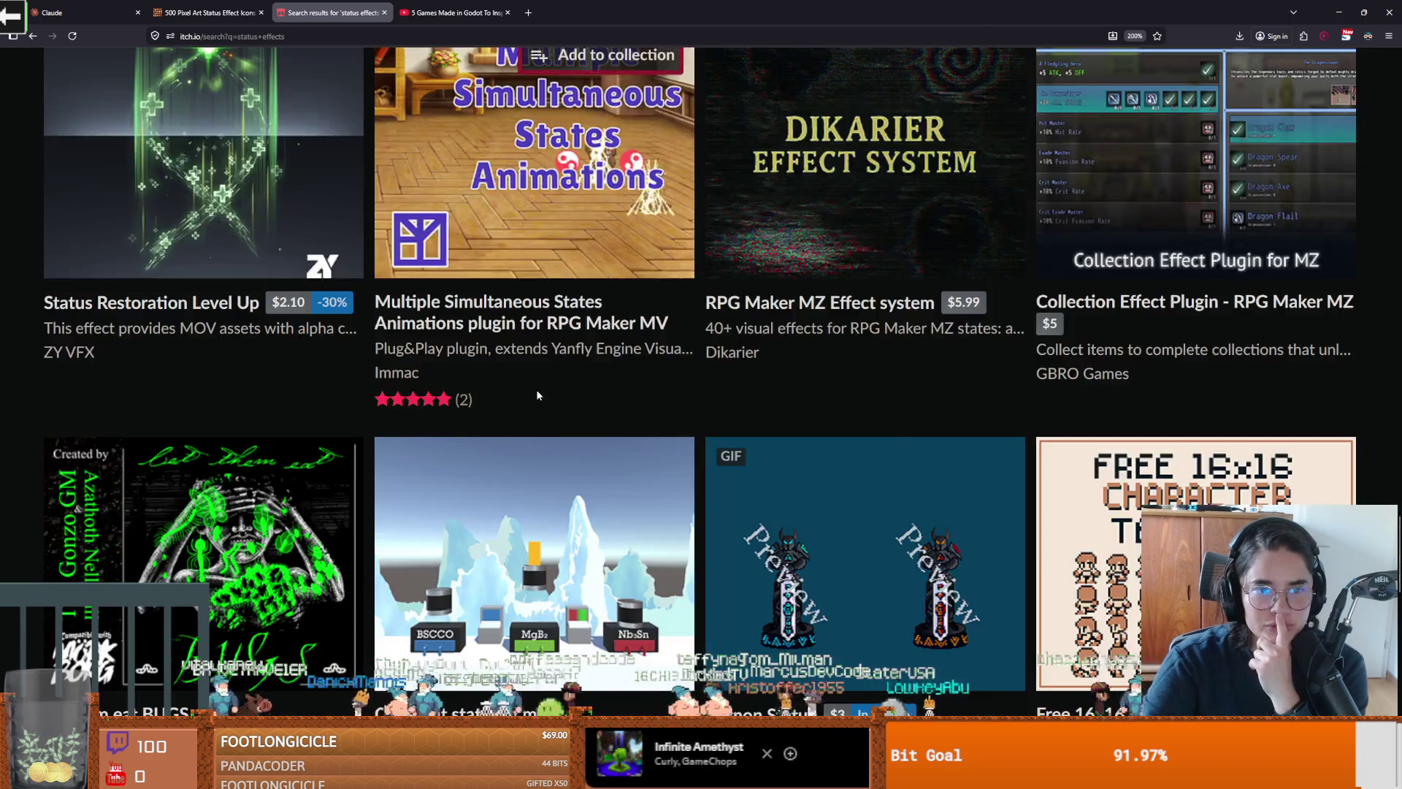
pyautogui.scroll(2, 537, 394)
pyautogui.scroll(-6, 611, 398)
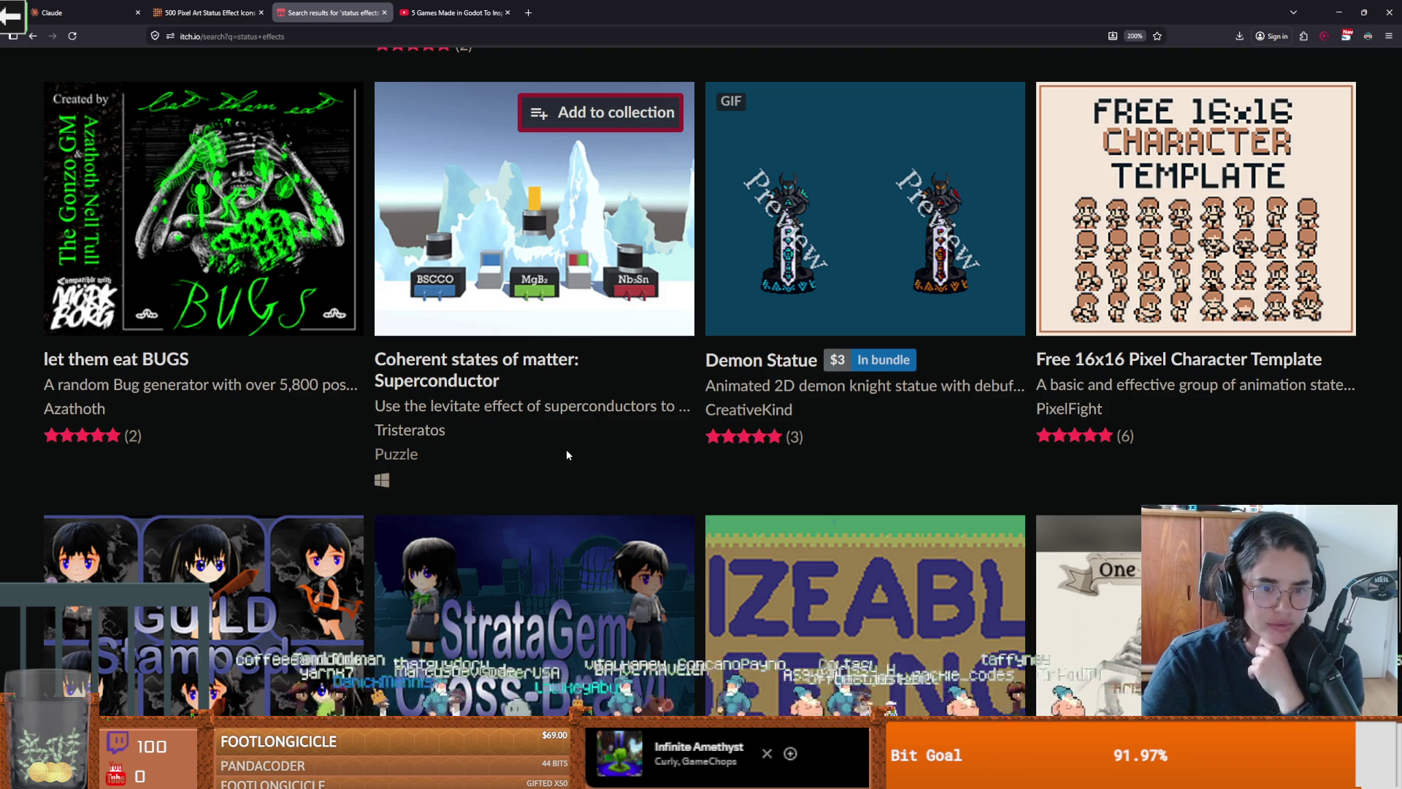
pyautogui.scroll(-5, 567, 454)
pyautogui.scroll(-4, 569, 449)
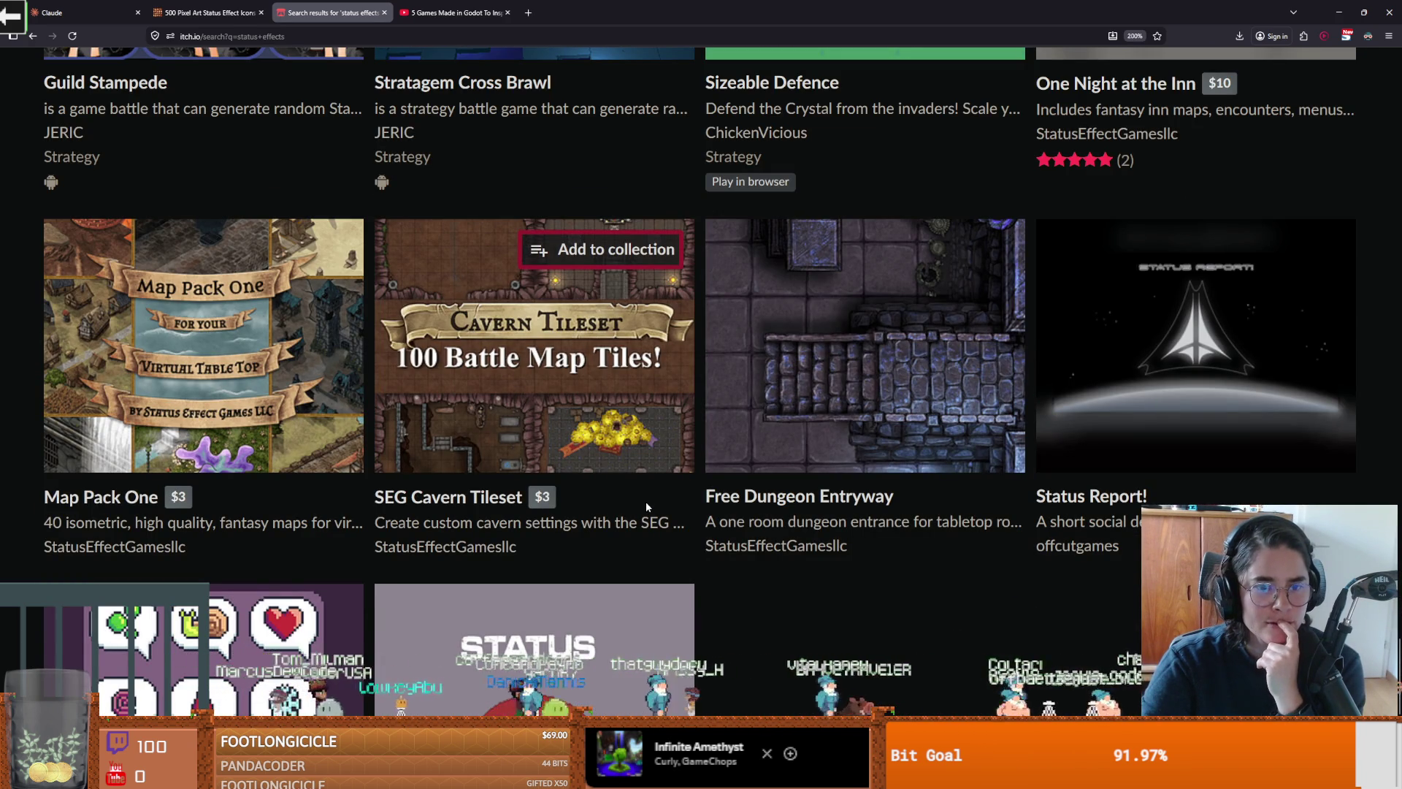
pyautogui.scroll(-3, 646, 501)
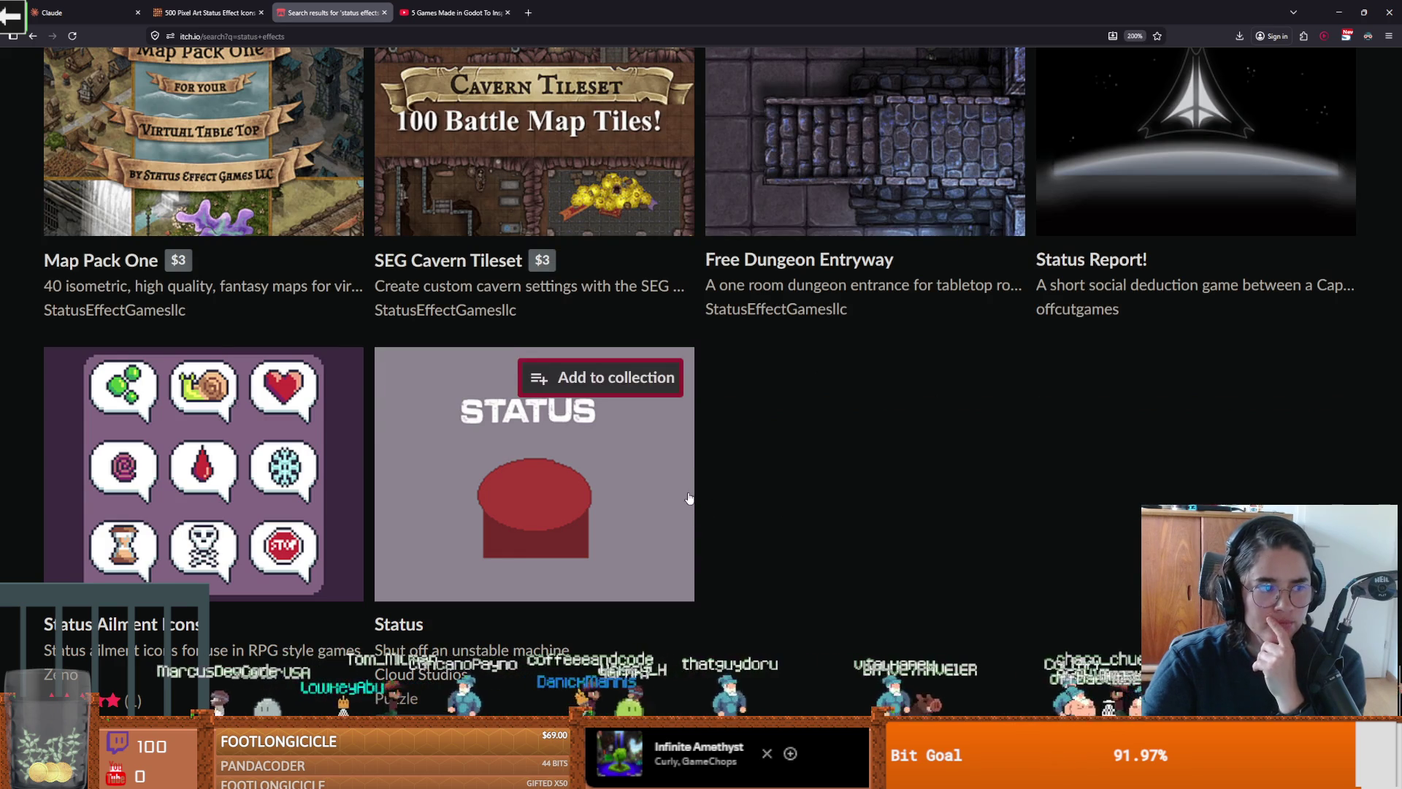
# Step: Scroll back up the results to revisit packs like Tiny RPG Icons and ShadowHex Icons Pack
pyautogui.scroll(6, 689, 439)
pyautogui.scroll(4, 685, 501)
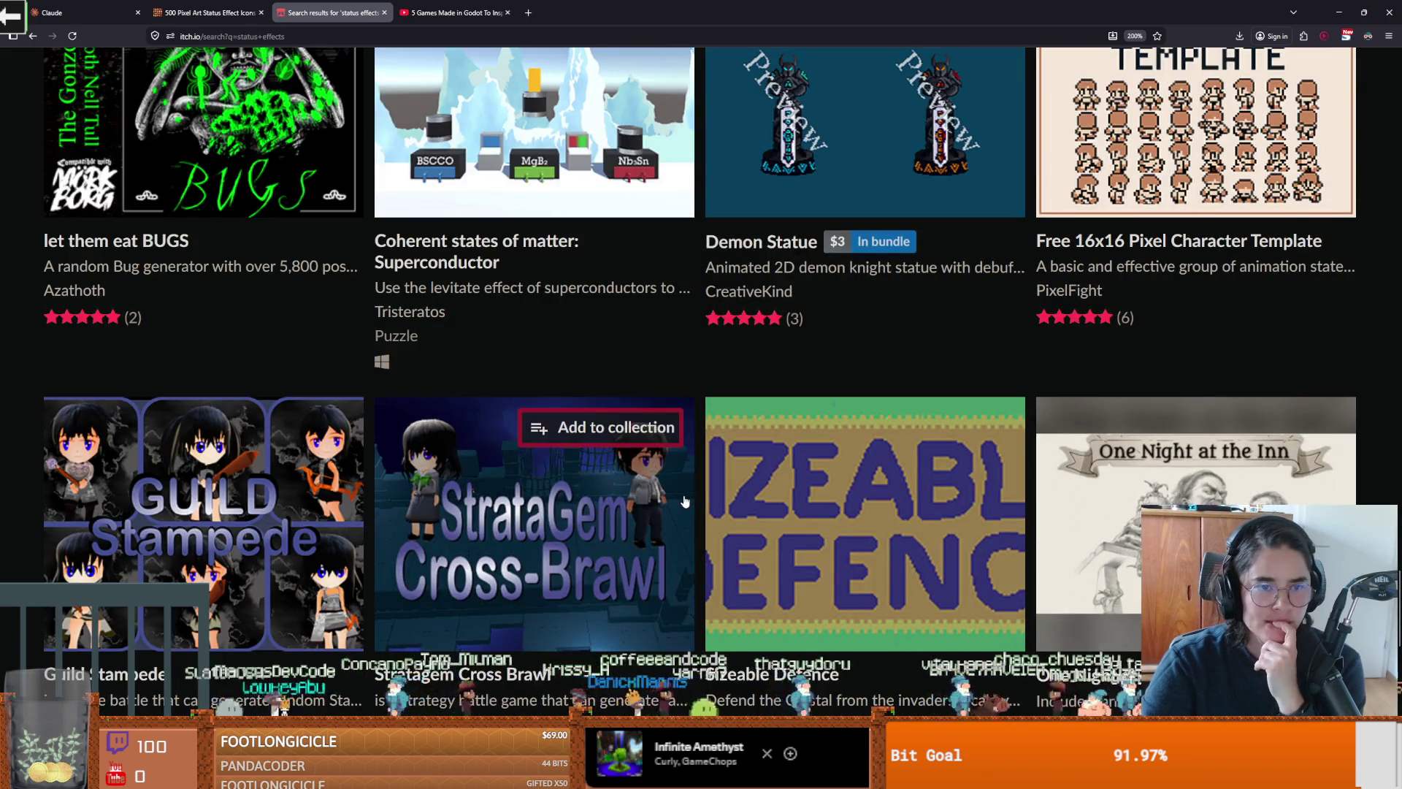
pyautogui.scroll(4, 685, 501)
pyautogui.scroll(3, 685, 501)
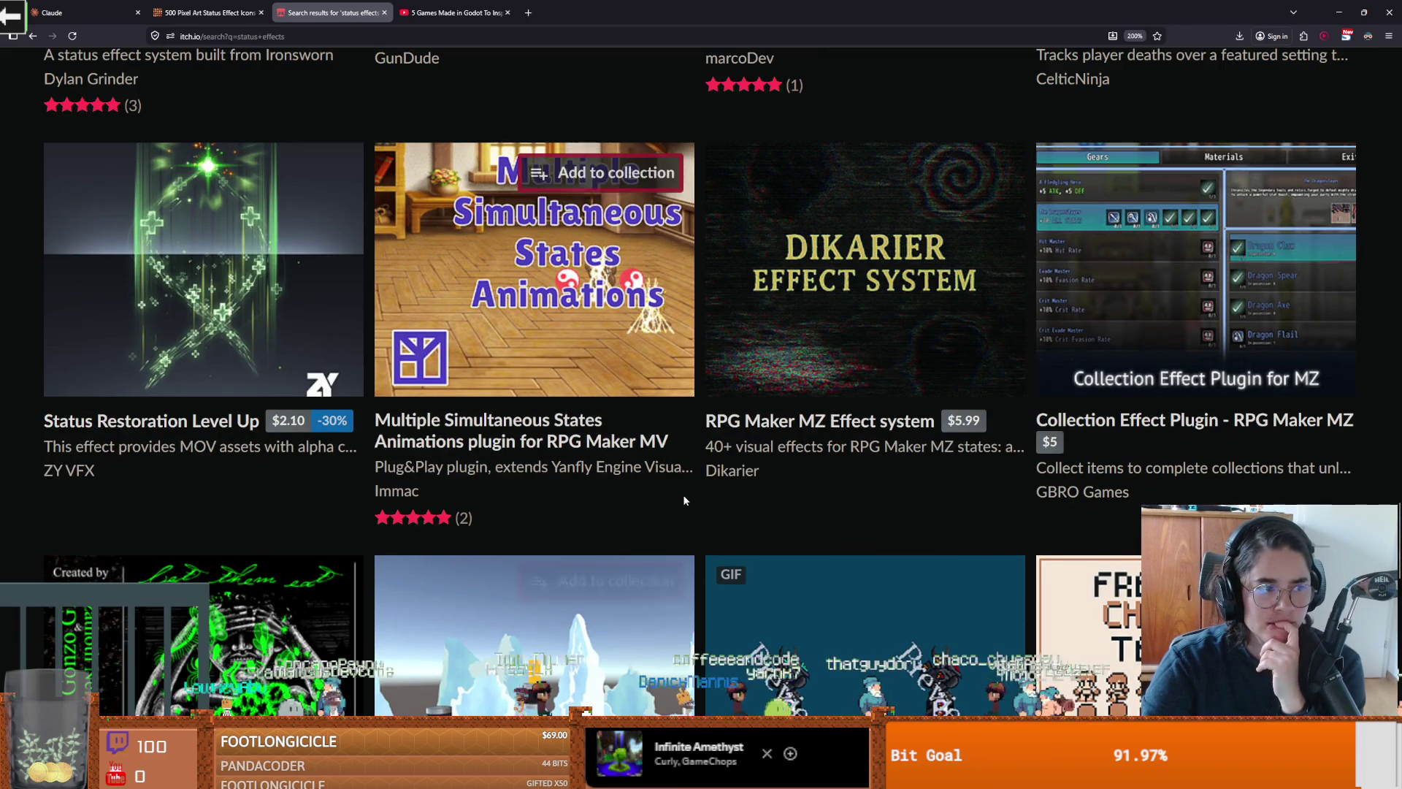
pyautogui.scroll(6, 713, 494)
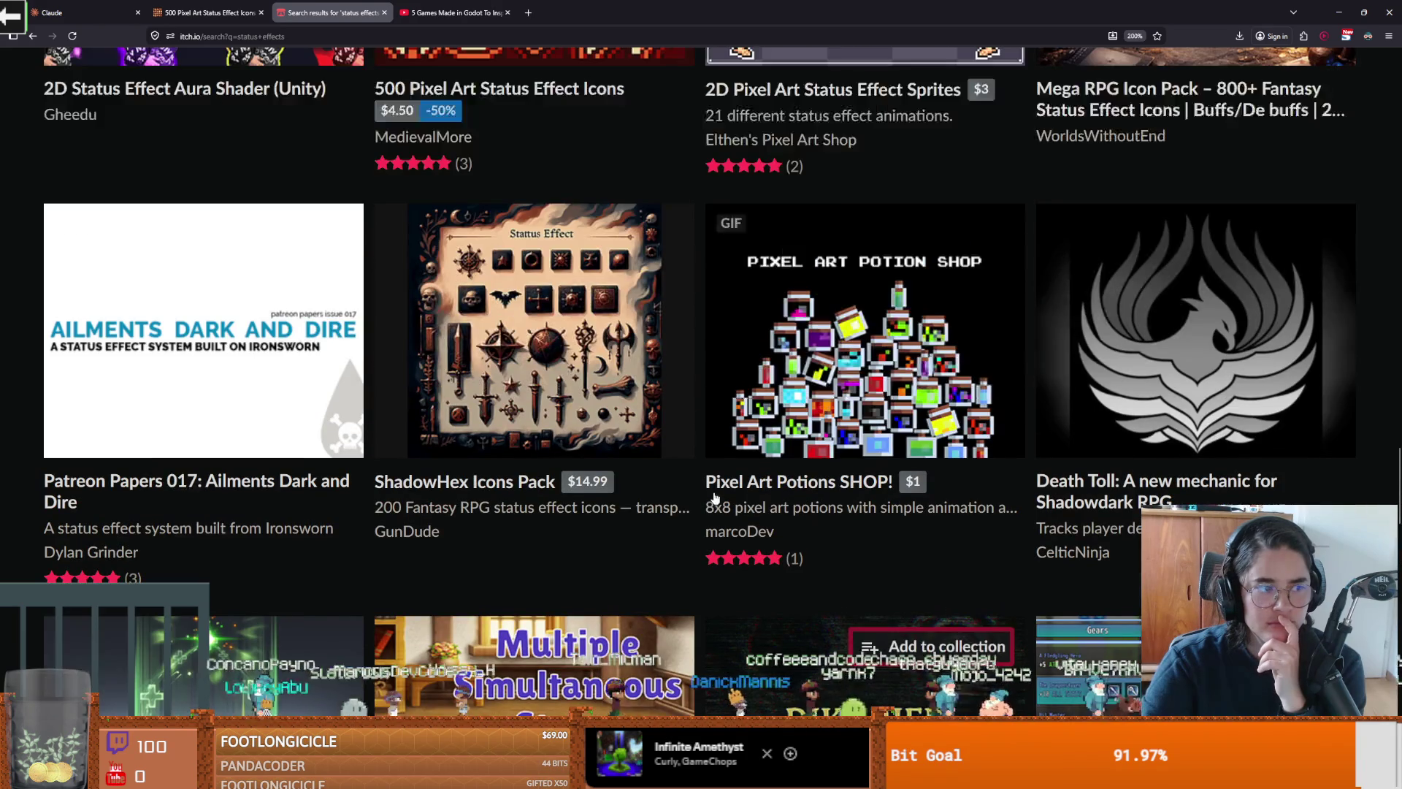
pyautogui.scroll(4, 713, 492)
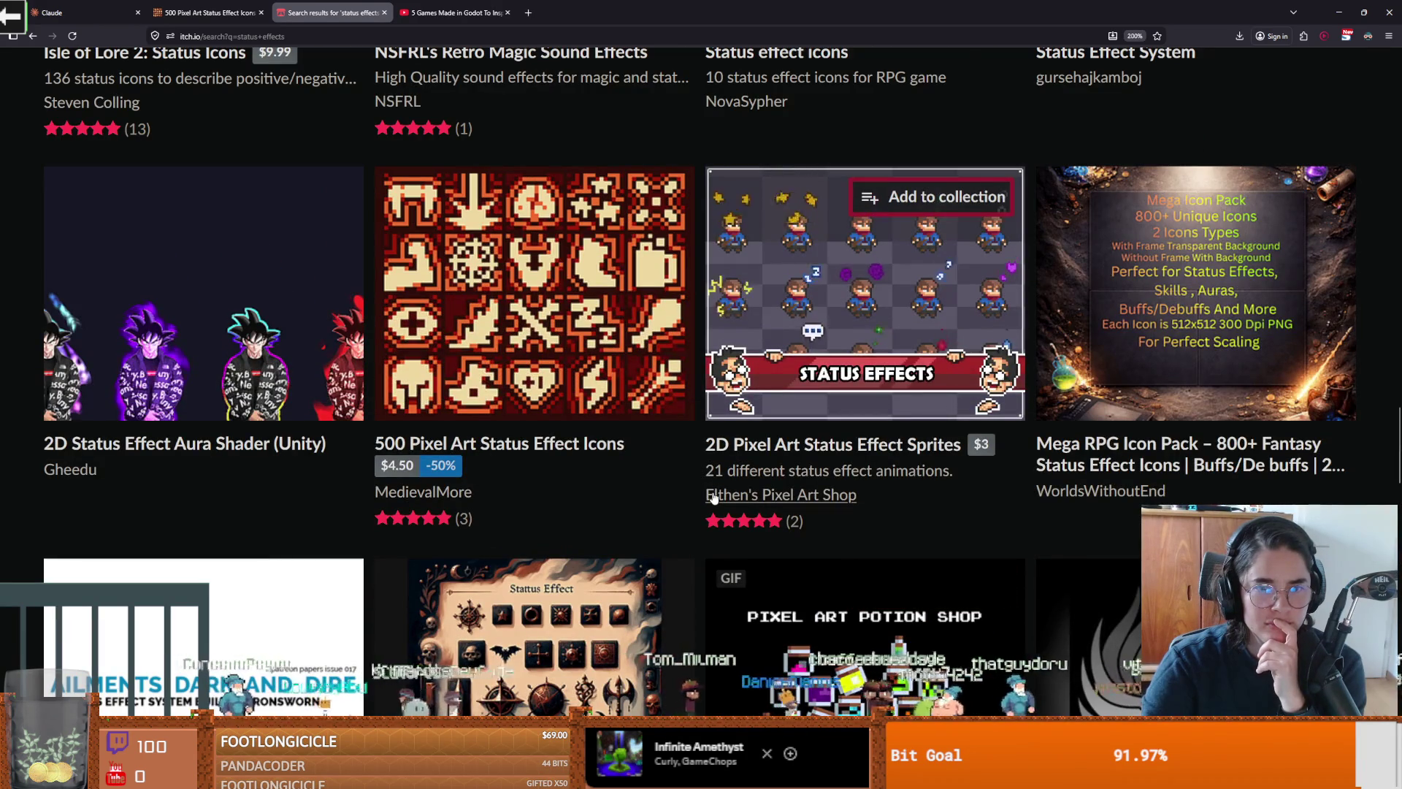
pyautogui.scroll(6, 715, 498)
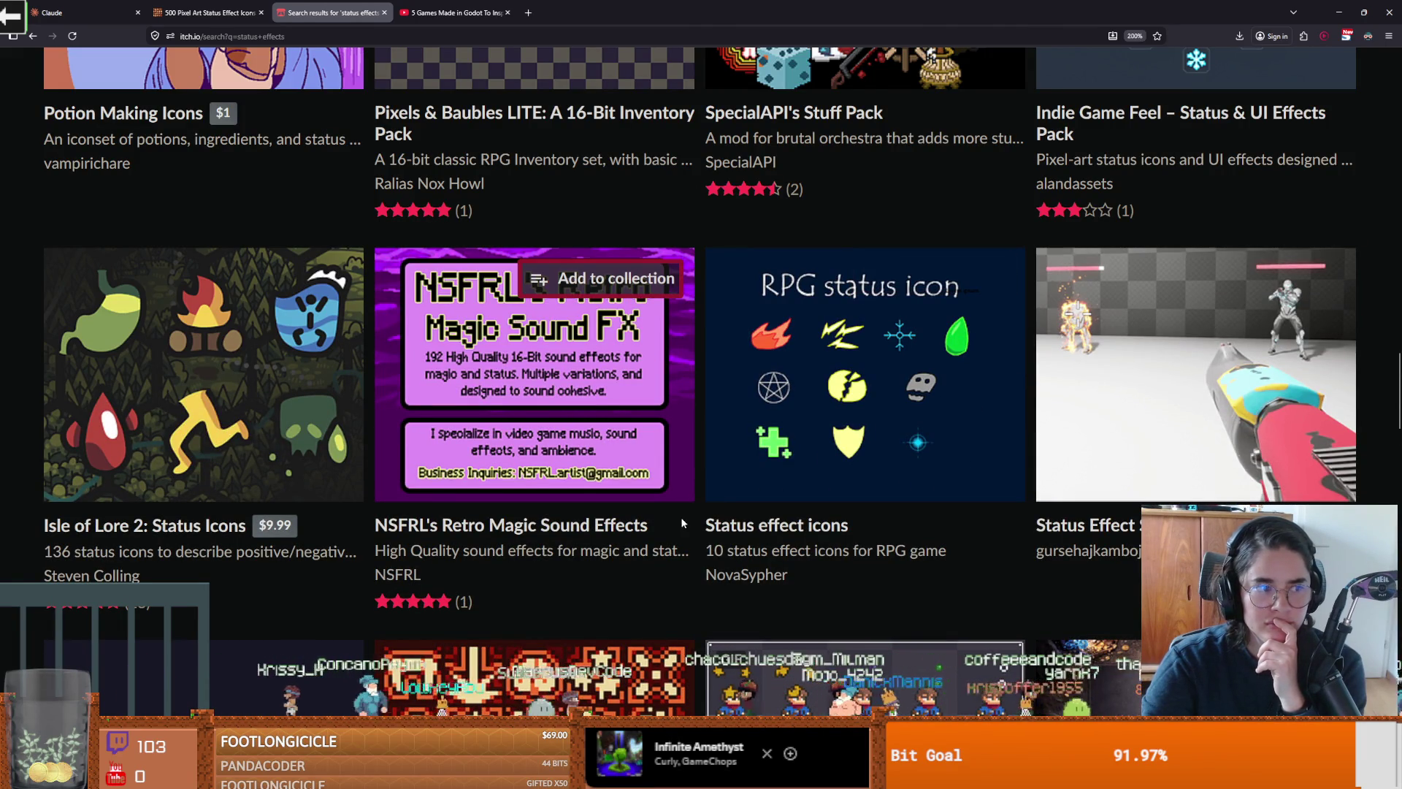
pyautogui.scroll(4, 691, 514)
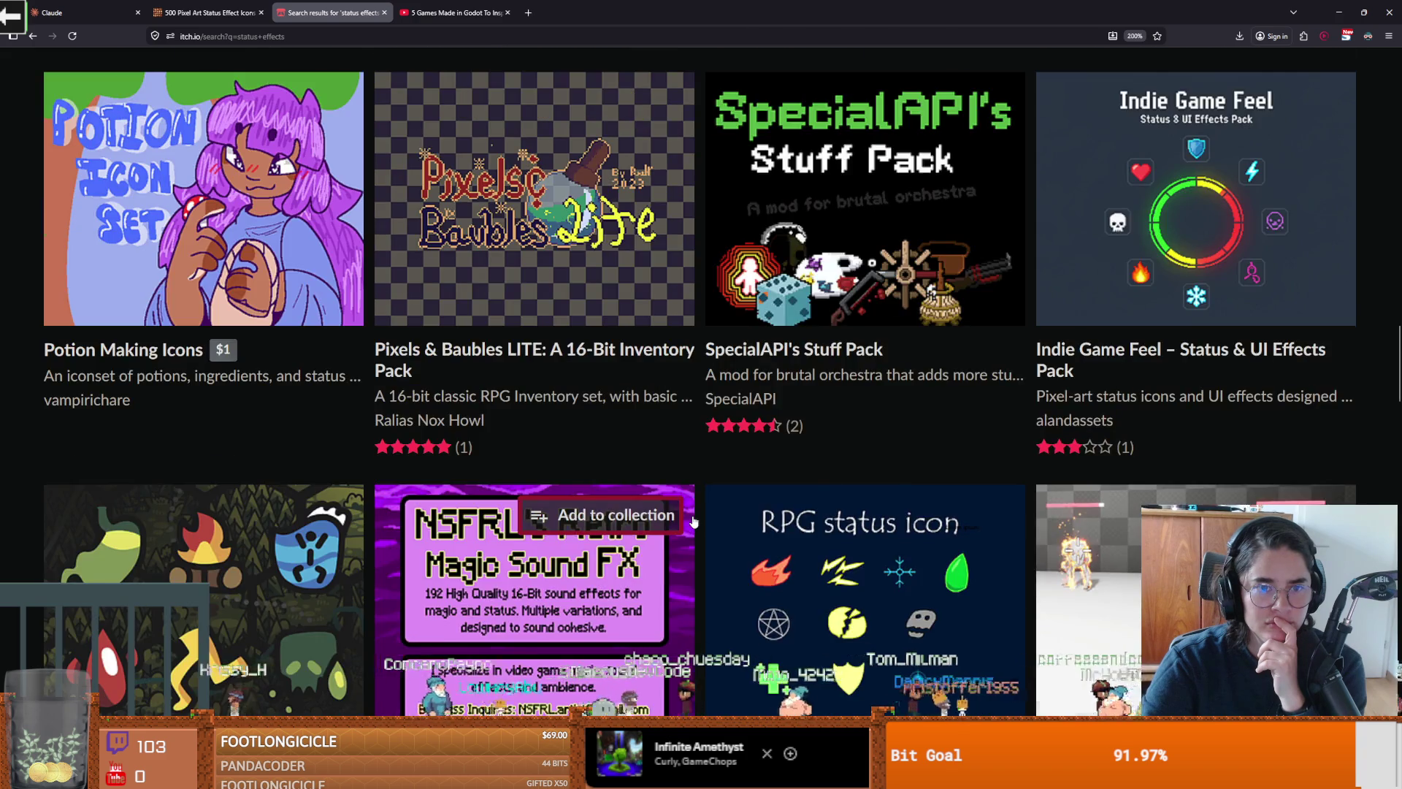
pyautogui.scroll(2, 694, 520)
pyautogui.scroll(2, 577, 490)
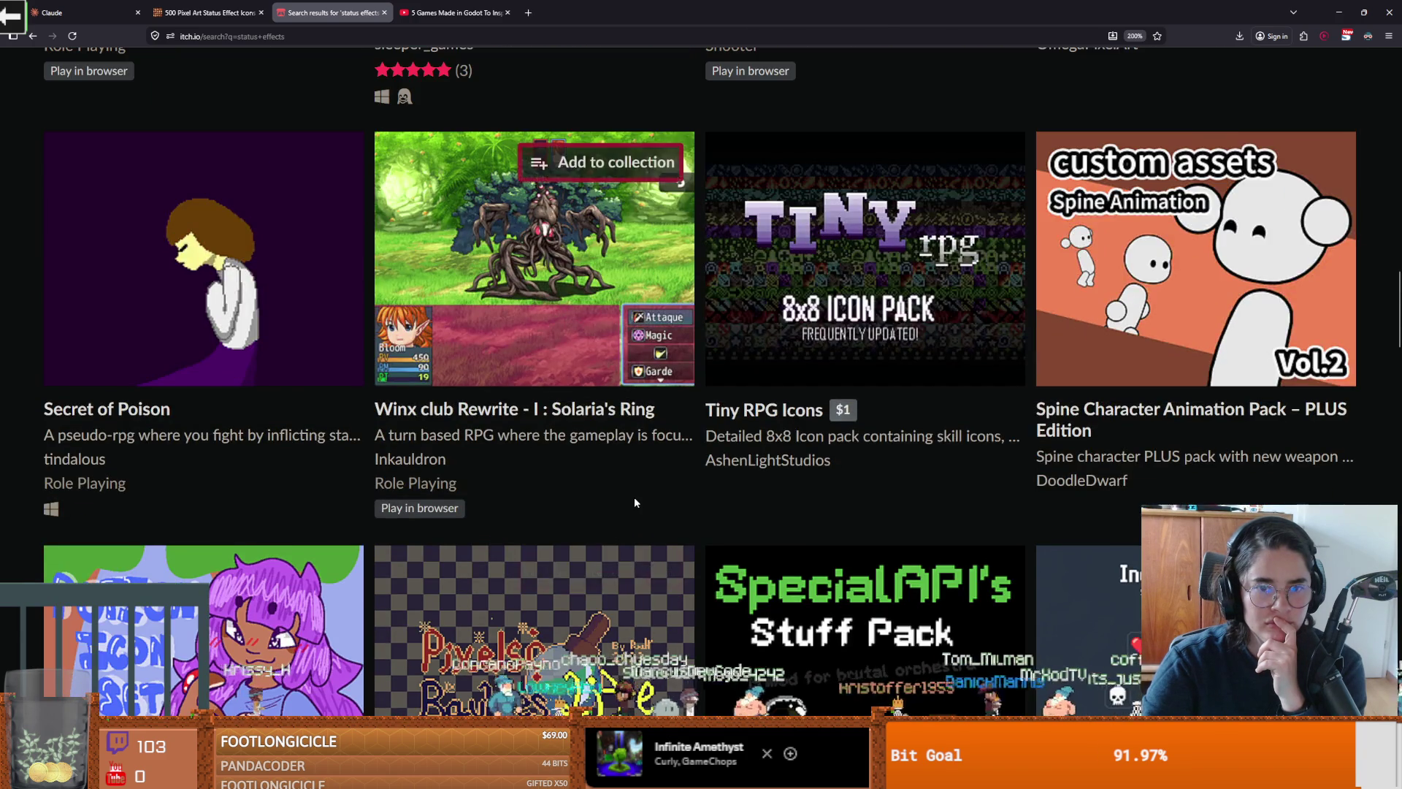
pyautogui.scroll(3, 634, 497)
pyautogui.moveTo(791, 492)
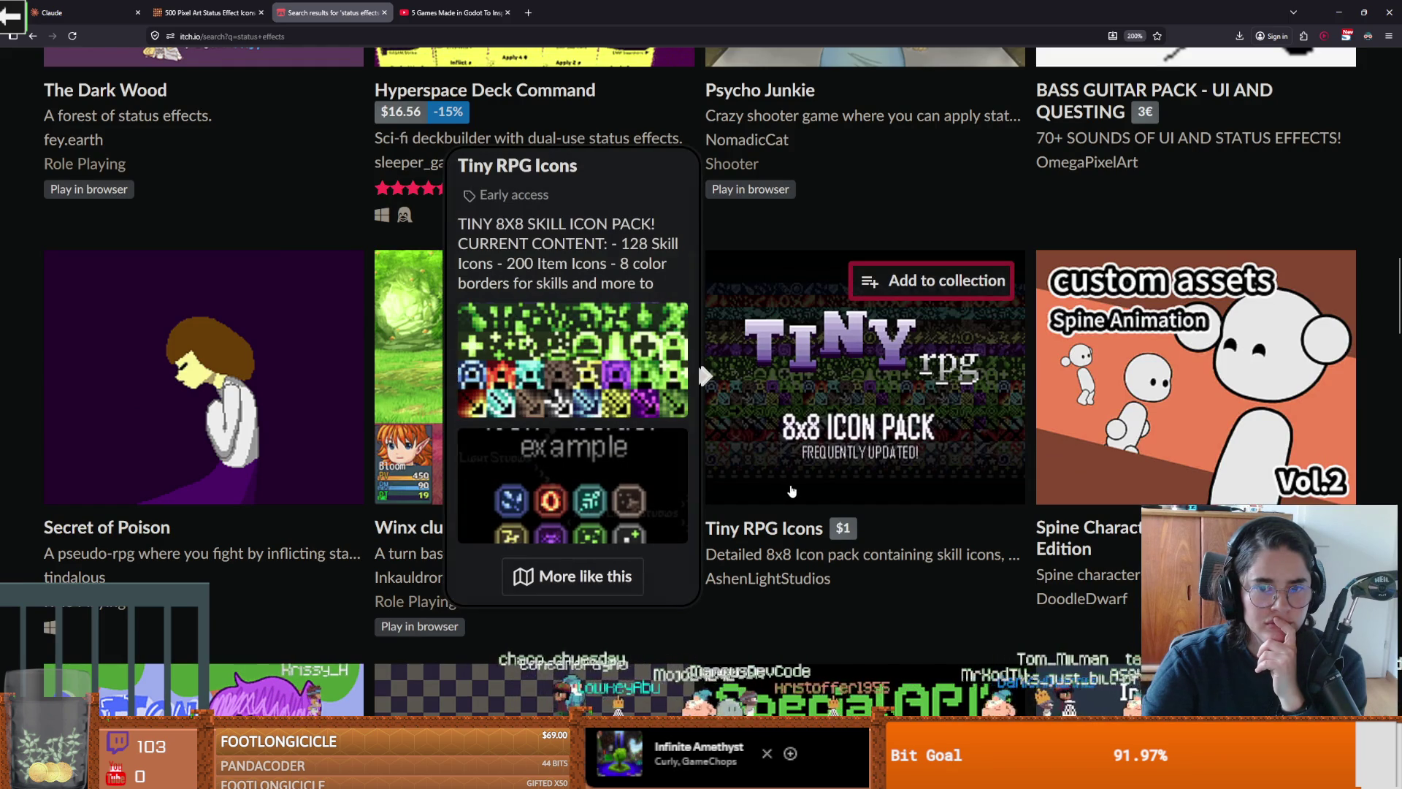
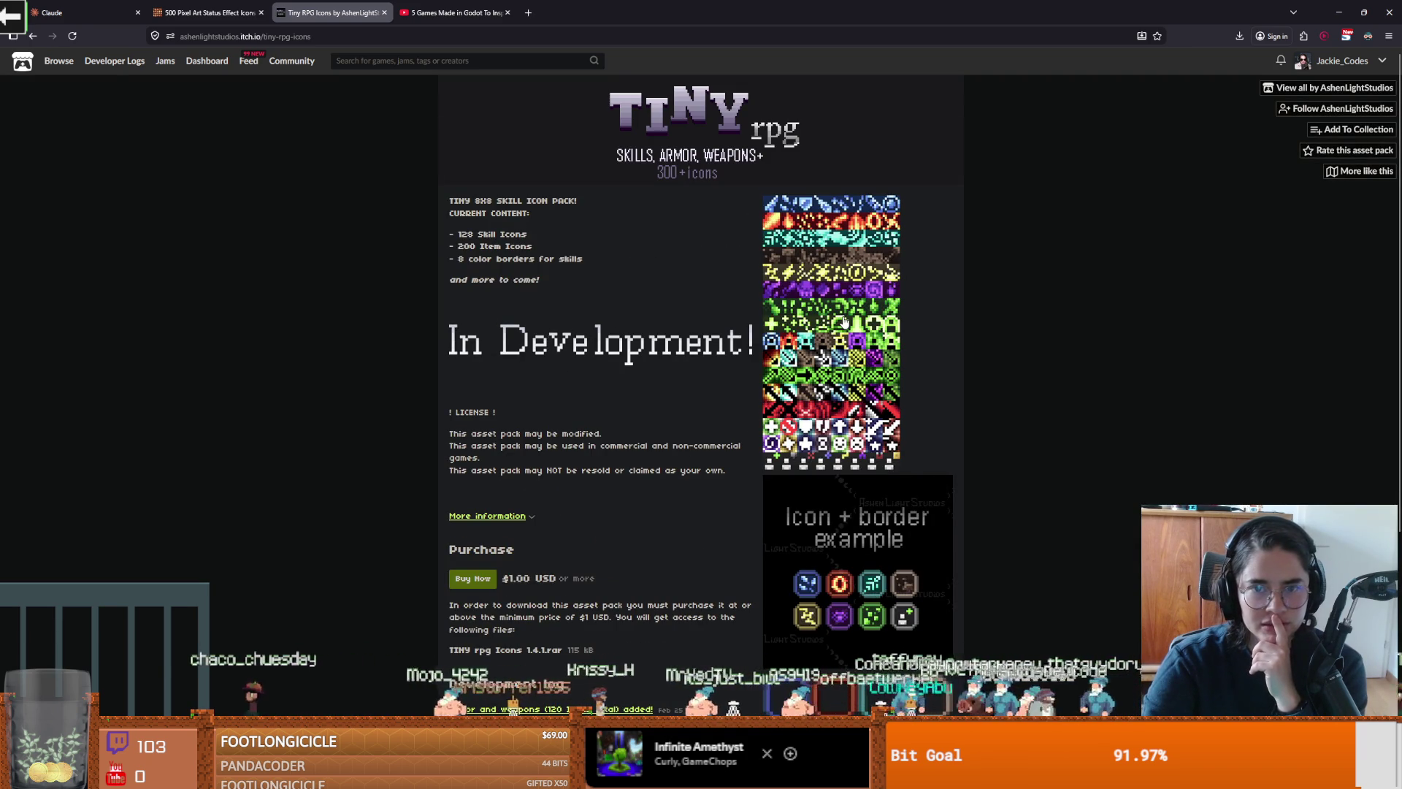
# Step: Go from the Tiny RPG pack to the 500 Pixel Art Status Effect Icons page, then switch to Discord
pyautogui.scroll(-1, 845, 321)
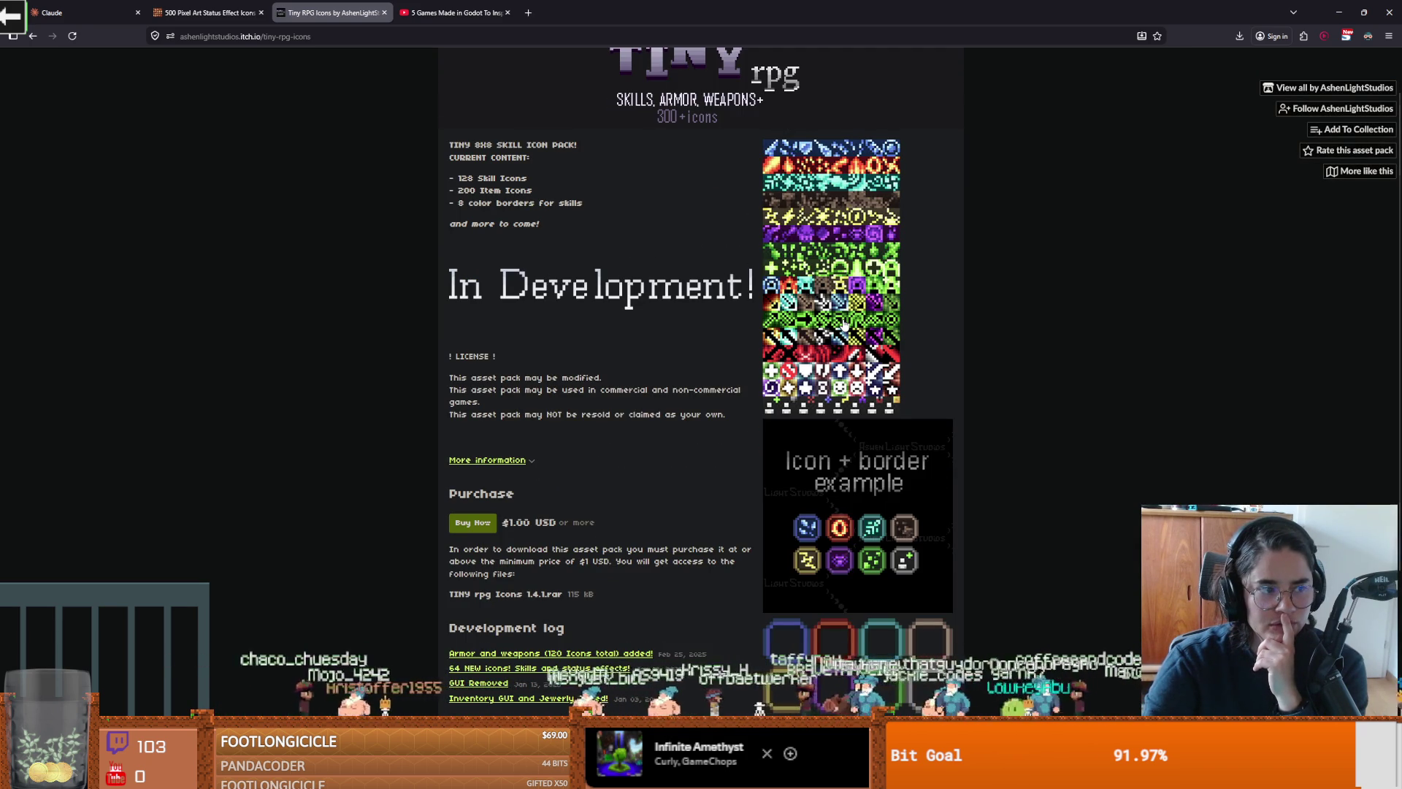
pyautogui.click(224, 7)
pyautogui.hotkey('alt', 'Tab')
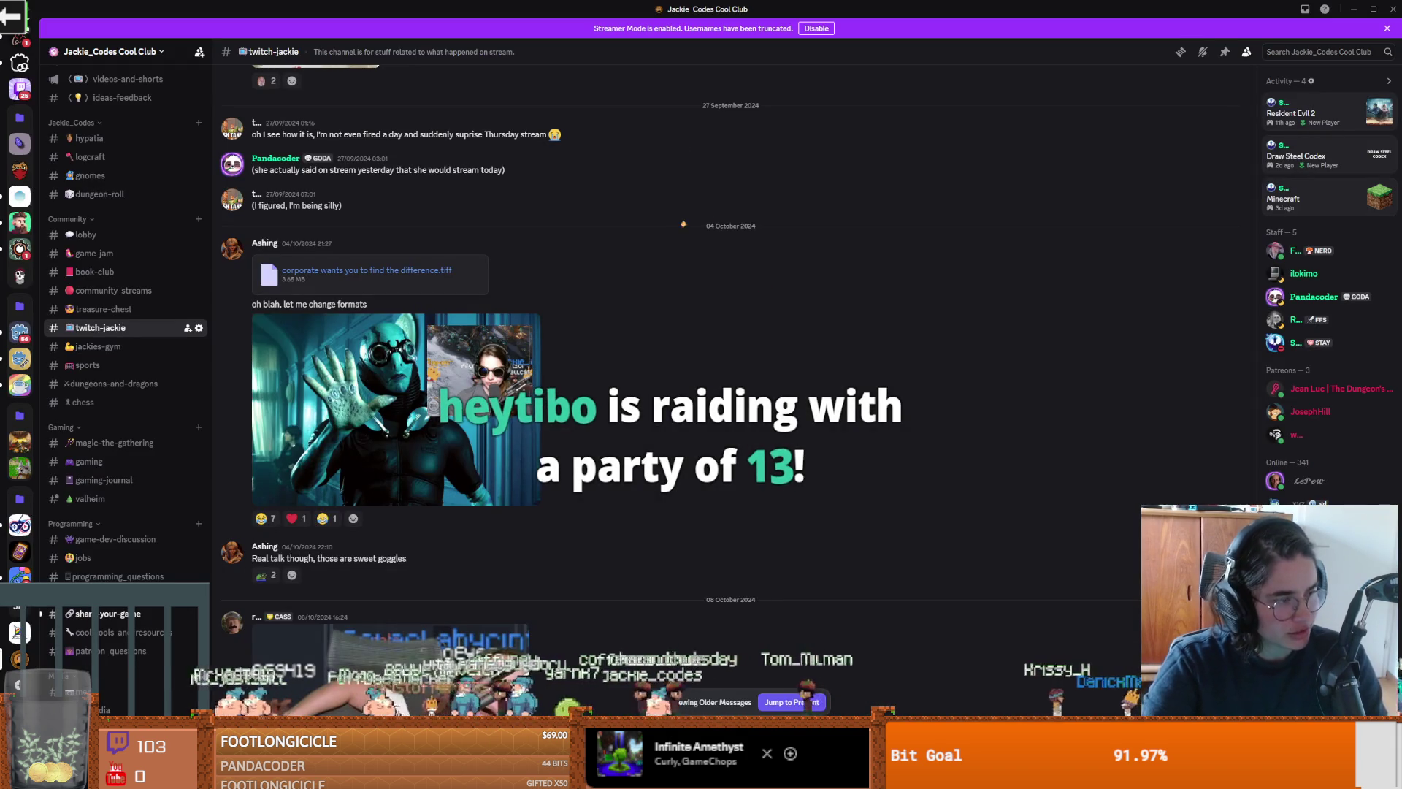
# Step: Back in Godot, save the CharacterOverlay scene and launch Dungeon Roll with F5
pyautogui.scroll(-2, 626, 304)
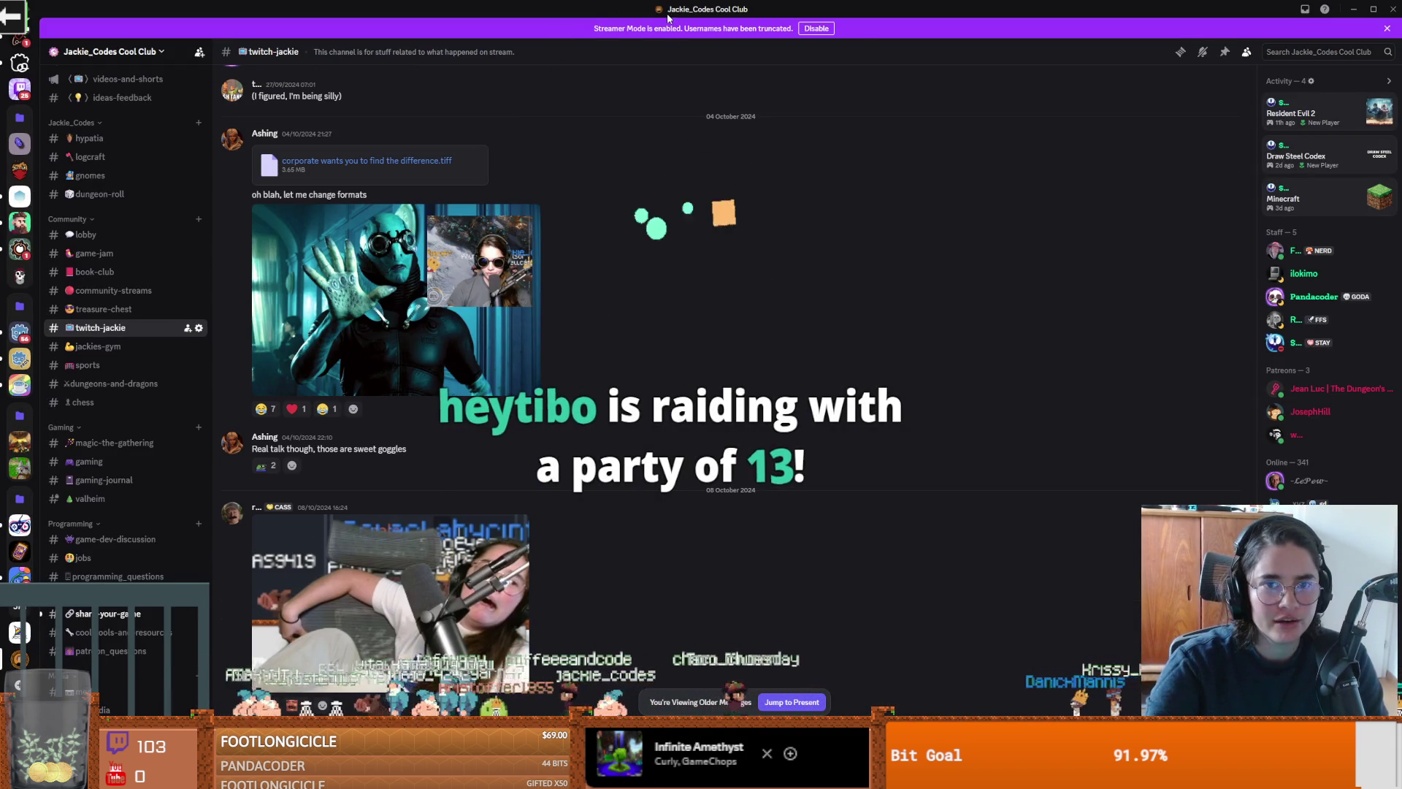
pyautogui.hotkey('alt', 'Tab')
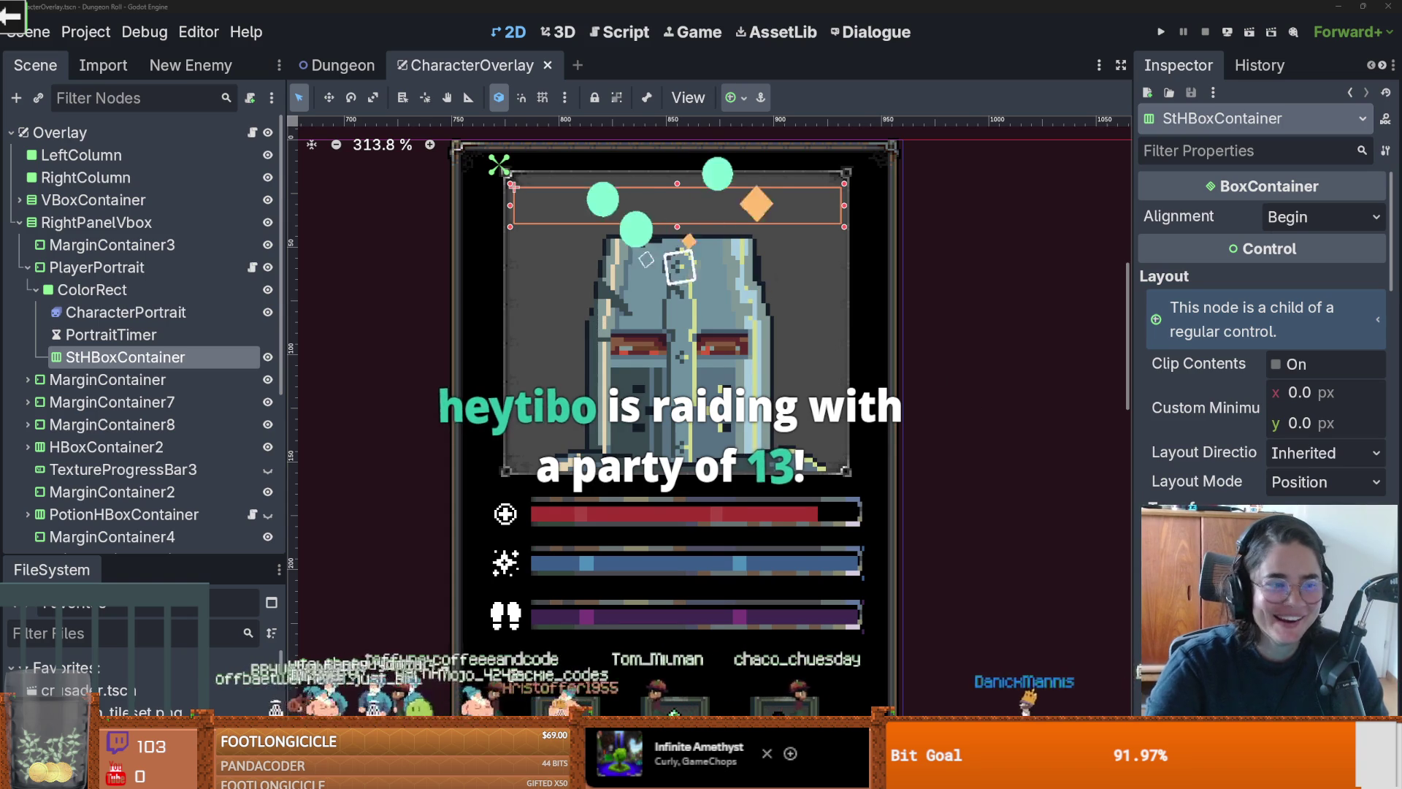
pyautogui.hotkey('ctrl', 's')
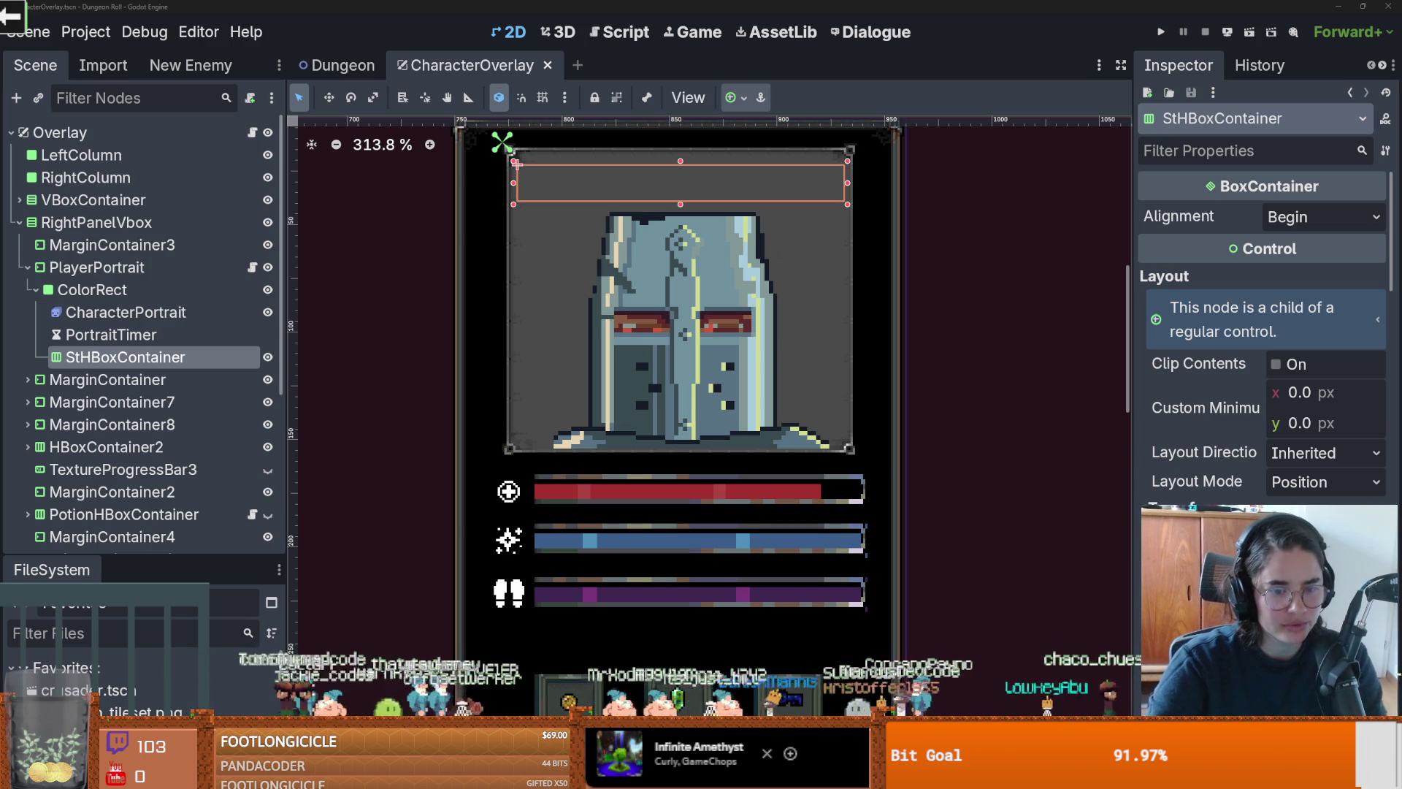
pyautogui.hotkey('alt', 'a')
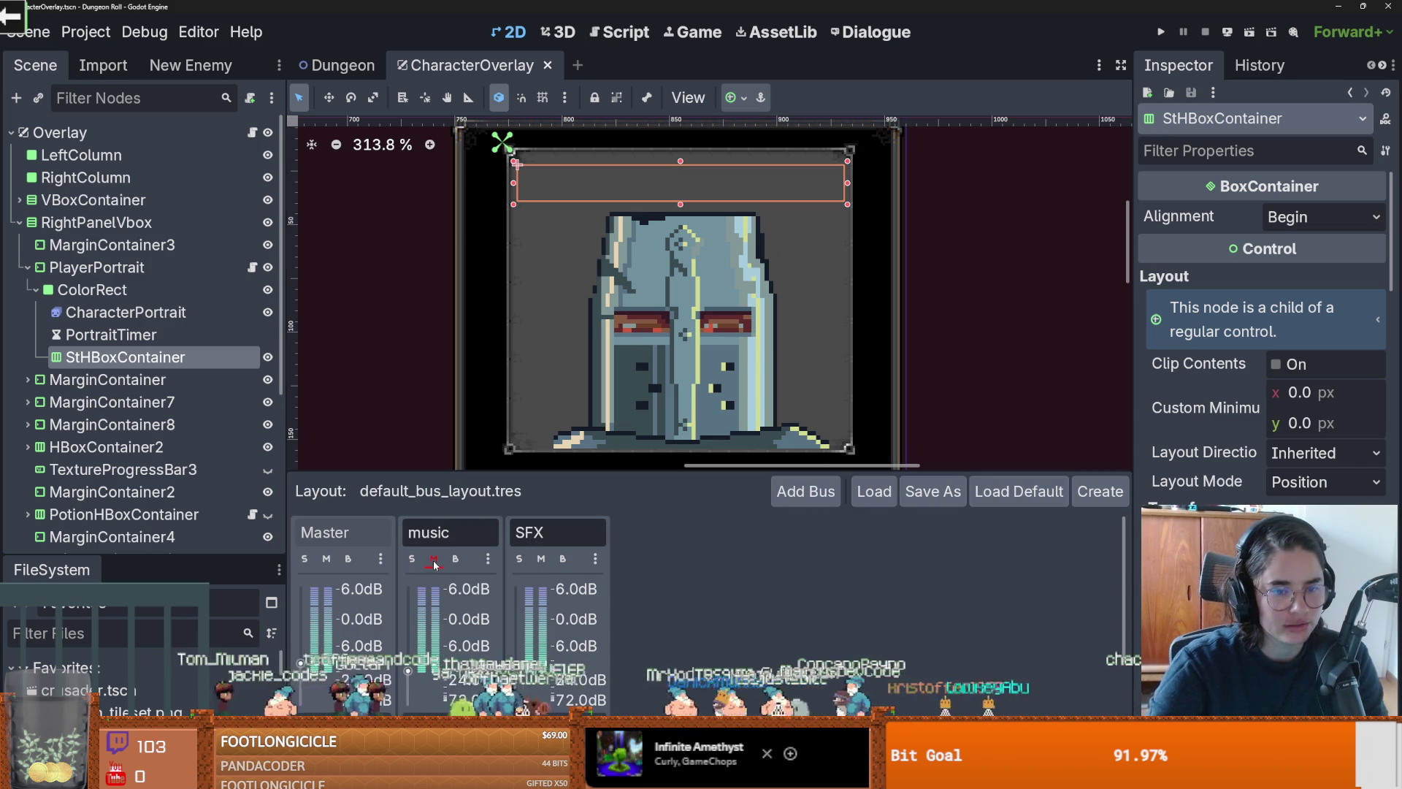
pyautogui.press('F5')
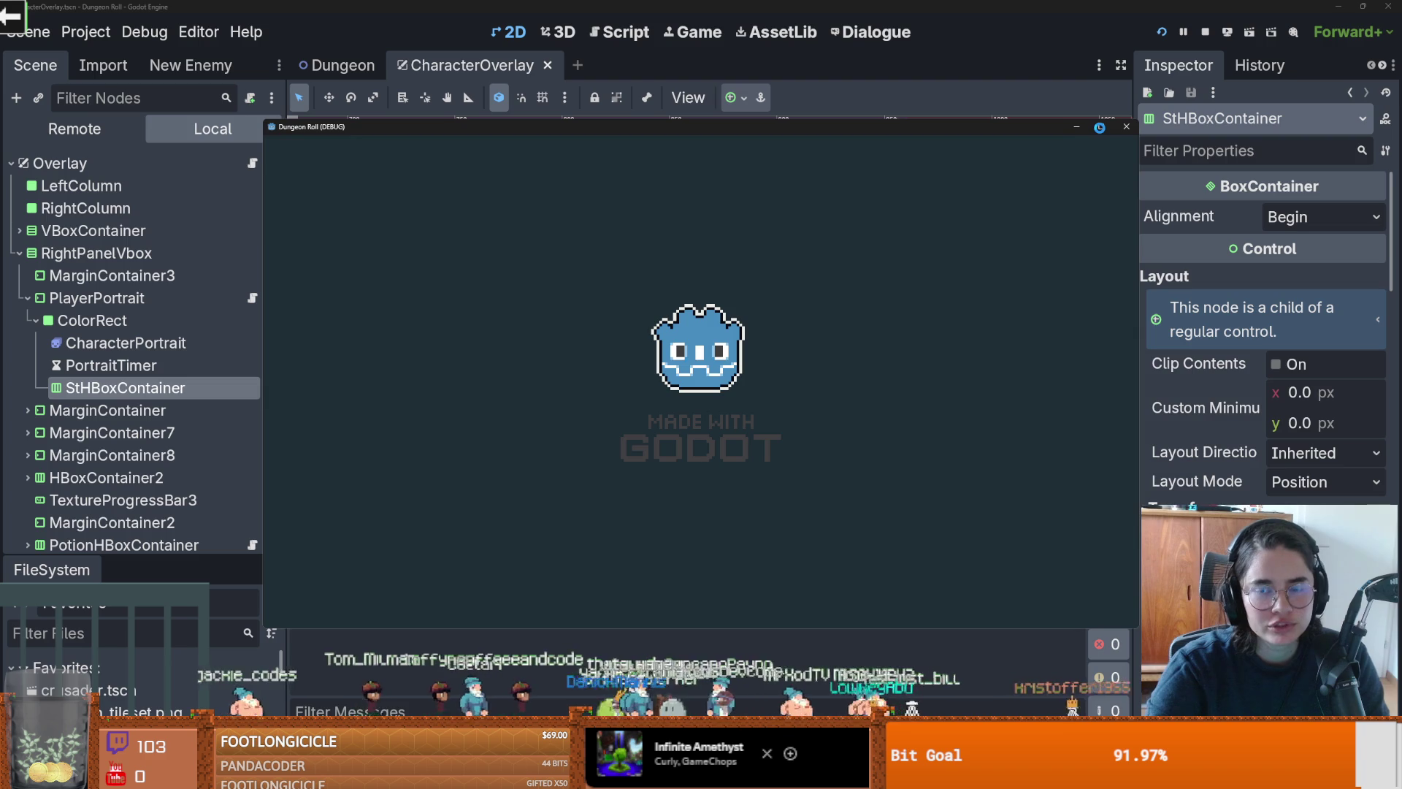
# Step: Maximize the game window, walk the knight to the top door and choose the third room card, 25
pyautogui.click(1099, 127)
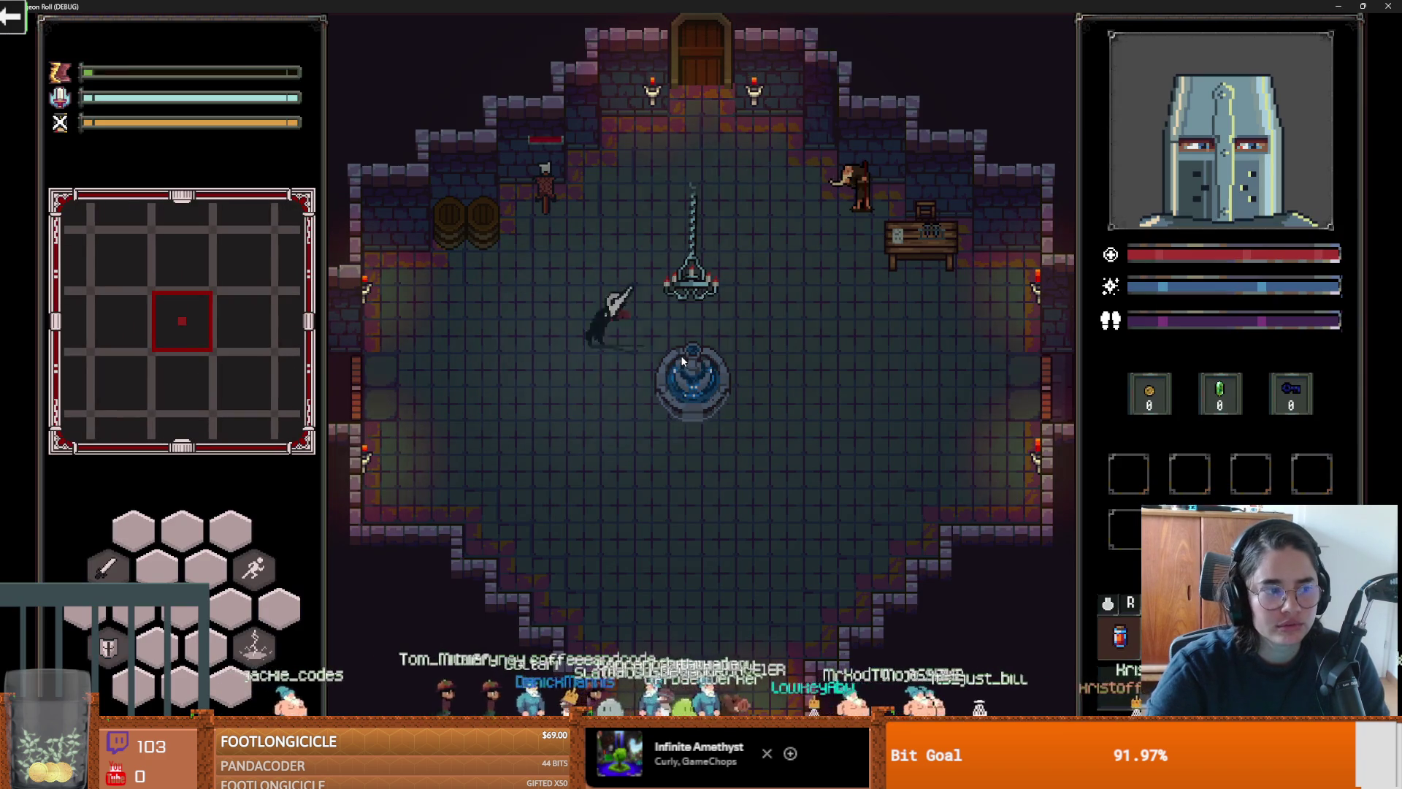
pyautogui.press('d')
pyautogui.press('a')
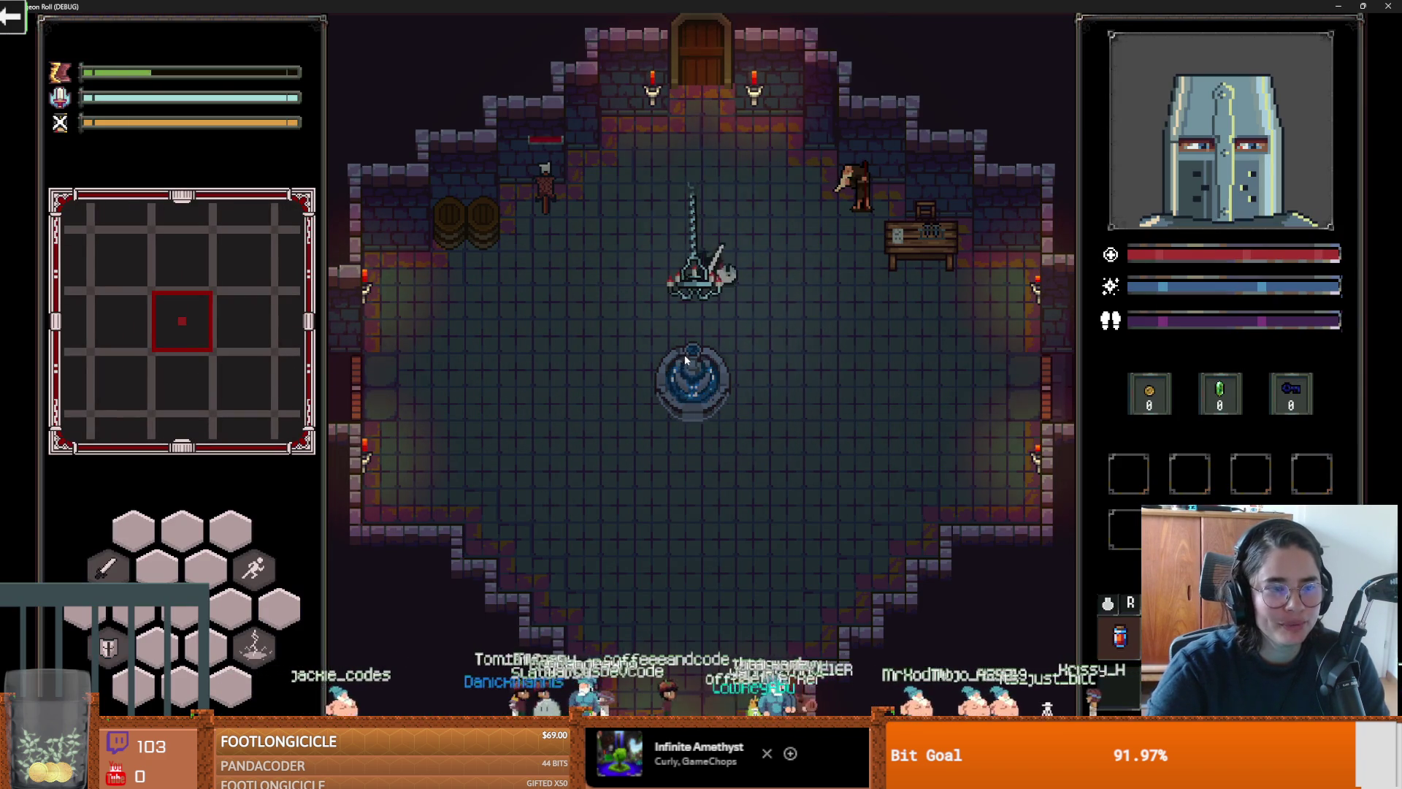
pyautogui.press('w')
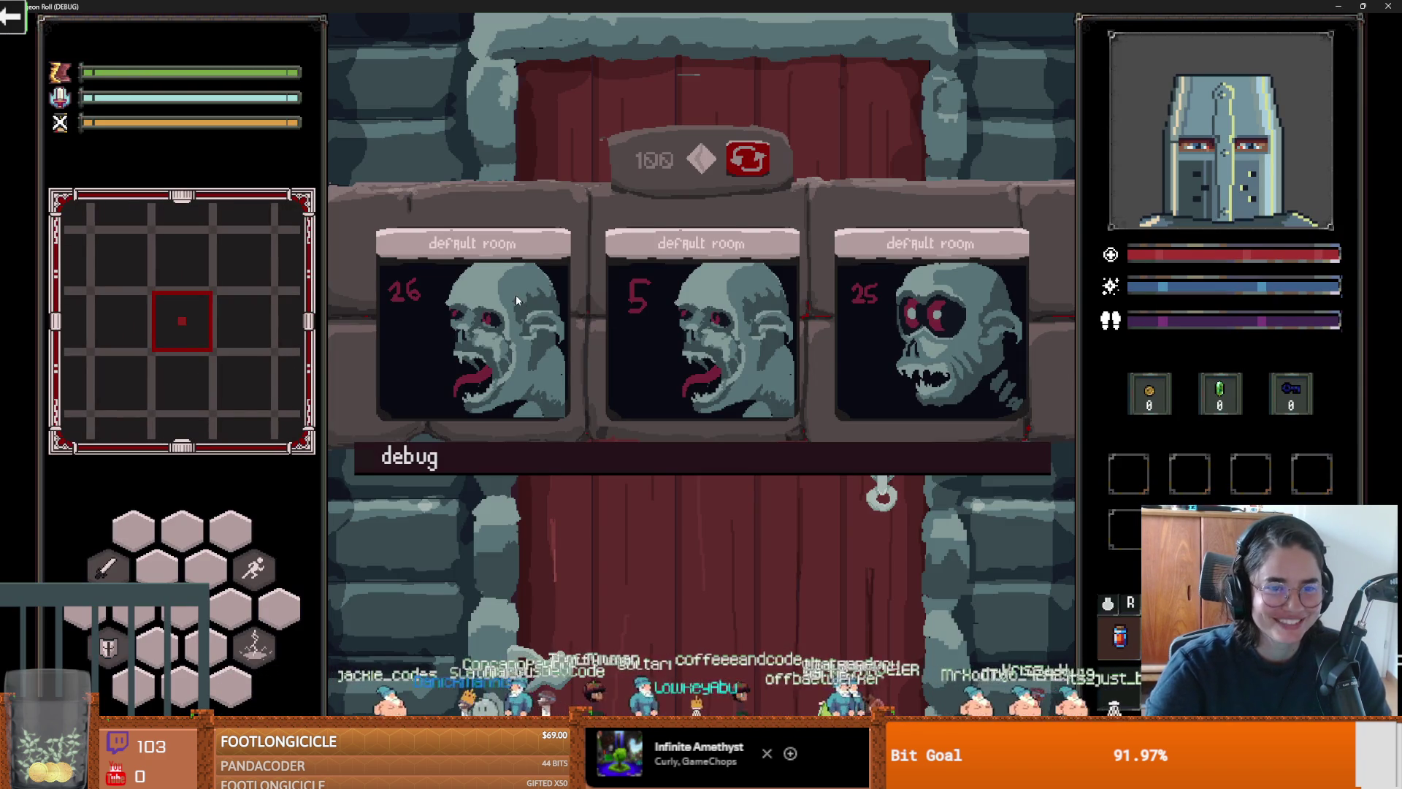
pyautogui.click(889, 317)
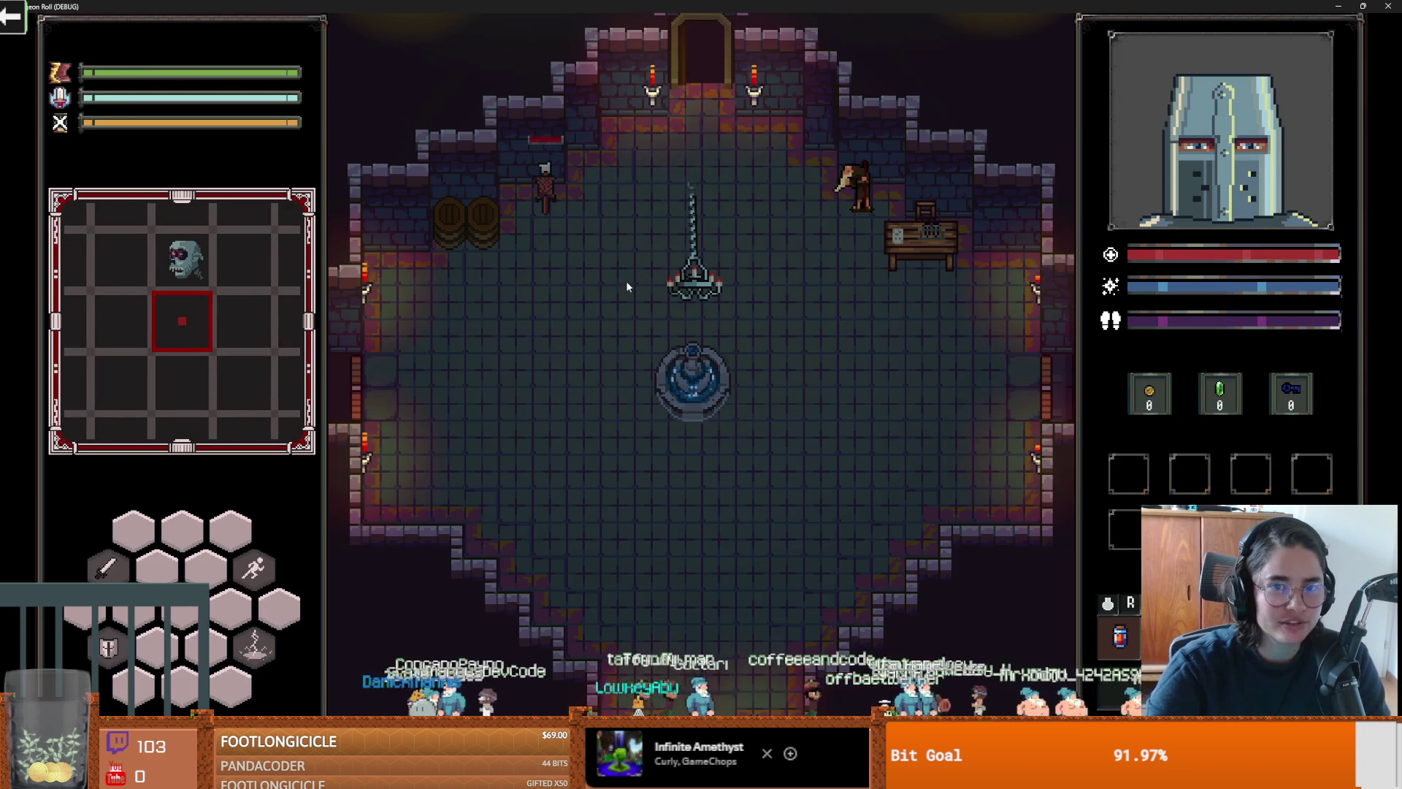
# Step: Fight the spawning enemies with sword slashes along the grass room's centre path
pyautogui.press('w')
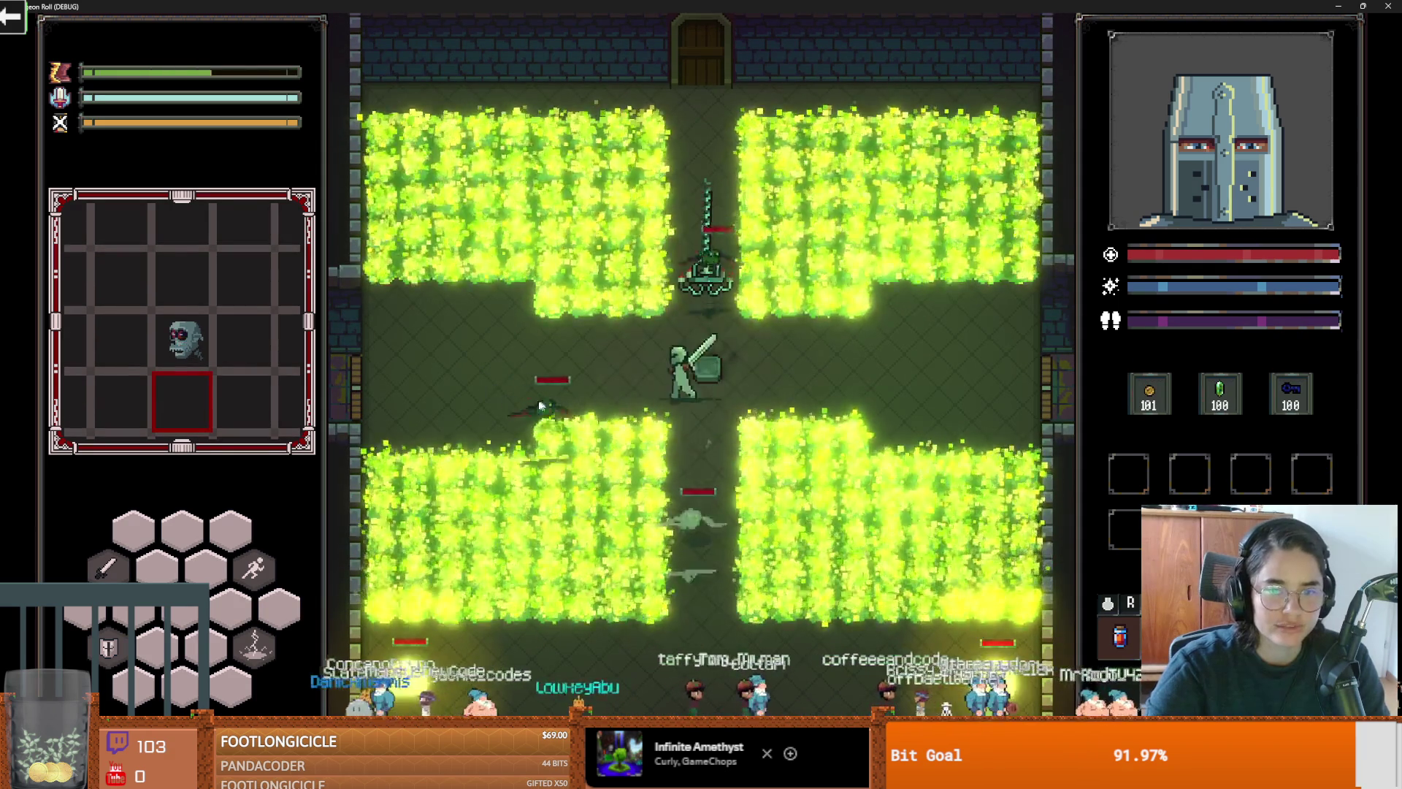
pyautogui.press('a')
pyautogui.click(607, 394)
pyautogui.press('a')
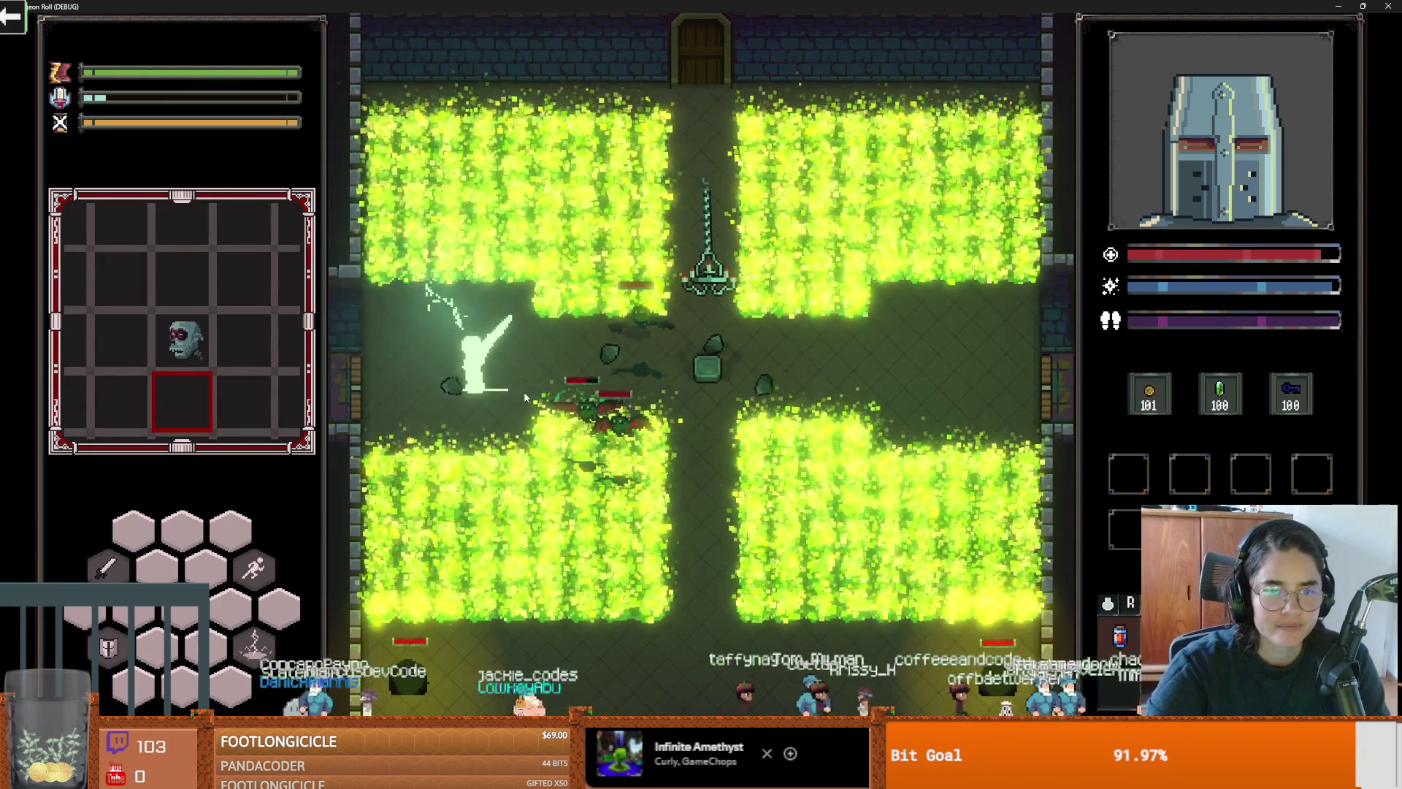
pyautogui.click(524, 391)
pyautogui.press('d')
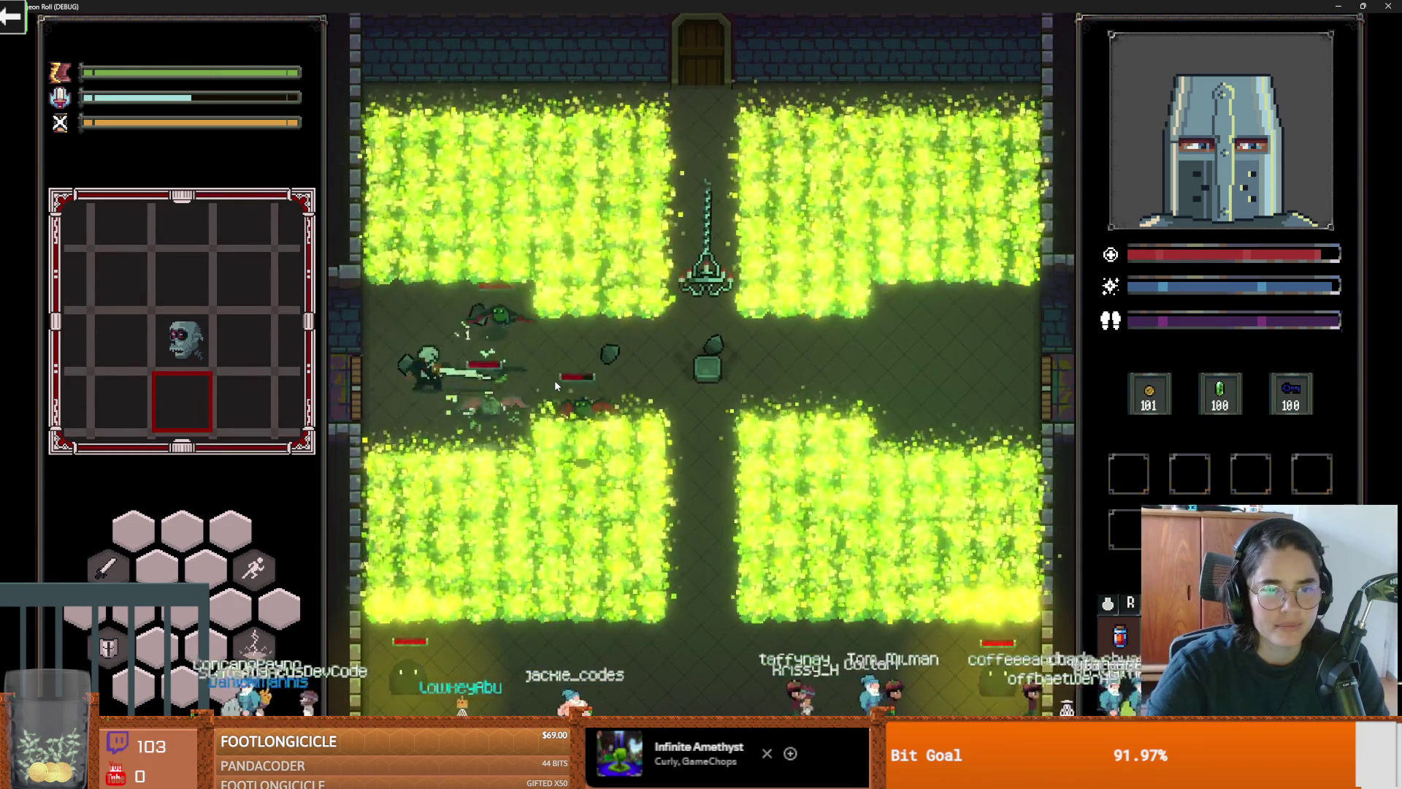
pyautogui.click(559, 379)
pyautogui.click(561, 372)
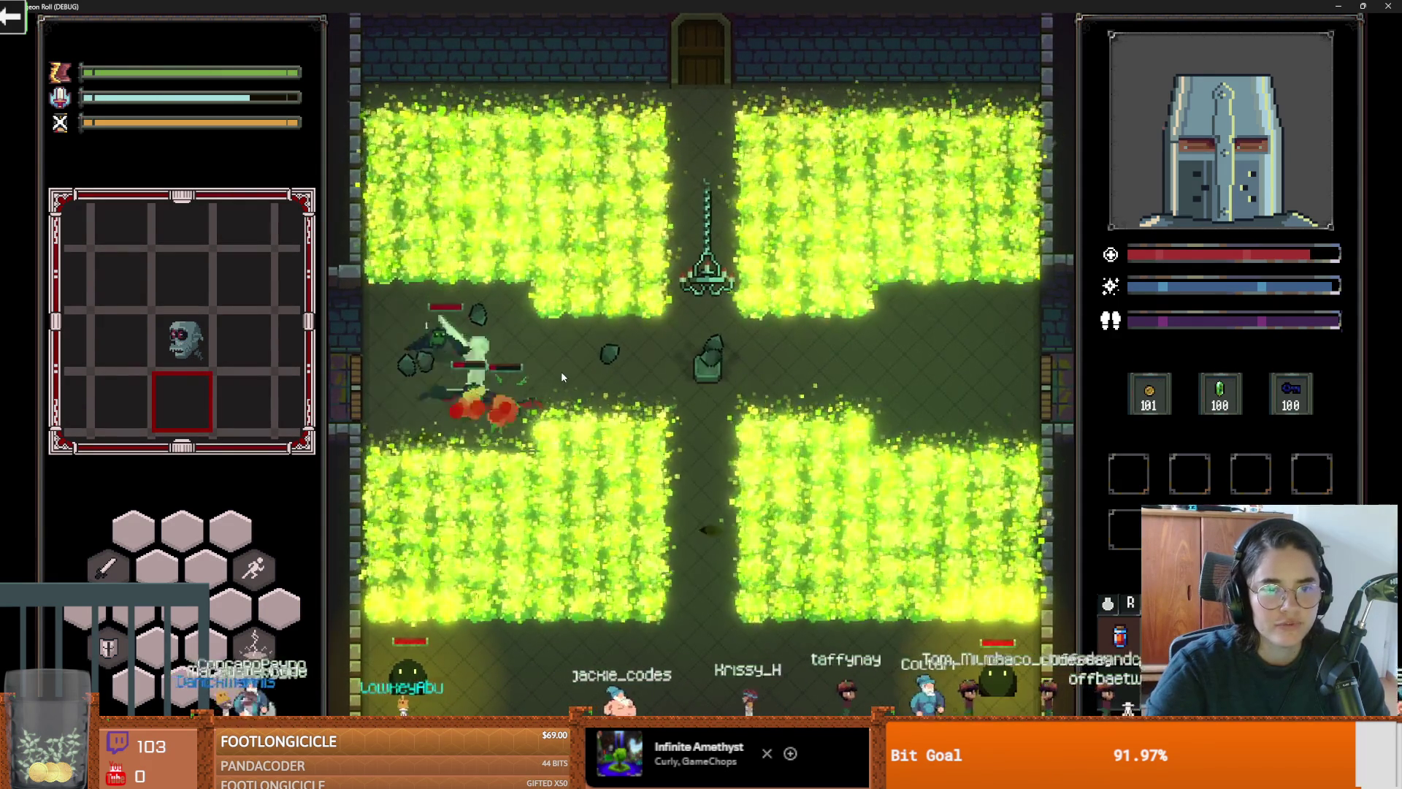
pyautogui.press('d')
pyautogui.press('d')
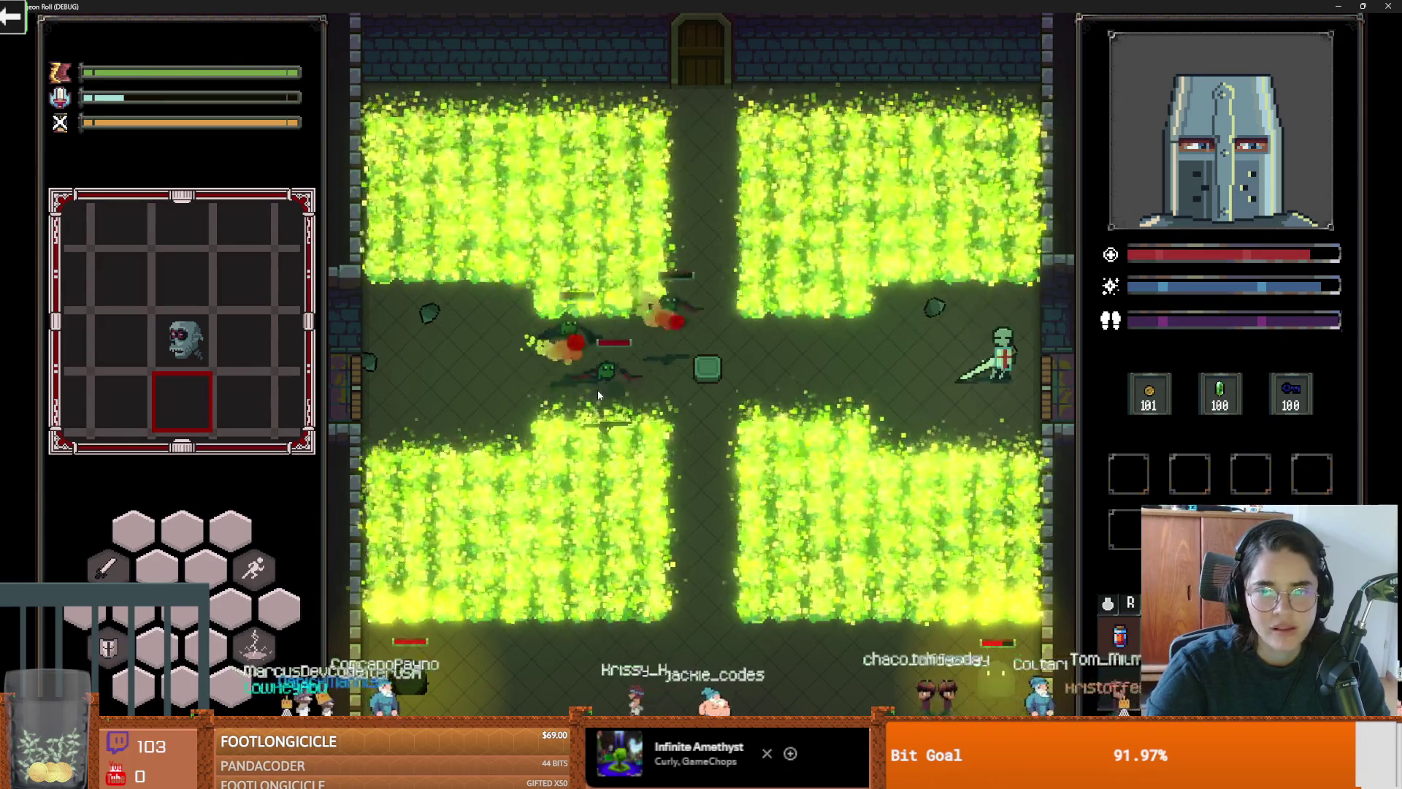
pyautogui.press('a')
pyautogui.press('a')
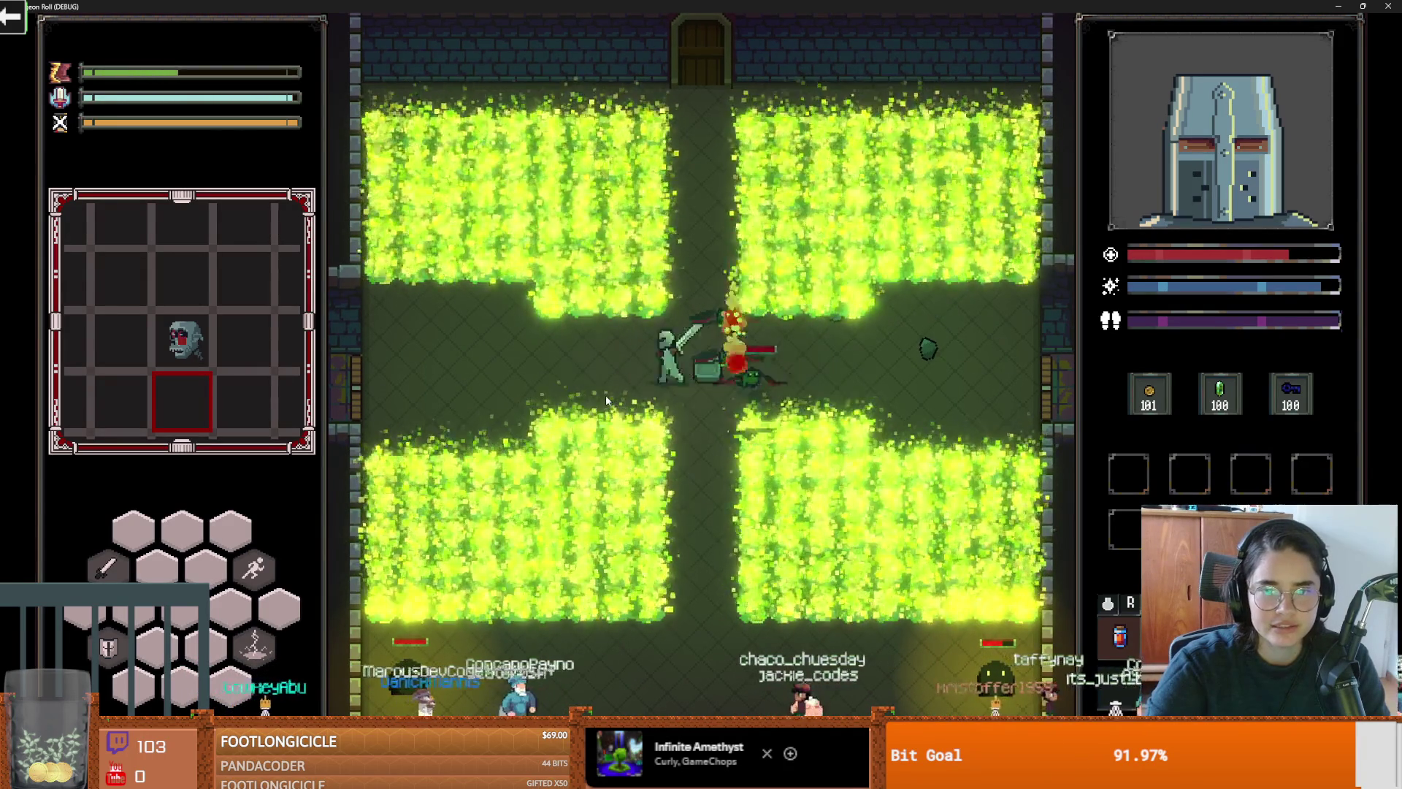
# Step: Dash along the lower path, slash the remaining enemy, then walk up to the top door
pyautogui.press('s')
pyautogui.press('s')
pyautogui.press('space')
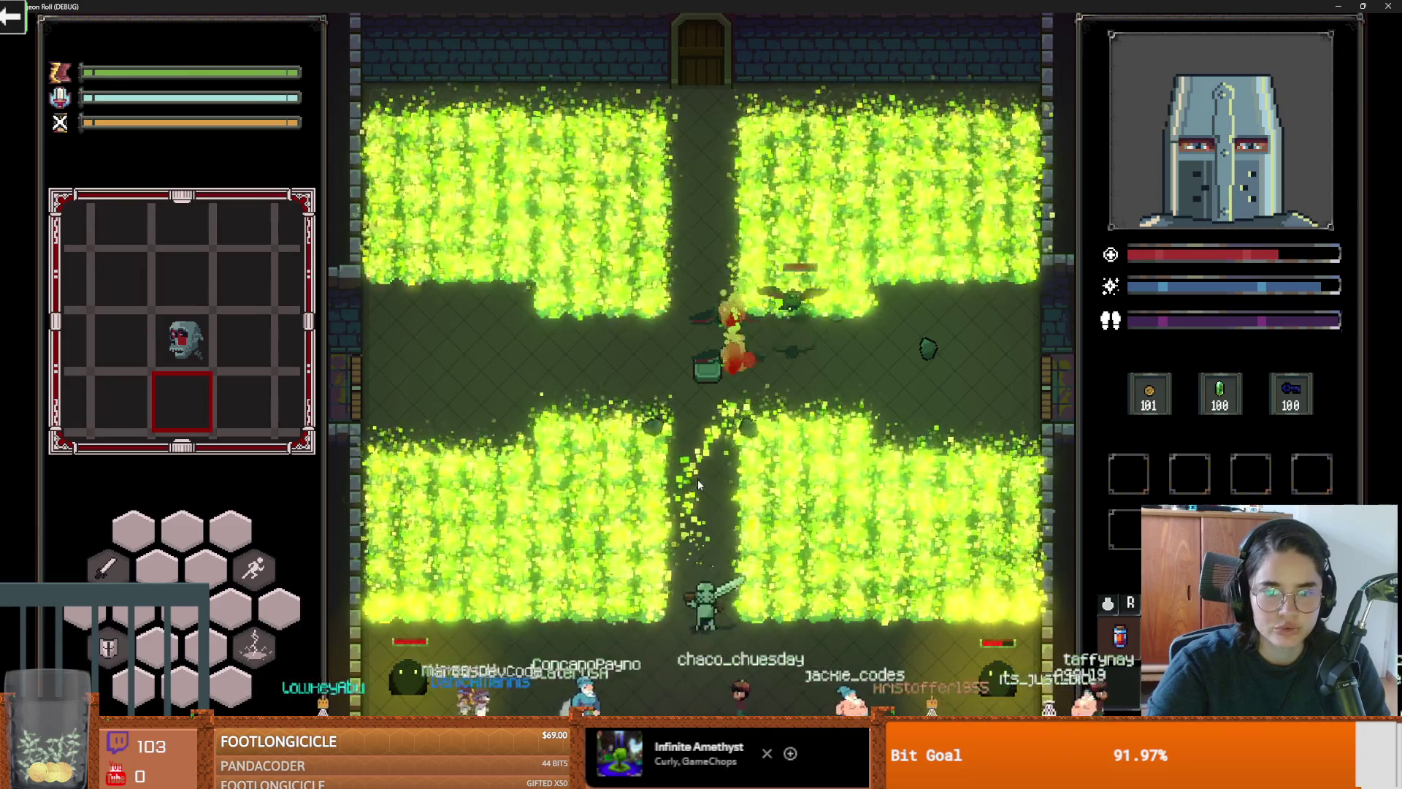
pyautogui.press('a')
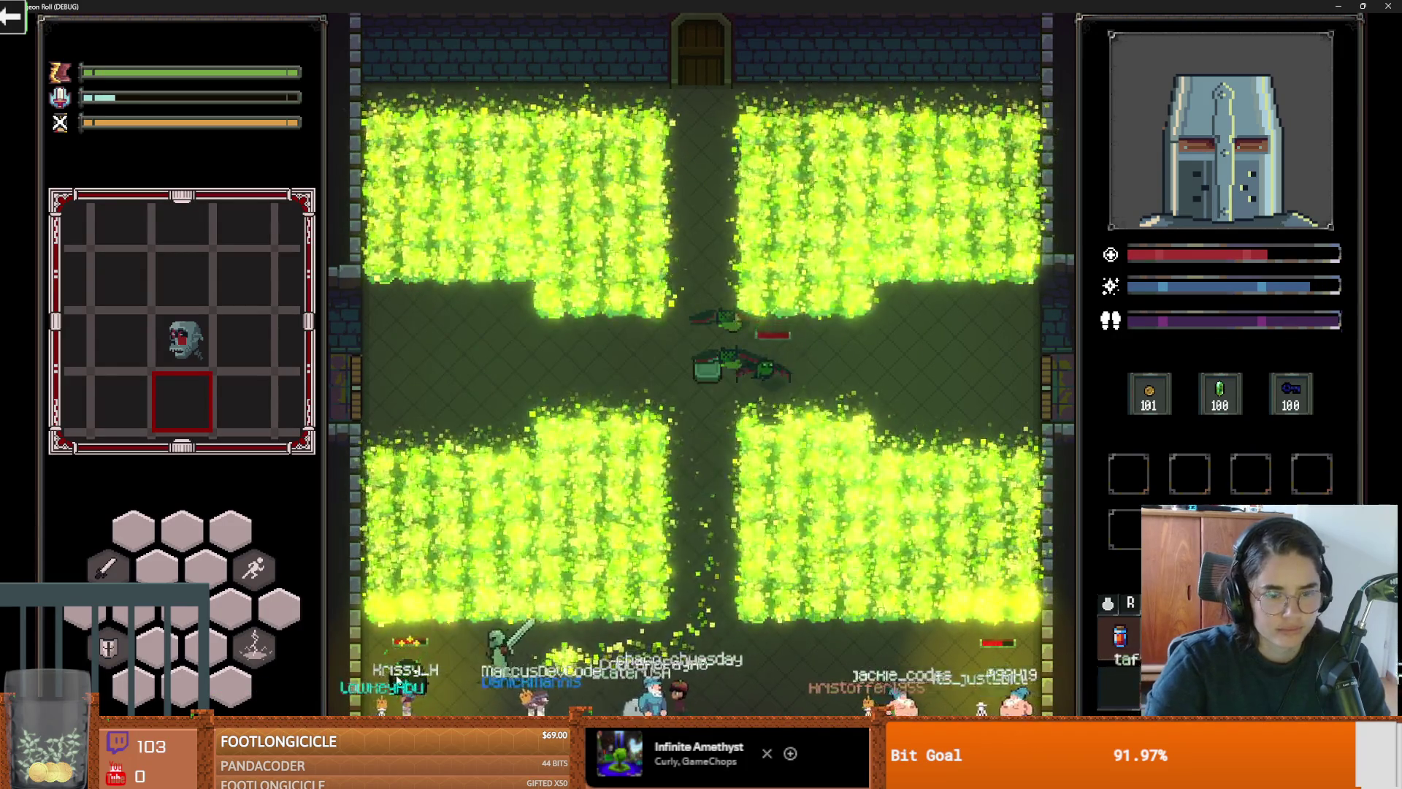
pyautogui.press('a')
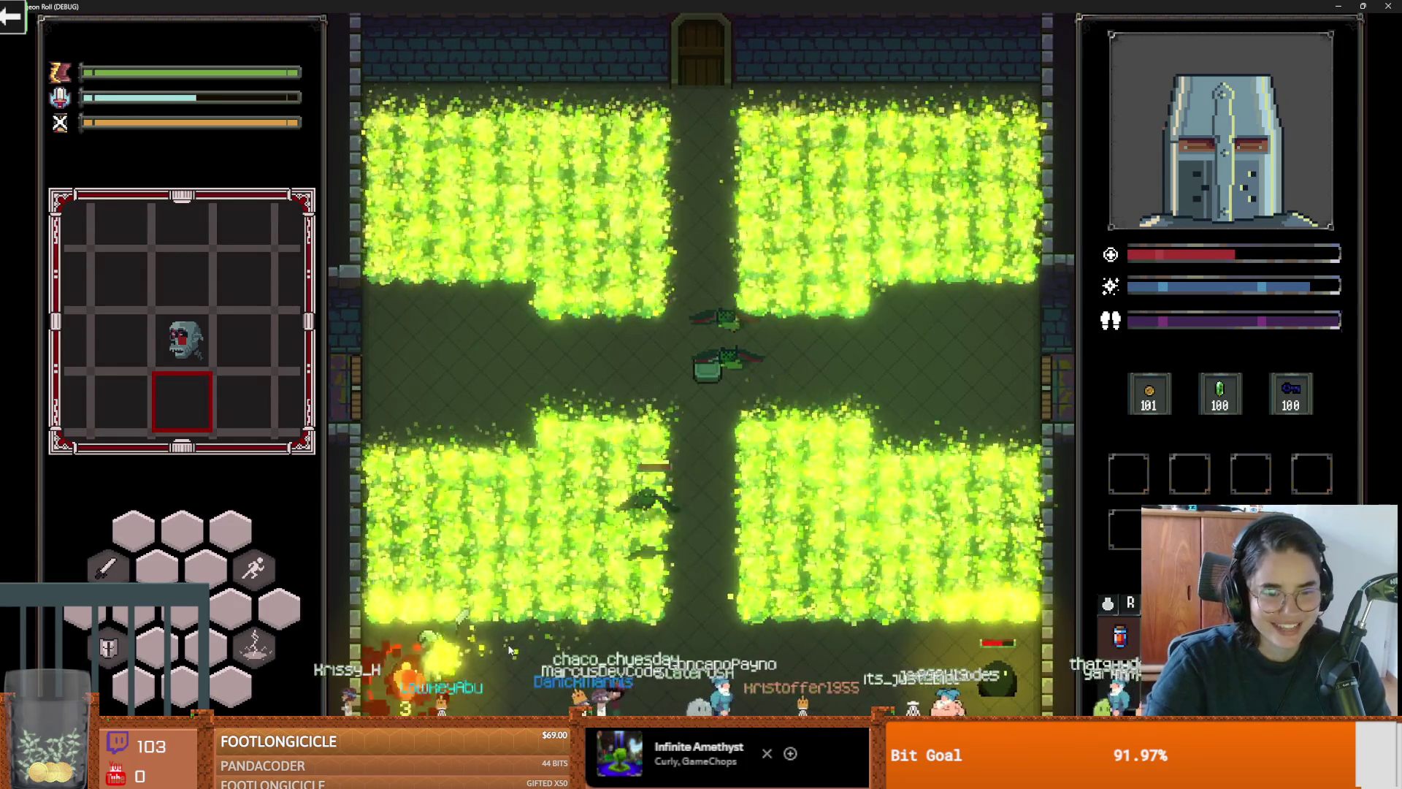
pyautogui.press('d')
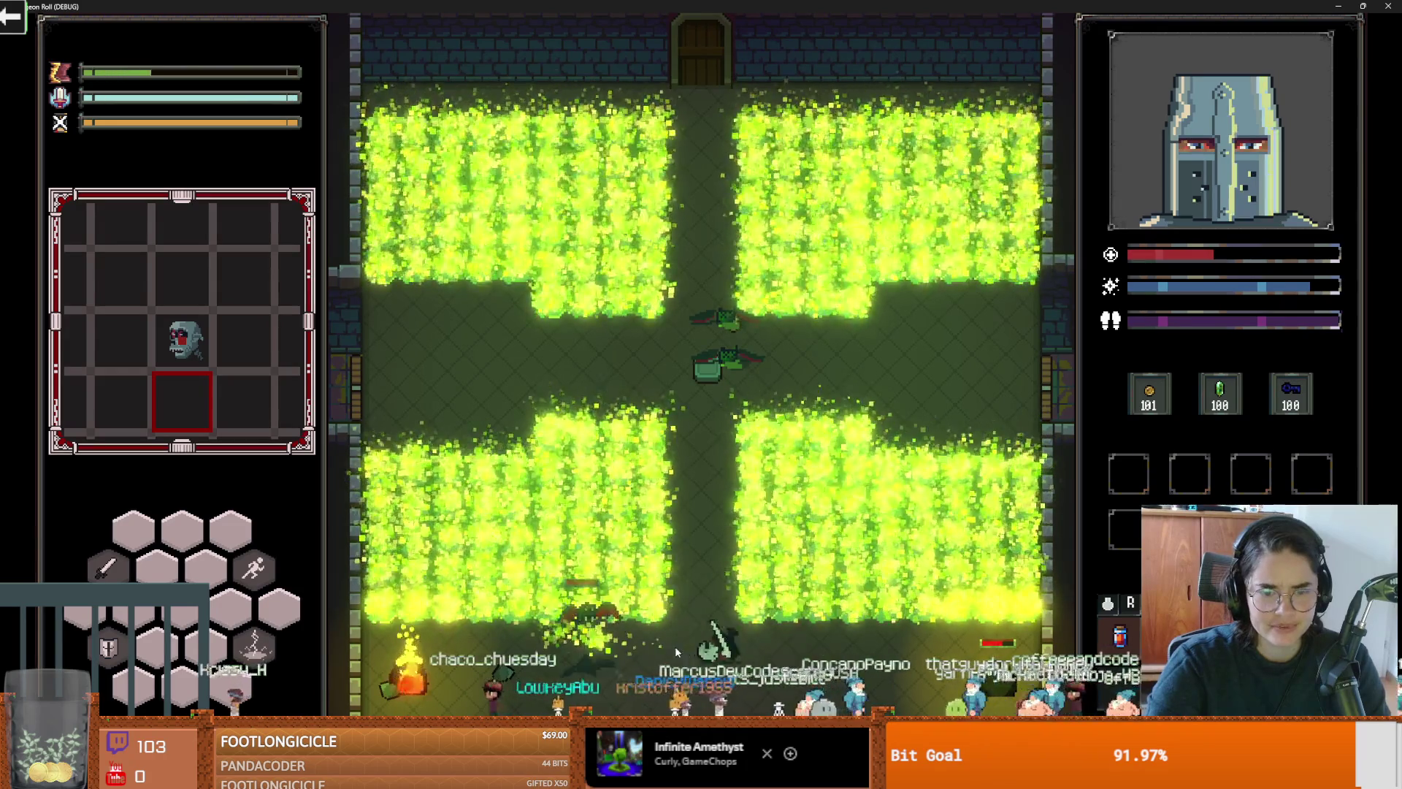
pyautogui.click(672, 647)
pyautogui.press('d')
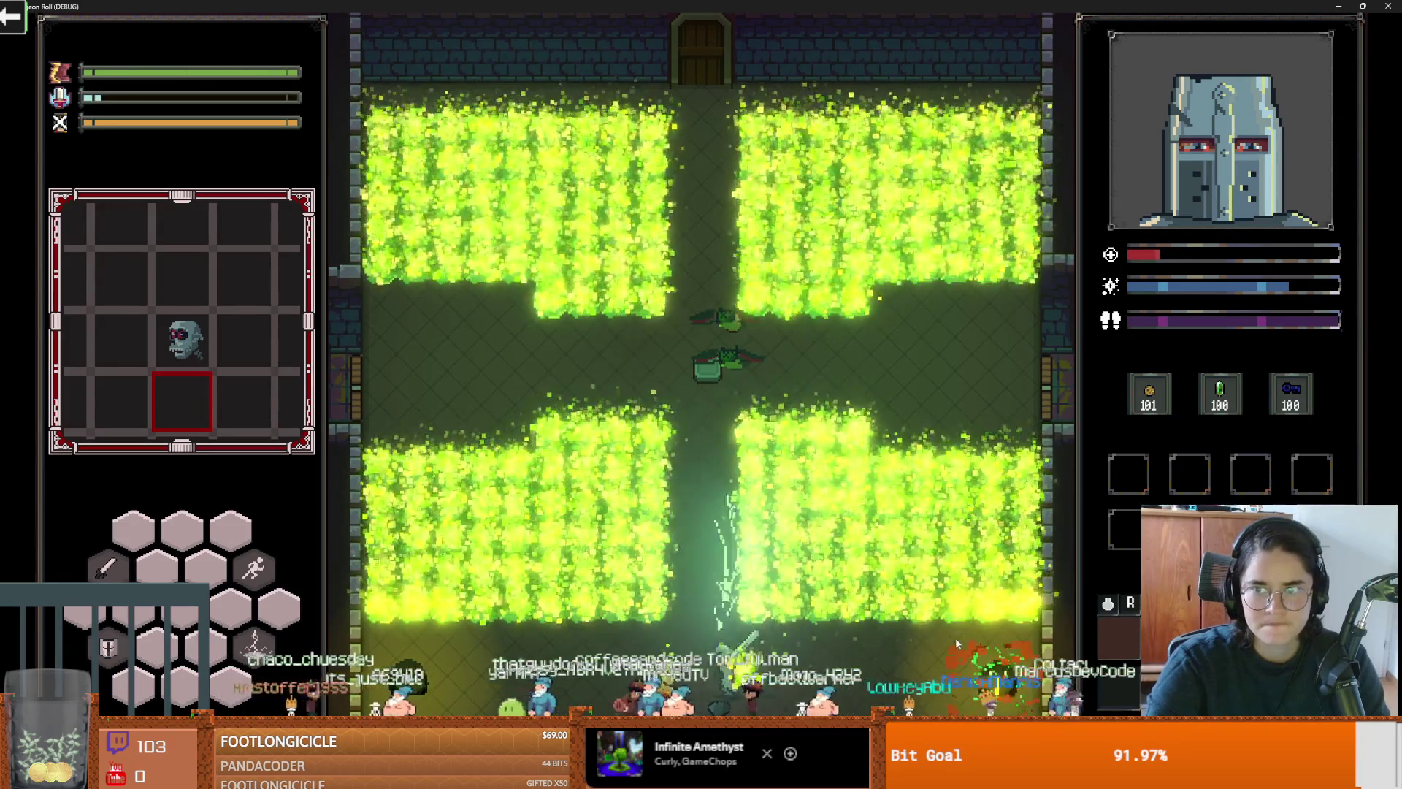
pyautogui.press('w')
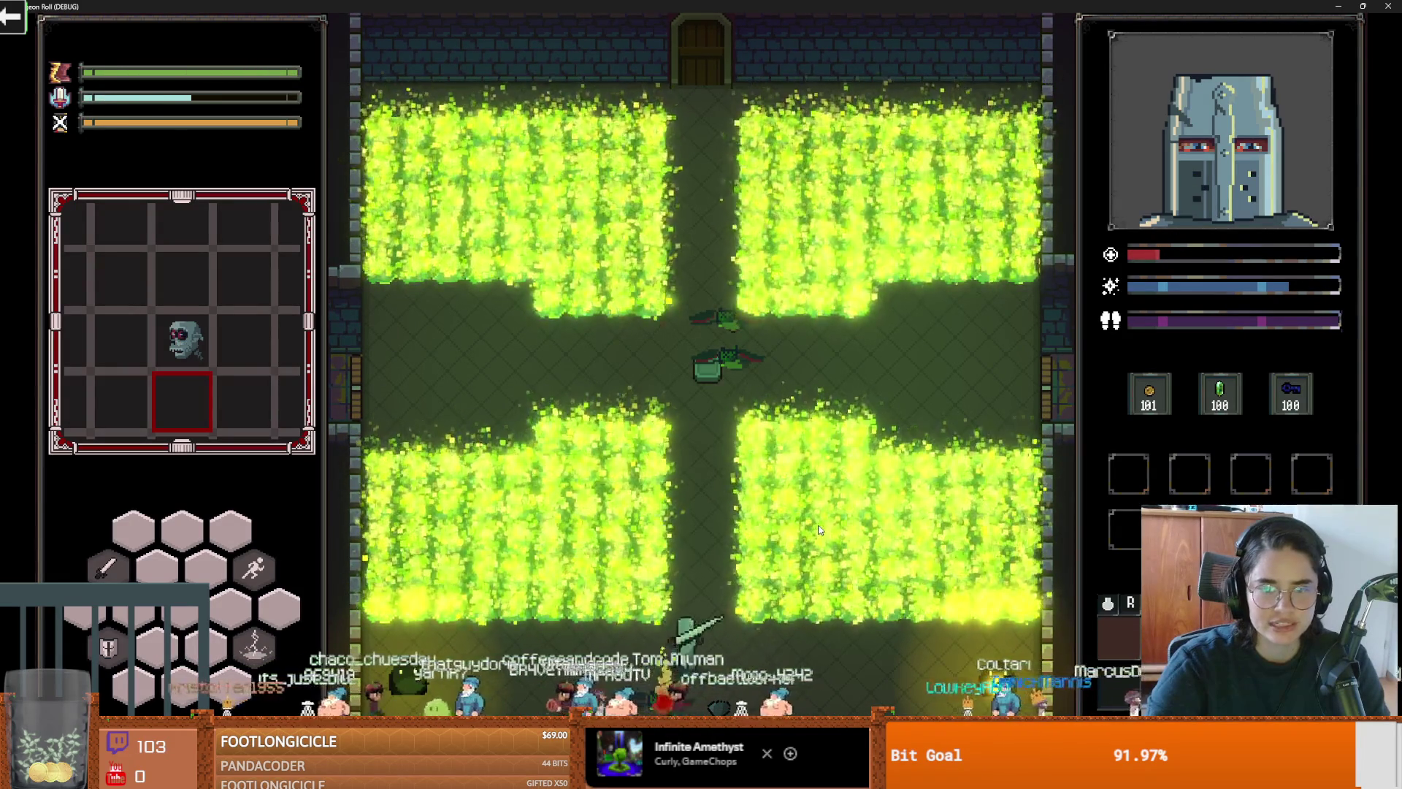
pyautogui.press('w')
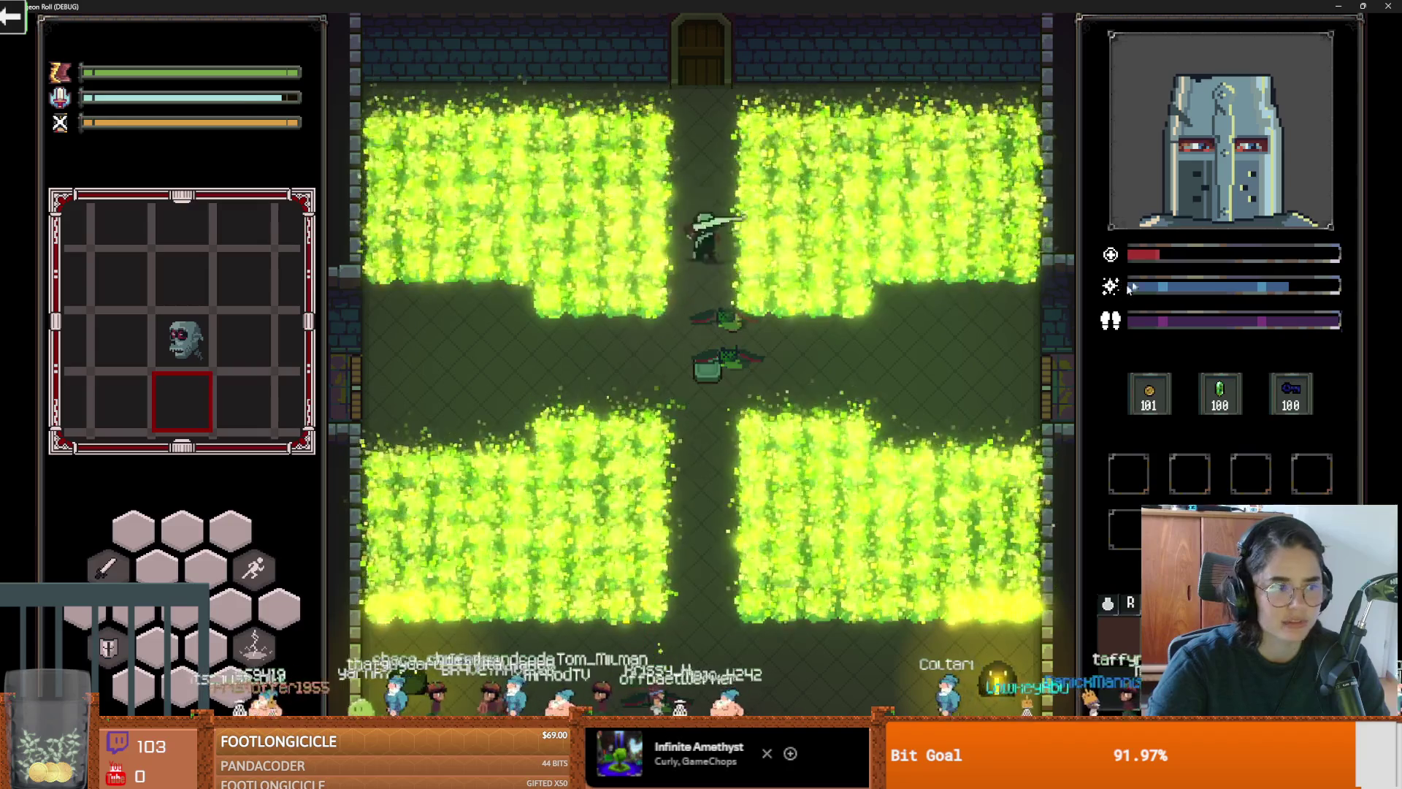
# Step: Unlock the top door with a key, cross the next room and choose the following room
pyautogui.click(633, 414)
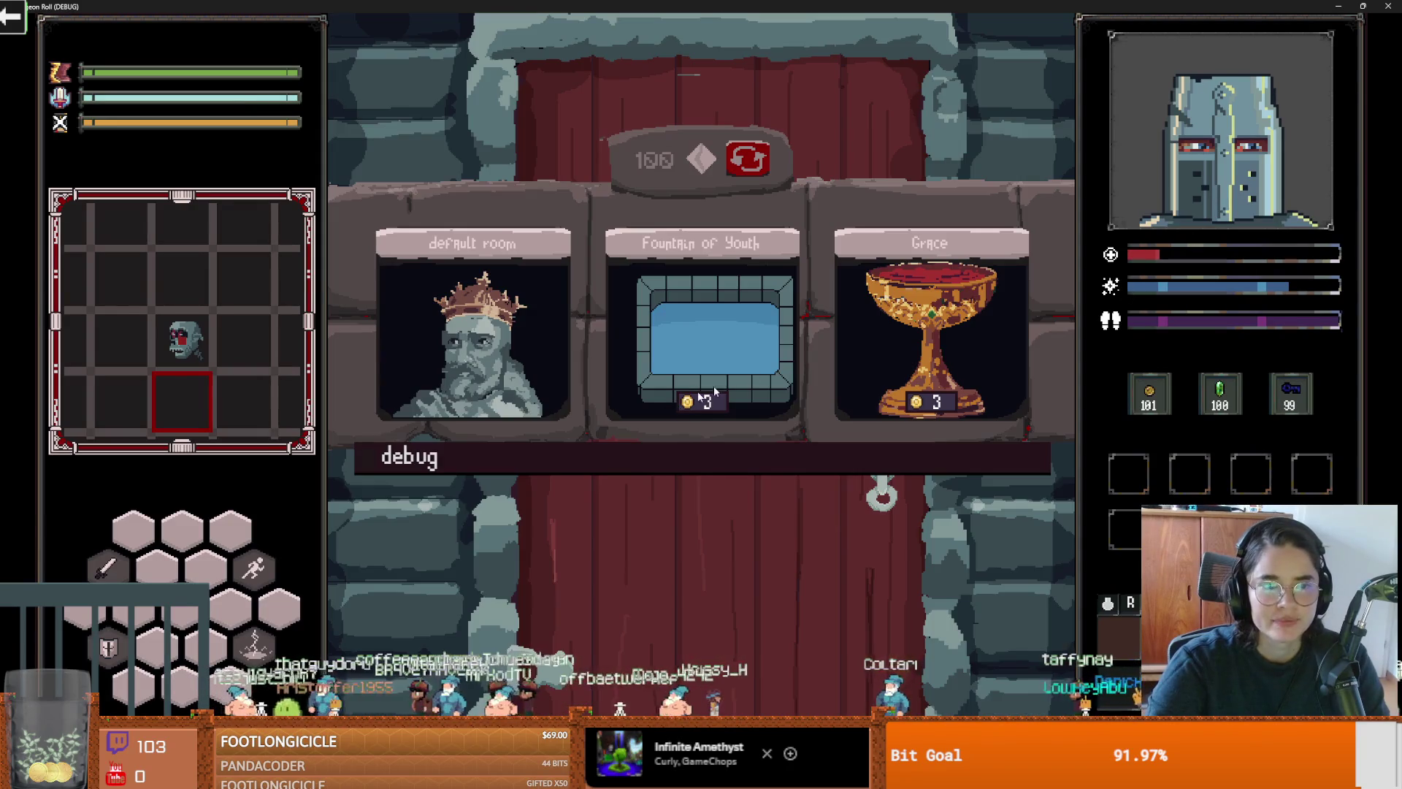
pyautogui.click(734, 337)
pyautogui.press('w')
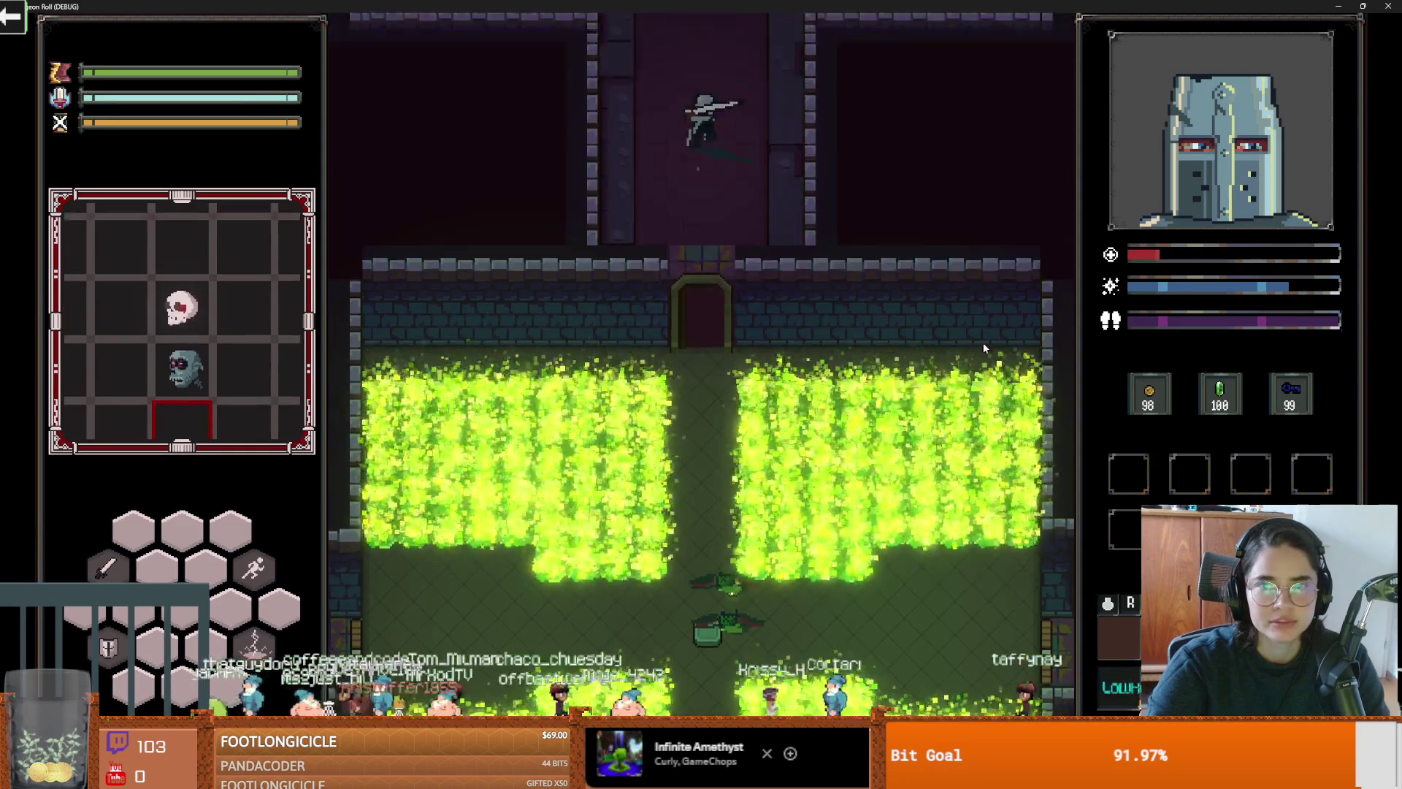
pyautogui.press('w')
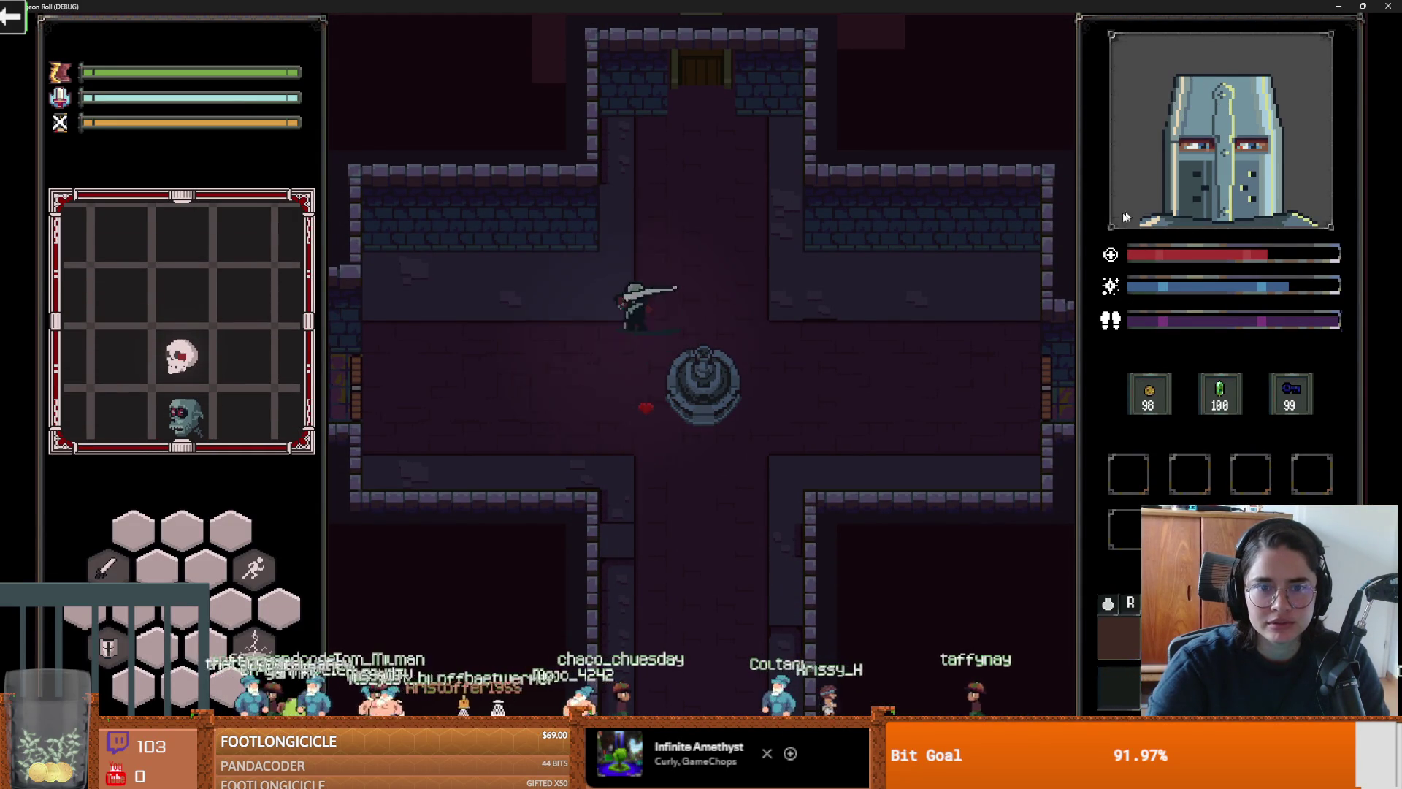
pyautogui.press('e')
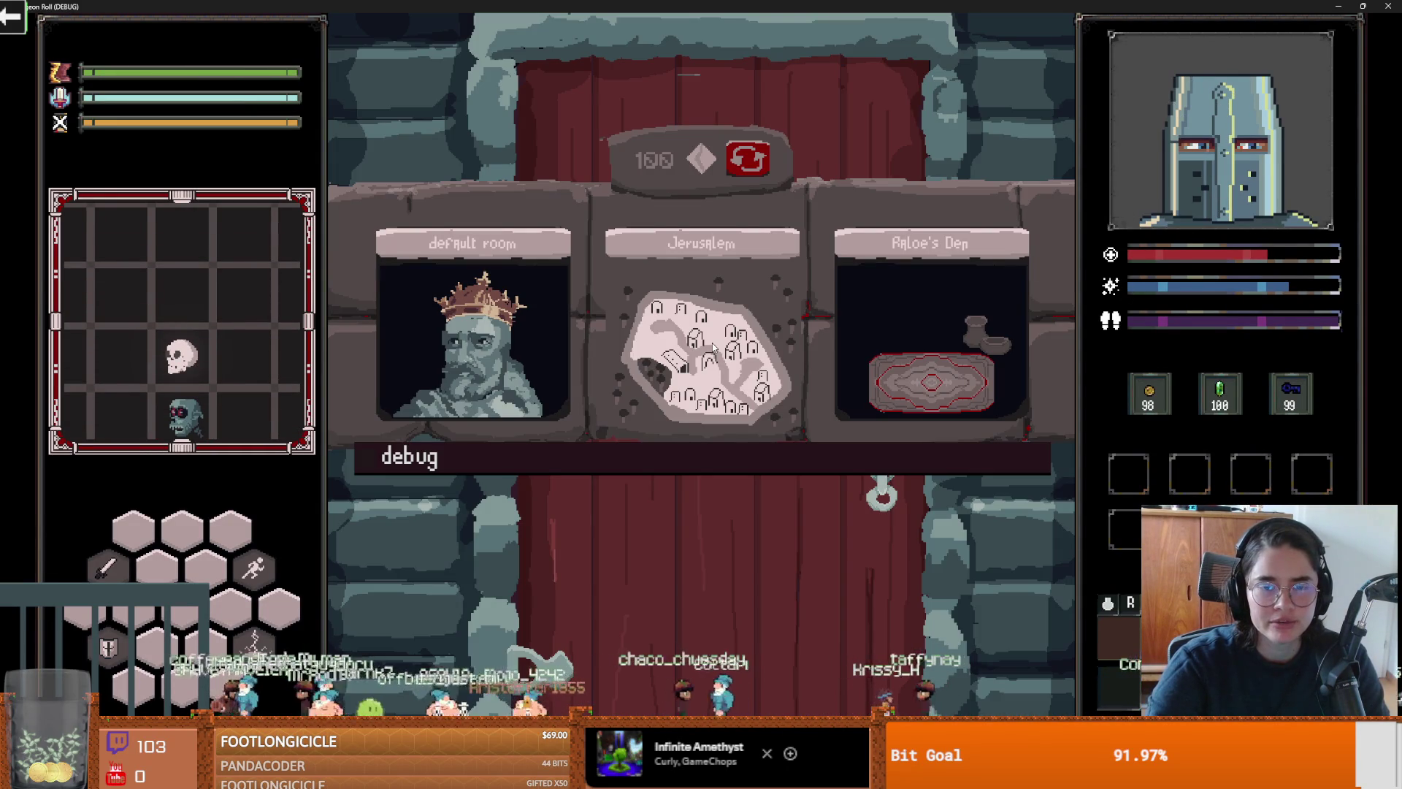
pyautogui.click(711, 311)
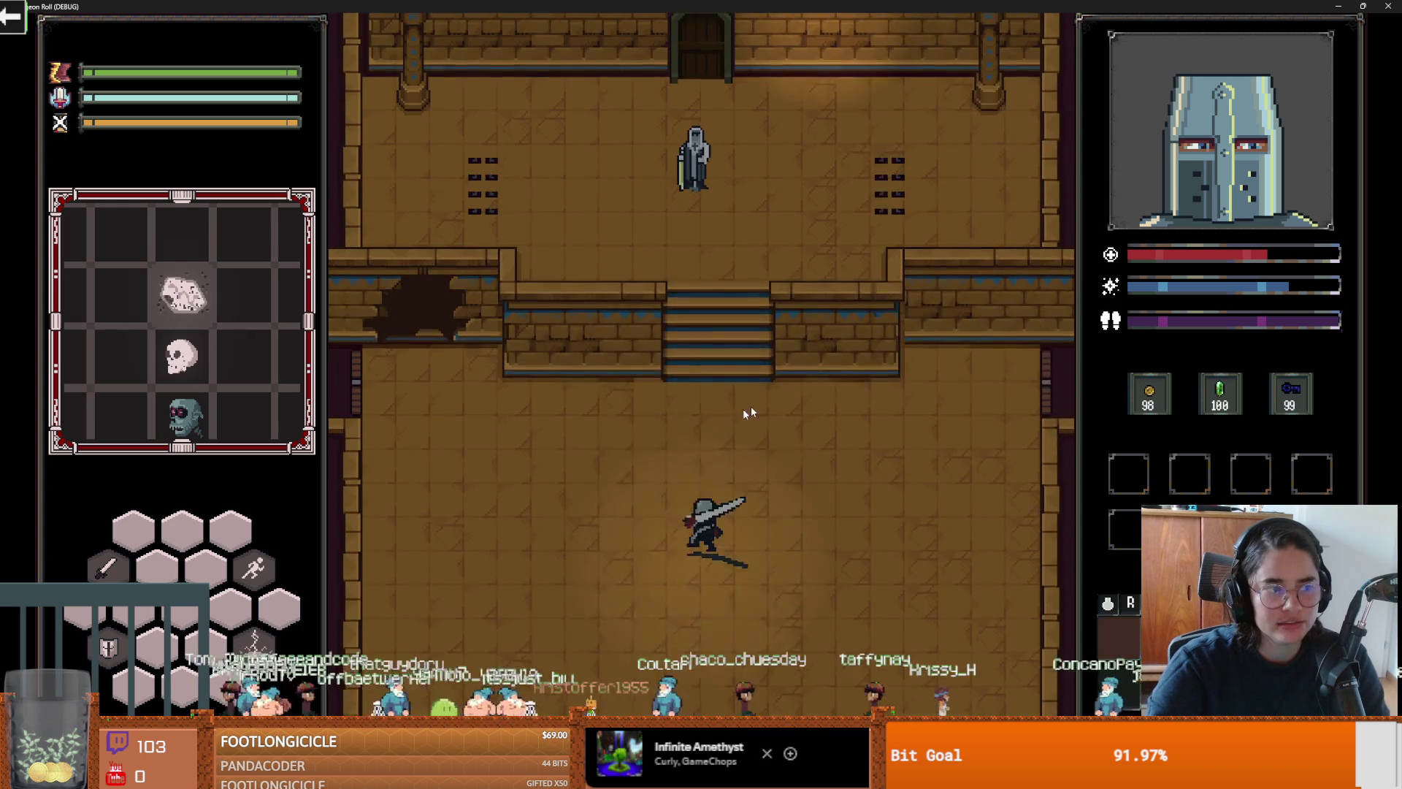
# Step: Climb the stairs and kill the goblin beside the Baldwin statue with sword strikes
pyautogui.press('w')
pyautogui.click(621, 245)
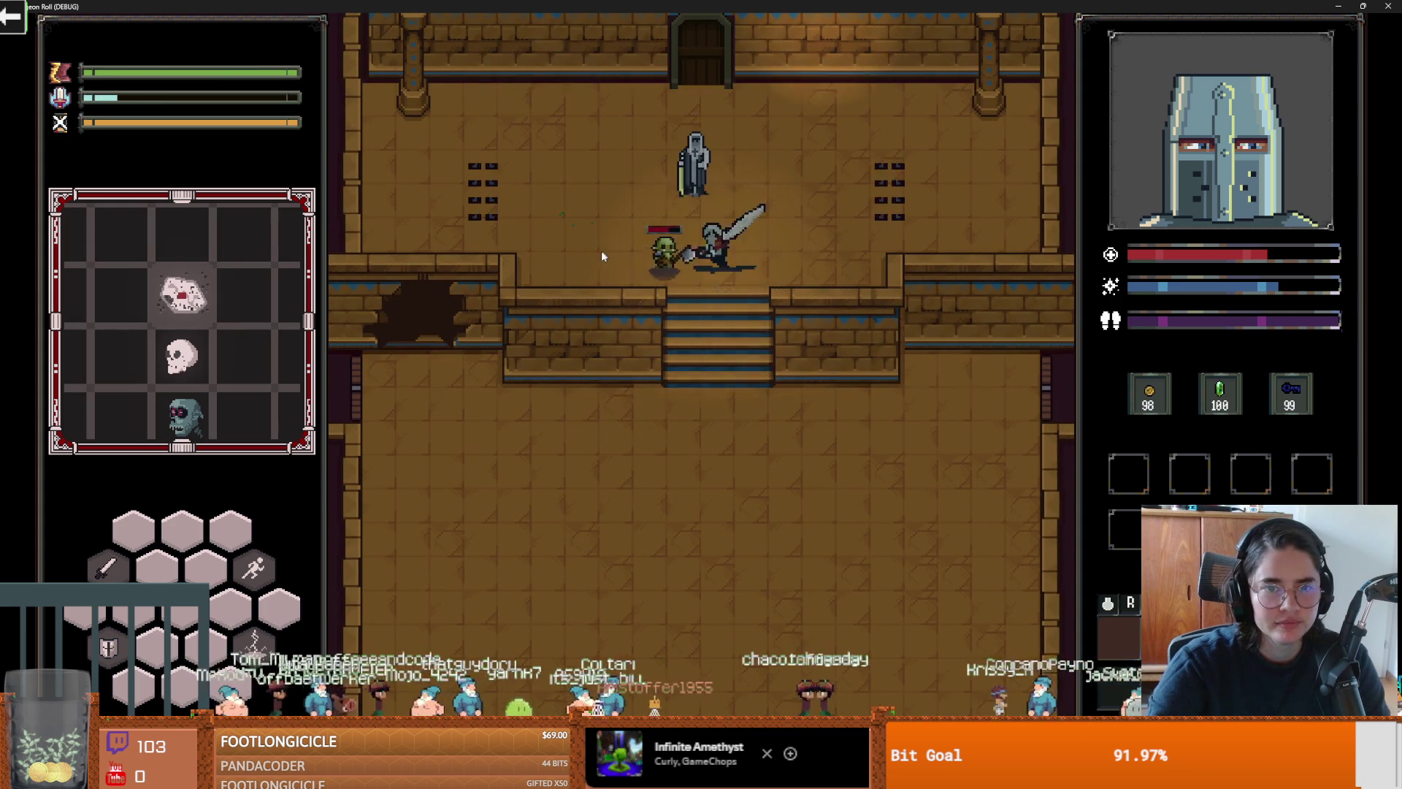
pyautogui.click(600, 251)
pyautogui.press('w')
pyautogui.click(777, 270)
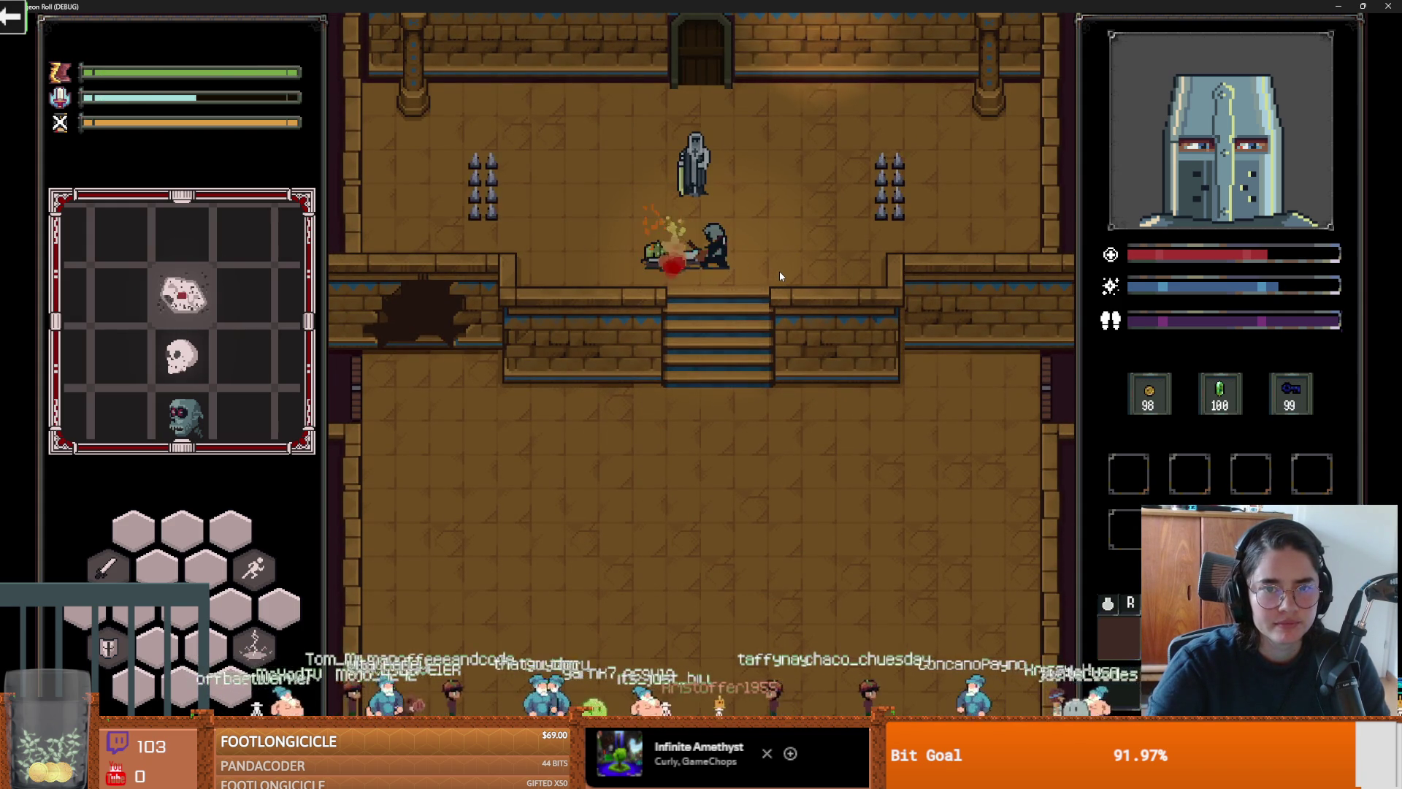
pyautogui.press('s')
pyautogui.press('d')
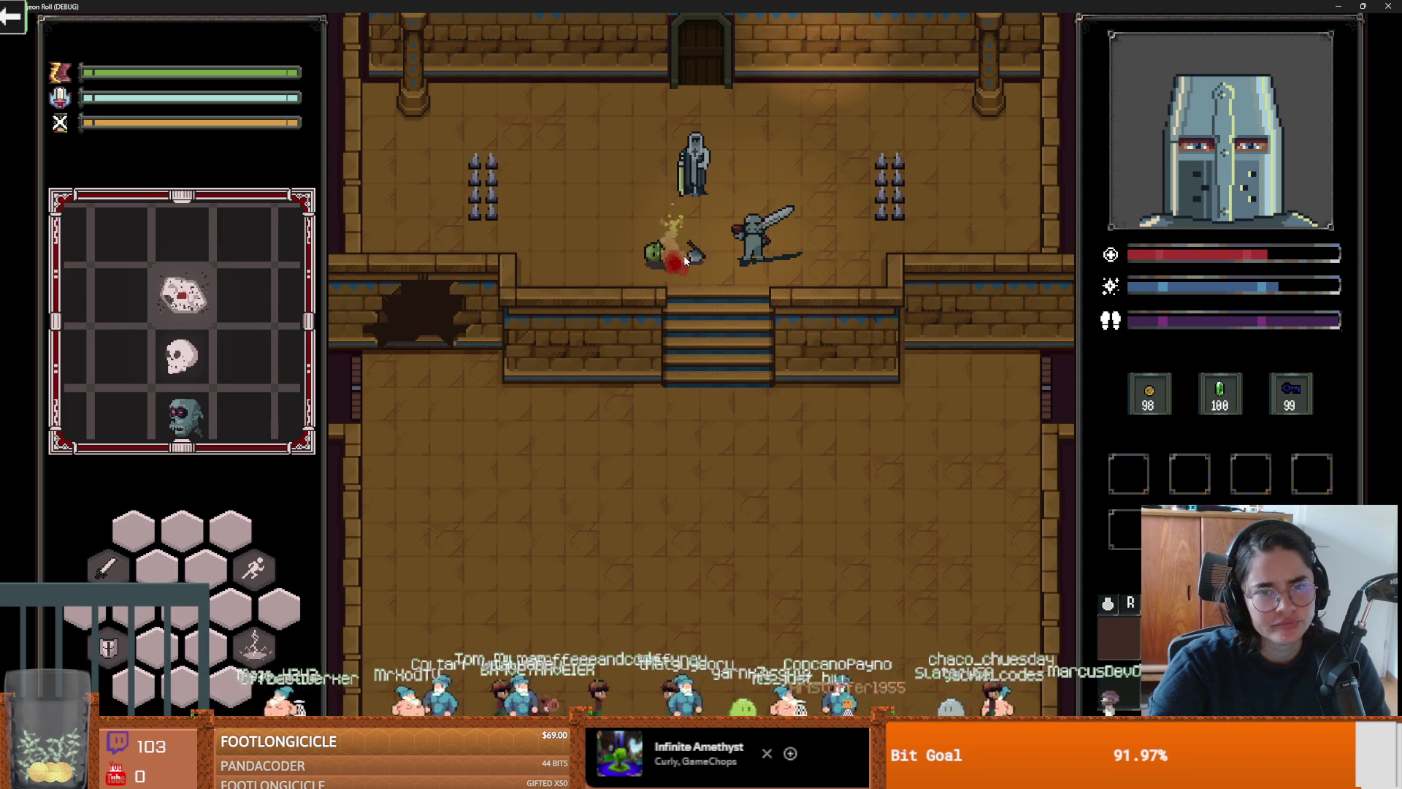
# Step: Talk to Baldwin, choose Baldwin Upgrades and take the Holy Dash upgrade
pyautogui.press('w')
pyautogui.press('a')
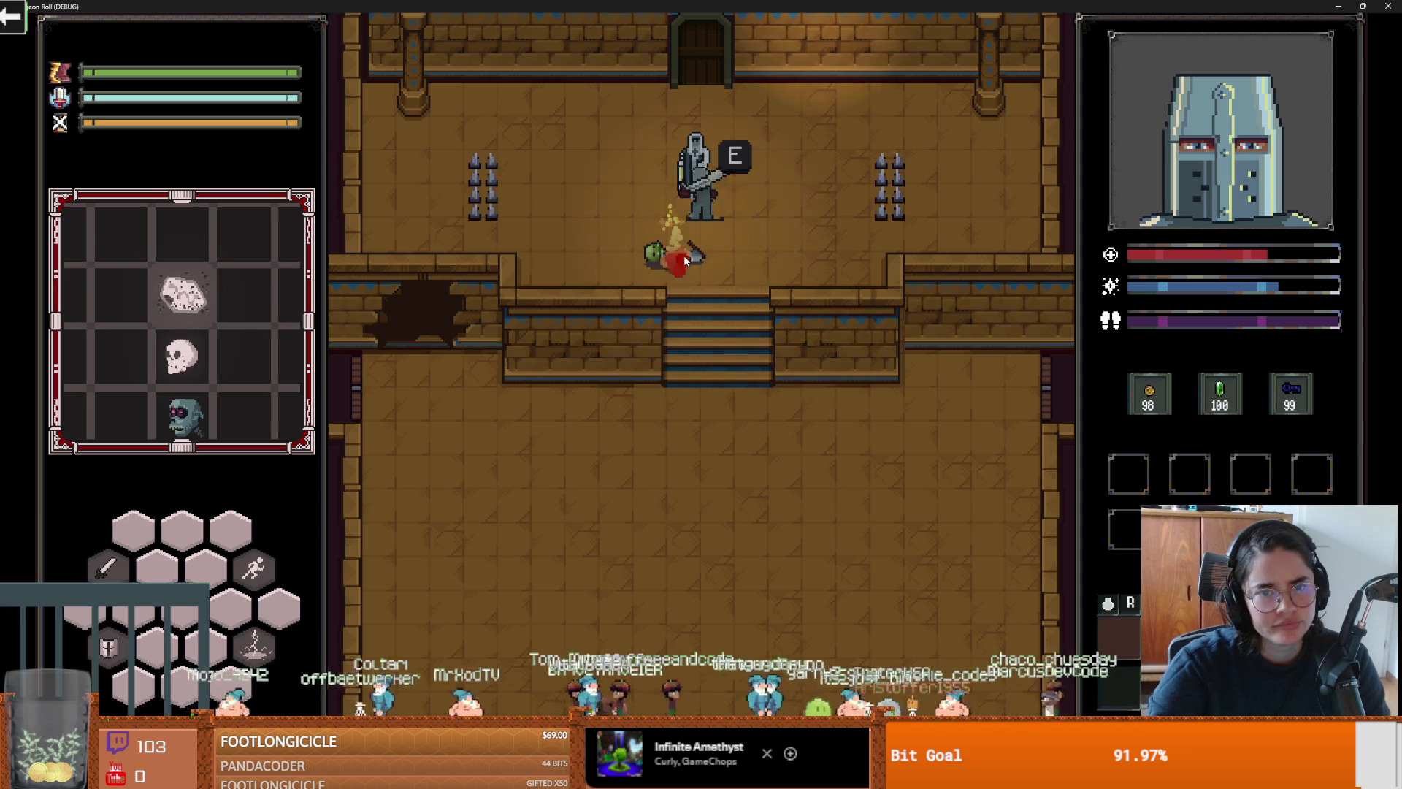
pyautogui.press('e')
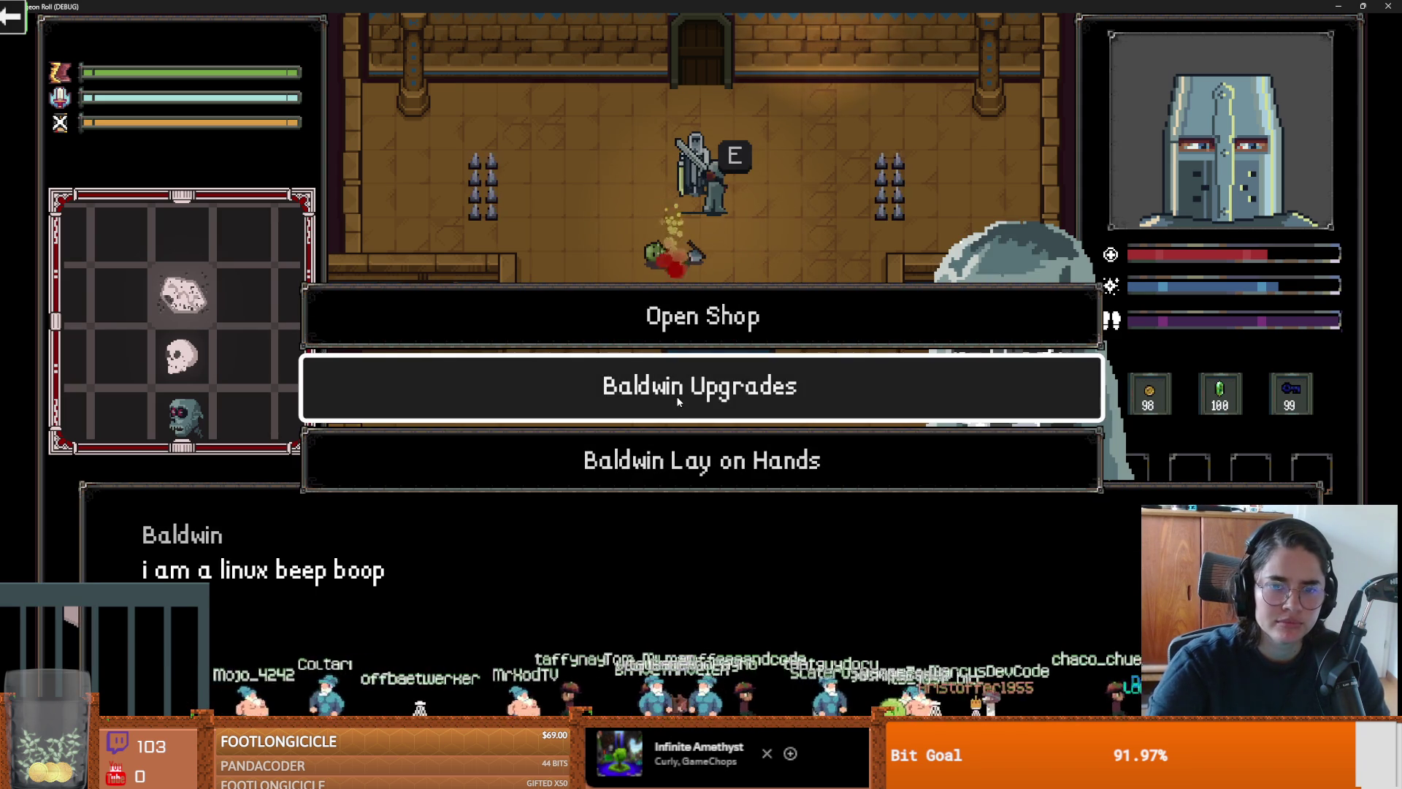
pyautogui.click(676, 396)
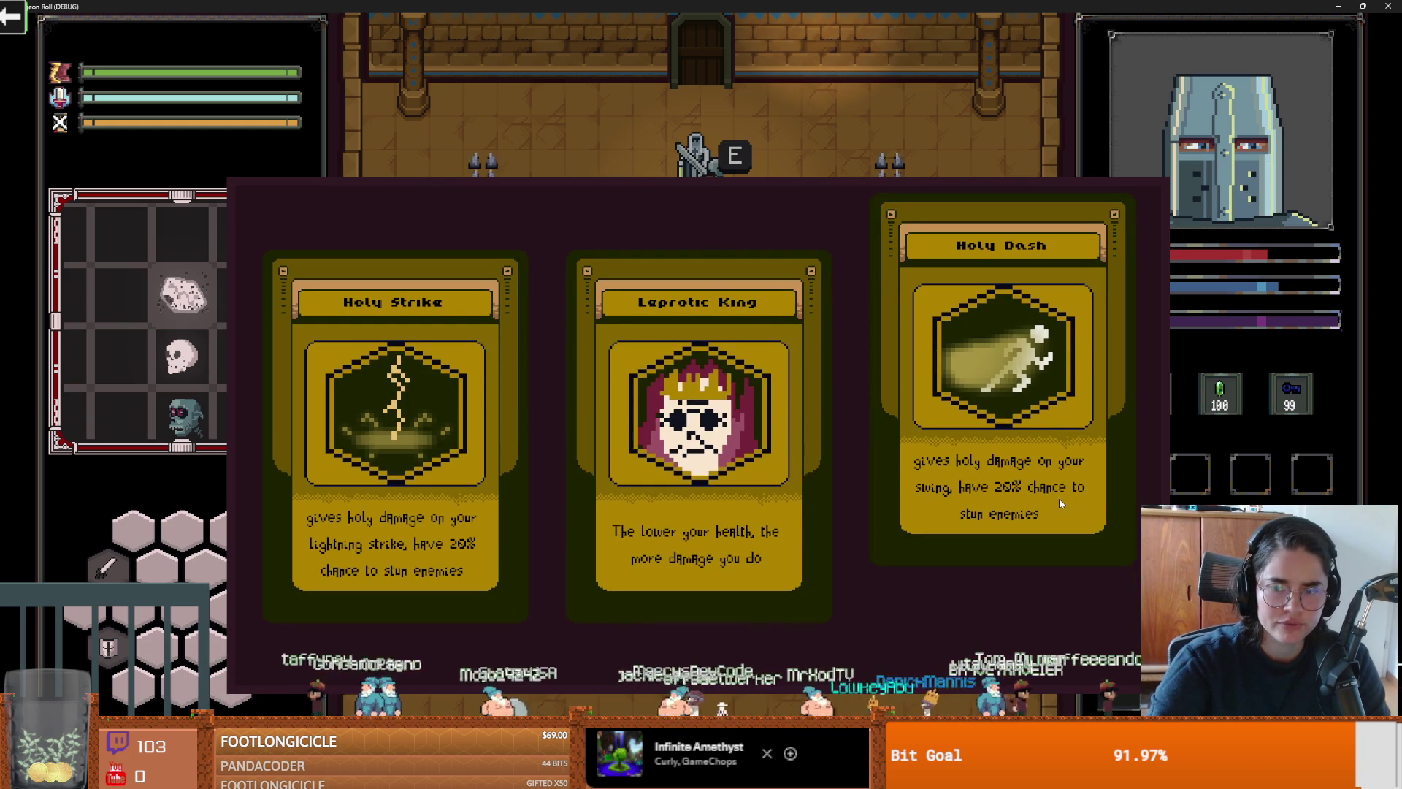
pyautogui.click(997, 524)
pyautogui.press('s')
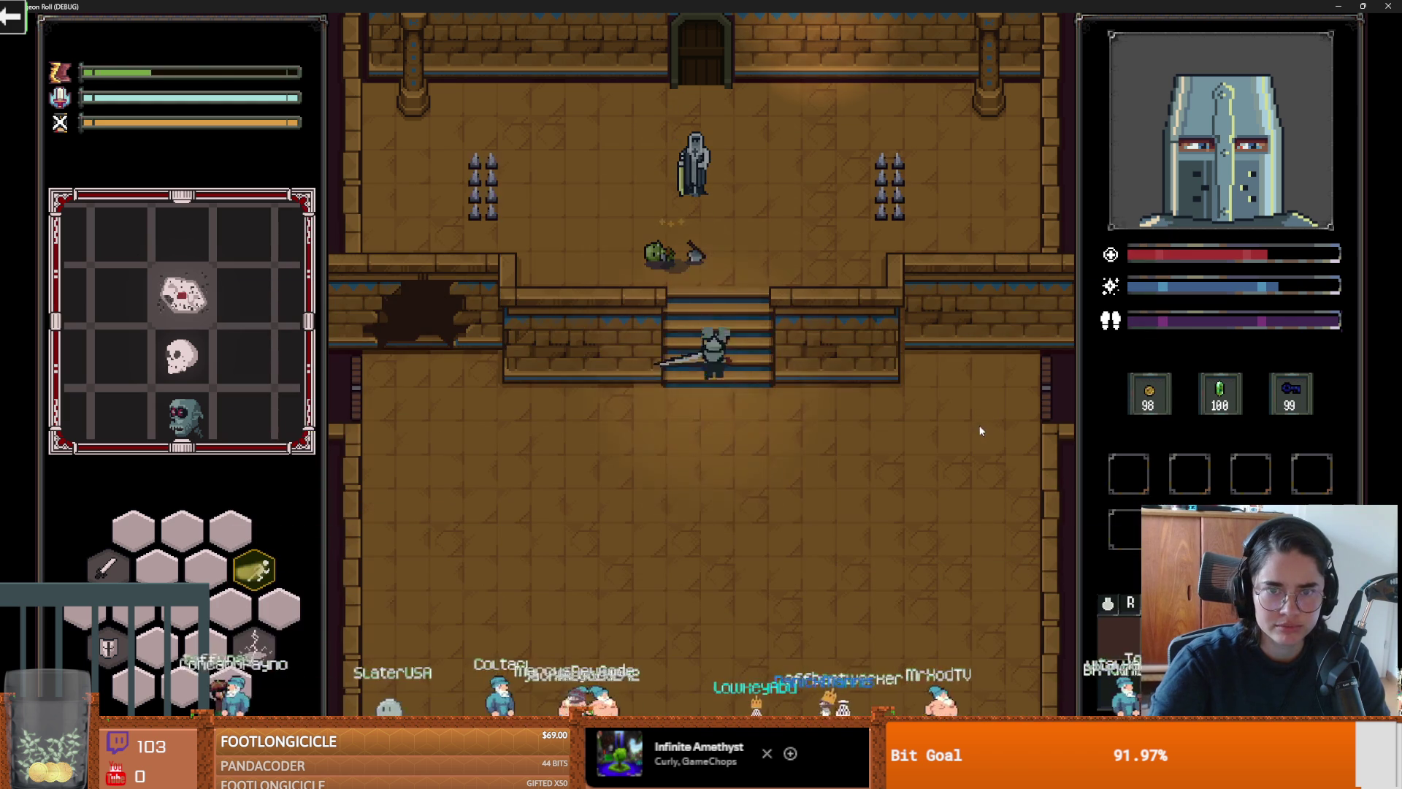
# Step: Walk back up through the upper hall to the top door and choose the chalice room
pyautogui.press('d')
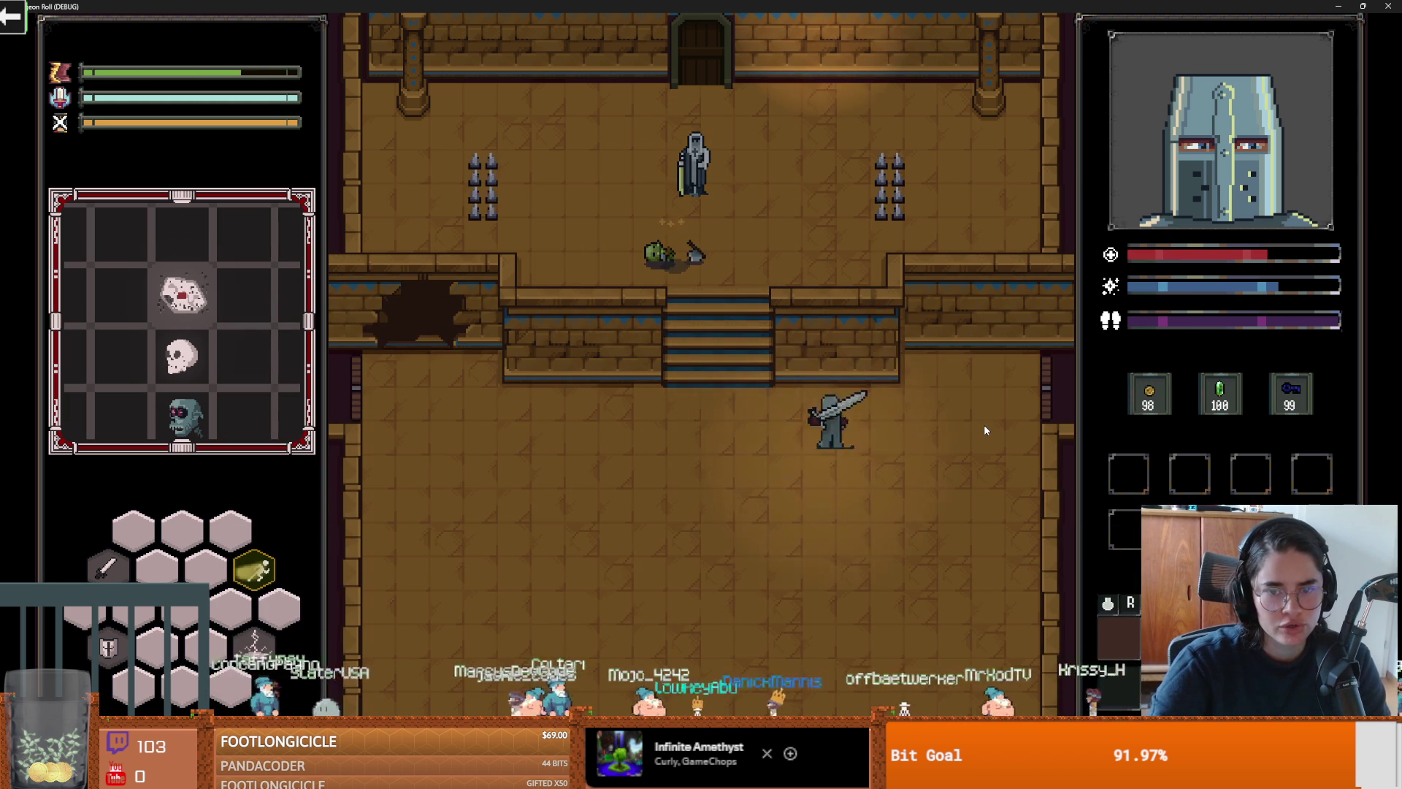
pyautogui.press('a')
pyautogui.press('w')
pyautogui.press('d')
pyautogui.press('w')
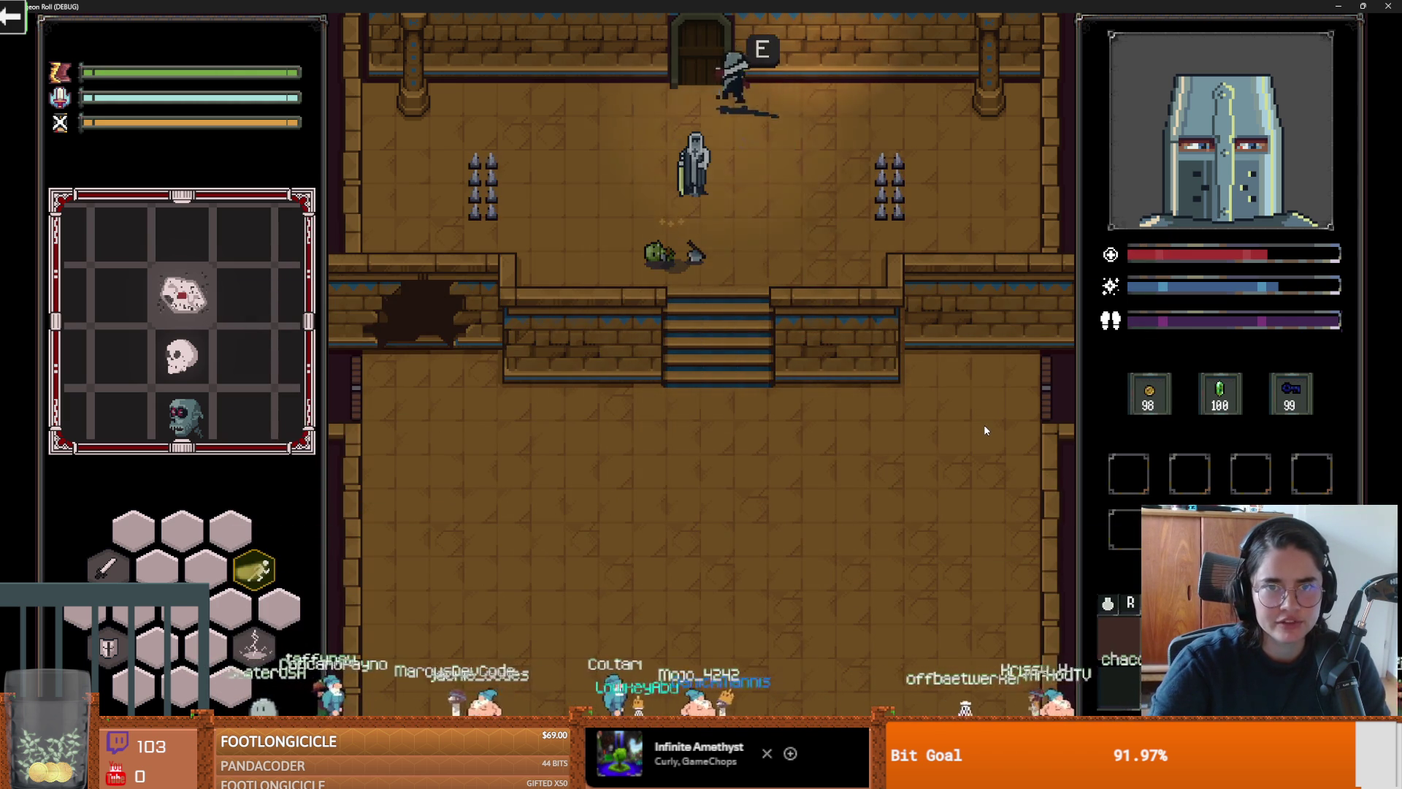
pyautogui.press('e')
pyautogui.click(678, 351)
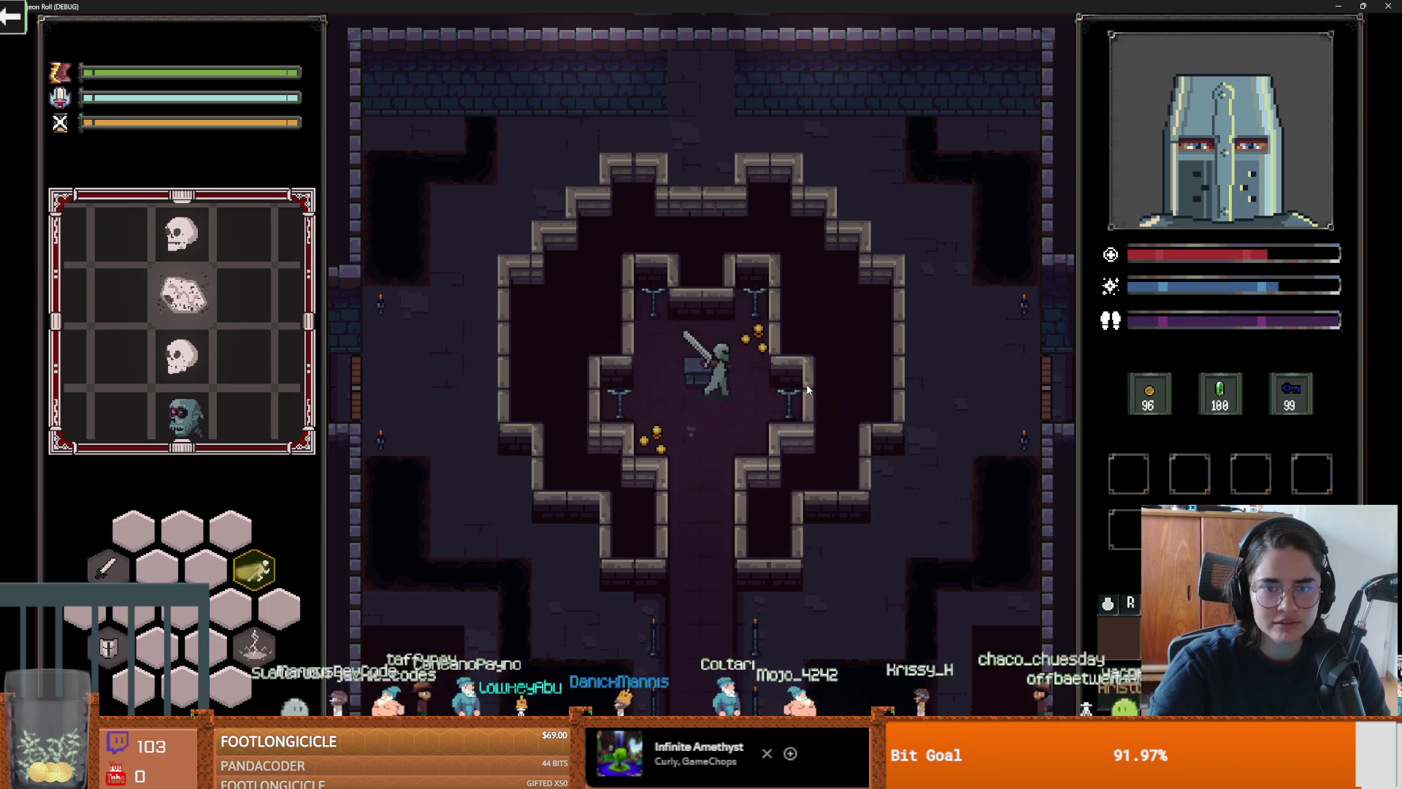
# Step: Leave the chalice room down the corridor and pick the second default room
pyautogui.press('s')
pyautogui.press('d')
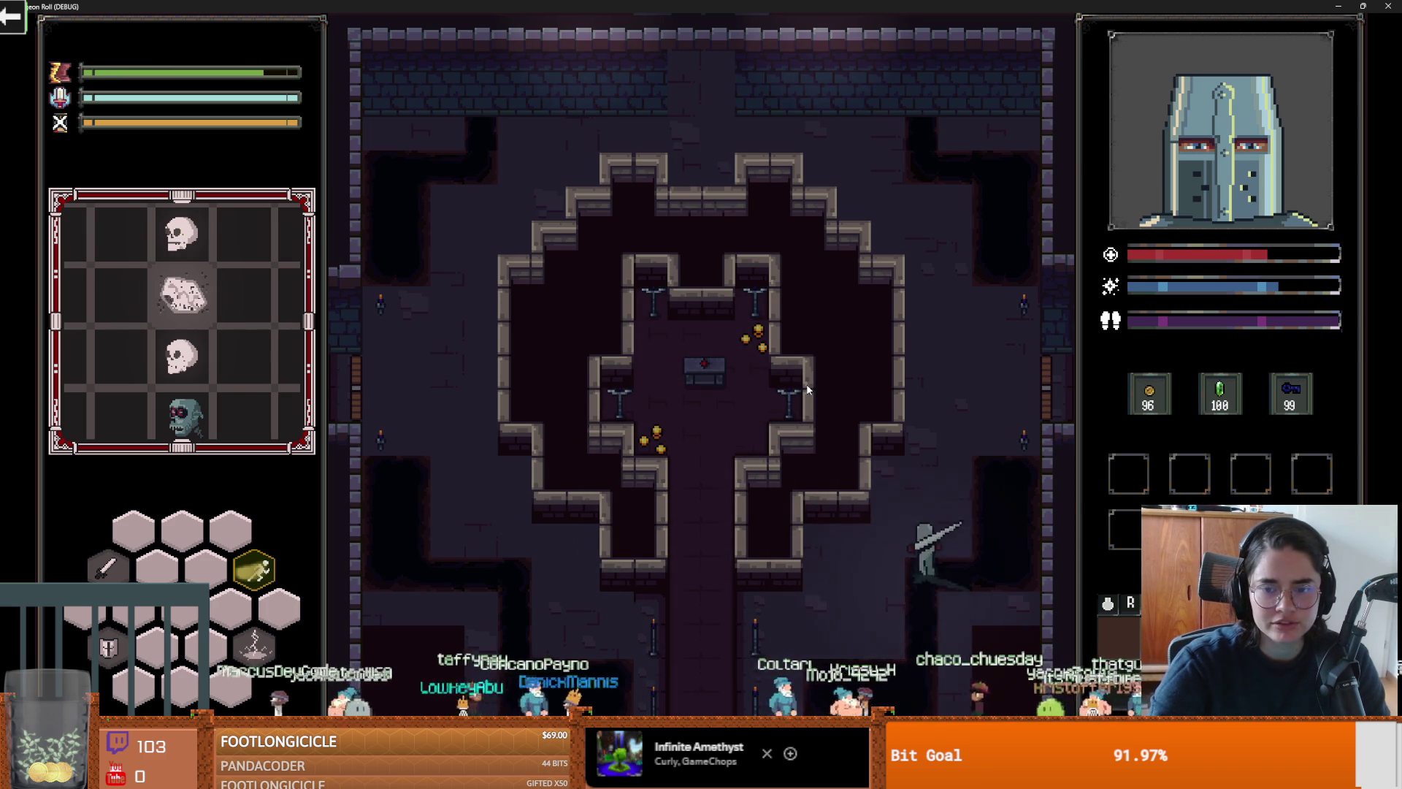
pyautogui.press('d')
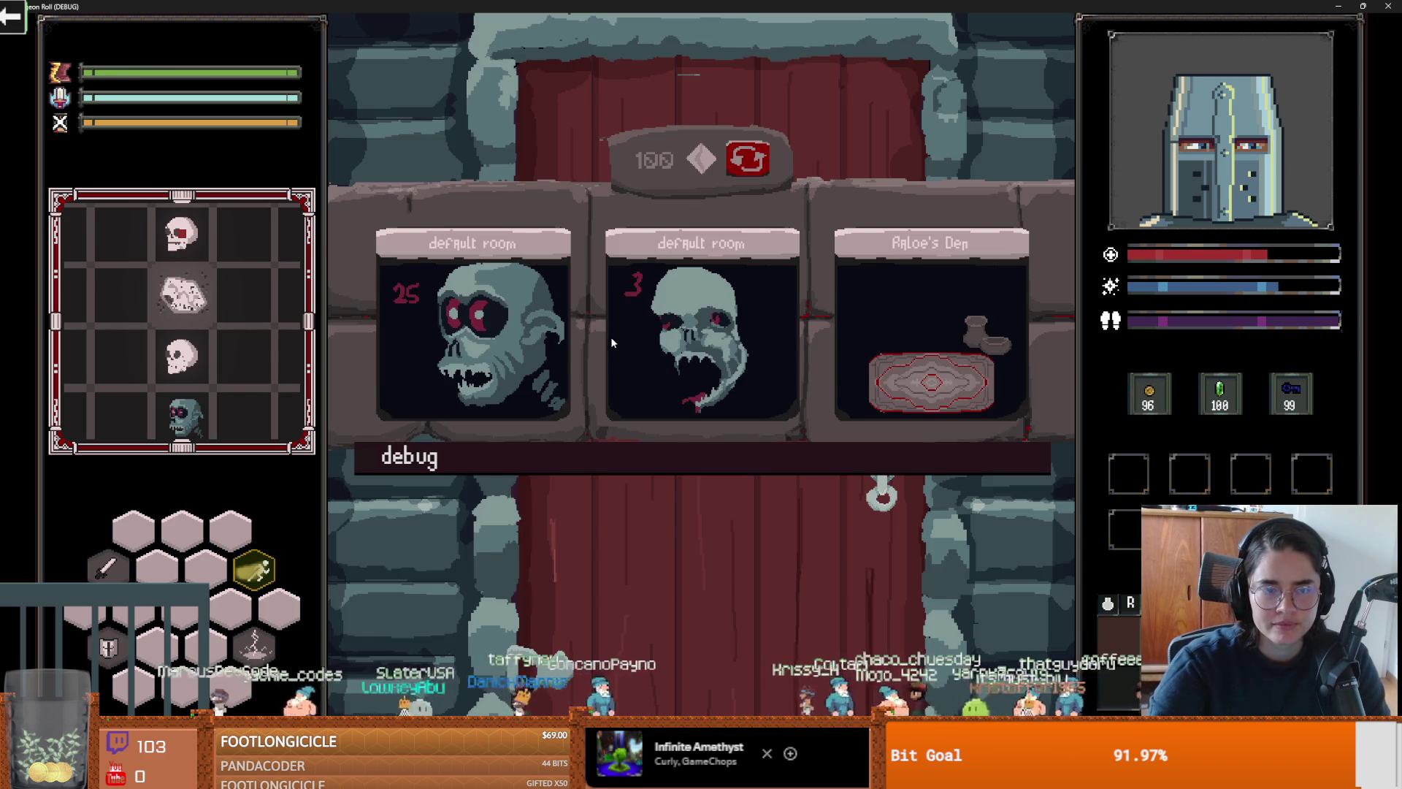
pyautogui.click(738, 340)
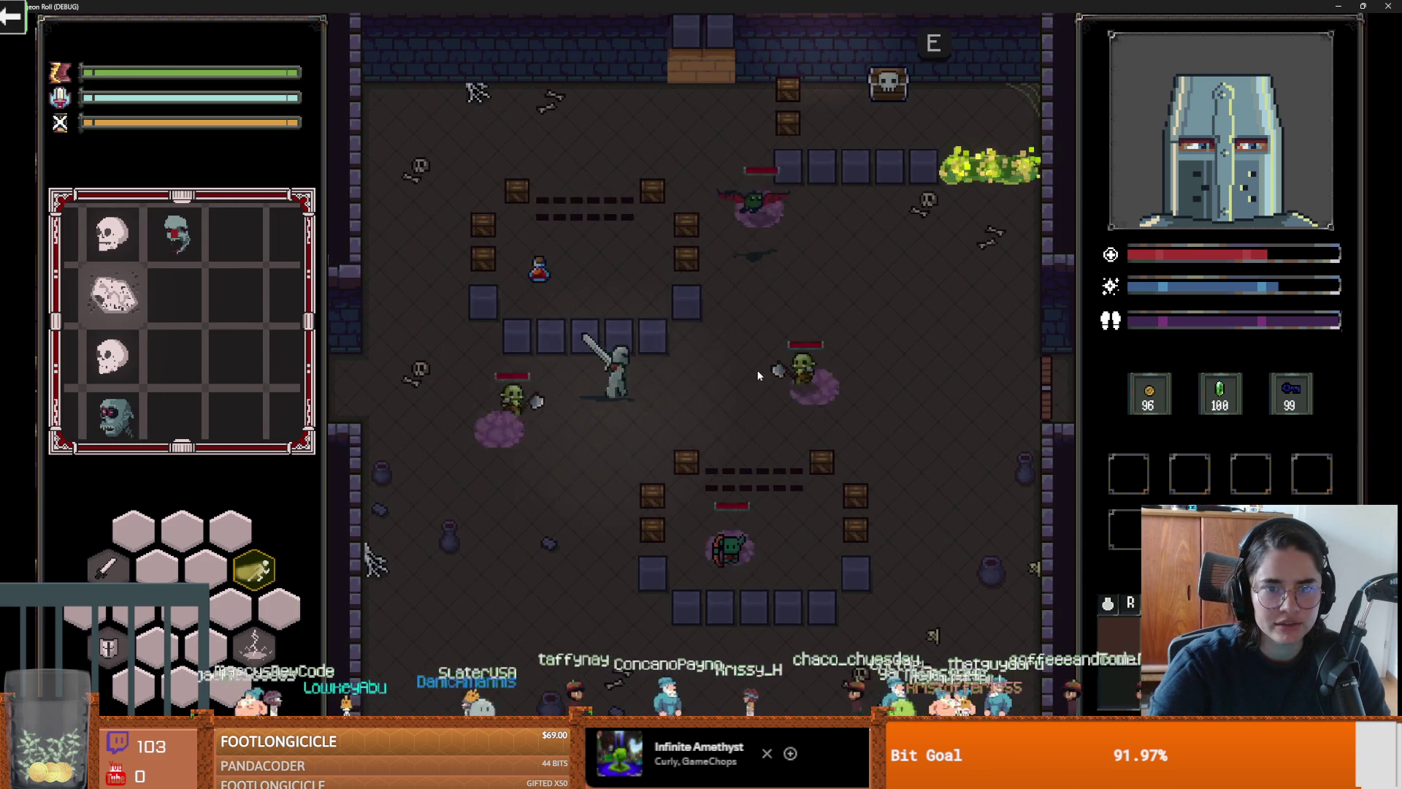
# Step: Fight the goblins with lightning strikes, dashes and sword slashes around the room
pyautogui.press('q')
pyautogui.press('d')
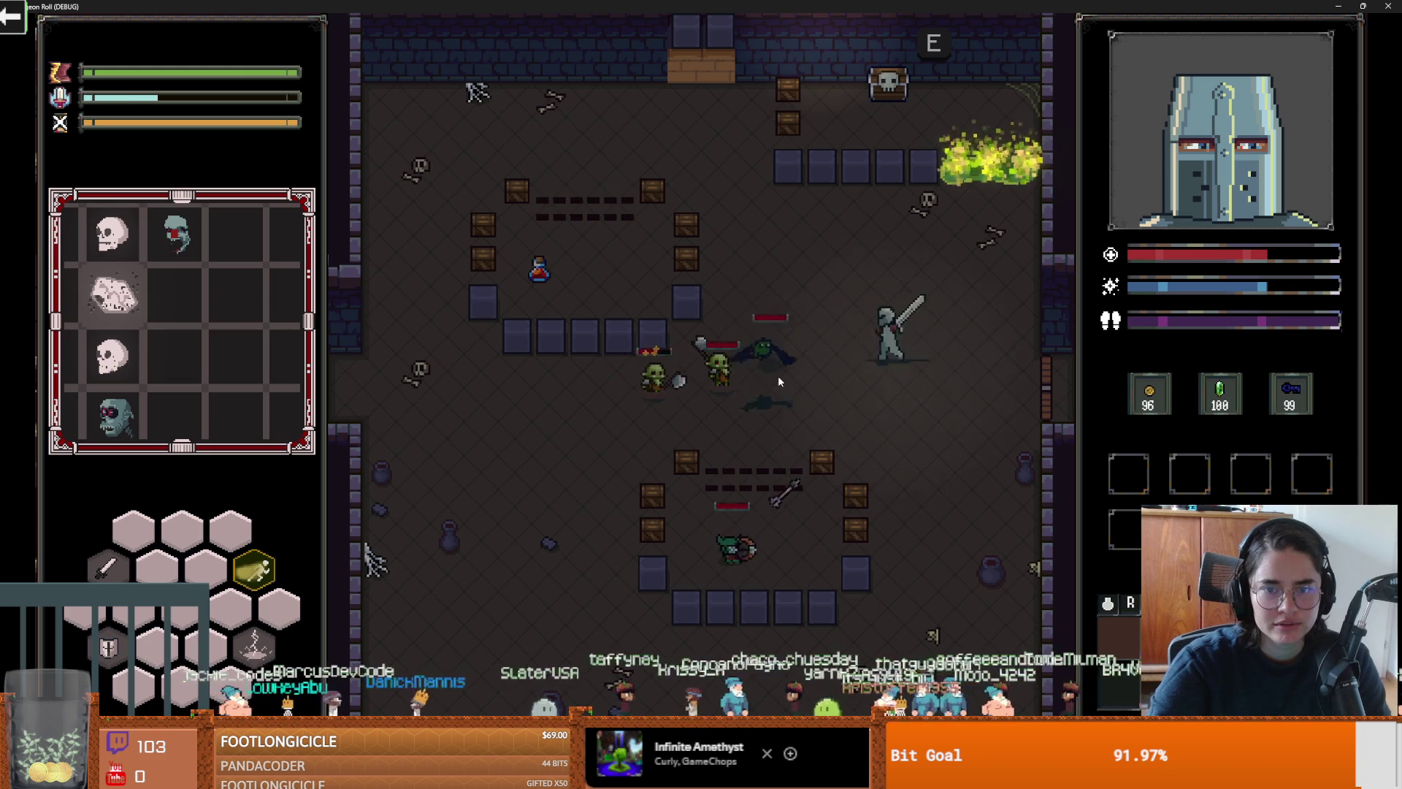
pyautogui.press('a')
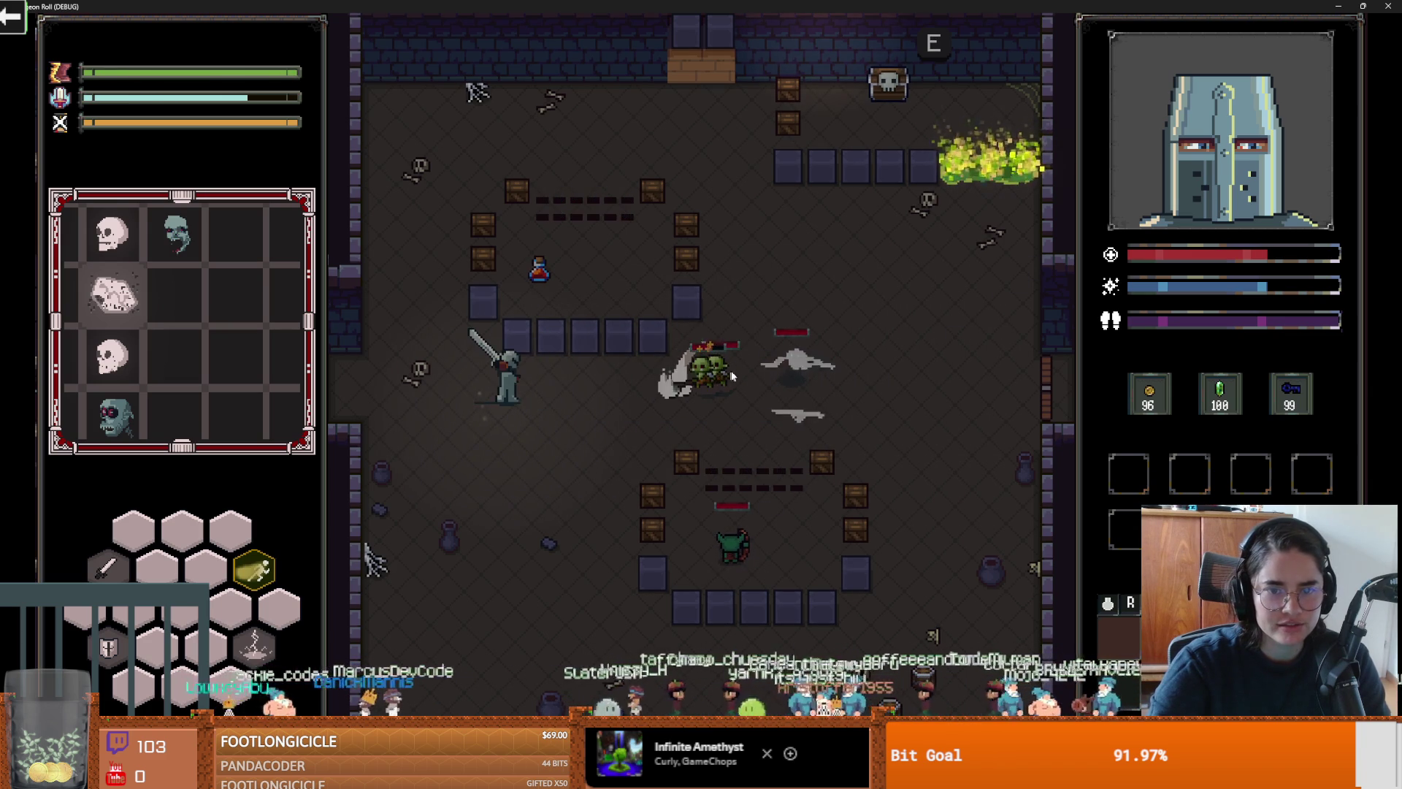
pyautogui.press('q')
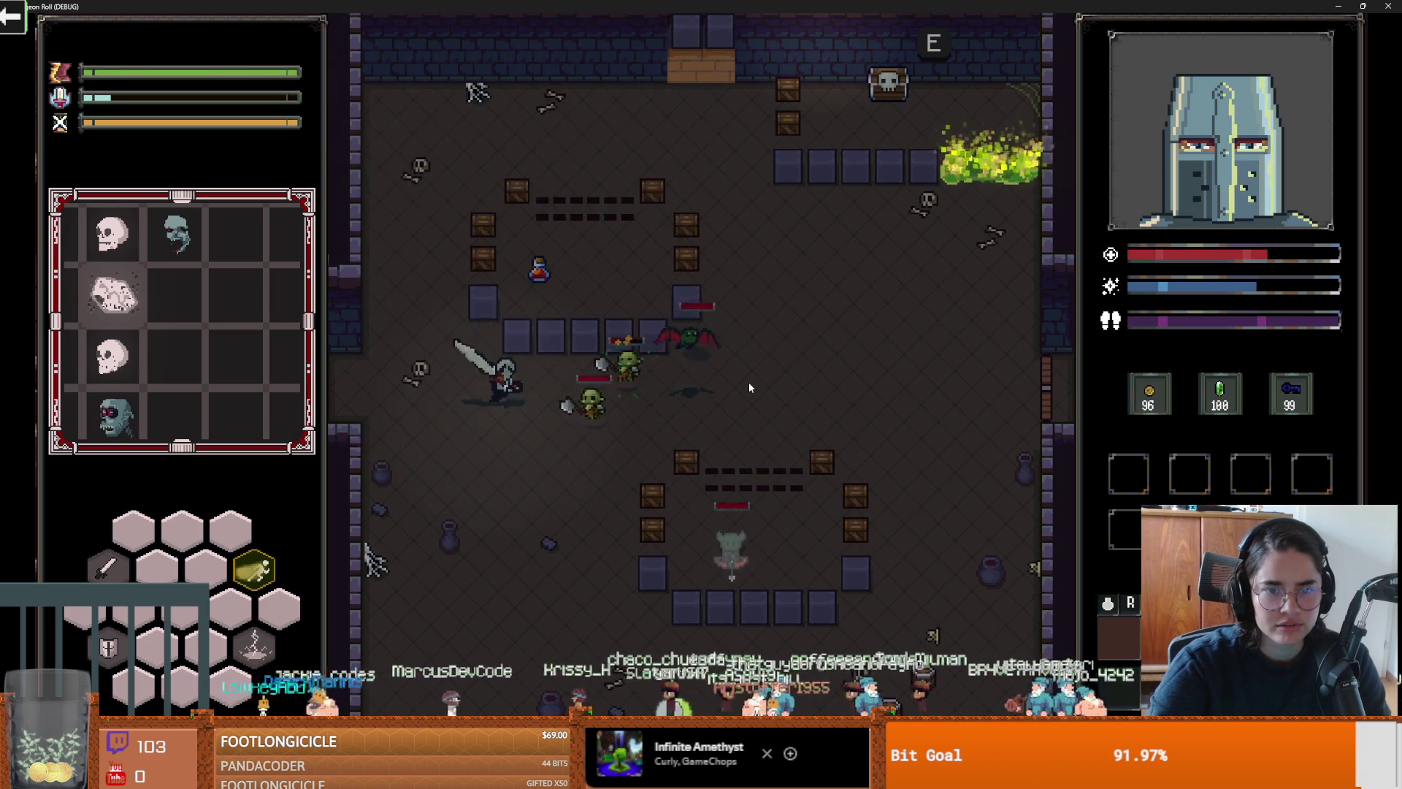
pyautogui.click(749, 388)
pyautogui.click(748, 380)
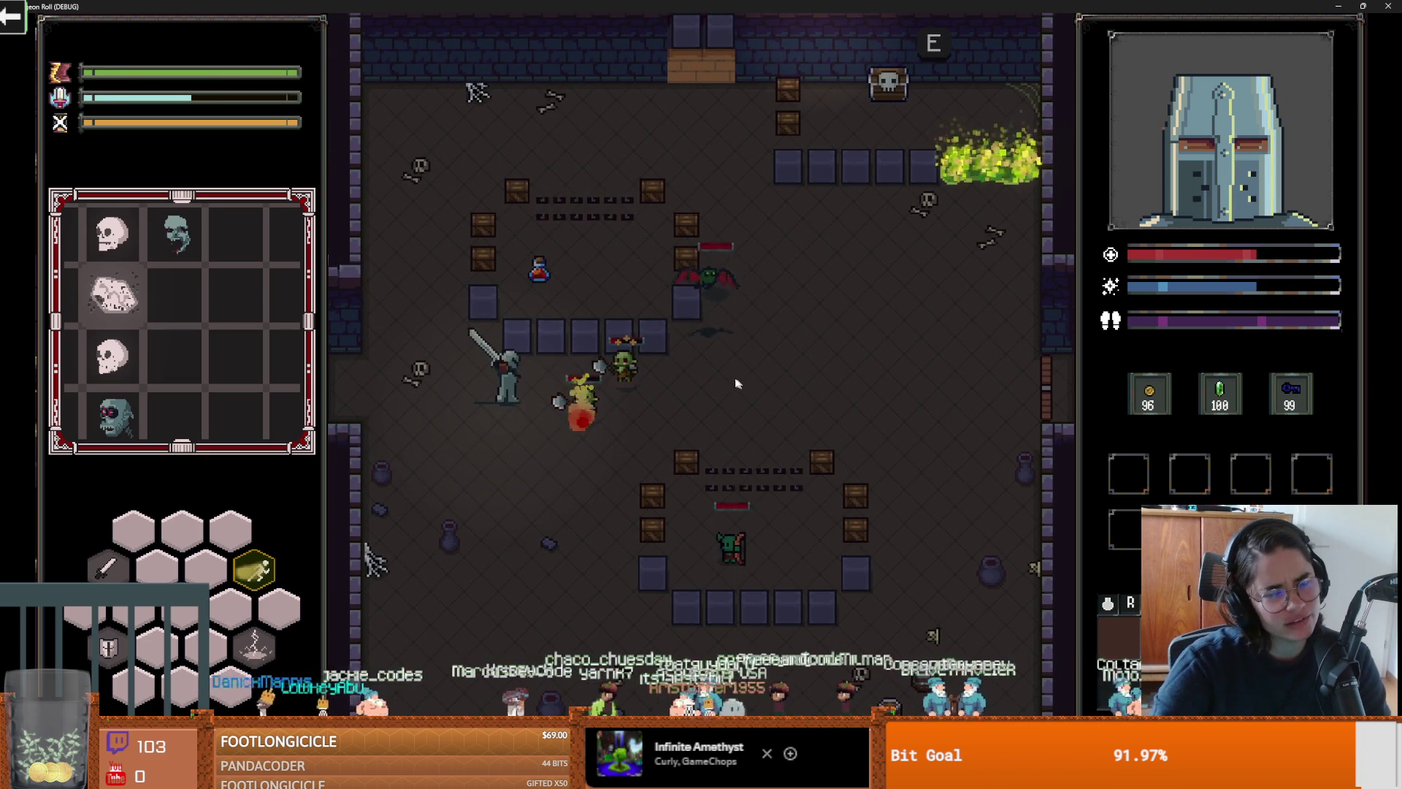
pyautogui.press('s')
pyautogui.press('d')
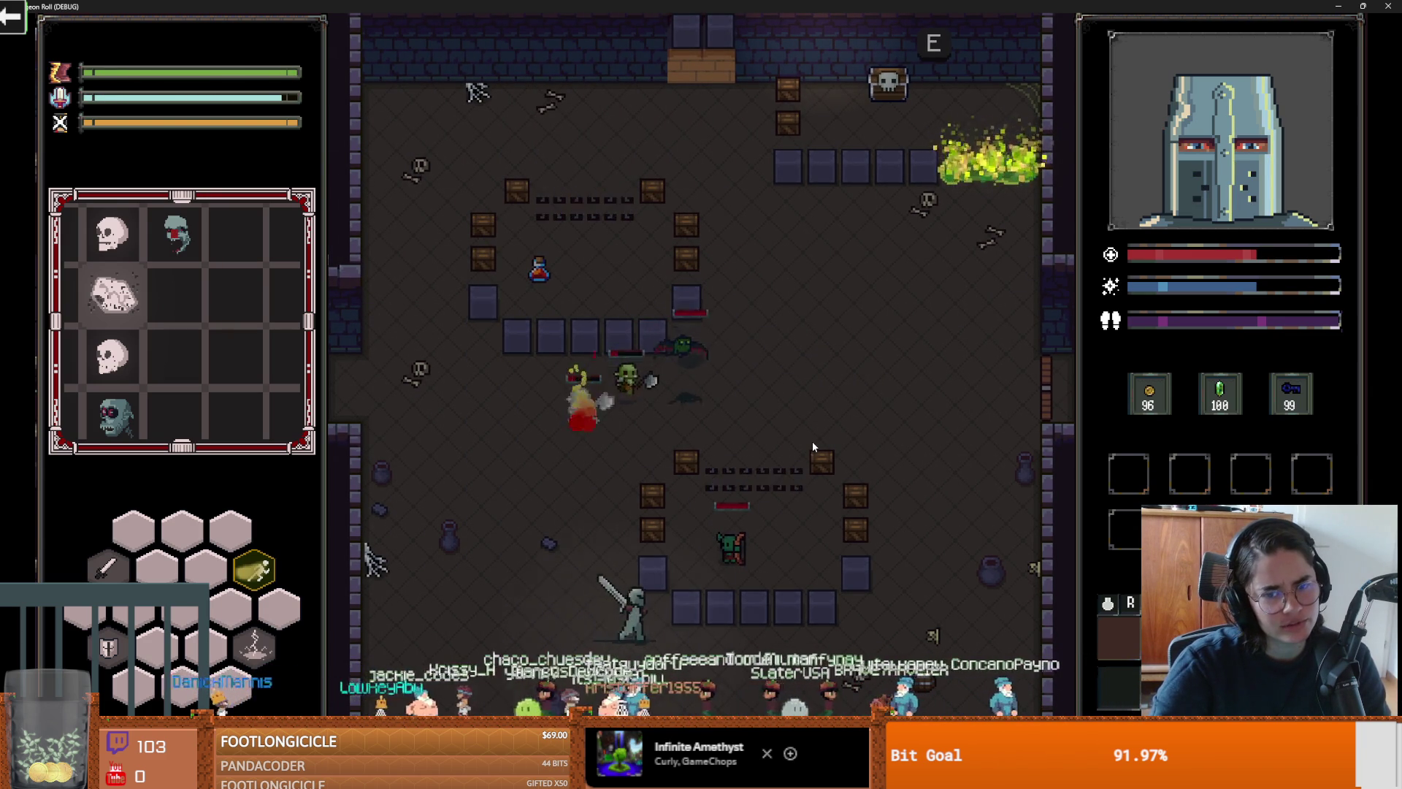
pyautogui.press('d')
pyautogui.press('q')
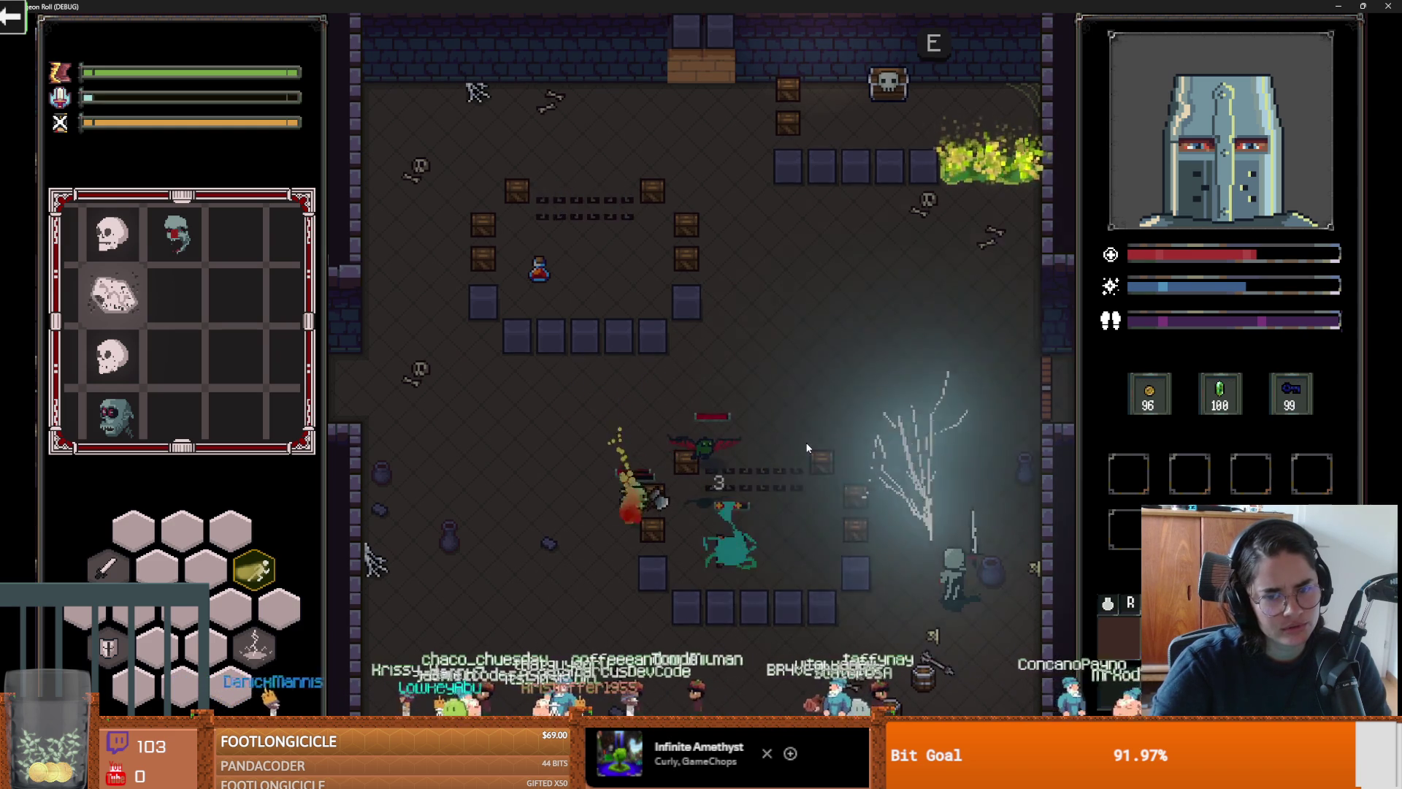
pyautogui.press('w')
pyautogui.press('a')
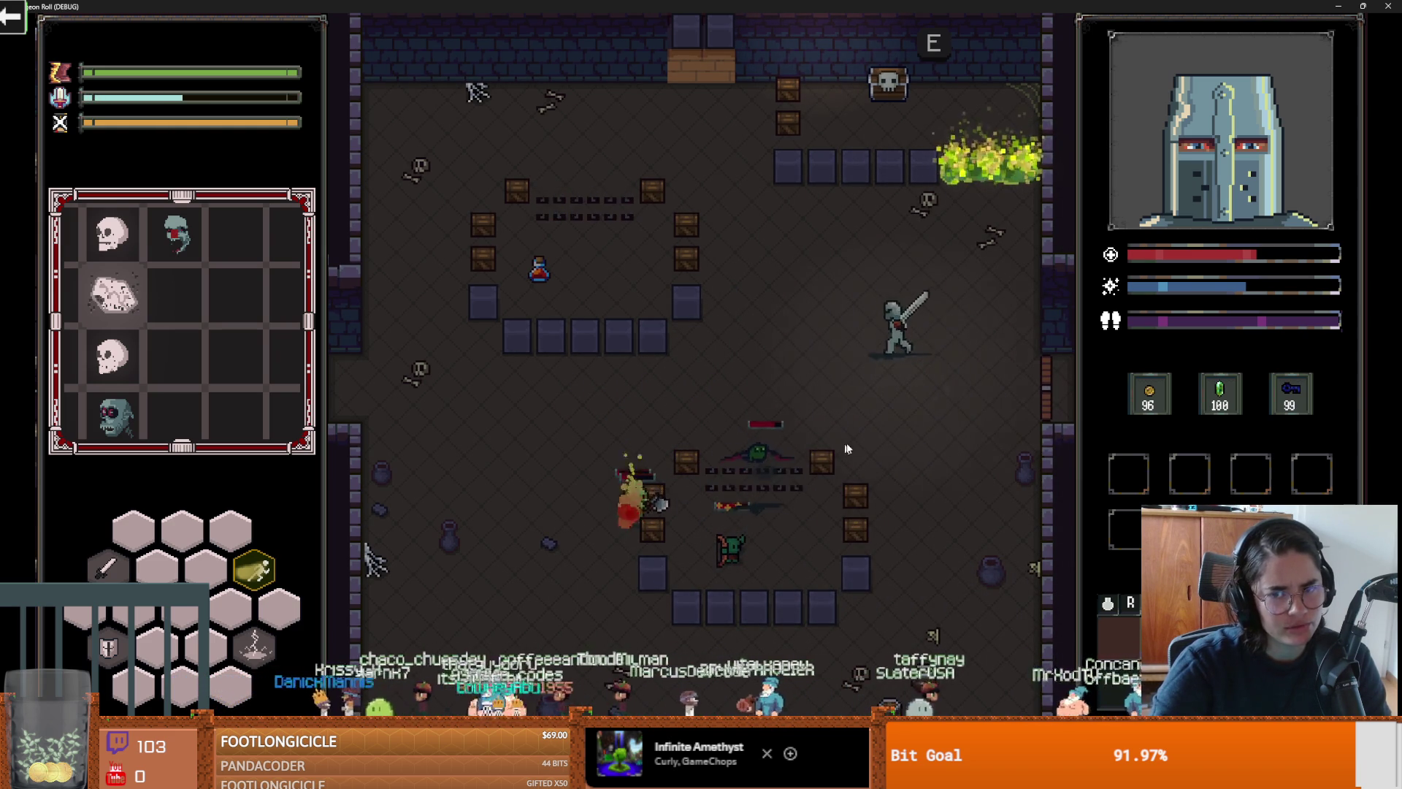
pyautogui.press('a')
# Step: Kill the bat with a lightning burst and slashes, break the crates by the spikes, and collect the coins
pyautogui.click(859, 428)
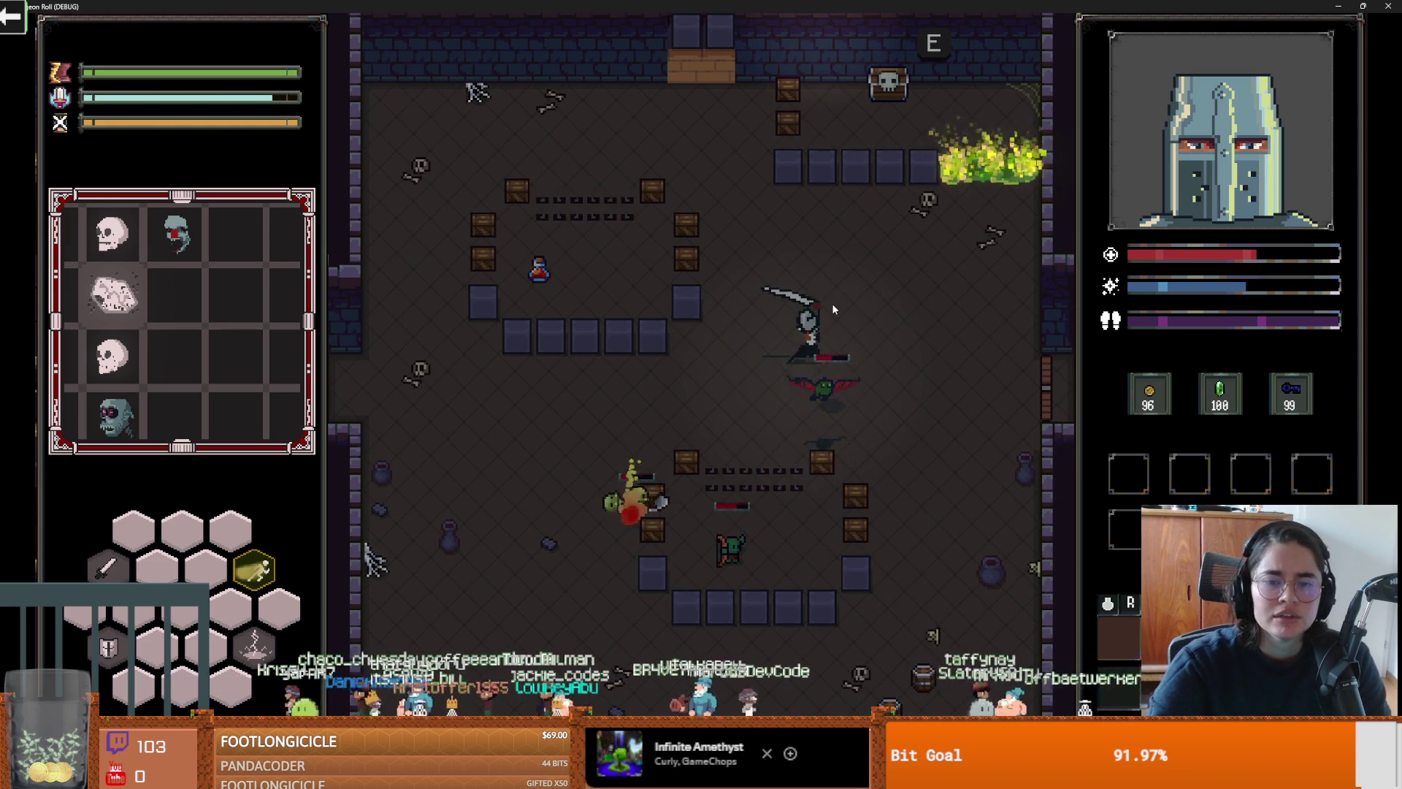
pyautogui.press('a')
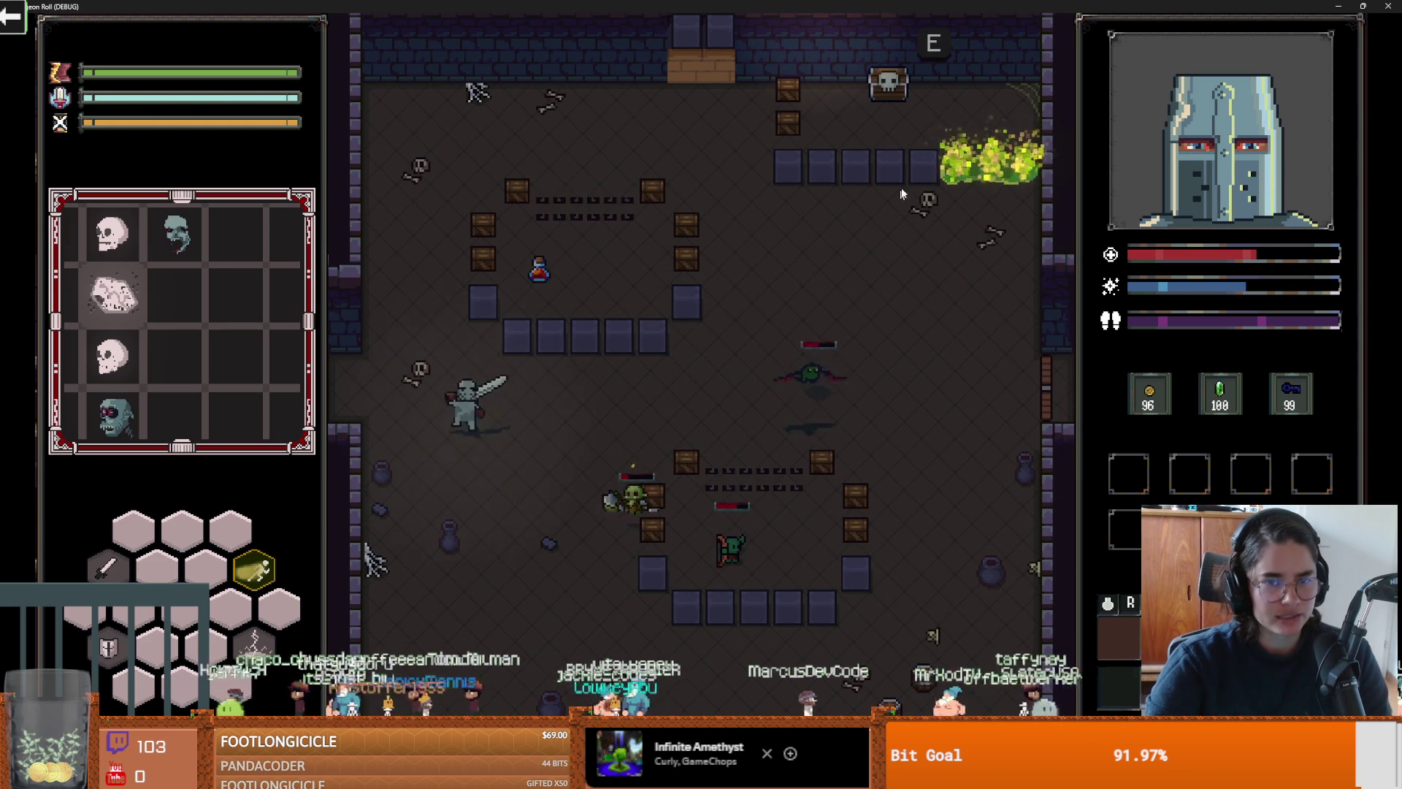
pyautogui.press('d')
pyautogui.rightClick(790, 382)
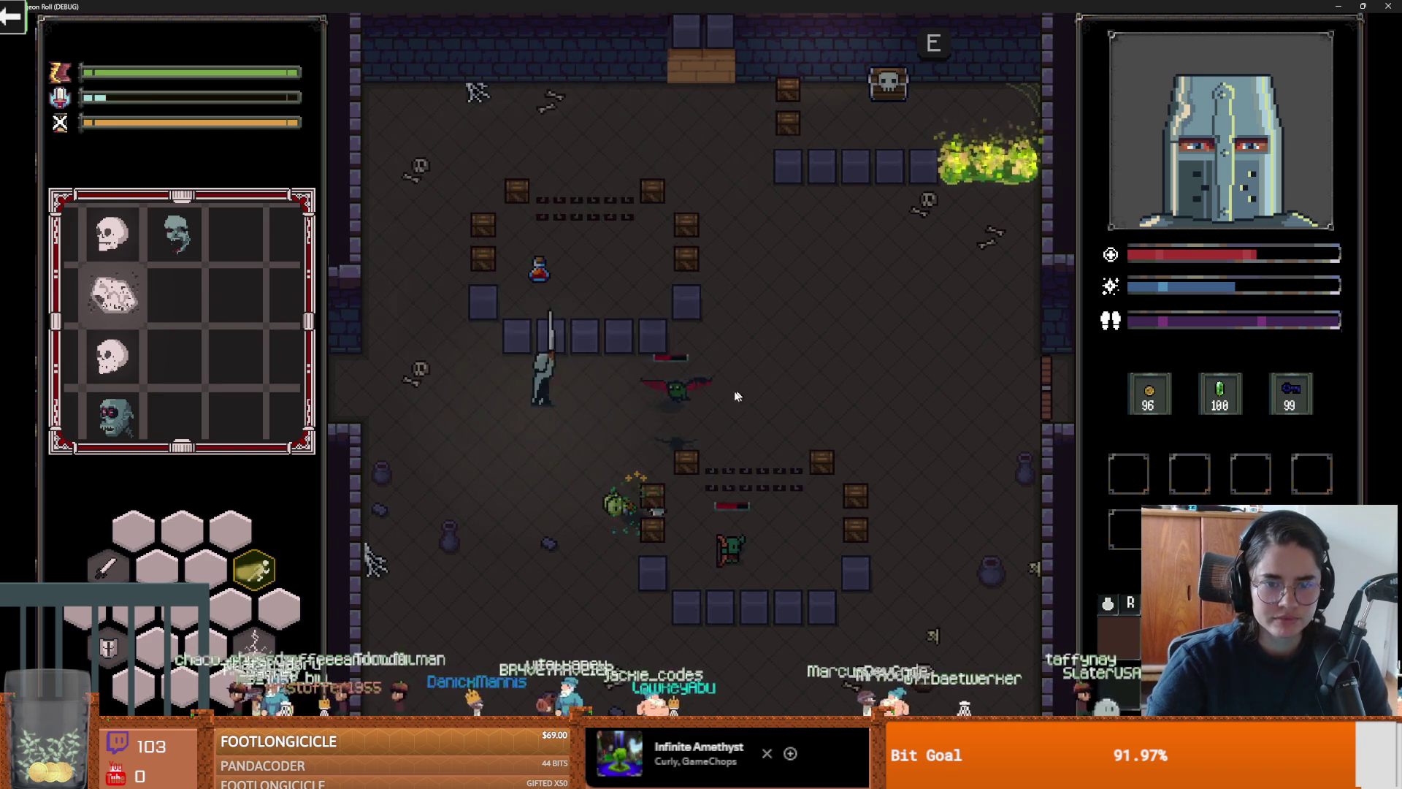
pyautogui.press('d')
pyautogui.click(711, 401)
pyautogui.click(722, 390)
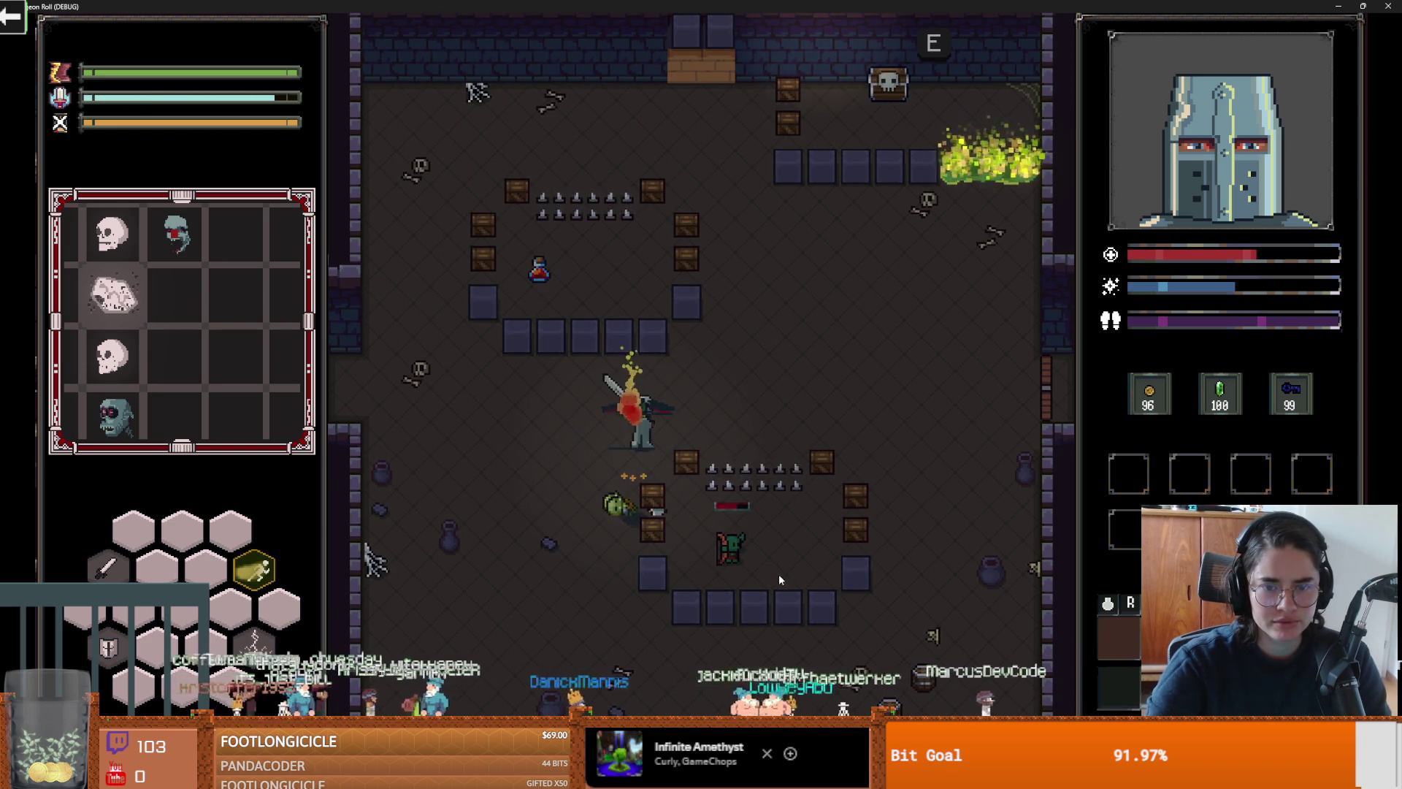
pyautogui.click(690, 524)
pyautogui.click(679, 525)
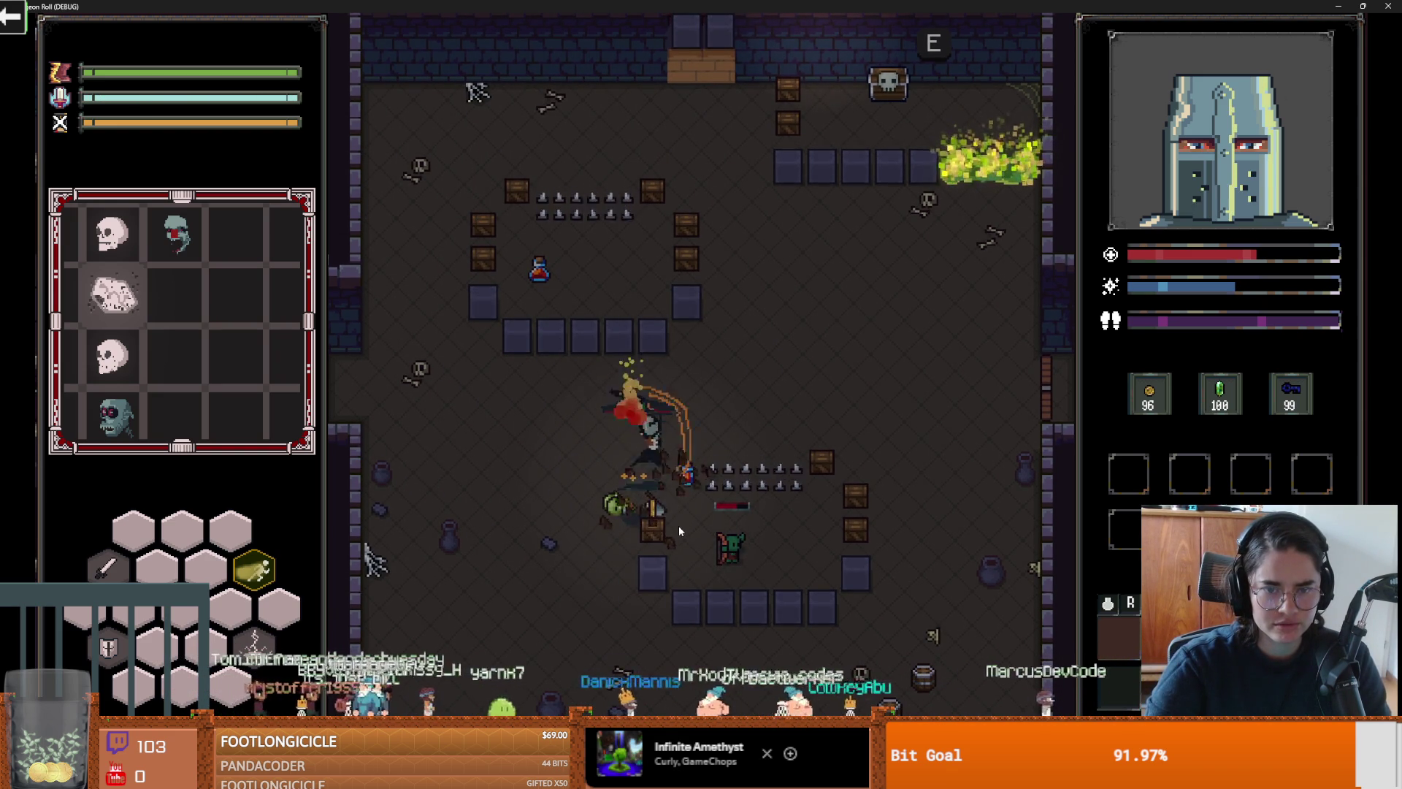
pyautogui.press('s')
pyautogui.press('d')
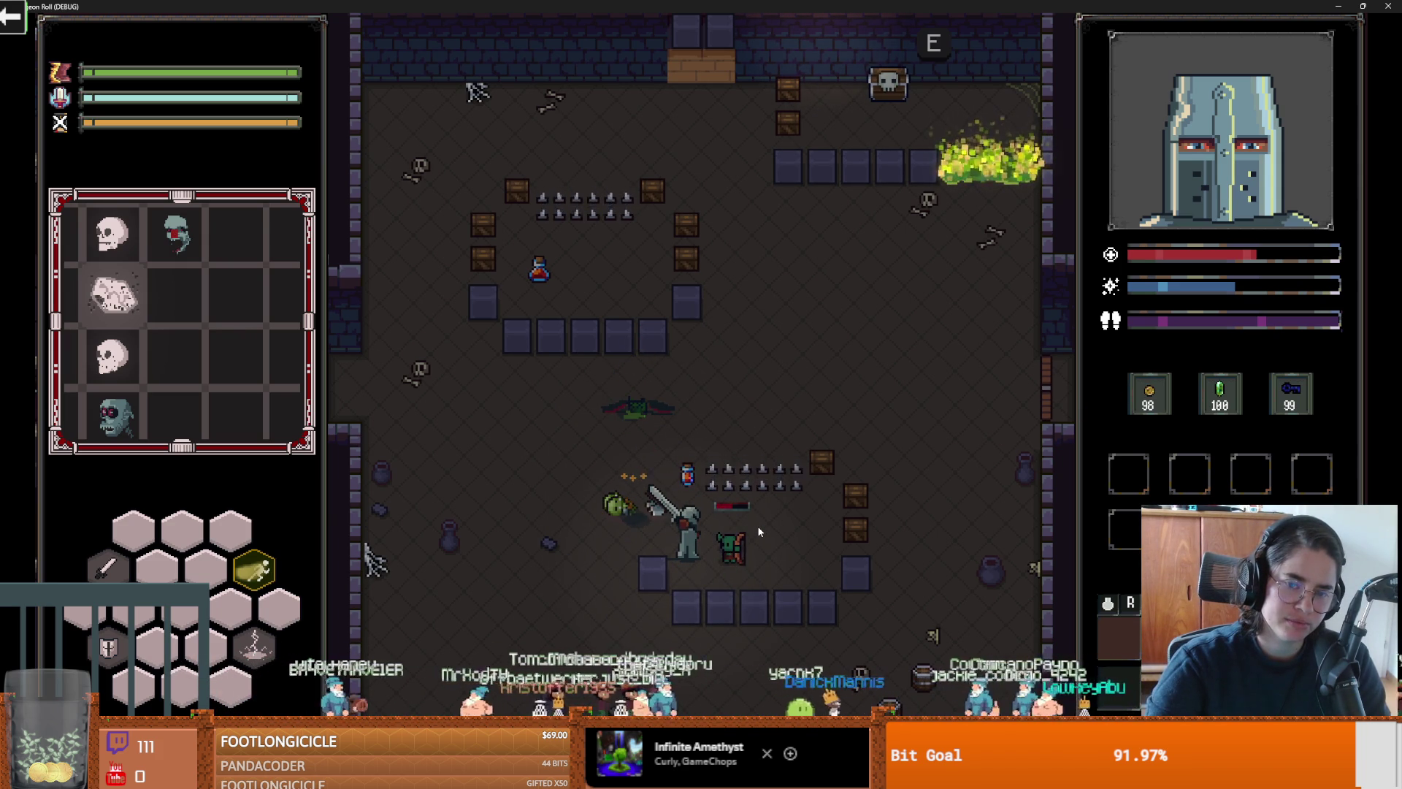
# Step: Flash-attack the last goblin, grab its coin and dash past the spikes into the east door's shop
pyautogui.click(759, 532)
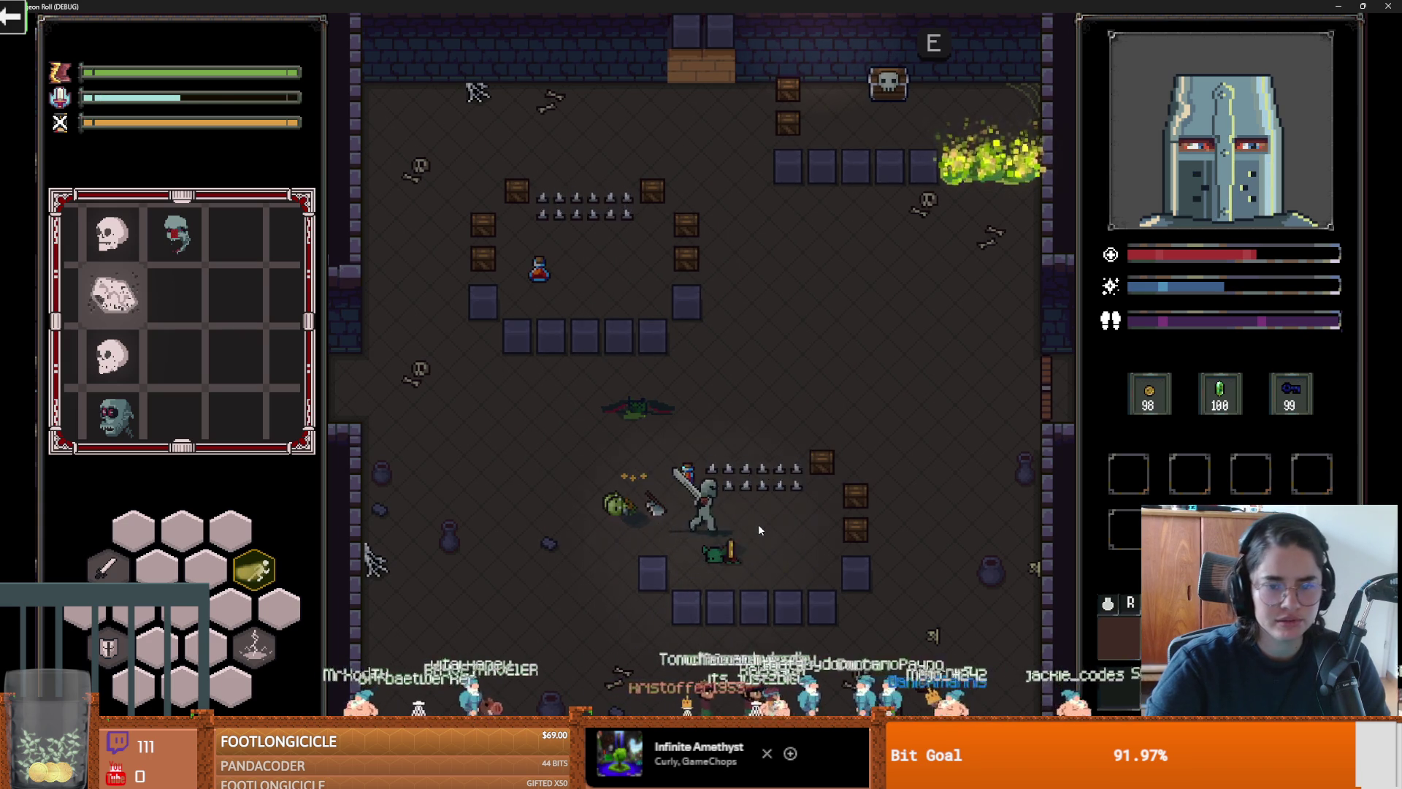
pyautogui.press('w')
pyautogui.press('w')
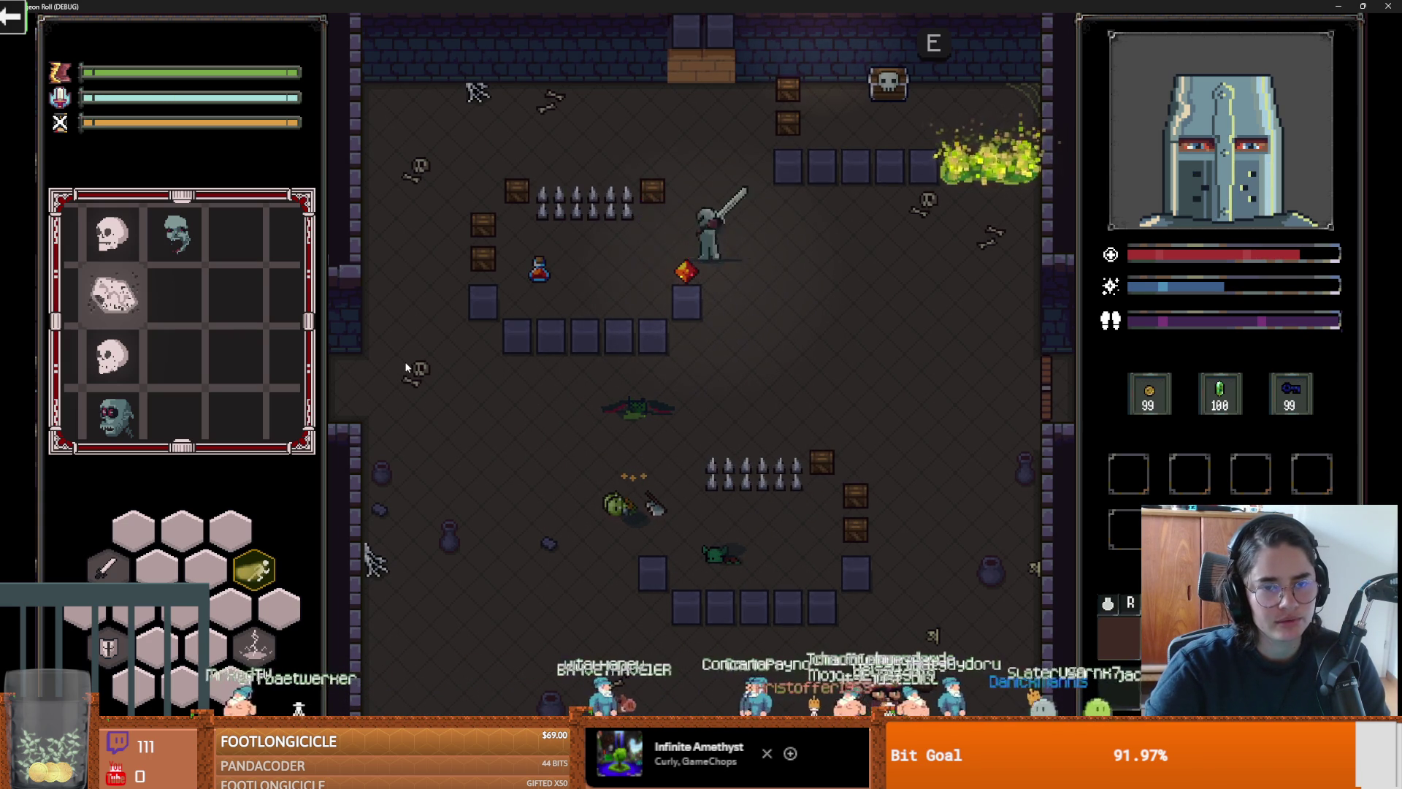
pyautogui.press('a')
pyautogui.press('space')
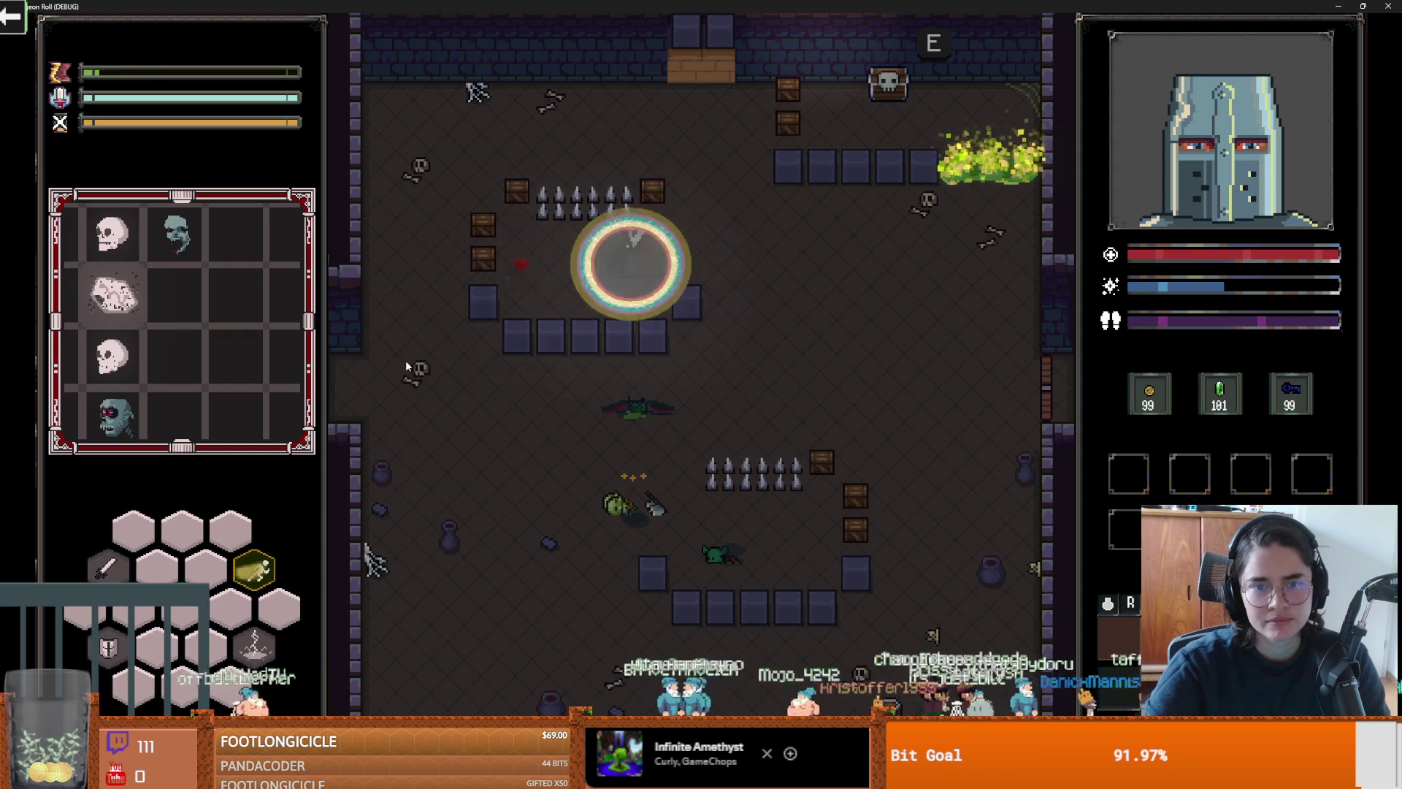
pyautogui.press('w')
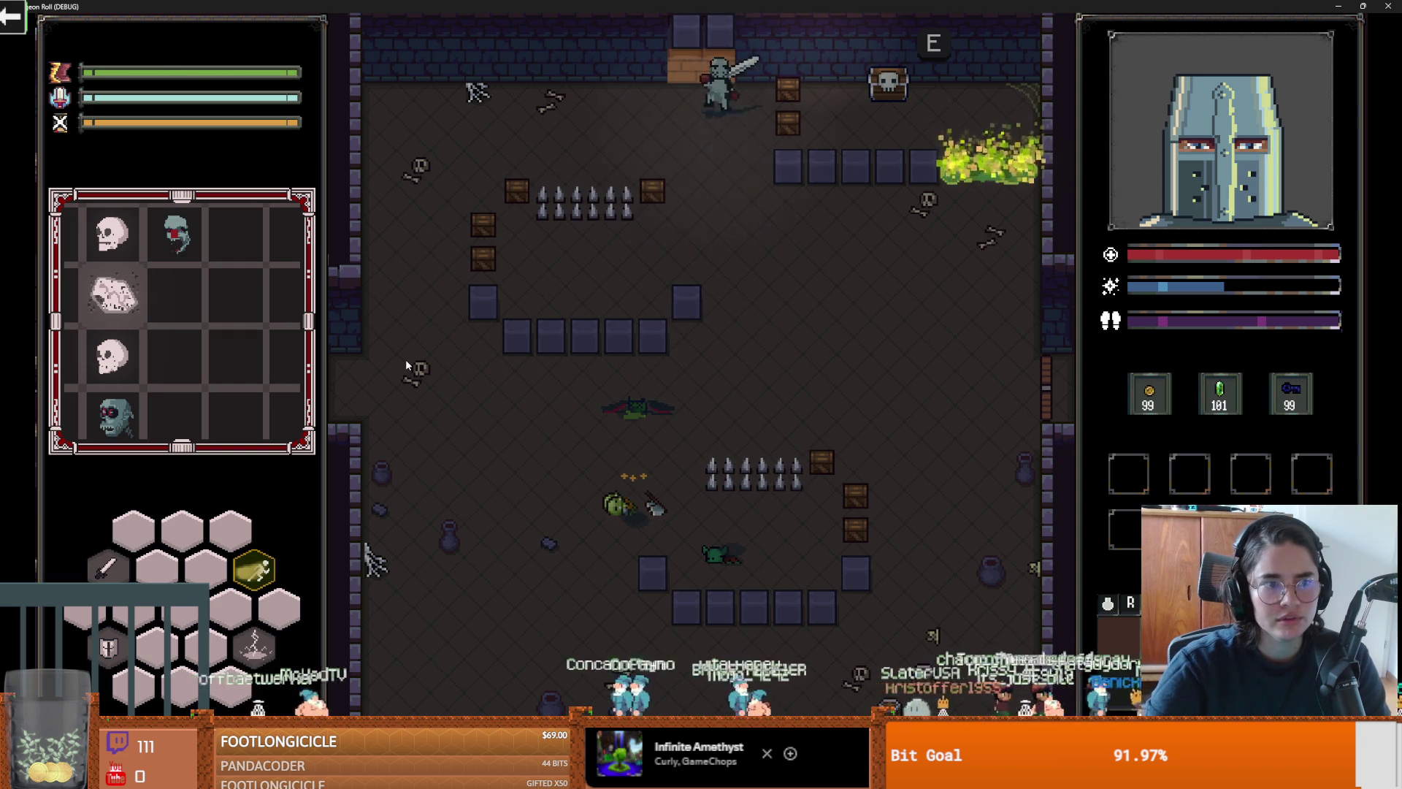
pyautogui.press('s')
pyautogui.press('d')
pyautogui.press('space')
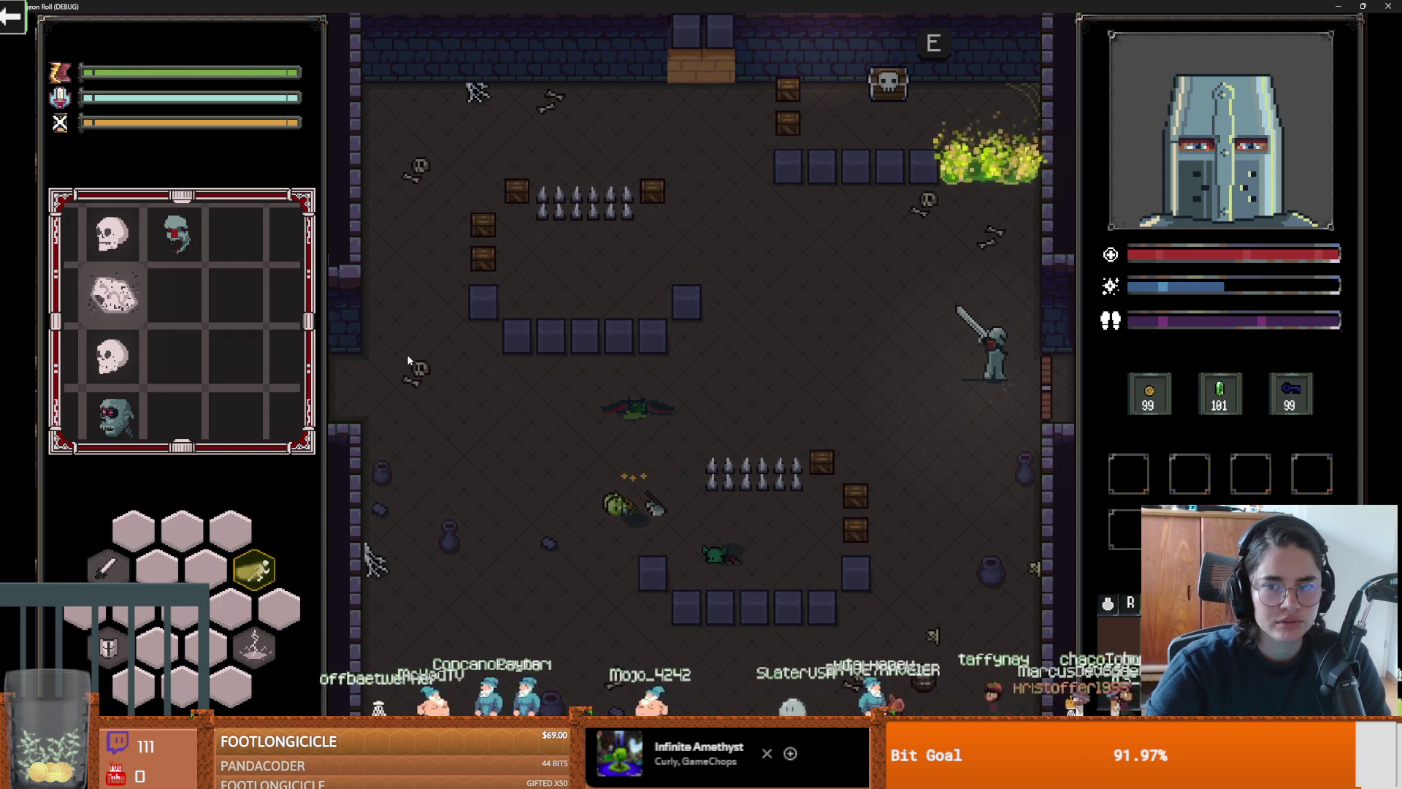
pyautogui.press('d')
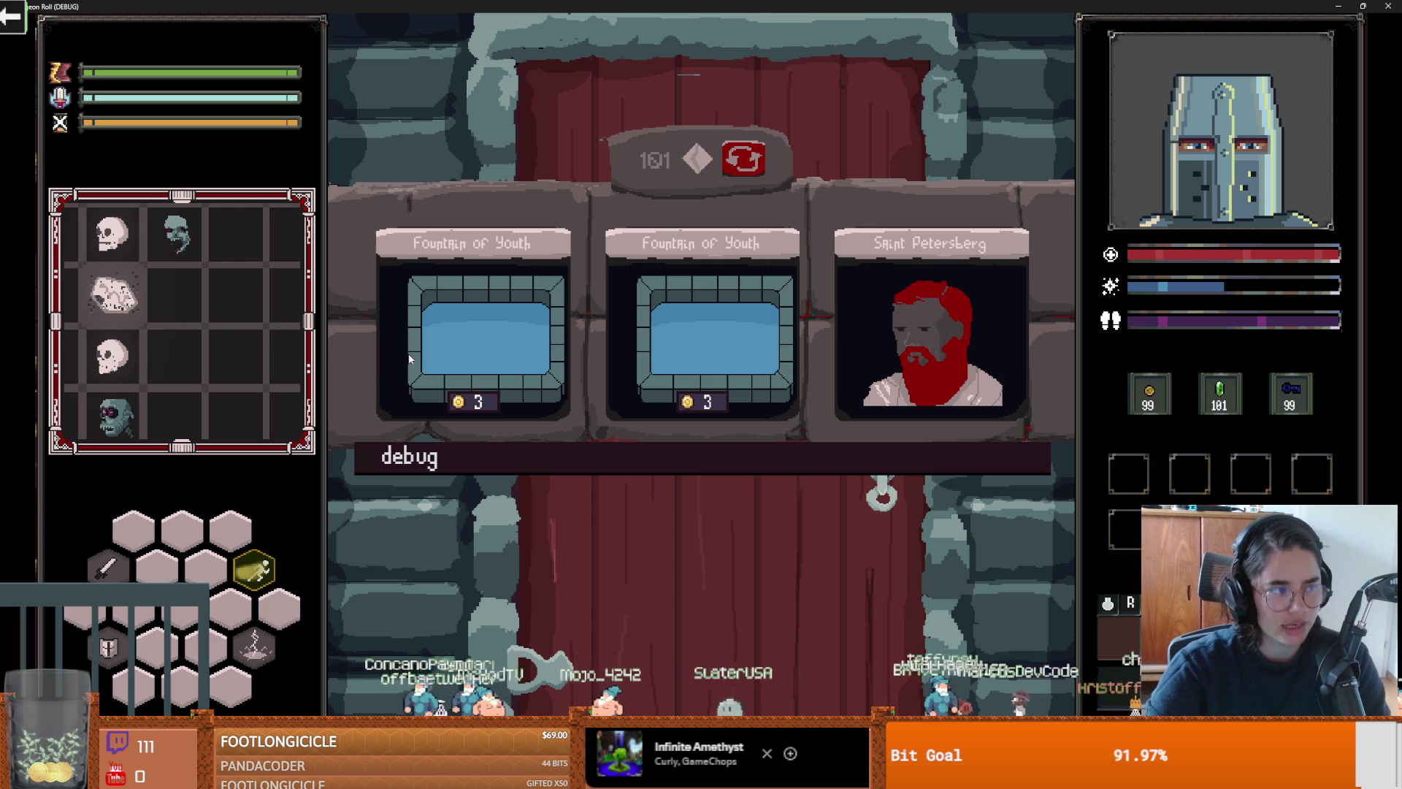
# Step: Buy the Fountain of Youth, then head through the east doorway and choose the middle default room
pyautogui.click(637, 367)
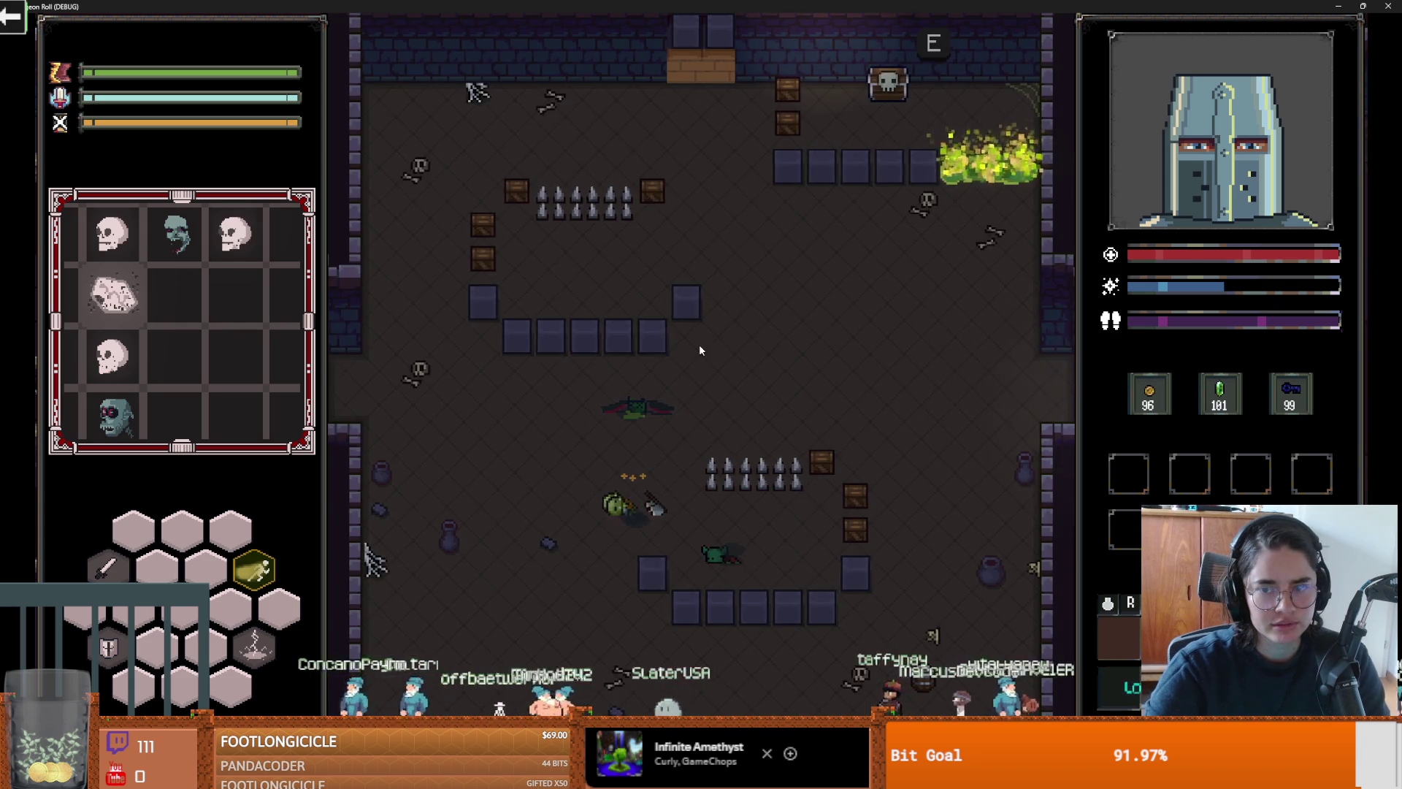
pyautogui.press('d')
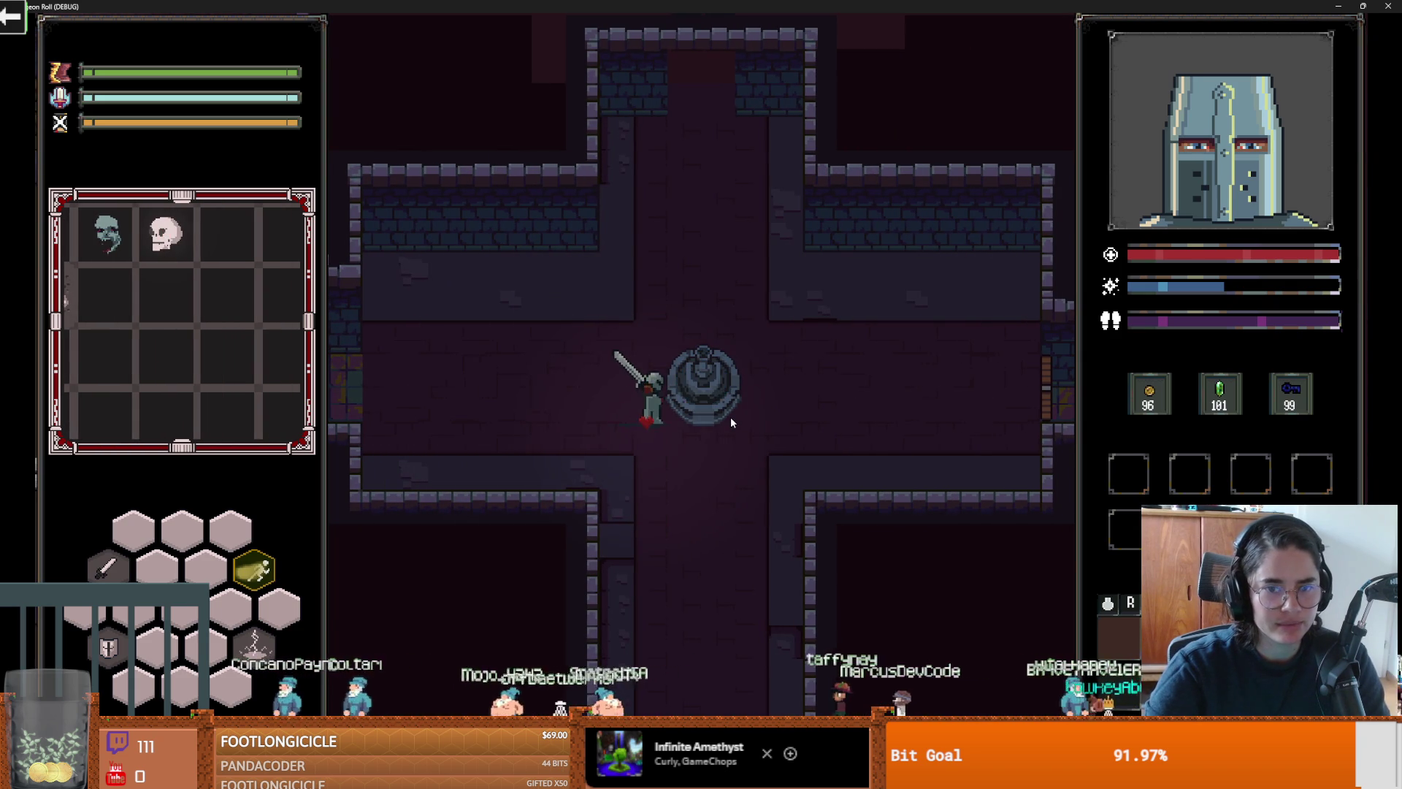
pyautogui.press('space')
pyautogui.press('d')
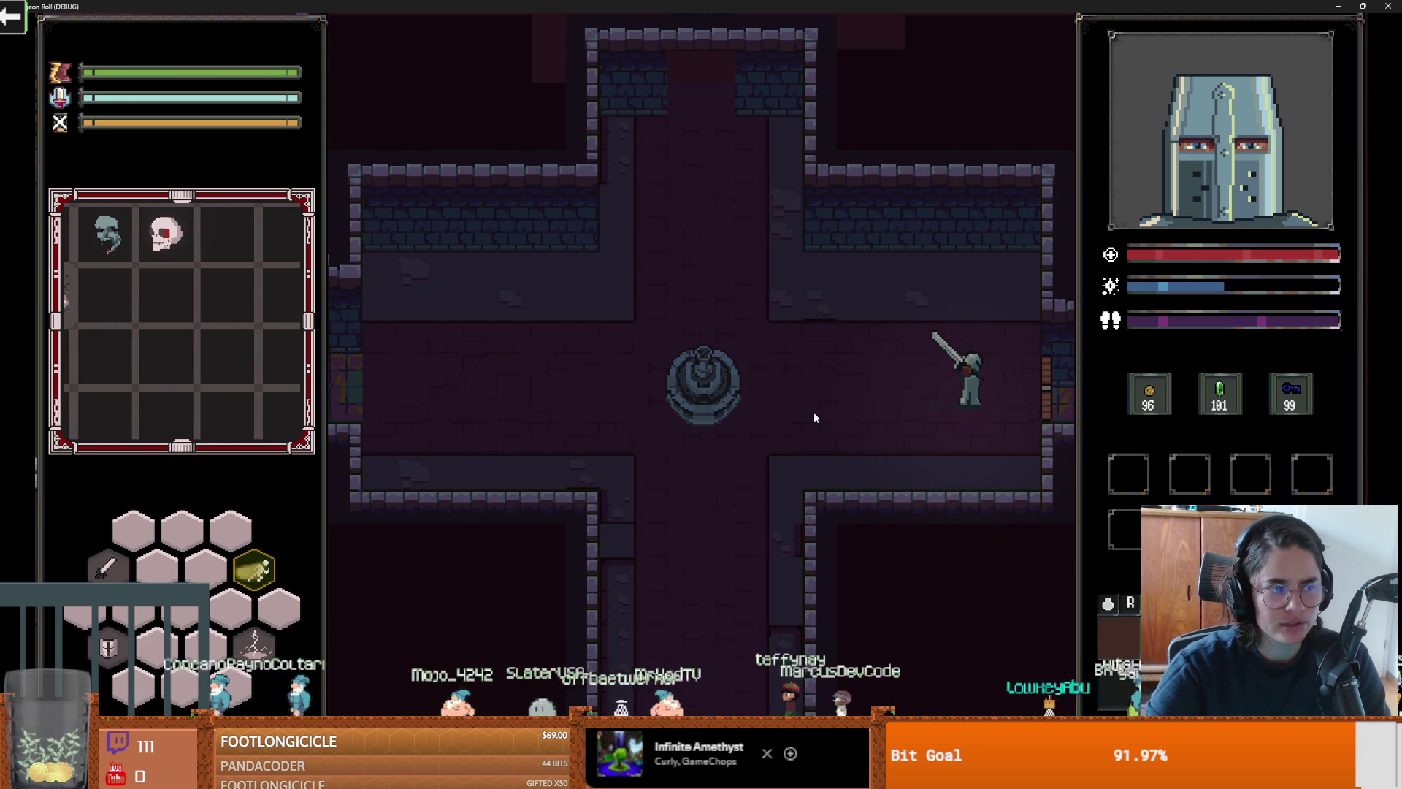
pyautogui.press('d')
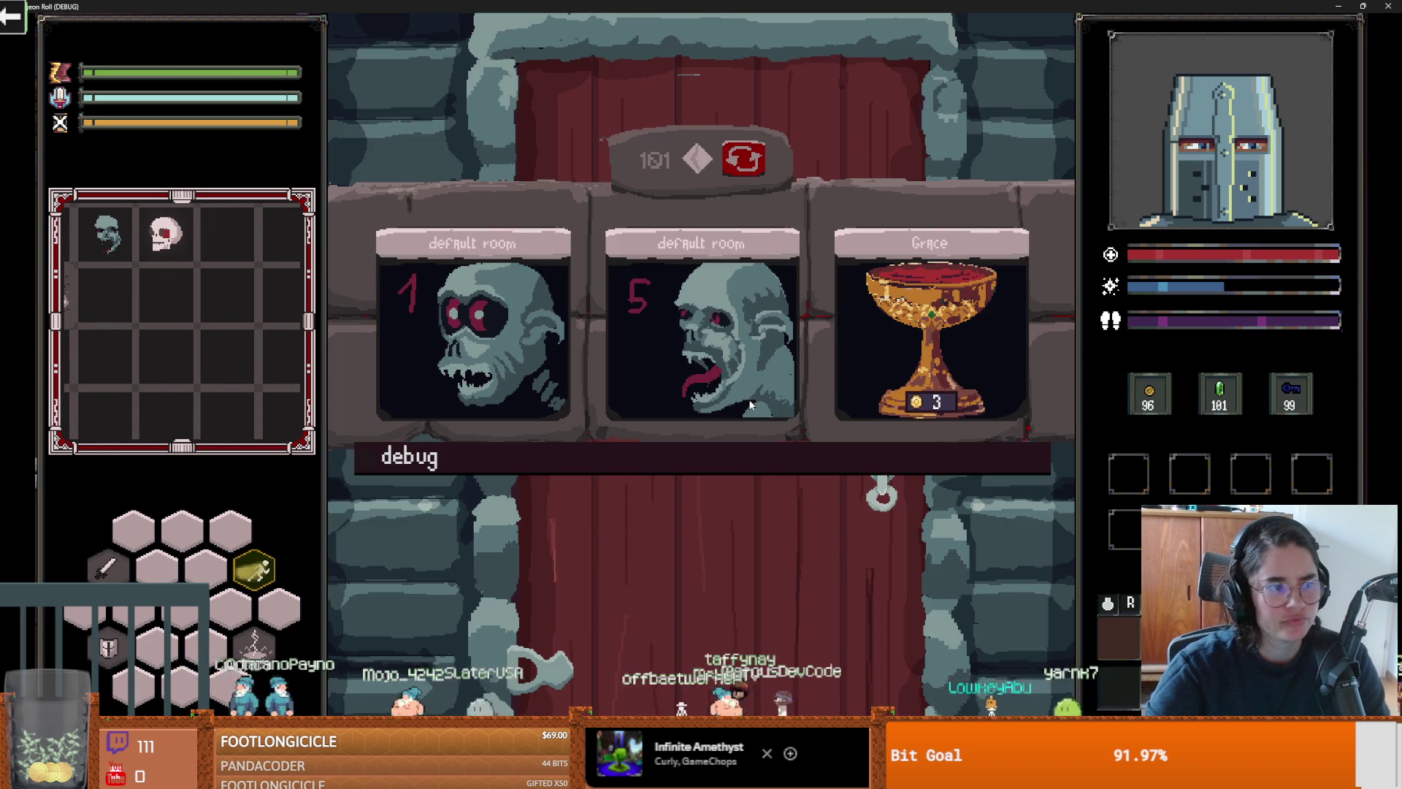
pyautogui.click(732, 336)
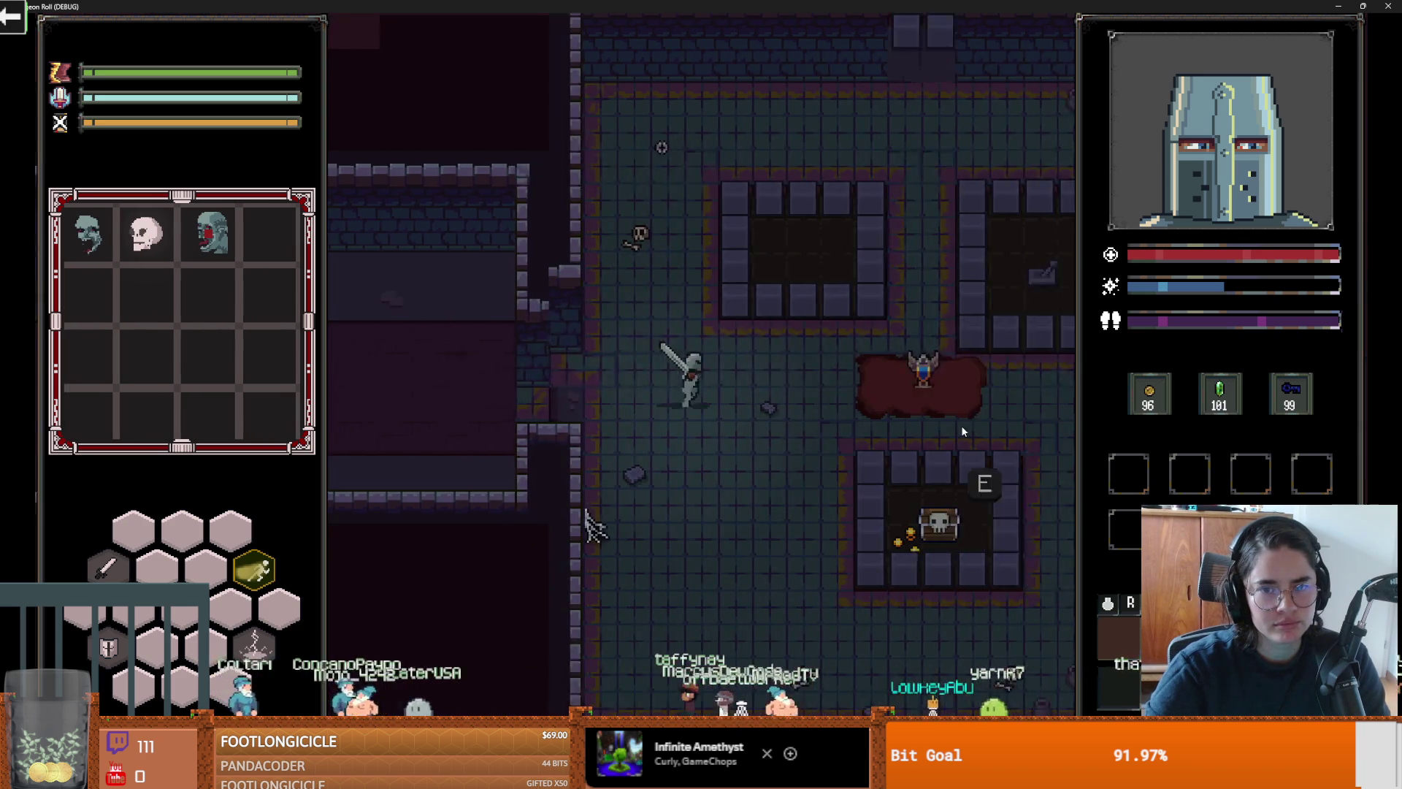
# Step: Fight through the goblin room with lightning and sword swings until the goblin dies
pyautogui.press('d')
pyautogui.click(655, 407)
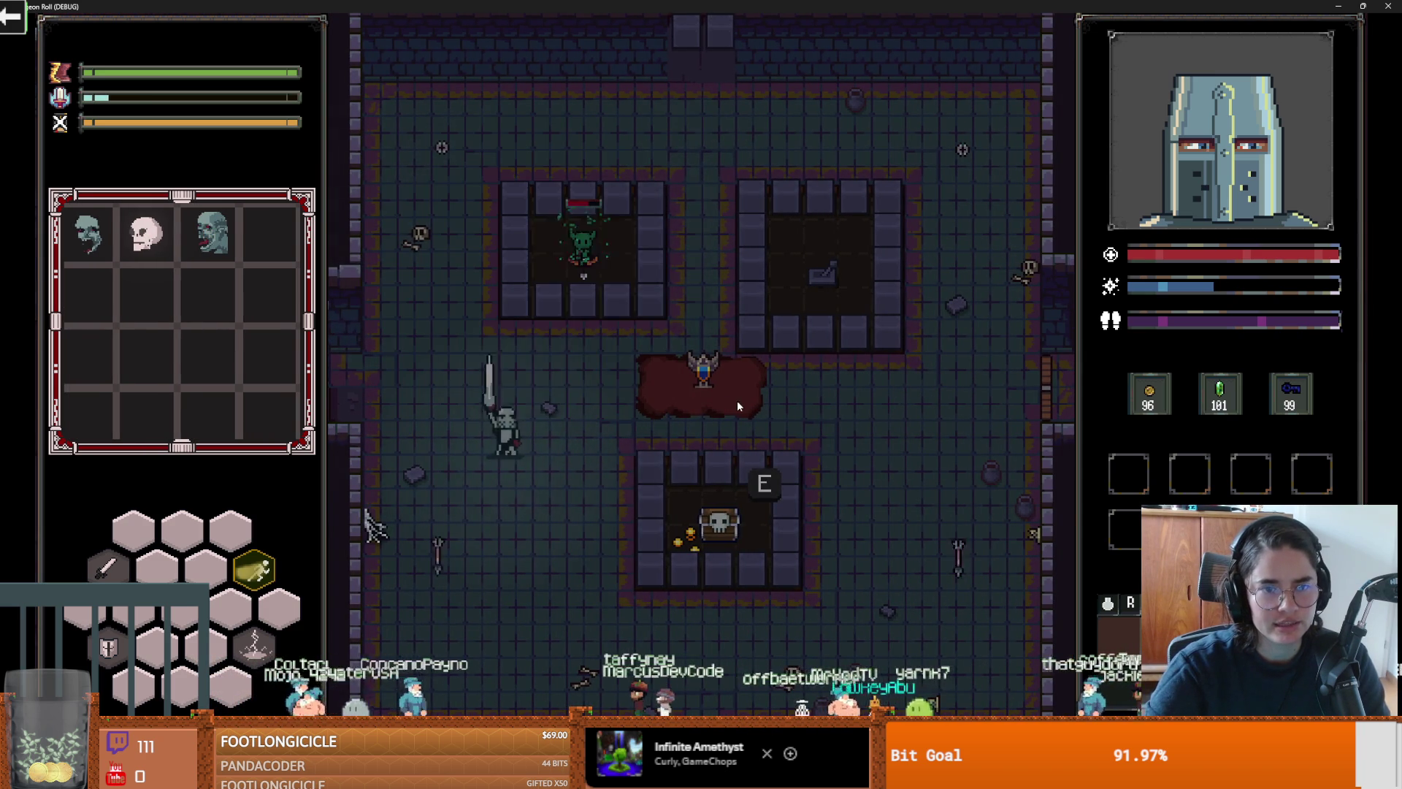
pyautogui.press('d')
pyautogui.press('w')
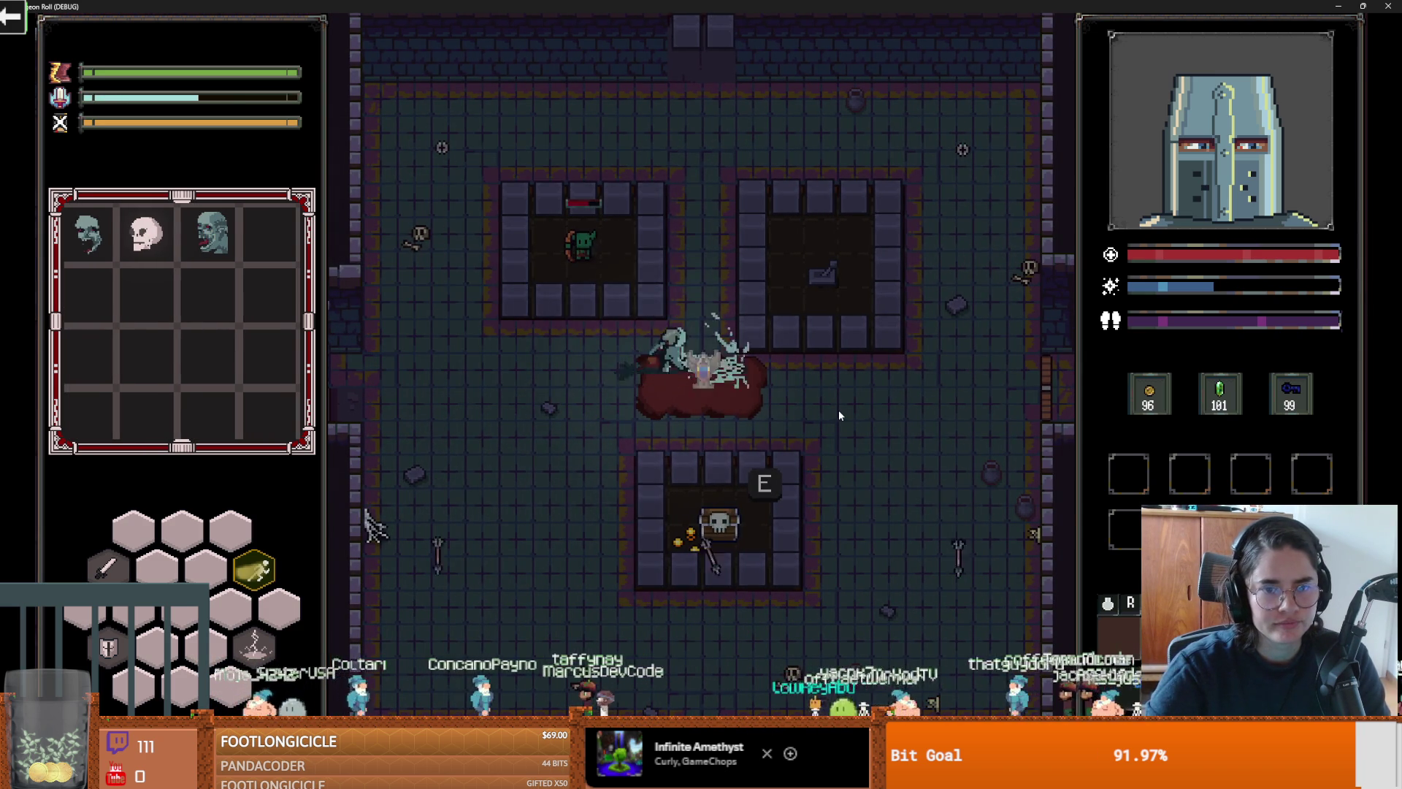
pyautogui.click(838, 417)
pyautogui.click(672, 365)
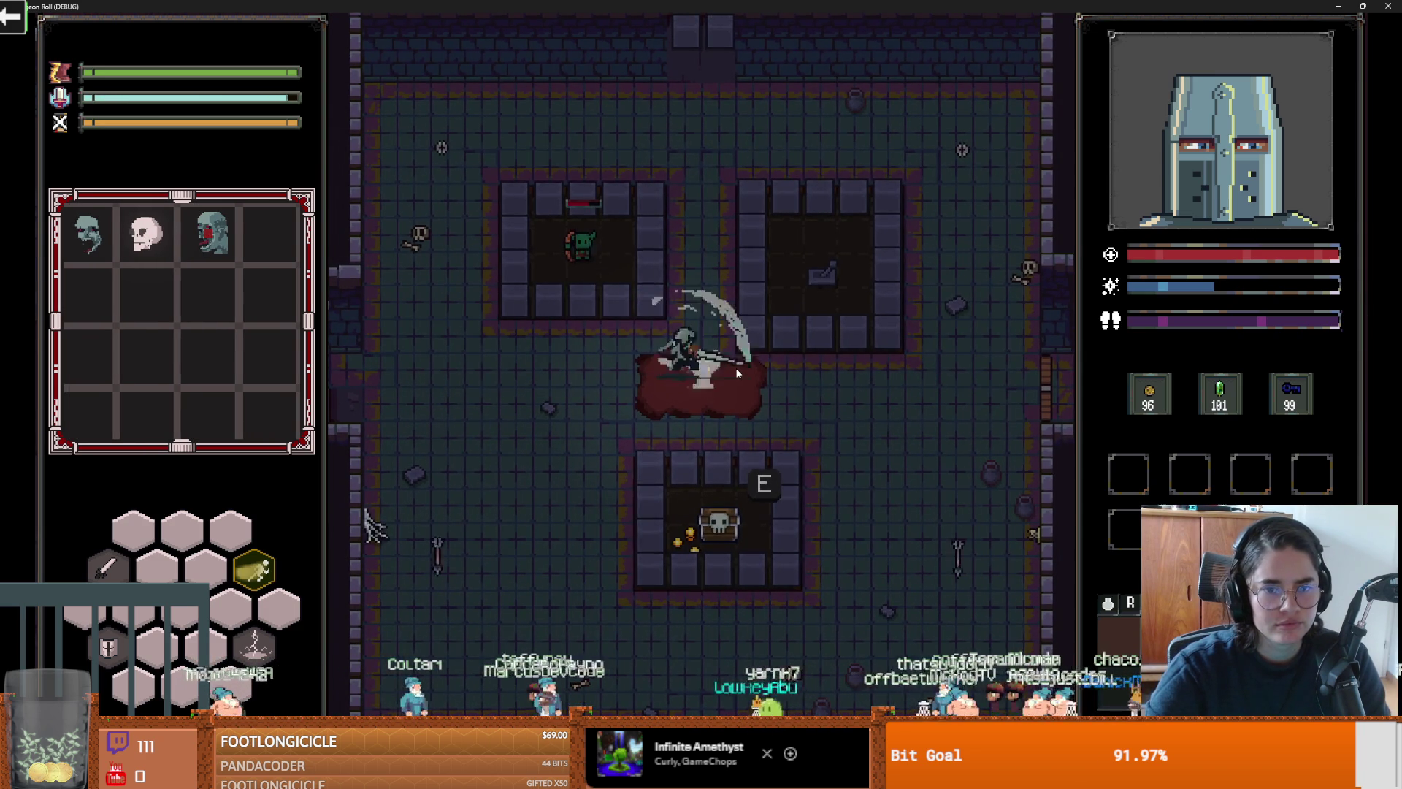
pyautogui.click(515, 287)
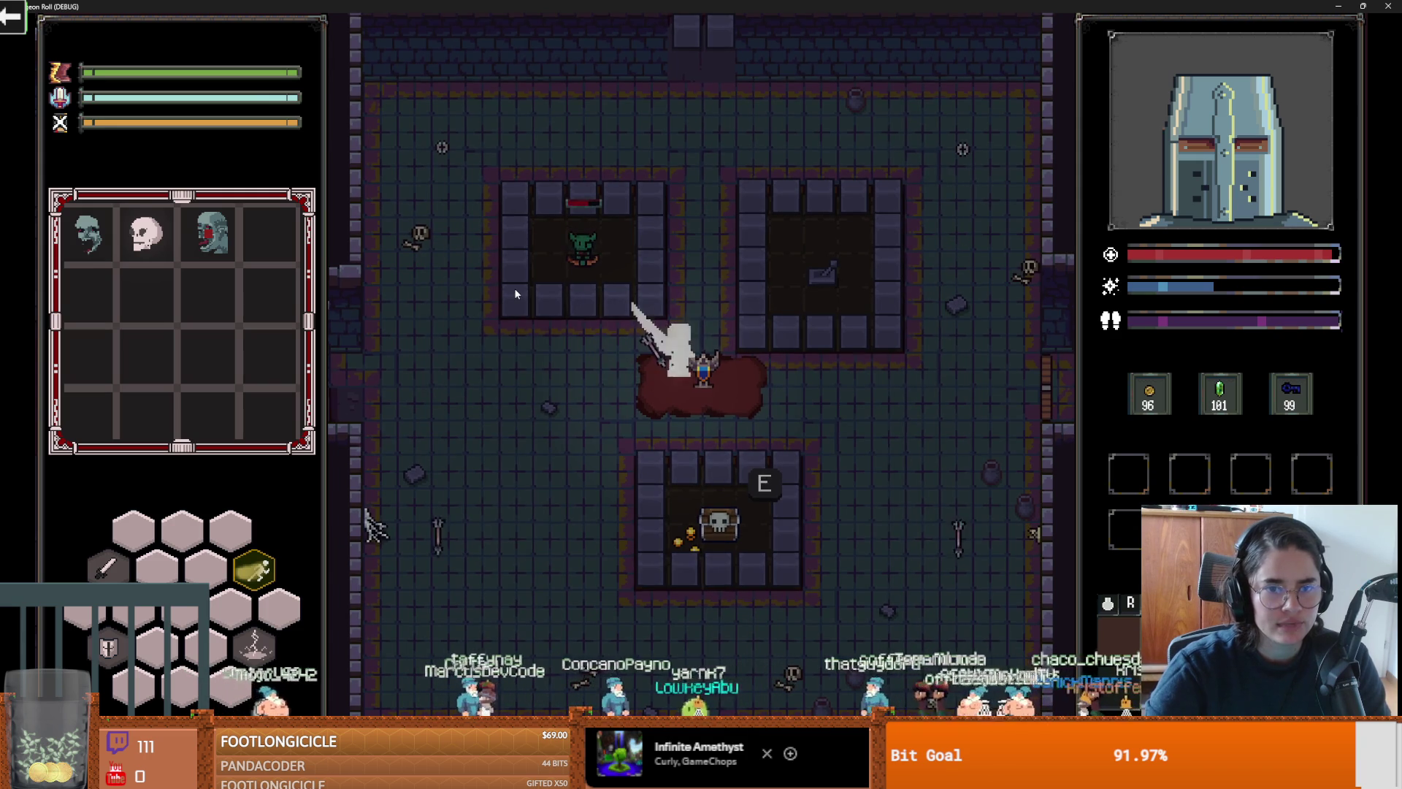
pyautogui.click(922, 411)
pyautogui.click(761, 387)
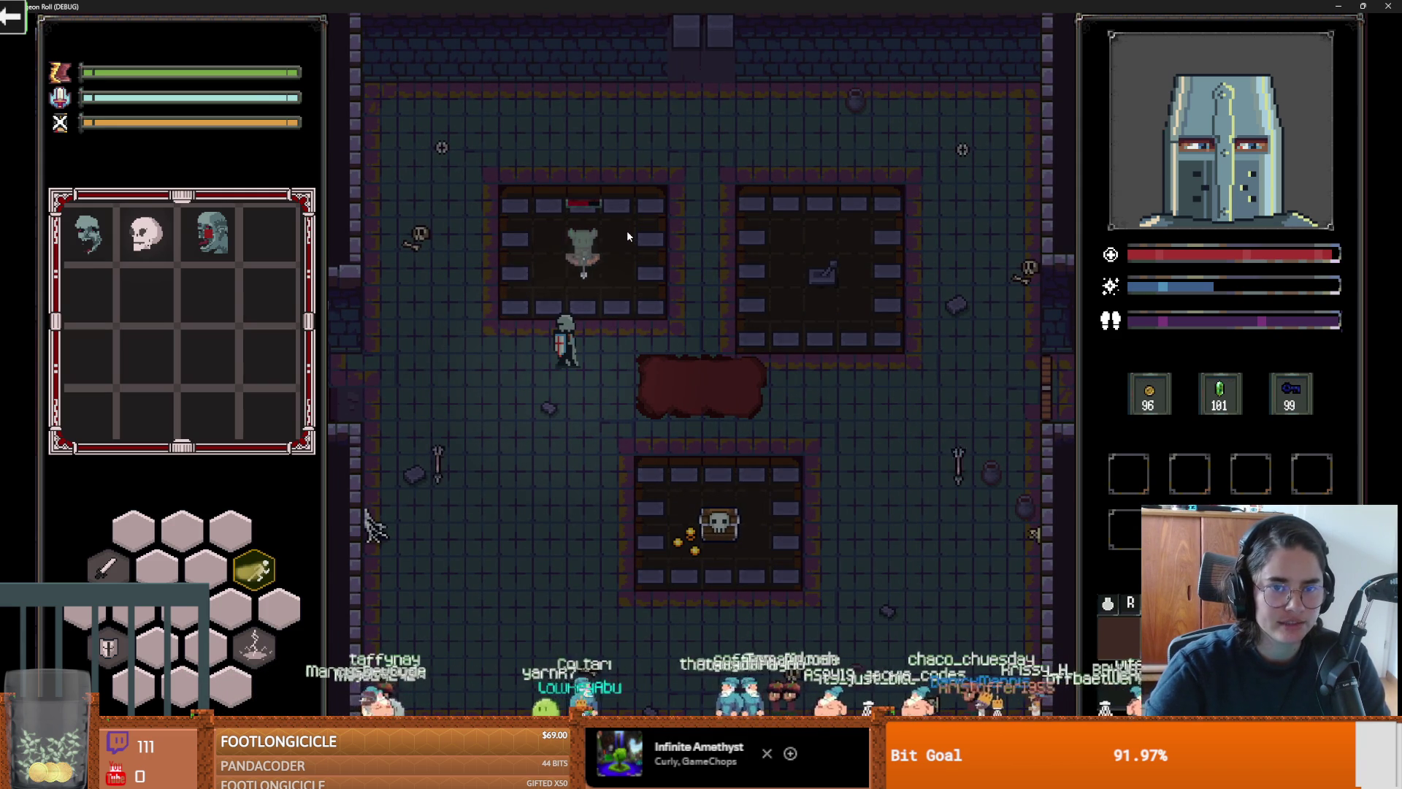
pyautogui.press('w')
pyautogui.click(651, 273)
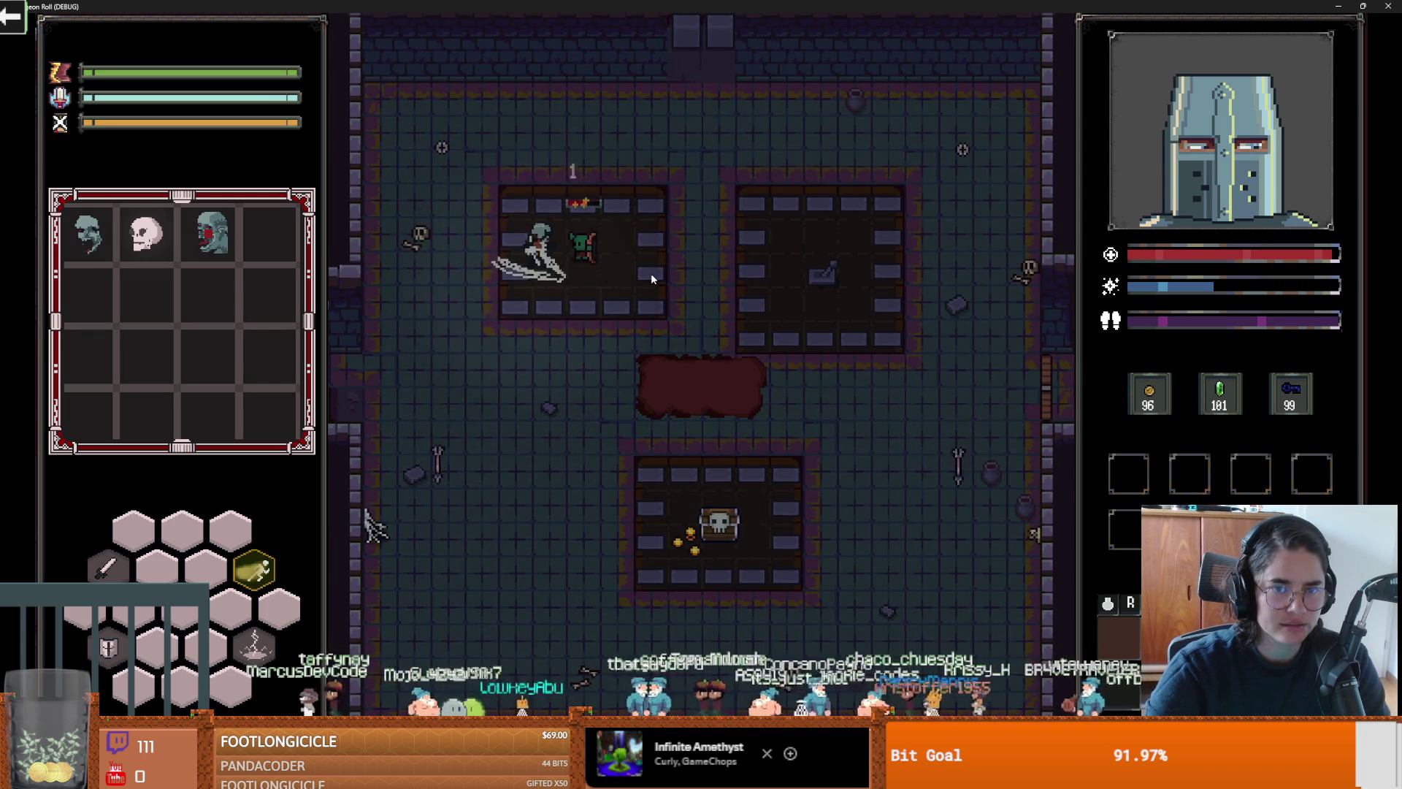
pyautogui.click(651, 274)
# Step: Roll out of the pits to the east door and choose a default room
pyautogui.press('d')
pyautogui.press('space')
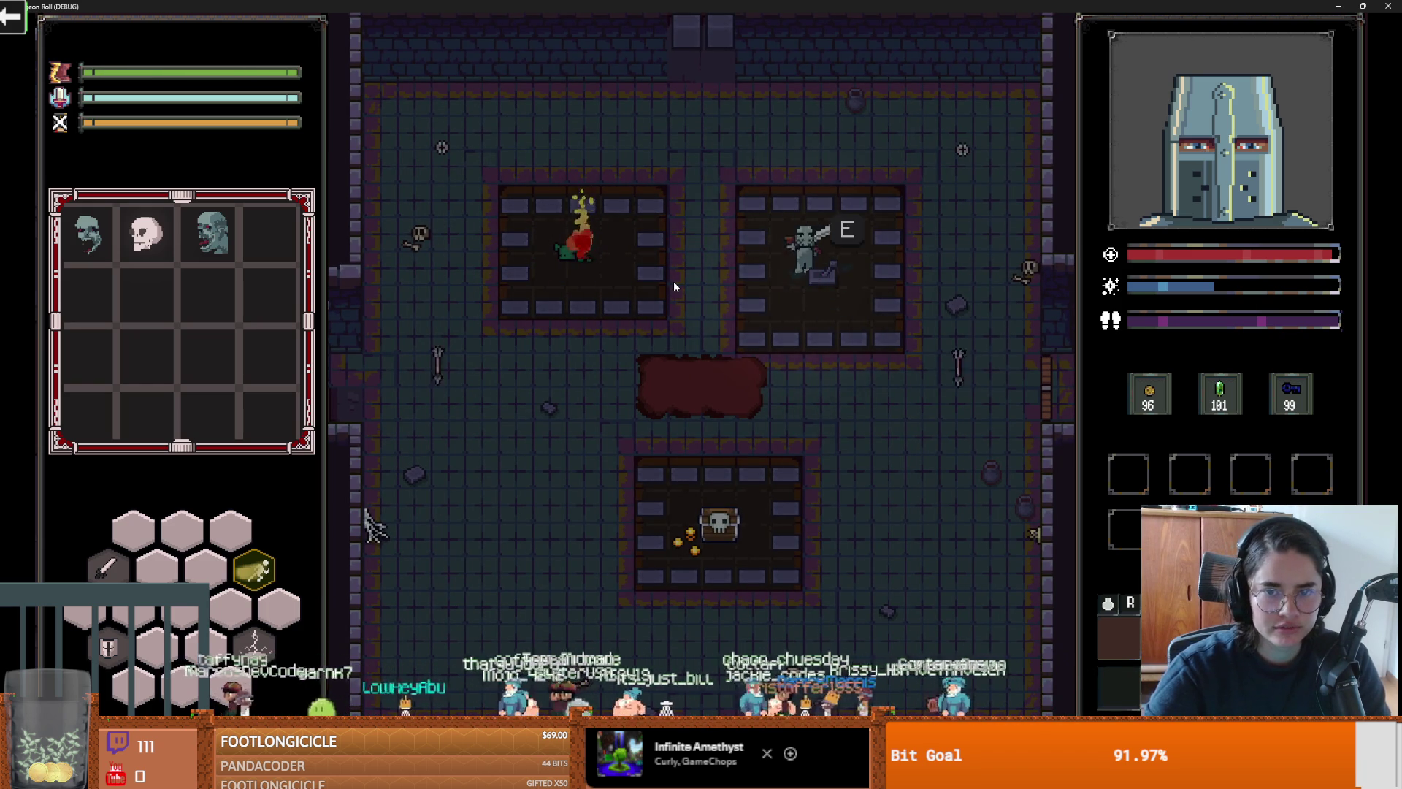
pyautogui.press('s')
pyautogui.press('d')
pyautogui.press('space')
pyautogui.press('e')
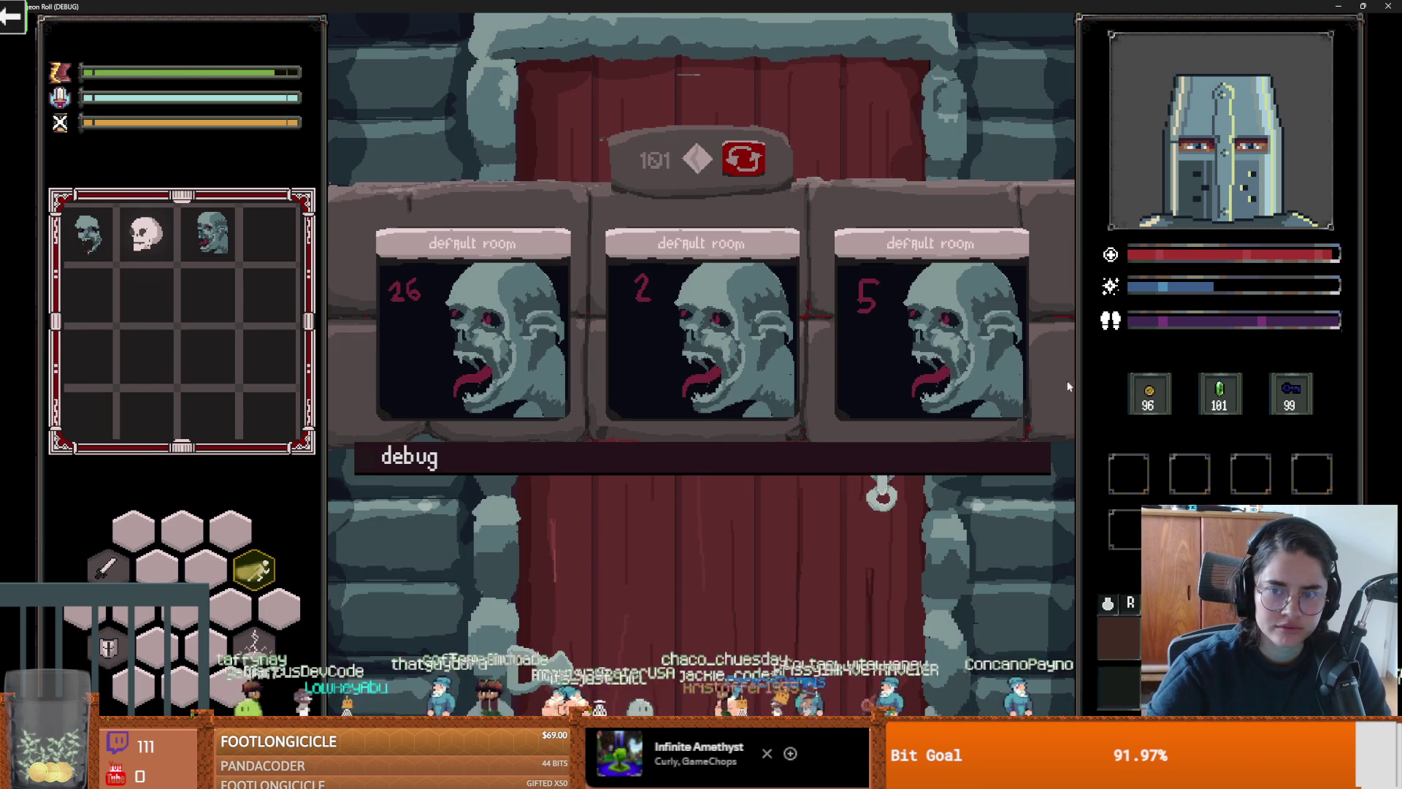
pyautogui.click(759, 330)
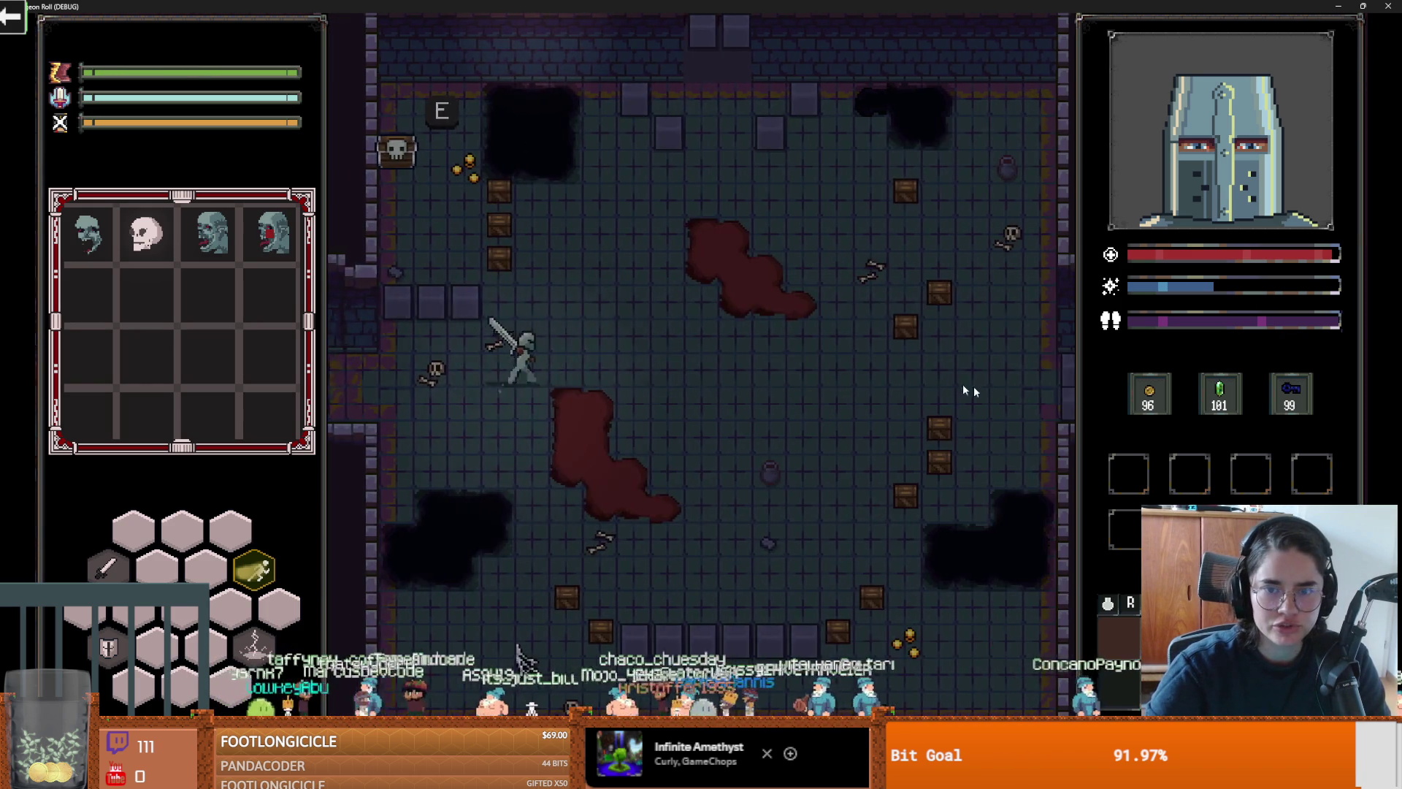
# Step: Pause the game, choose End Run, and stop the game with F8
pyautogui.press('Escape')
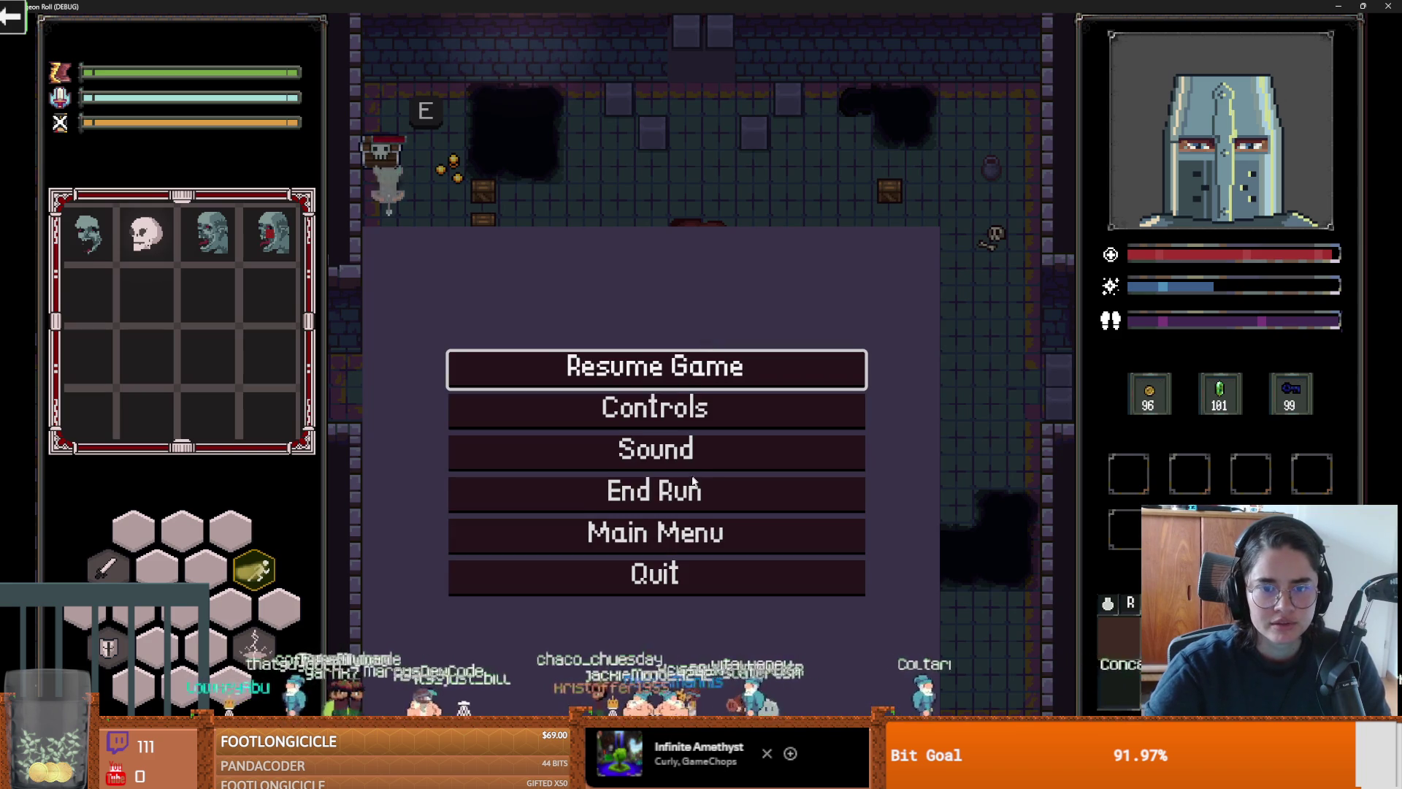
pyautogui.click(698, 491)
pyautogui.press('F8')
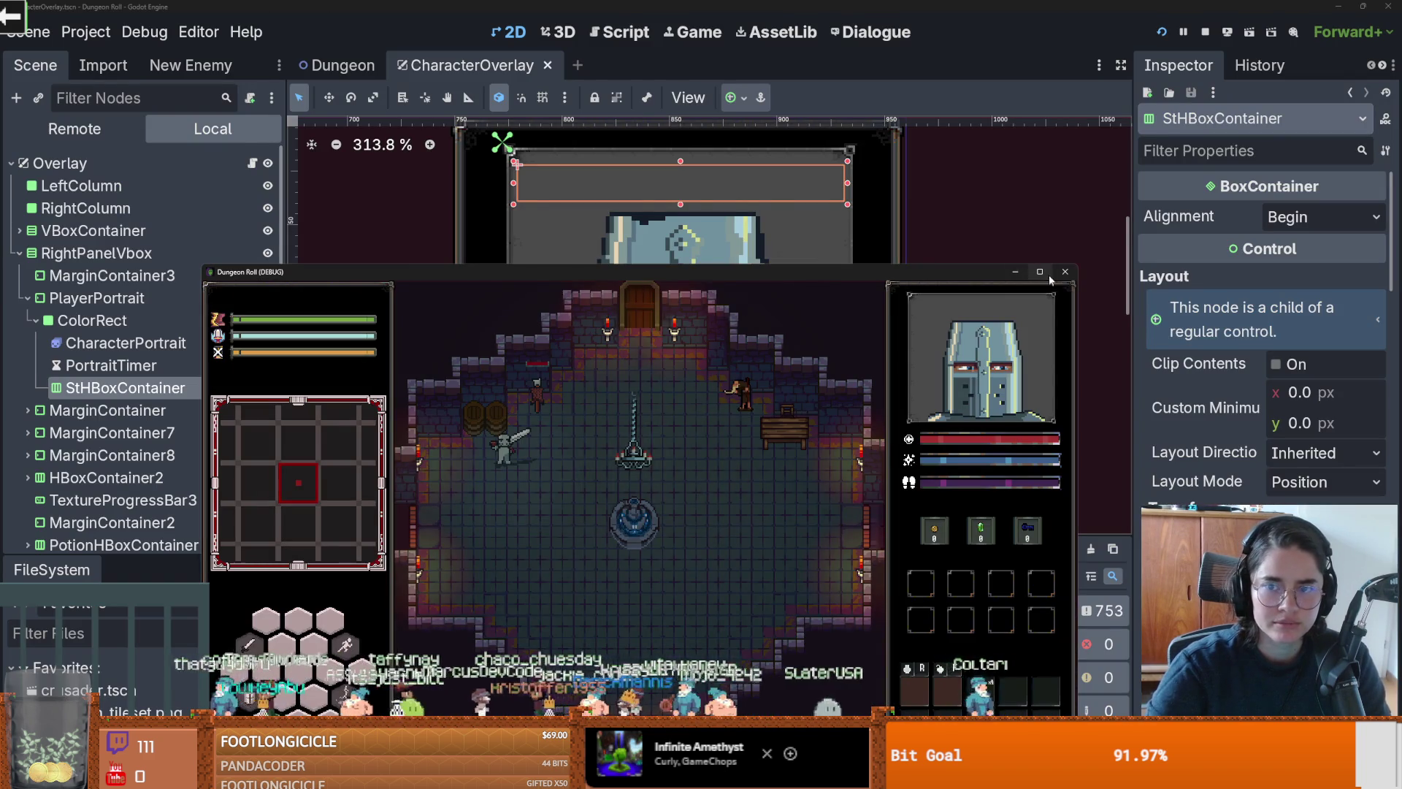
# Step: Save CharacterOverlay and drag the bottom panel splitter up to enlarge the output log
pyautogui.scroll(-2, 713, 309)
pyautogui.hotkey('ctrl', 's')
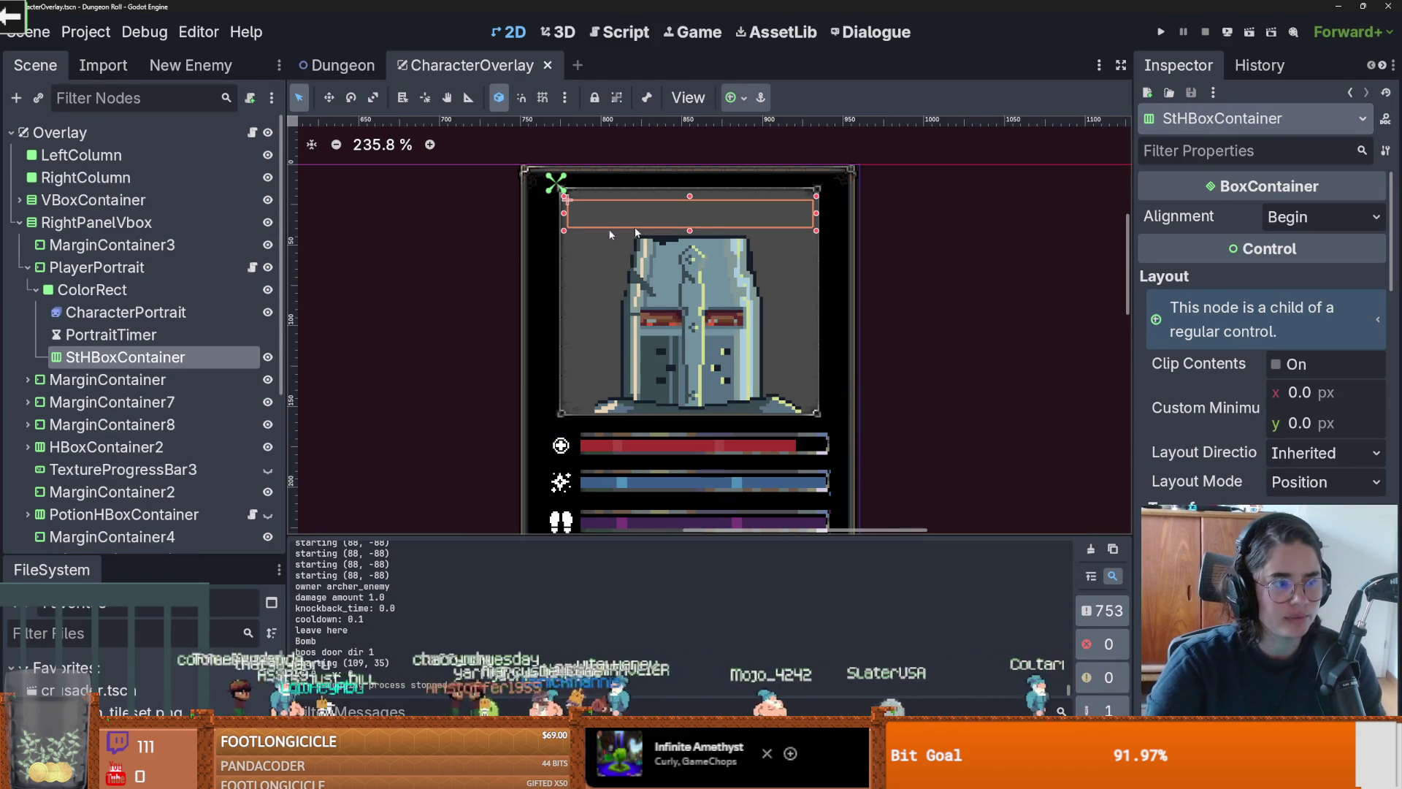
pyautogui.scroll(2, 569, 119)
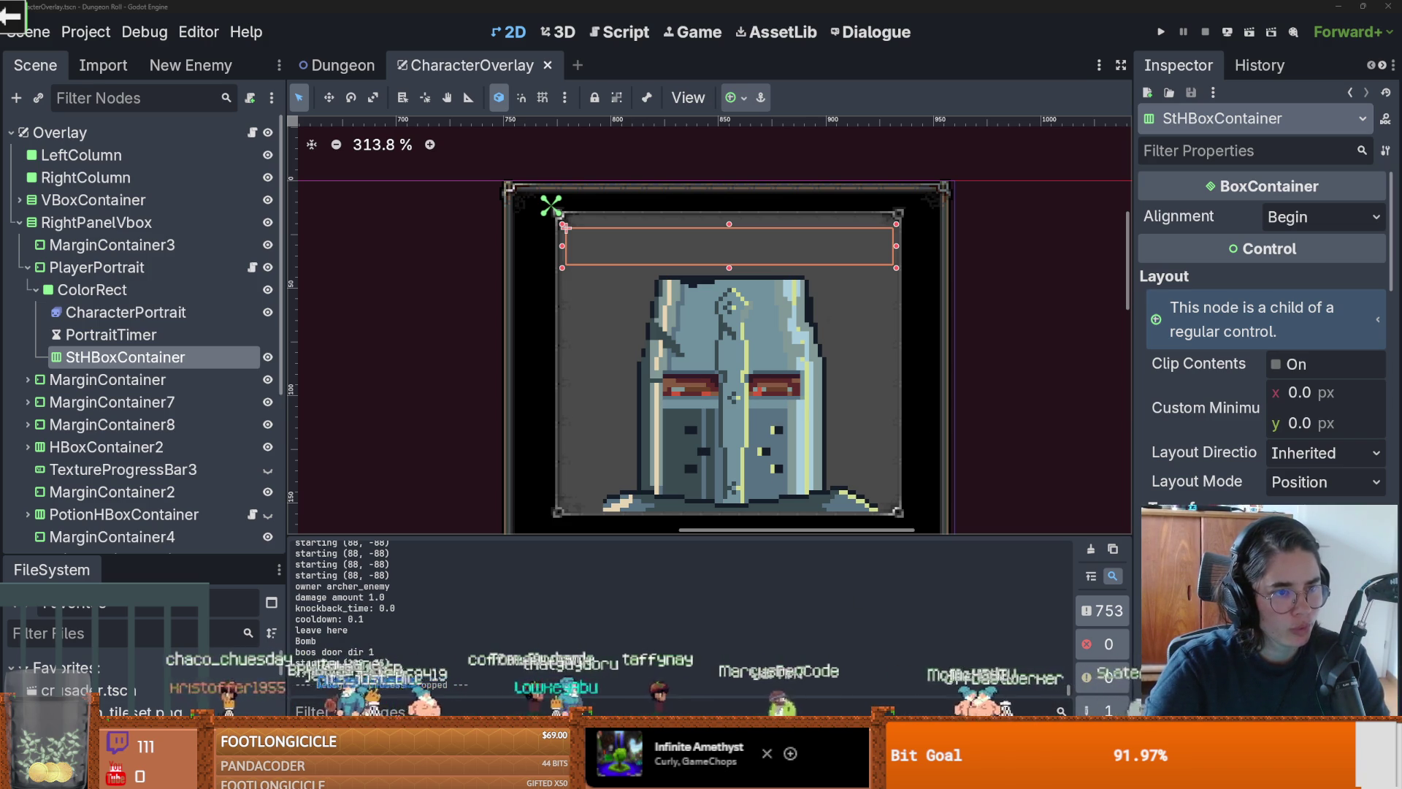
pyautogui.moveTo(434, 537); pyautogui.dragTo(438, 358)
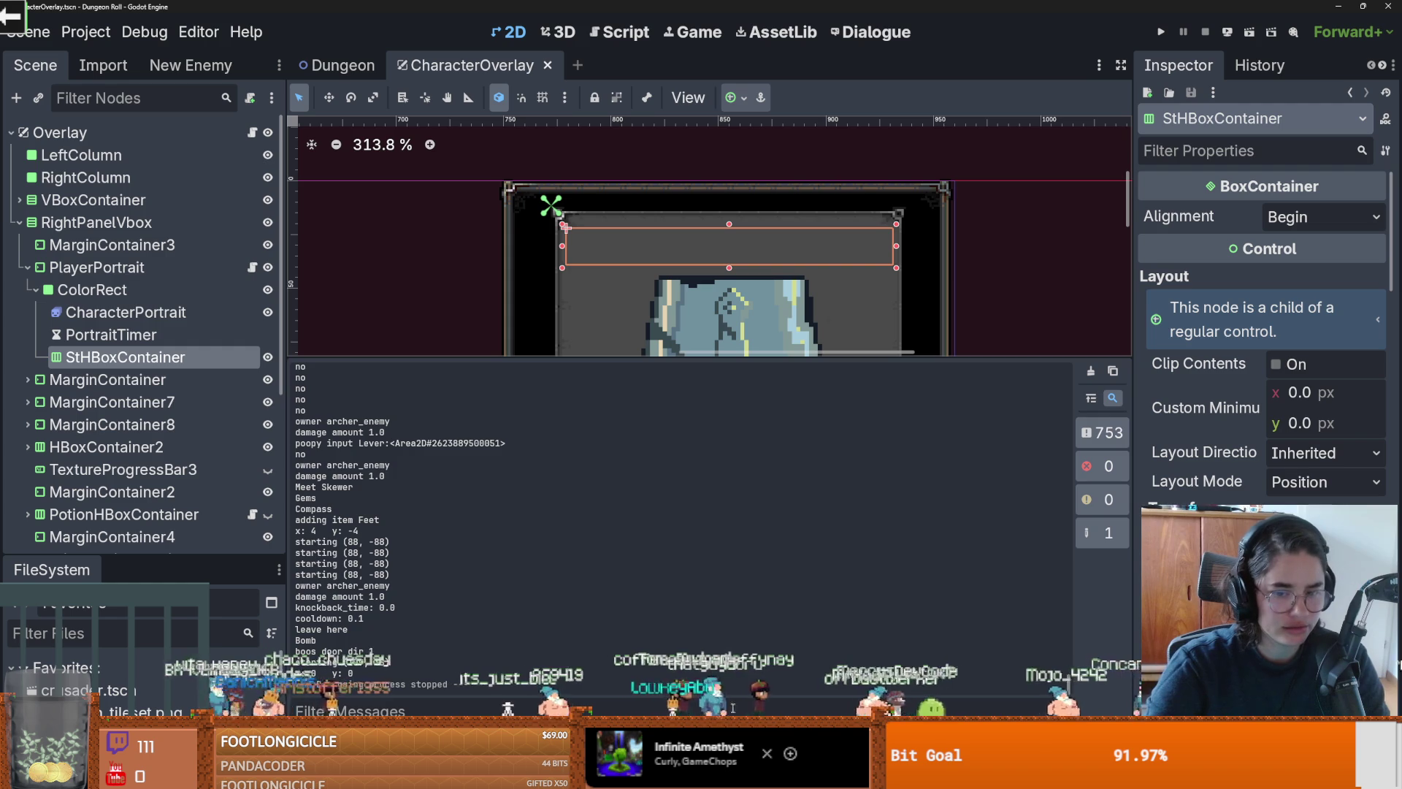
# Step: Expand the GUT panel, run all tests, and select the summary through the Totals
pyautogui.moveTo(445, 584); pyautogui.dragTo(446, 338)
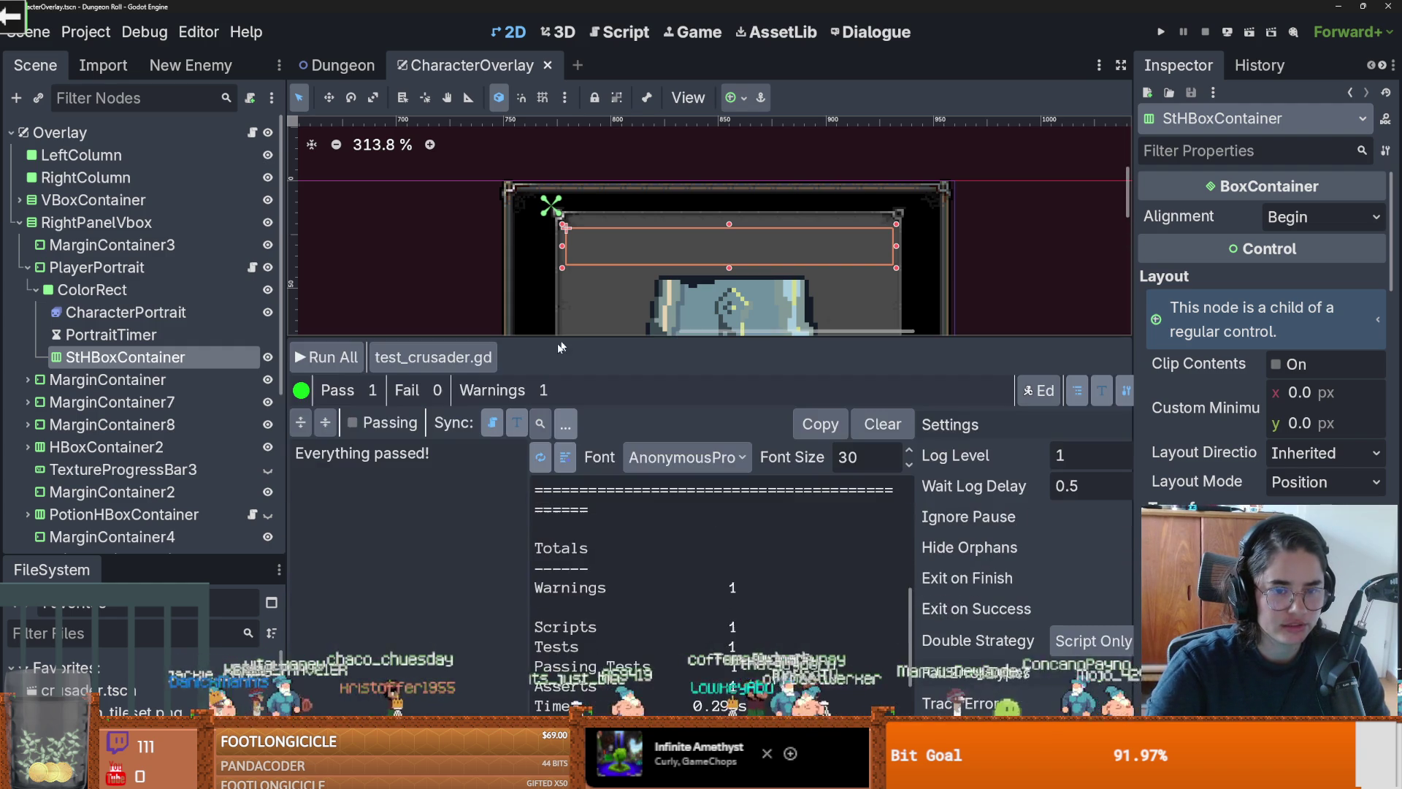
pyautogui.click(326, 357)
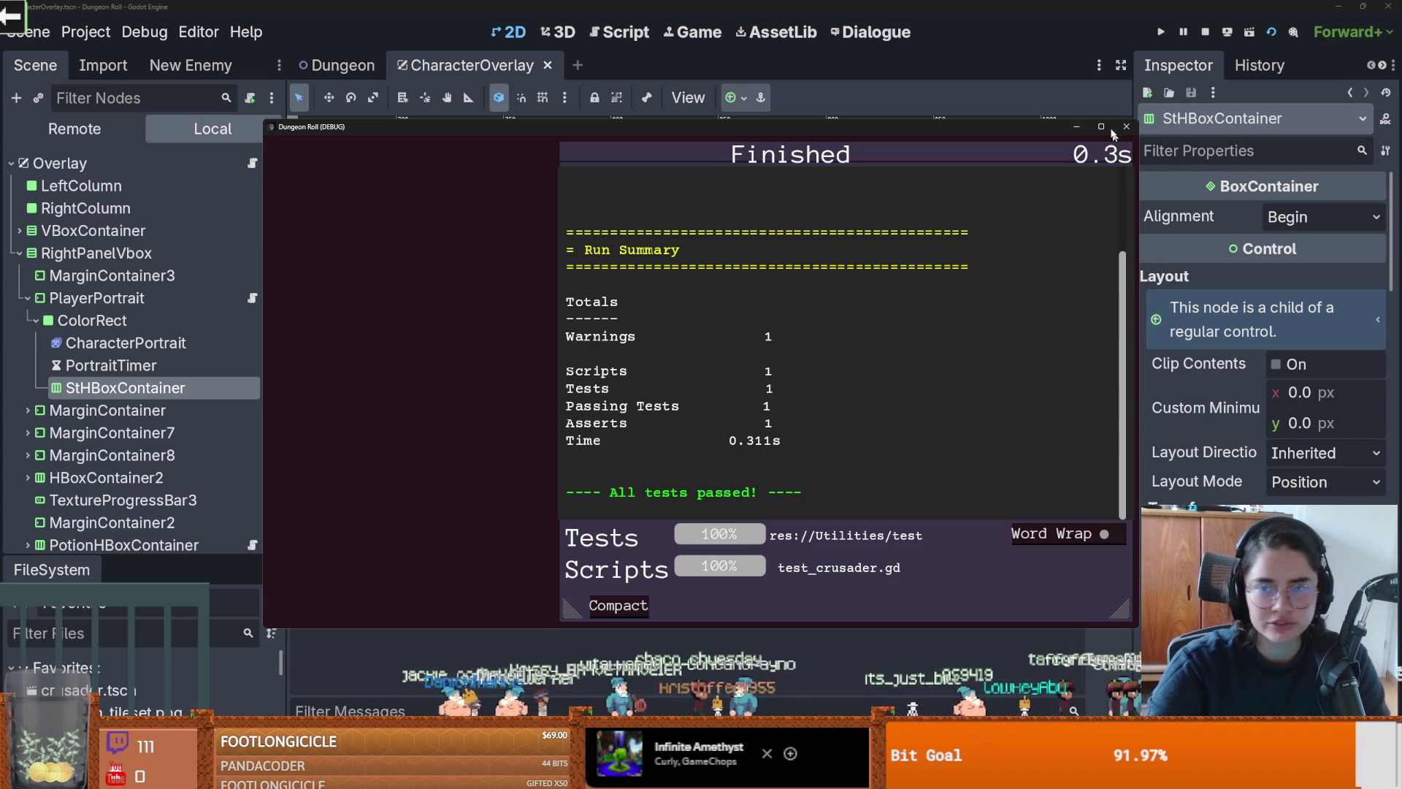
pyautogui.moveTo(626, 388)
pyautogui.mouseDown()
pyautogui.moveTo(658, 406)
pyautogui.moveTo(601, 406)
pyautogui.mouseUp()
pyautogui.moveTo(586, 358)
pyautogui.mouseDown()
pyautogui.moveTo(579, 300)
pyautogui.moveTo(603, 411)
pyautogui.moveTo(605, 562)
pyautogui.mouseUp()
# Step: Close the test runner window and save the CharacterOverlay scene
pyautogui.press('F8')
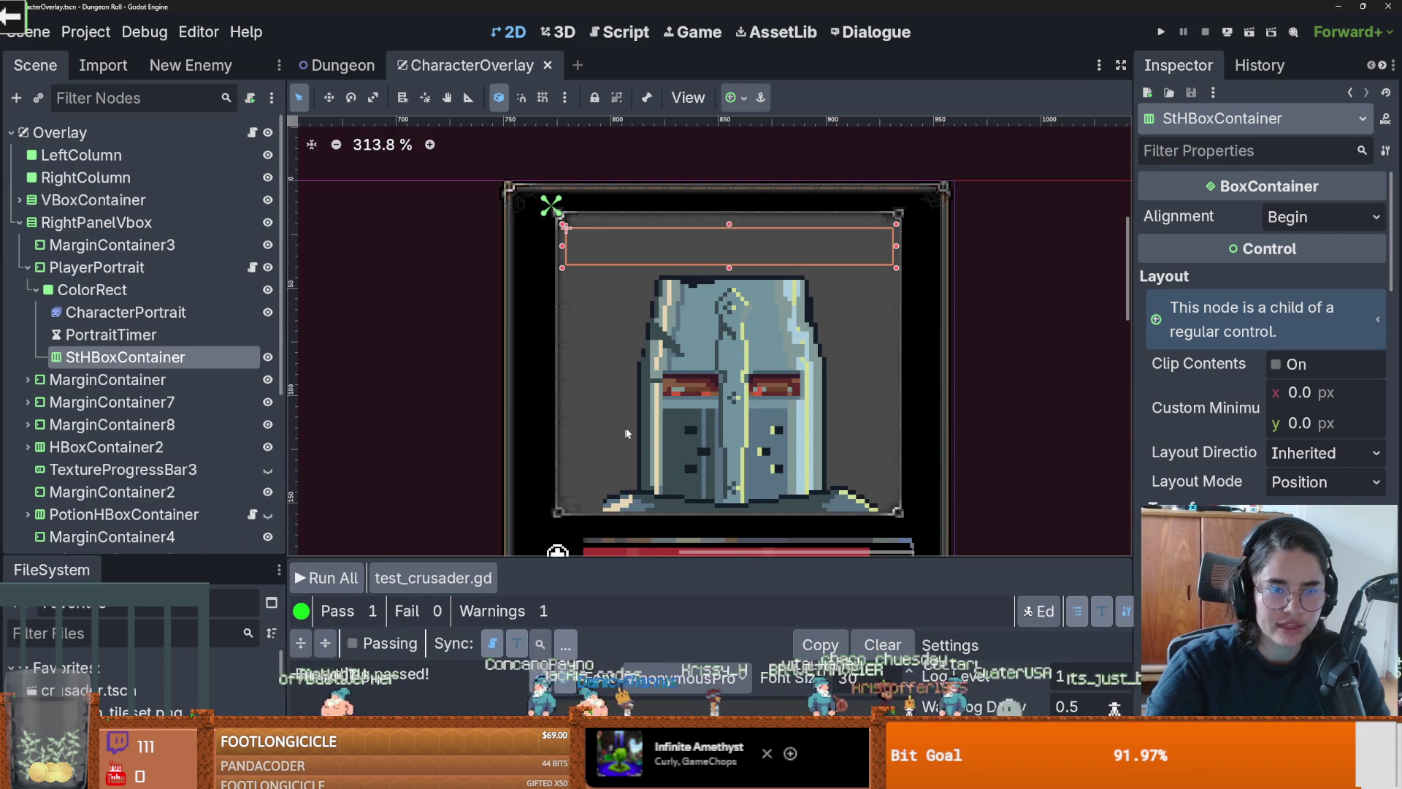
pyautogui.scroll(-3, 751, 291)
pyautogui.hotkey('ctrl', 's')
# Step: Zoom the 2D viewport out, enlarge the test output panel, and save the CharacterOverlay scene
pyautogui.scroll(2, 718, 358)
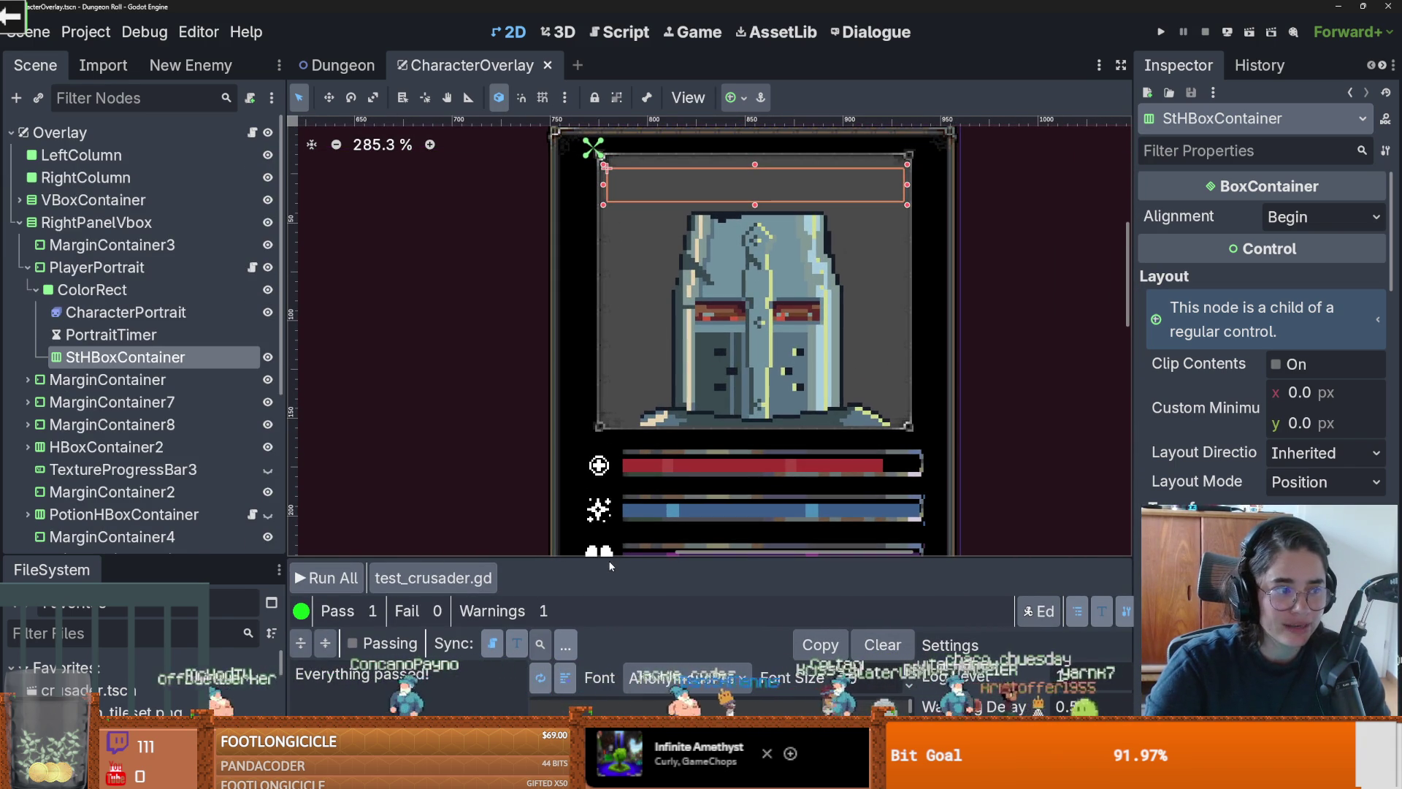
pyautogui.moveTo(612, 559)
pyautogui.mouseDown()
pyautogui.moveTo(579, 263)
pyautogui.moveTo(608, 585)
pyautogui.mouseUp()
pyautogui.scroll(-1, 446, 414)
pyautogui.scroll(-1, 760, 301)
pyautogui.hotkey('ctrl', 's')
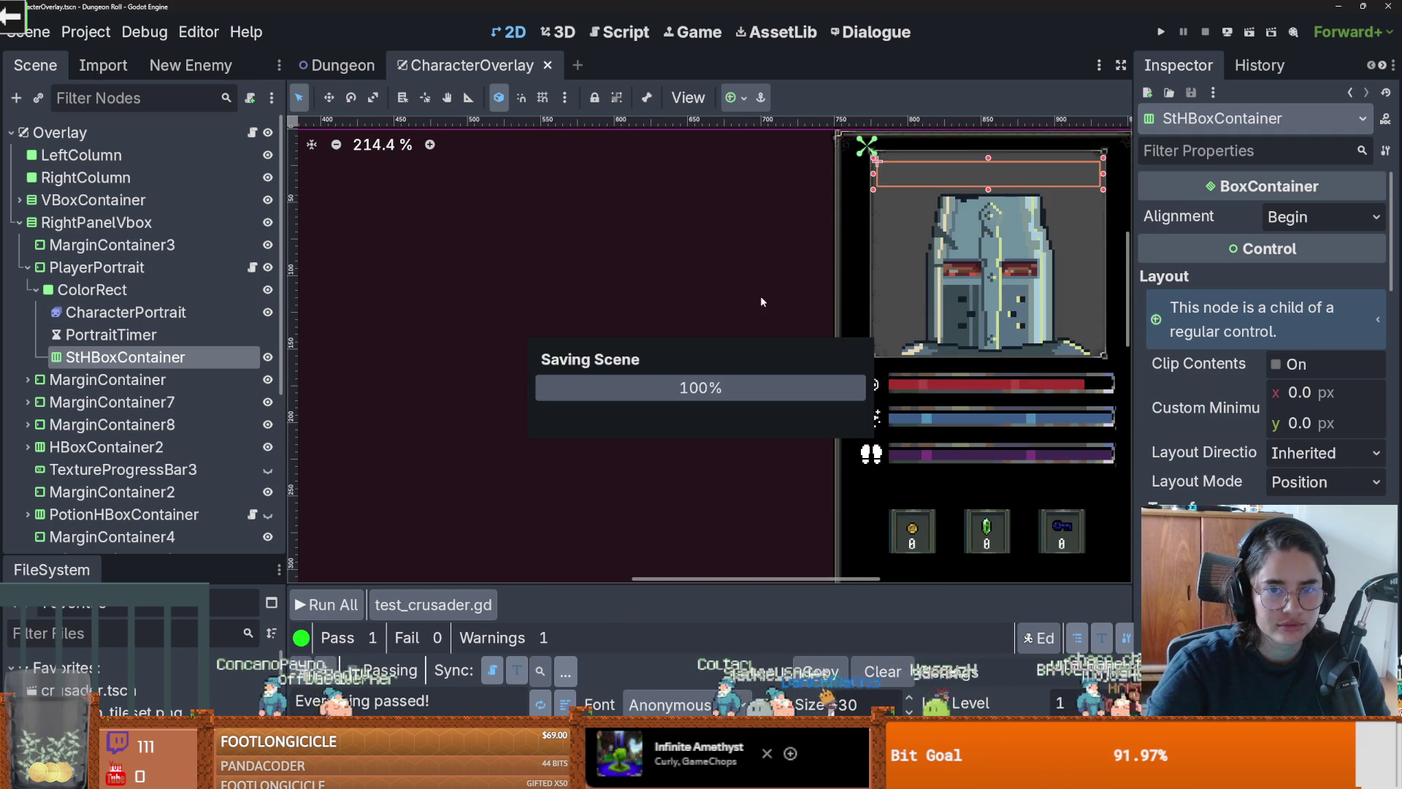
# Step: Widen the left dock so the CharacterOverlay node tree has more room
pyautogui.scroll(-1, 634, 331)
pyautogui.scroll(-1, 732, 349)
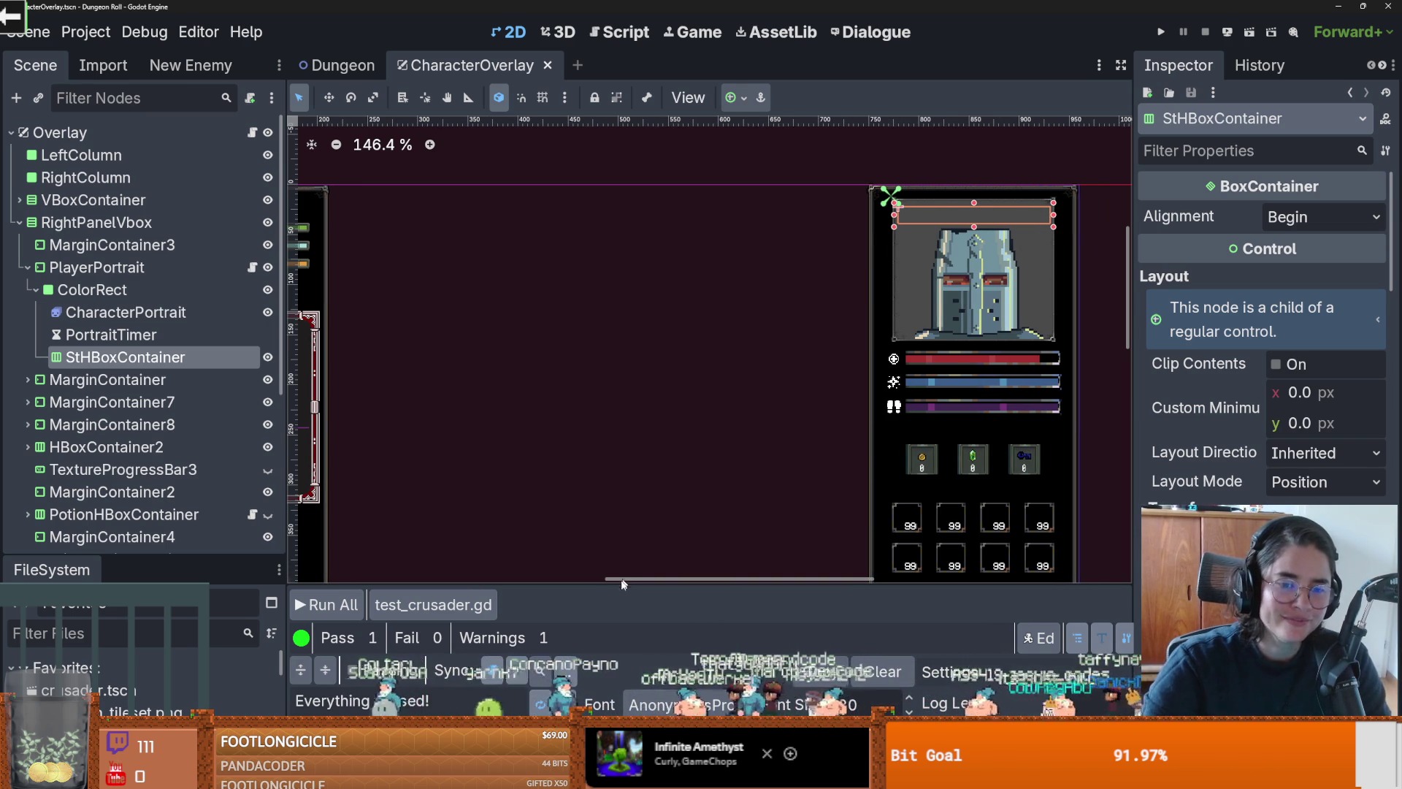
pyautogui.scroll(-3, 614, 376)
pyautogui.hscroll(-3, 614, 376)
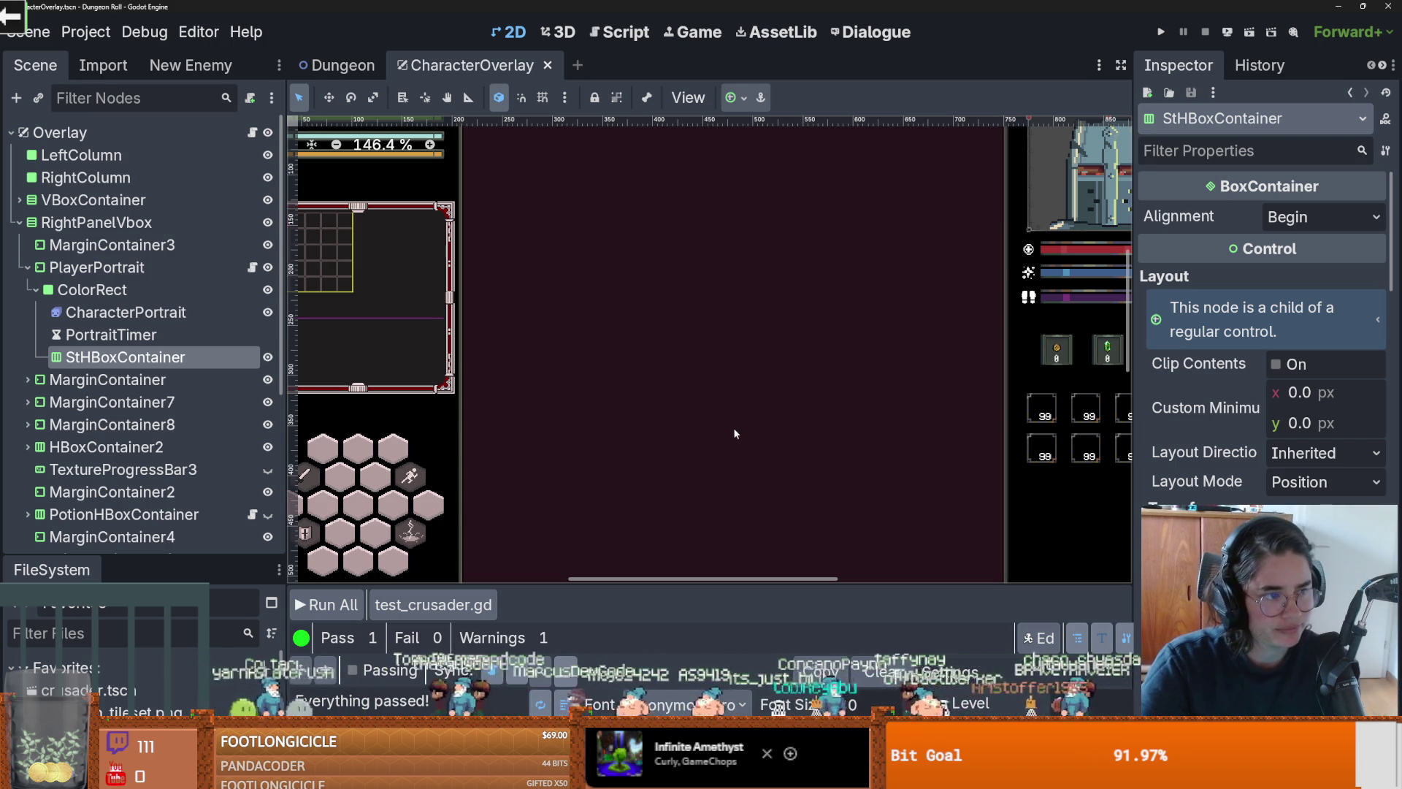
pyautogui.scroll(-3, 643, 466)
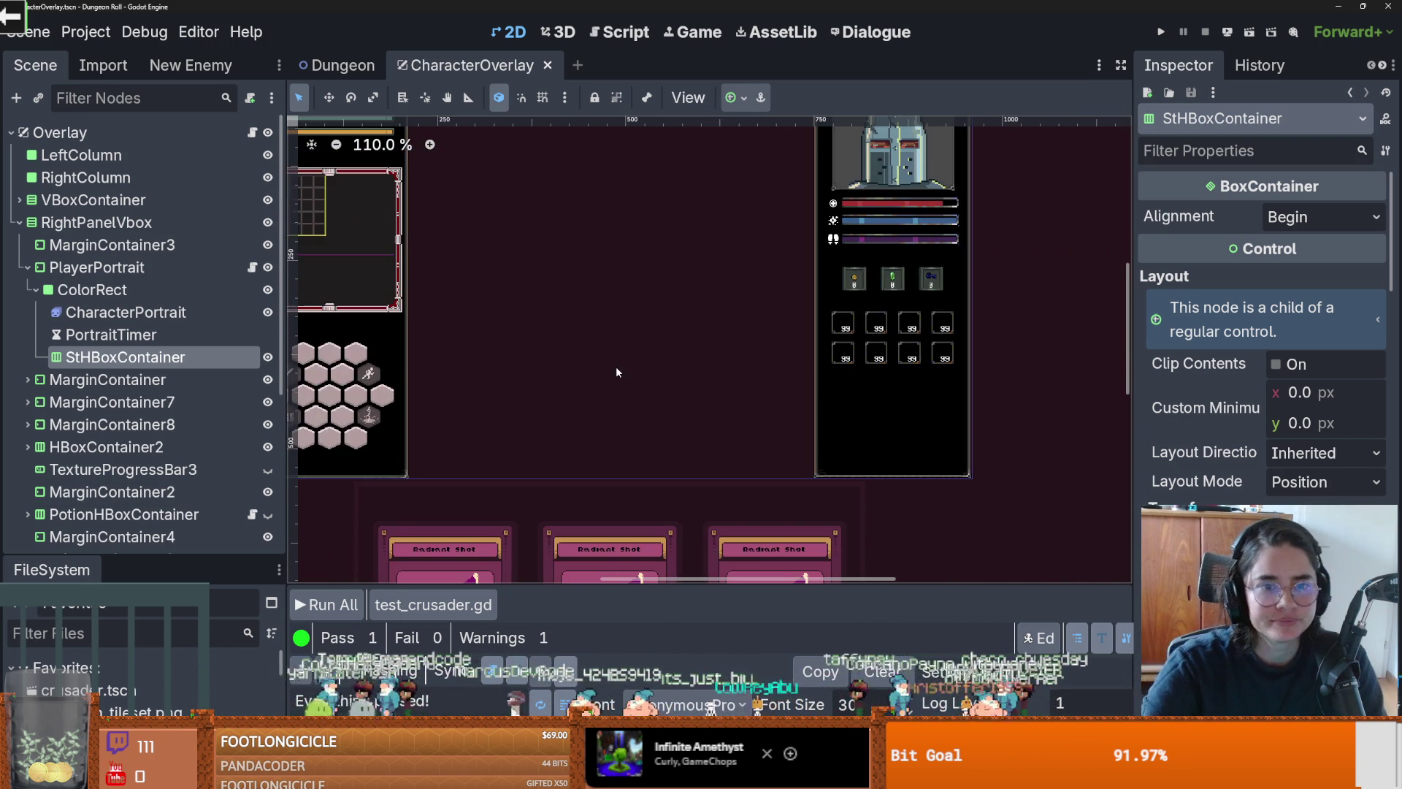
pyautogui.moveTo(296, 174); pyautogui.dragTo(436, 174)
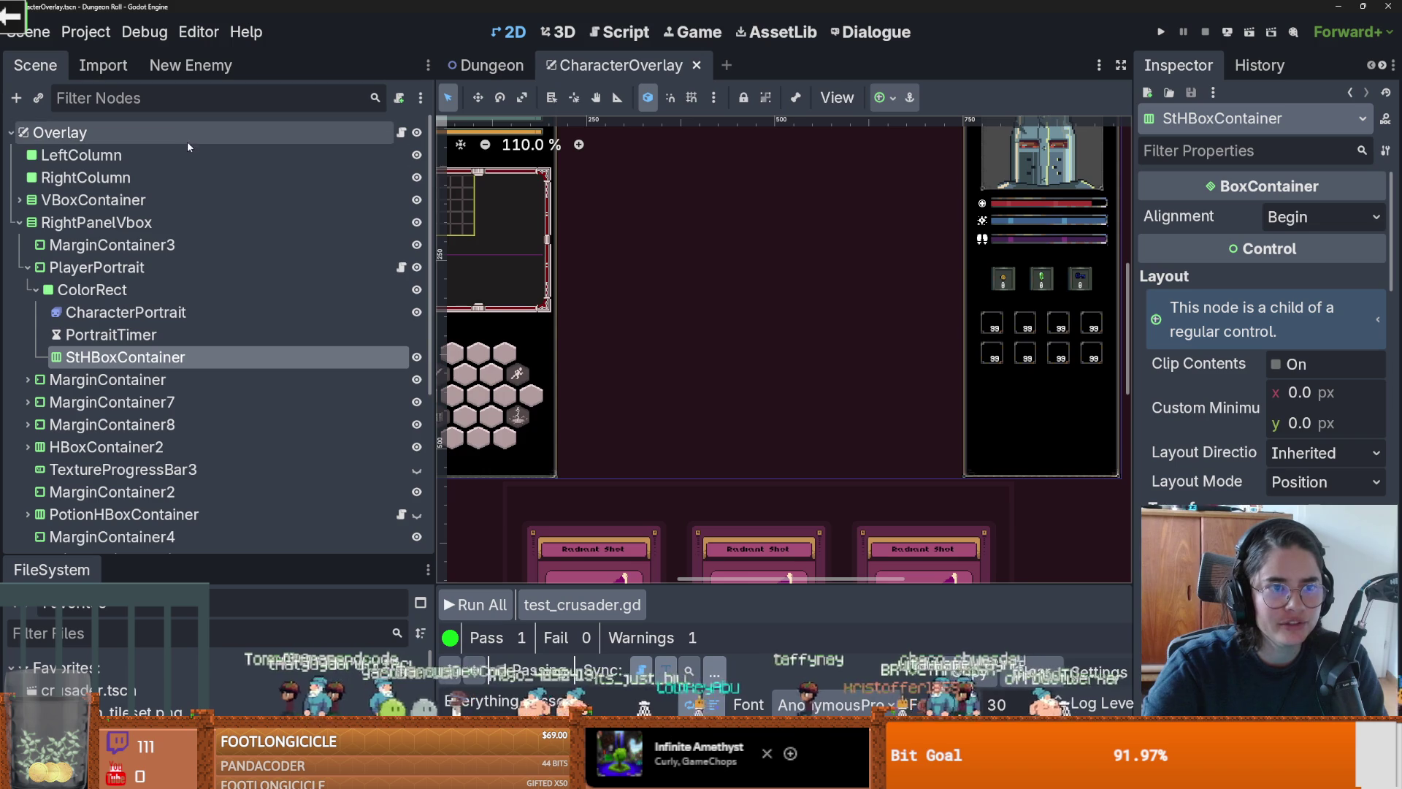
# Step: Try create enemy in the New Enemy panel, return to the Scene tab, then switch to Discord
pyautogui.click(190, 65)
pyautogui.click(194, 168)
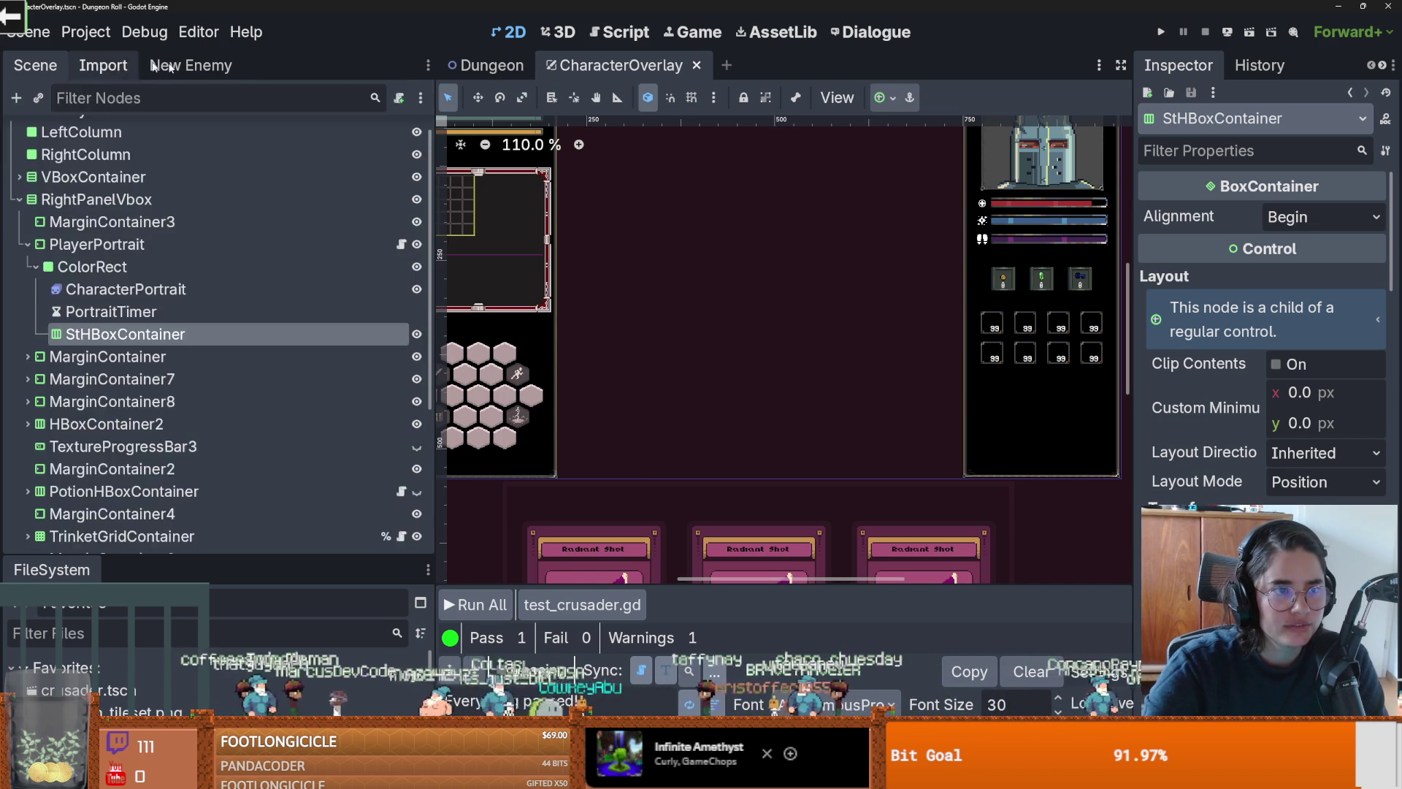
pyautogui.click(67, 60)
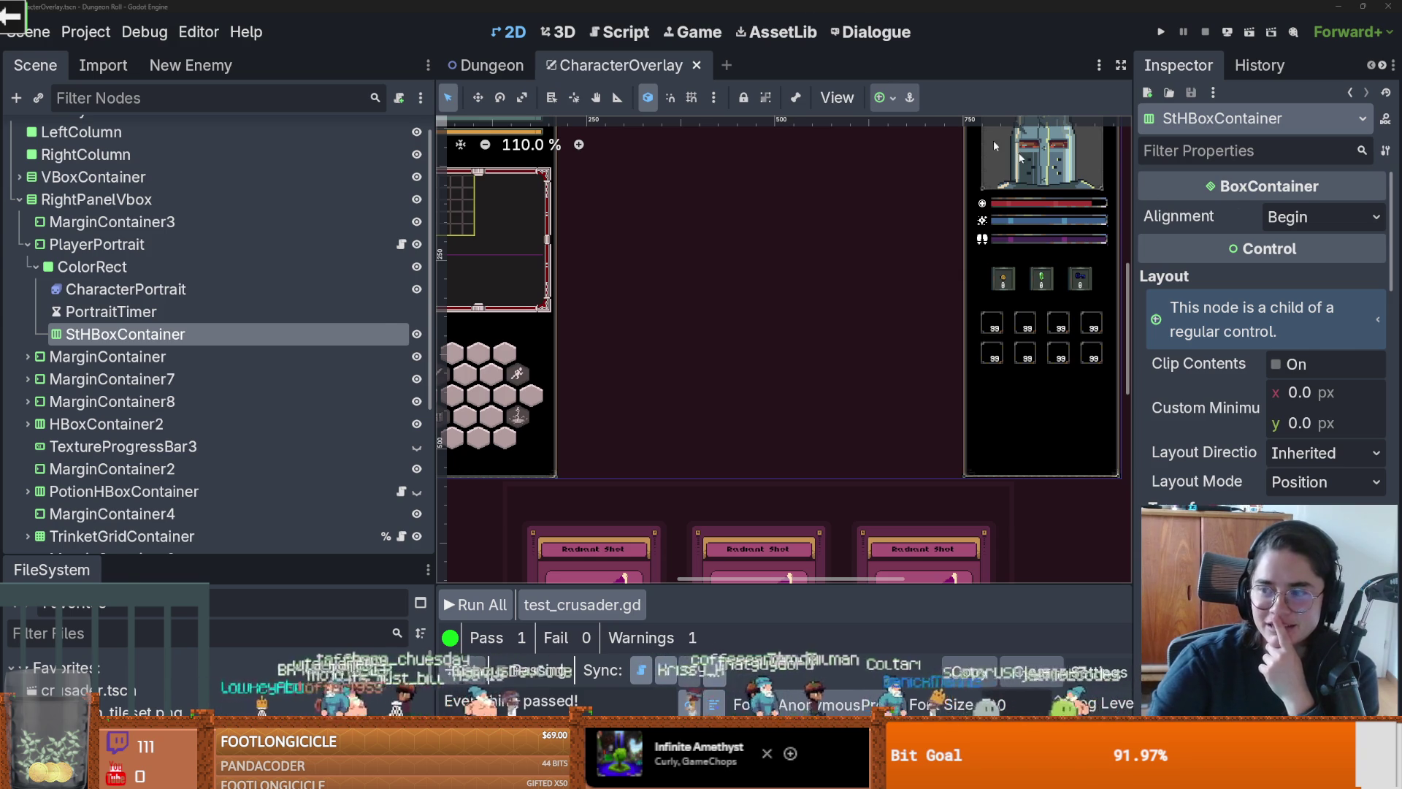
pyautogui.hotkey('alt', 'Tab')
# Step: View the shared chat photo zoomed in Discord, close it, then return to Godot and save
pyautogui.click(439, 614)
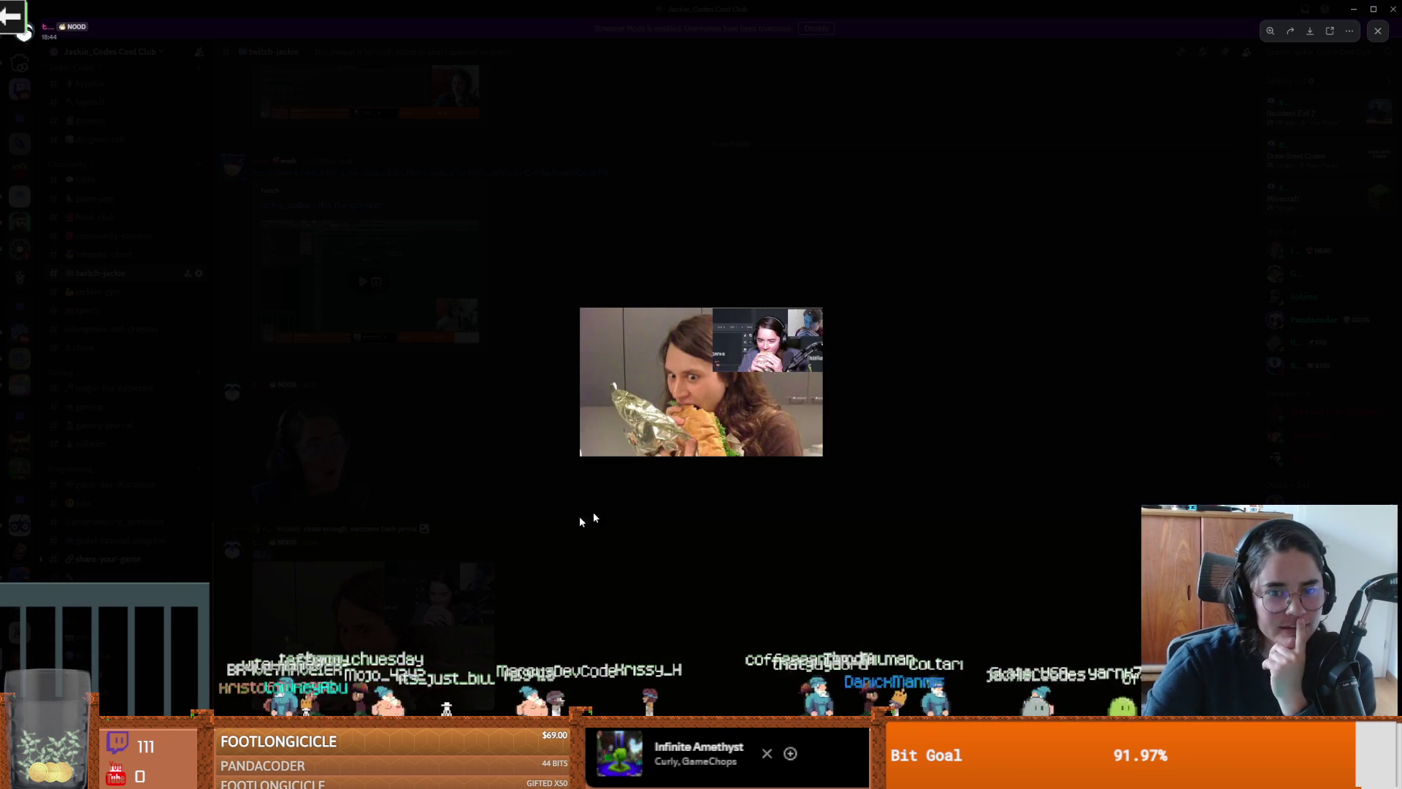
pyautogui.click(688, 386)
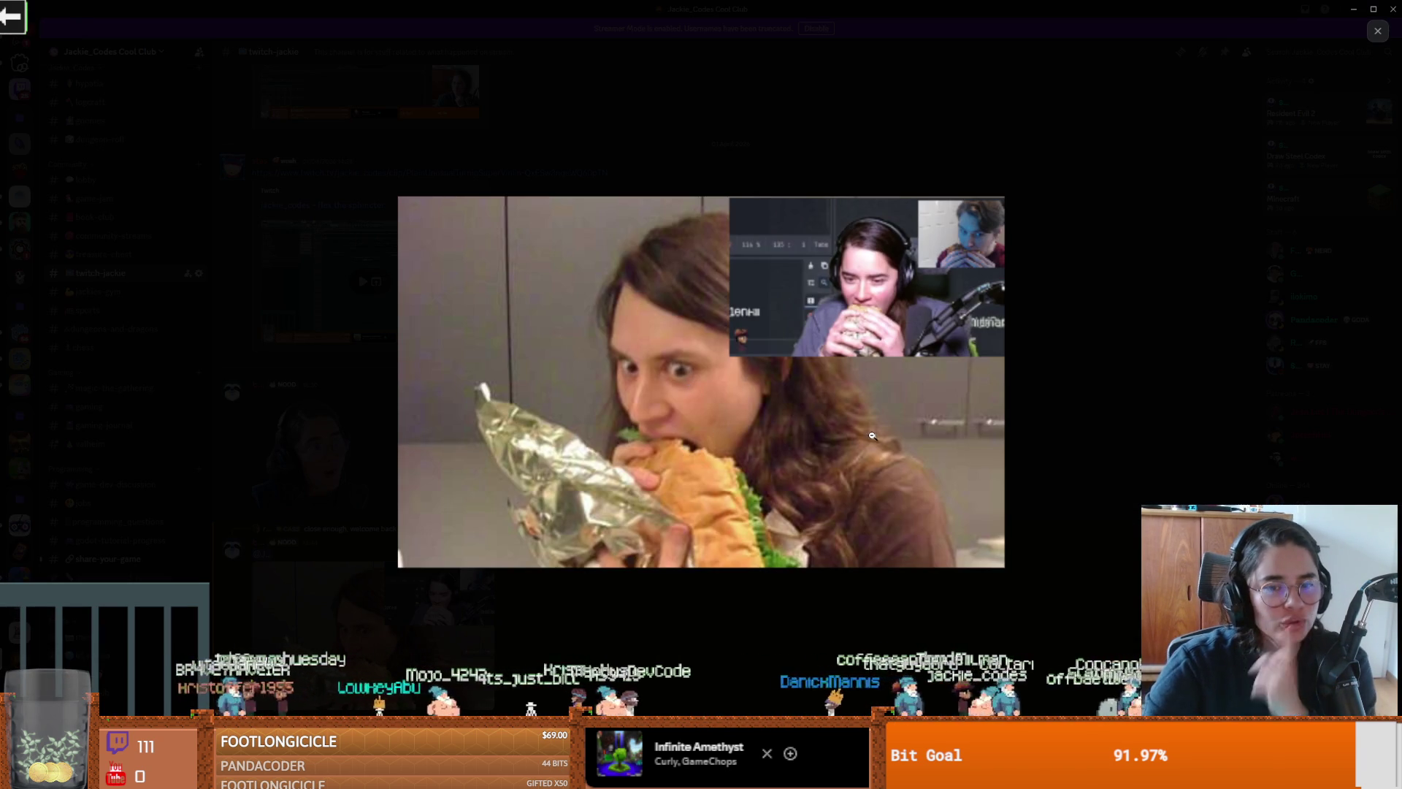
pyautogui.click(1041, 361)
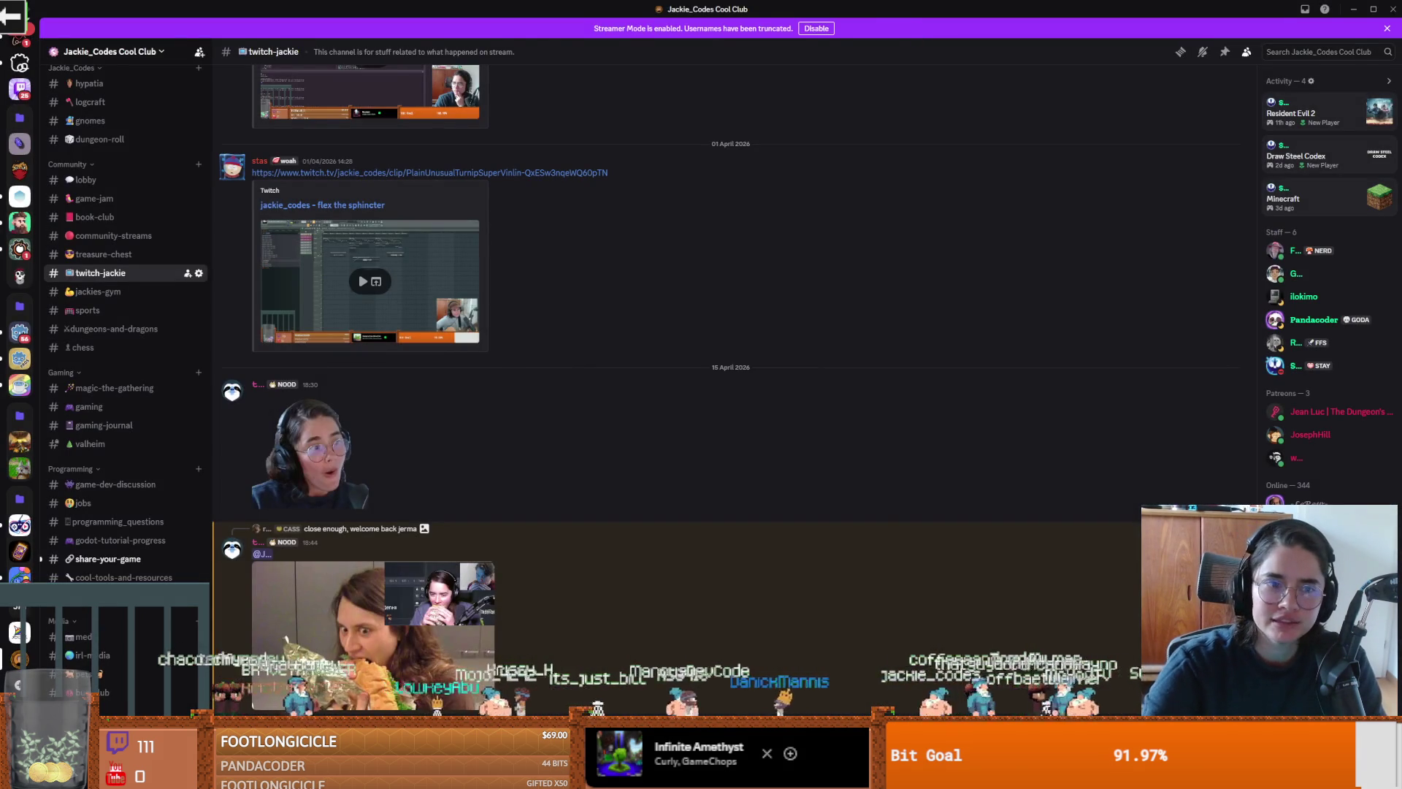
pyautogui.hotkey('alt', 'Tab')
pyautogui.hotkey('ctrl', 's')
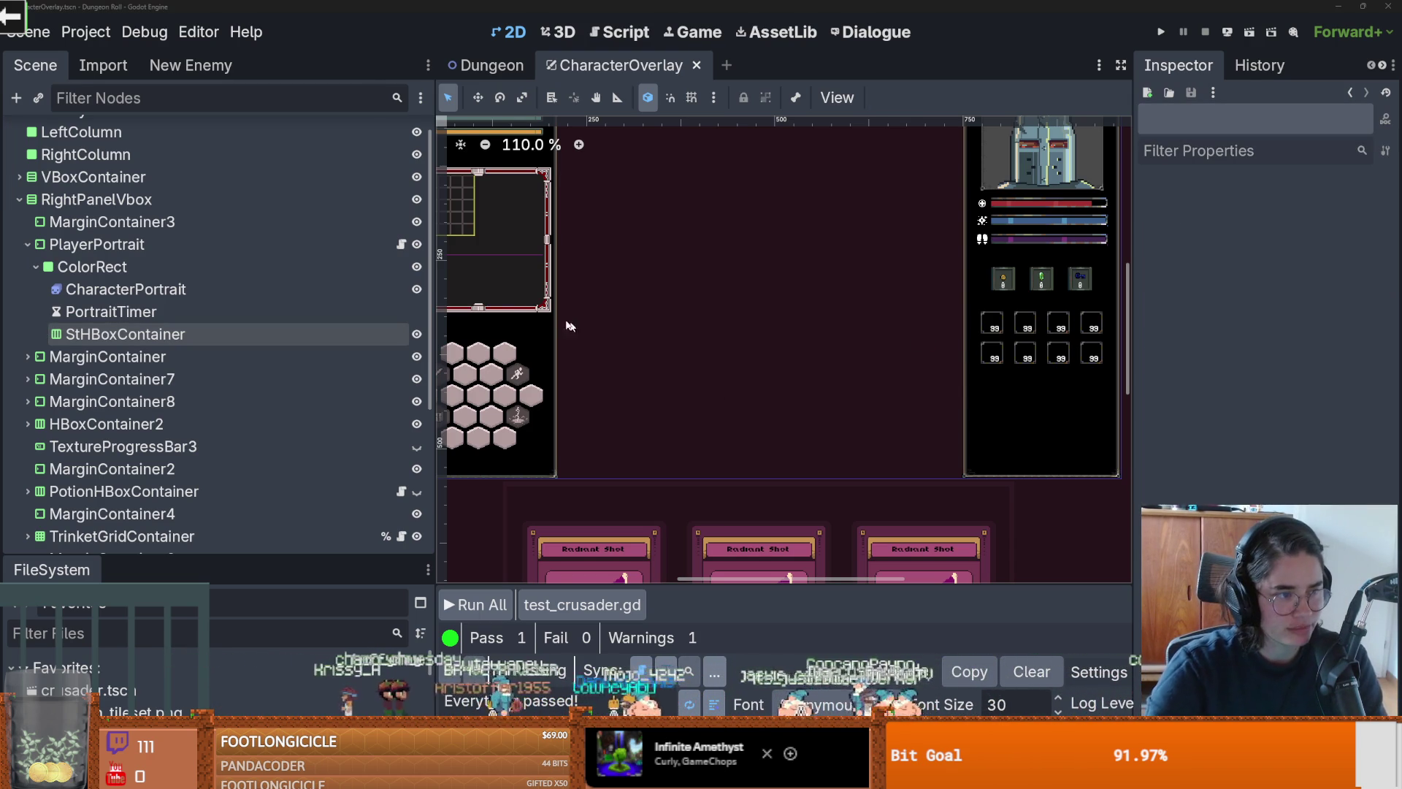
# Step: Save the CharacterOverlay scene with Ctrl+S, then enlarge the sandwich photo in Discord
pyautogui.scroll(1, 598, 304)
pyautogui.scroll(-1, 598, 304)
pyautogui.scroll(1, 599, 307)
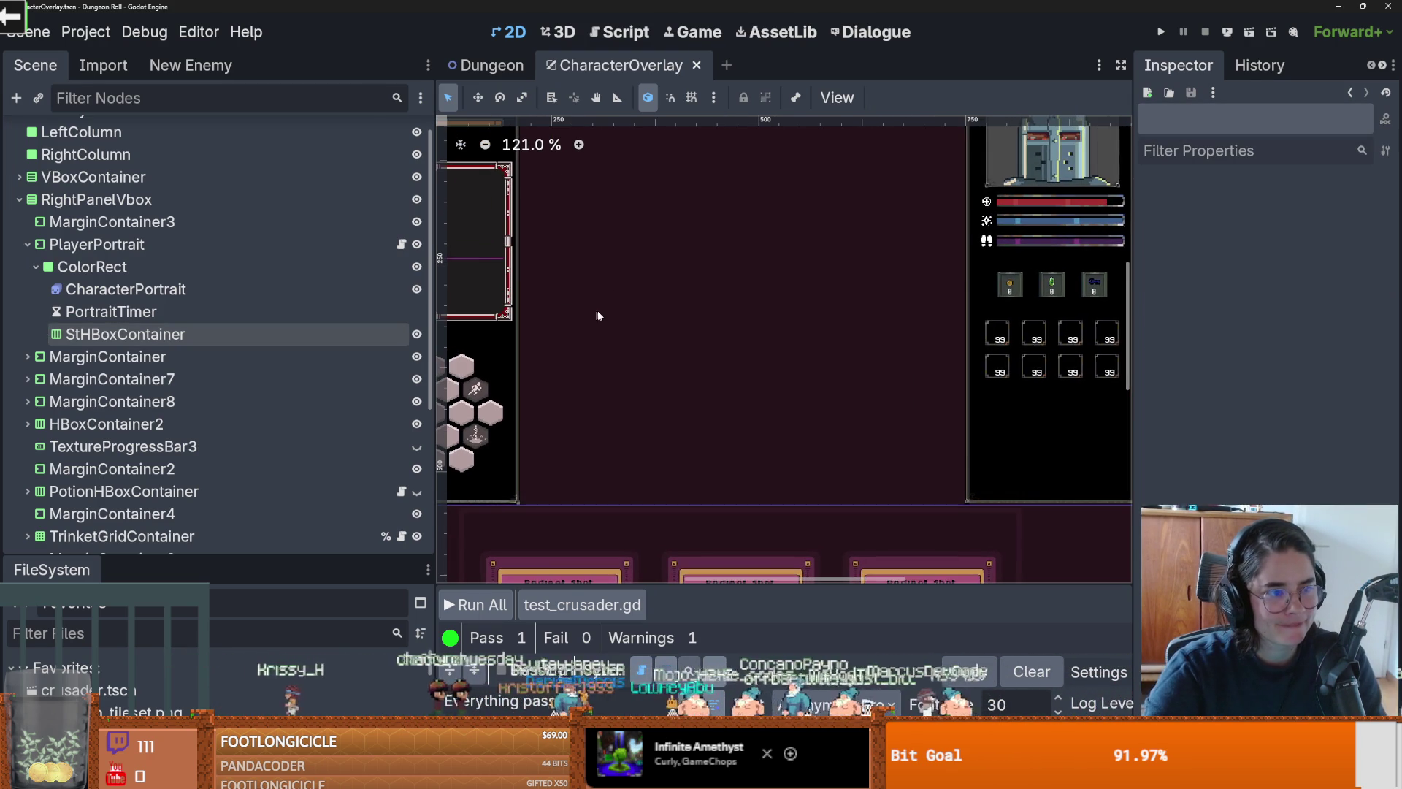
pyautogui.hotkey('ctrl', 's')
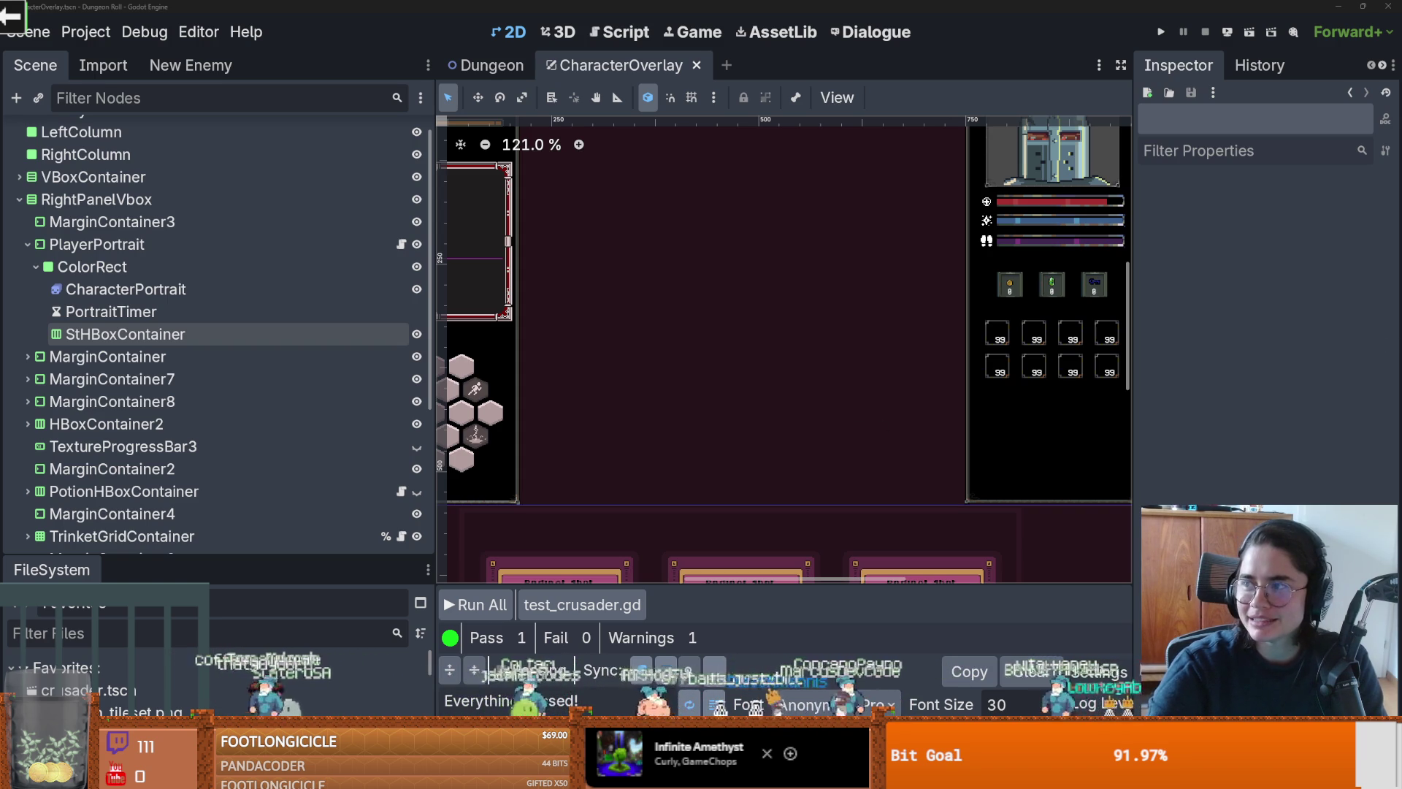
pyautogui.hotkey('alt', 'Tab')
pyautogui.click(376, 642)
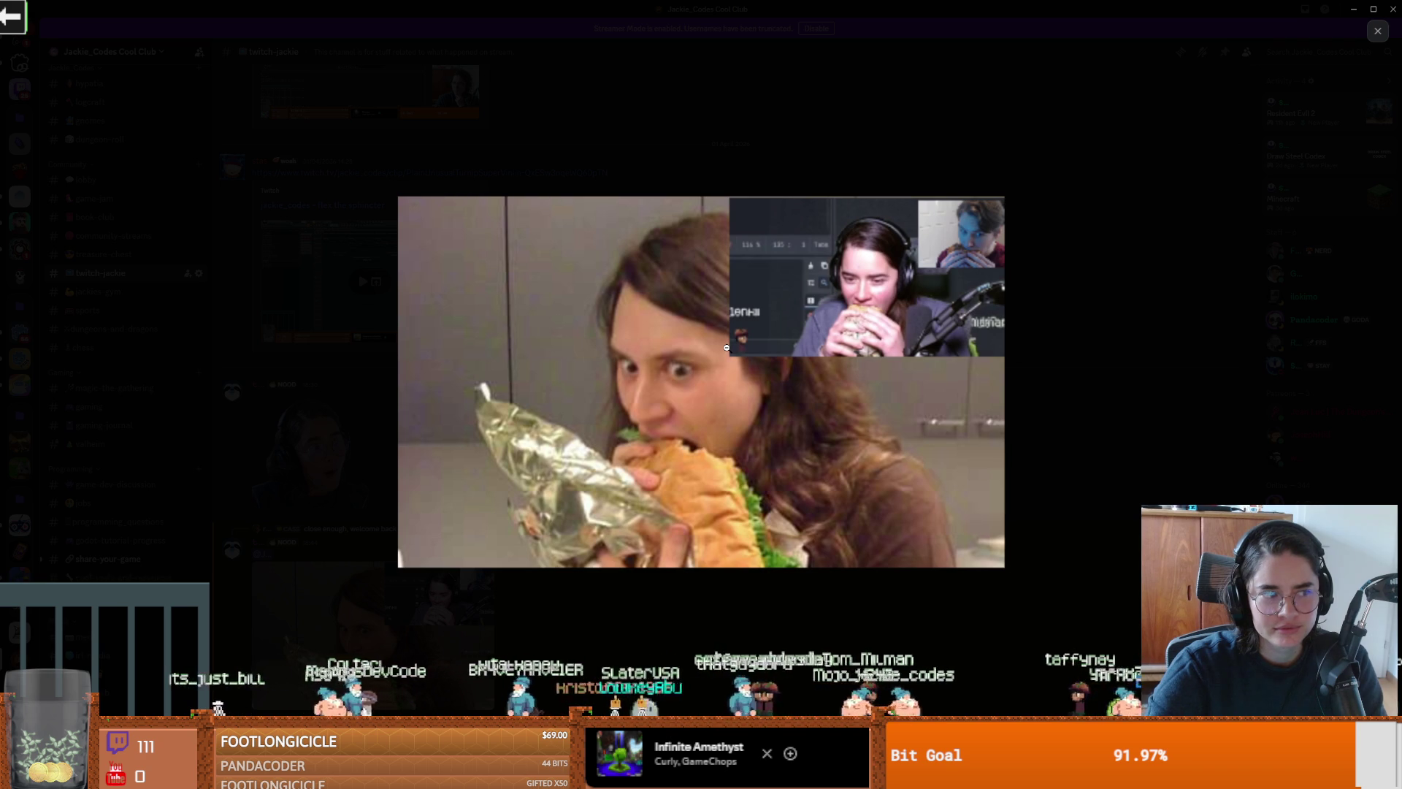
# Step: Close the enlarged sandwich photo with Esc and return to the Godot editor
pyautogui.press('Escape')
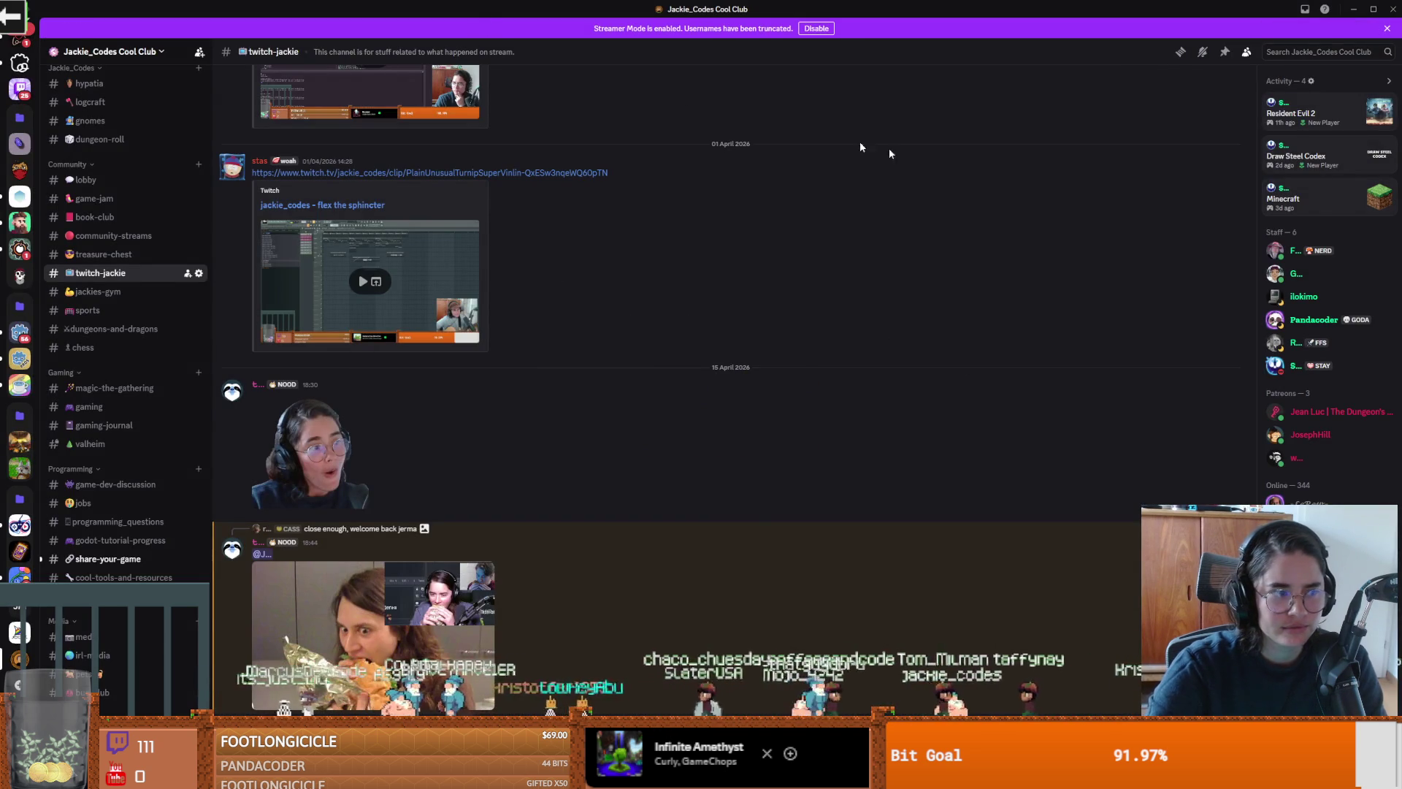
pyautogui.hotkey('alt', 'Tab')
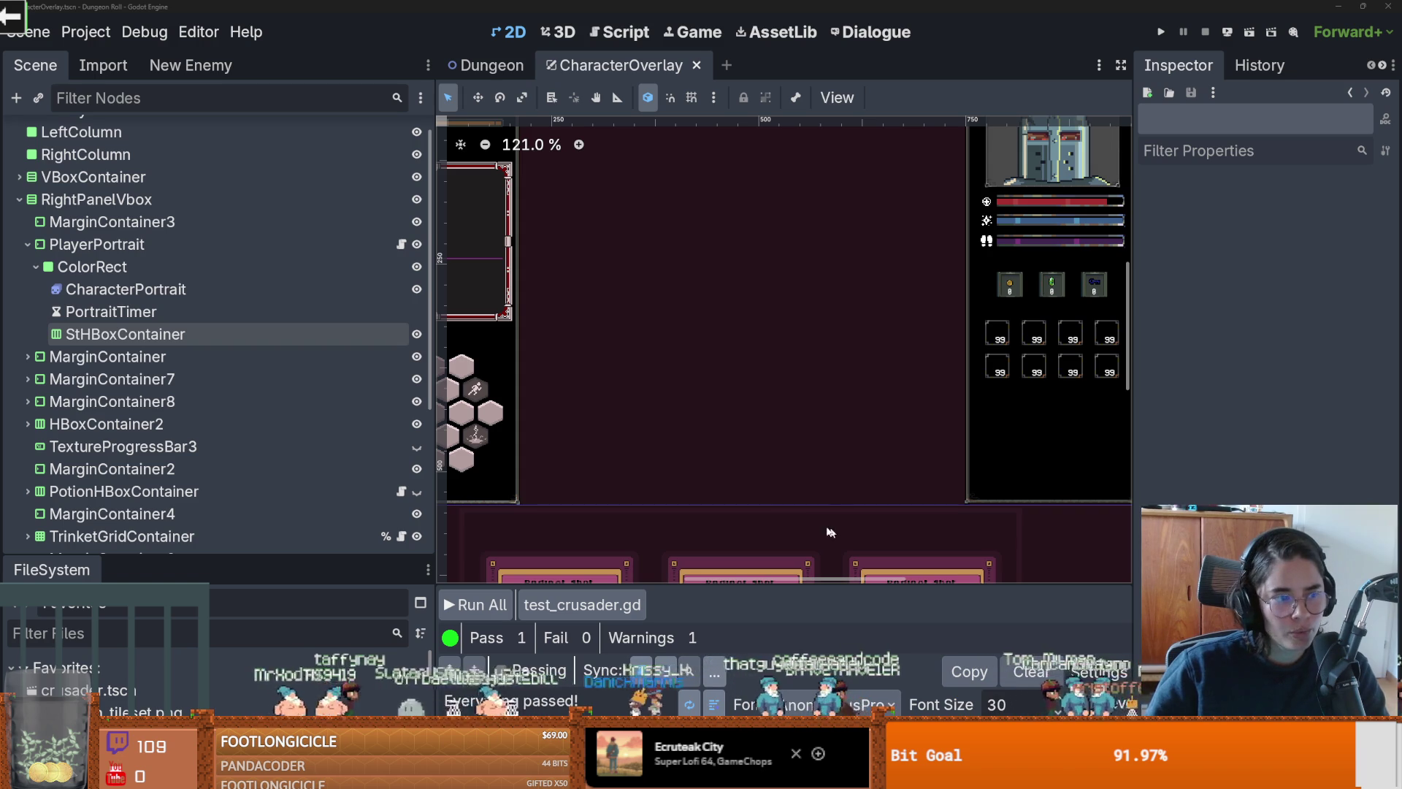
# Step: Zoom and pan the 2D canvas slightly as the four-tile game launcher with Cannon appears
pyautogui.scroll(1, 656, 437)
pyautogui.hscroll(-2, 710, 440)
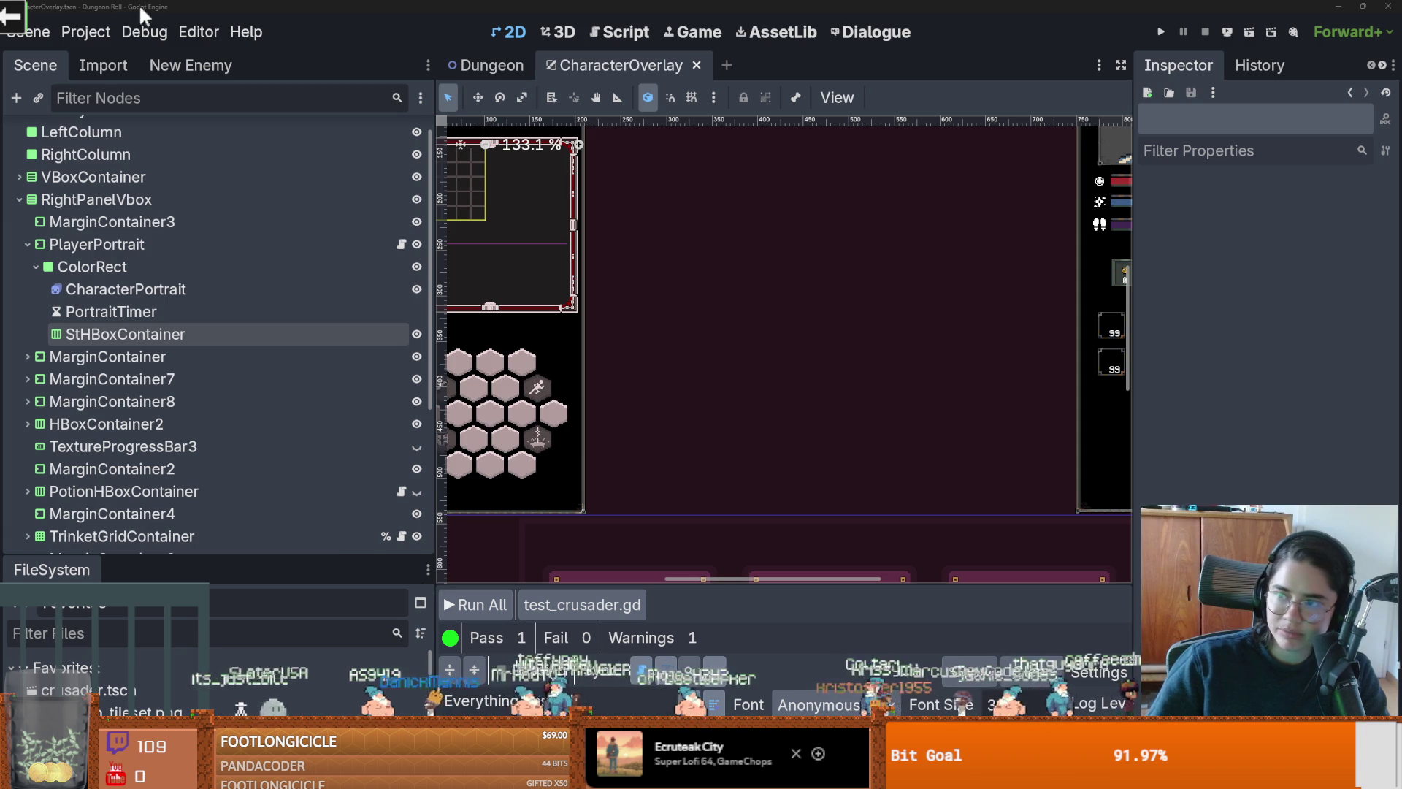
# Step: Play a Cannon session, then go back to the four-tile game list
pyautogui.moveTo(2, 1)
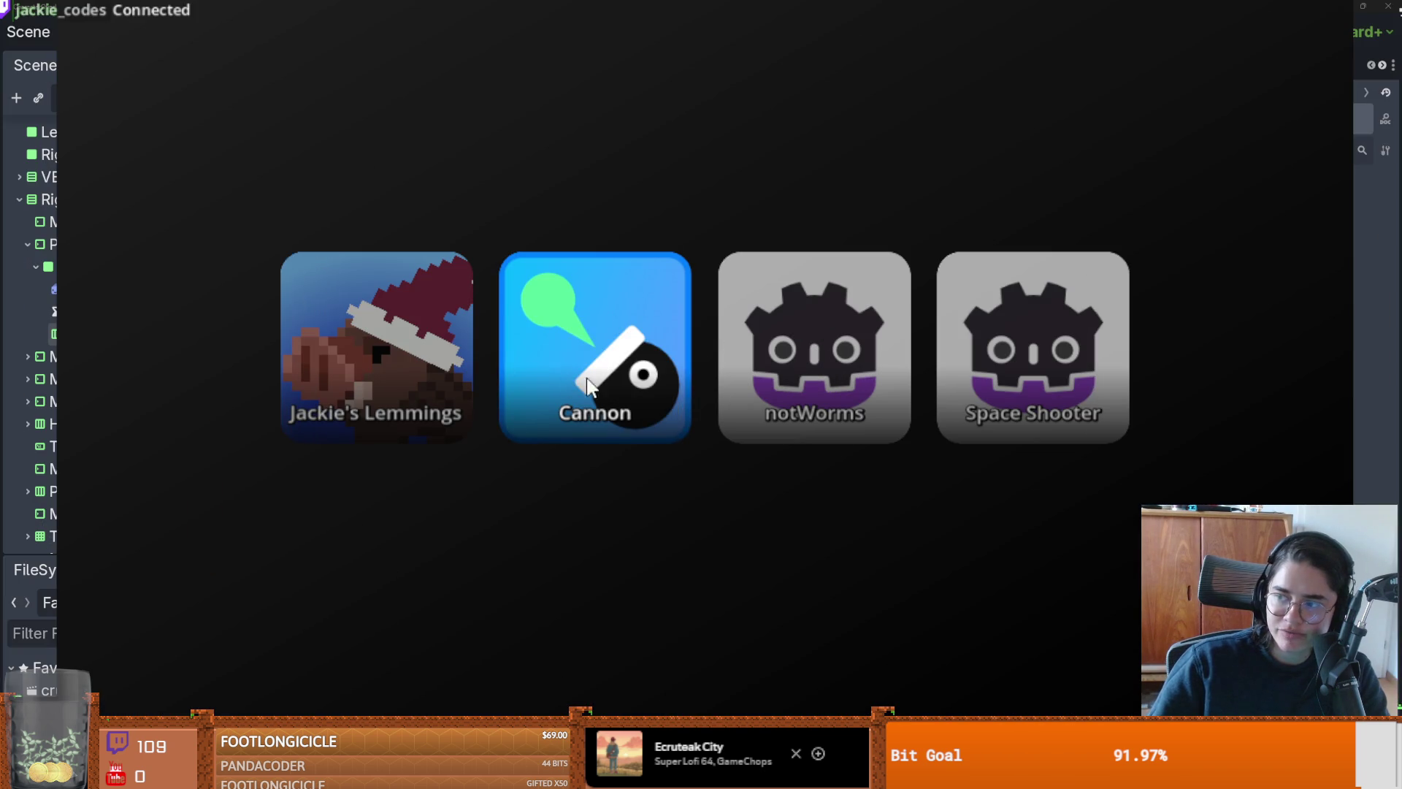
pyautogui.click(587, 379)
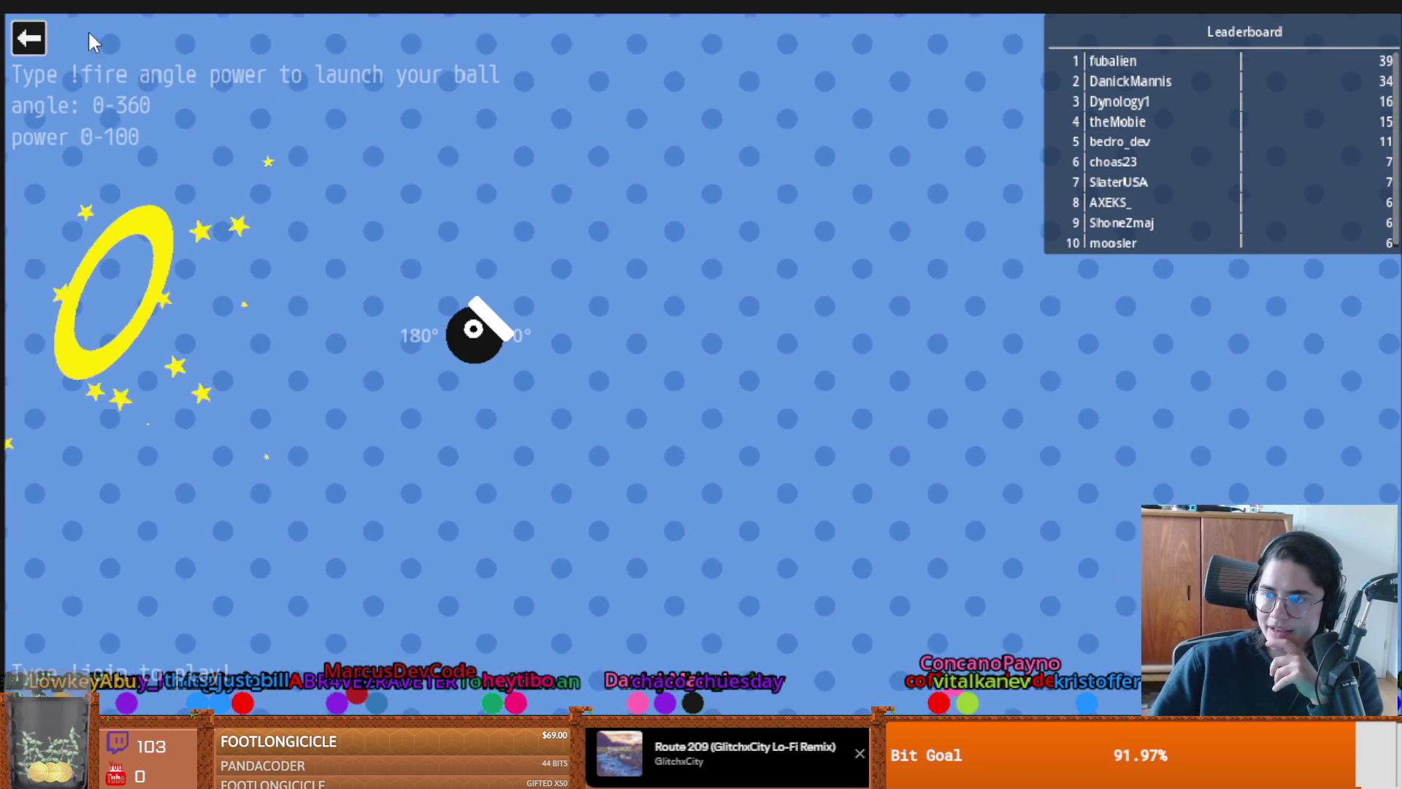
pyautogui.click(30, 38)
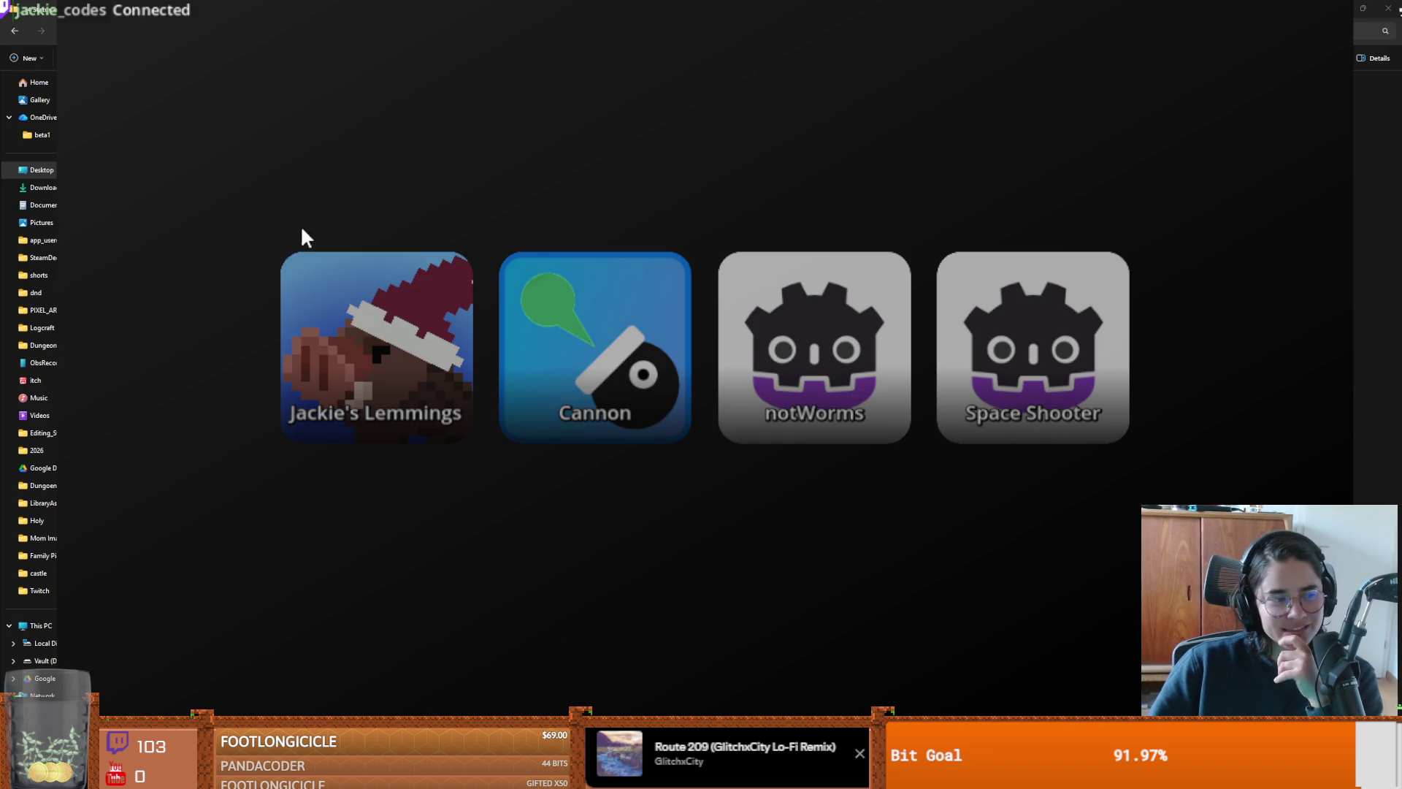
# Step: Launch Jackie's Lemmings, then browse the status-effect icon pack and open its Recolored folder
pyautogui.click(366, 335)
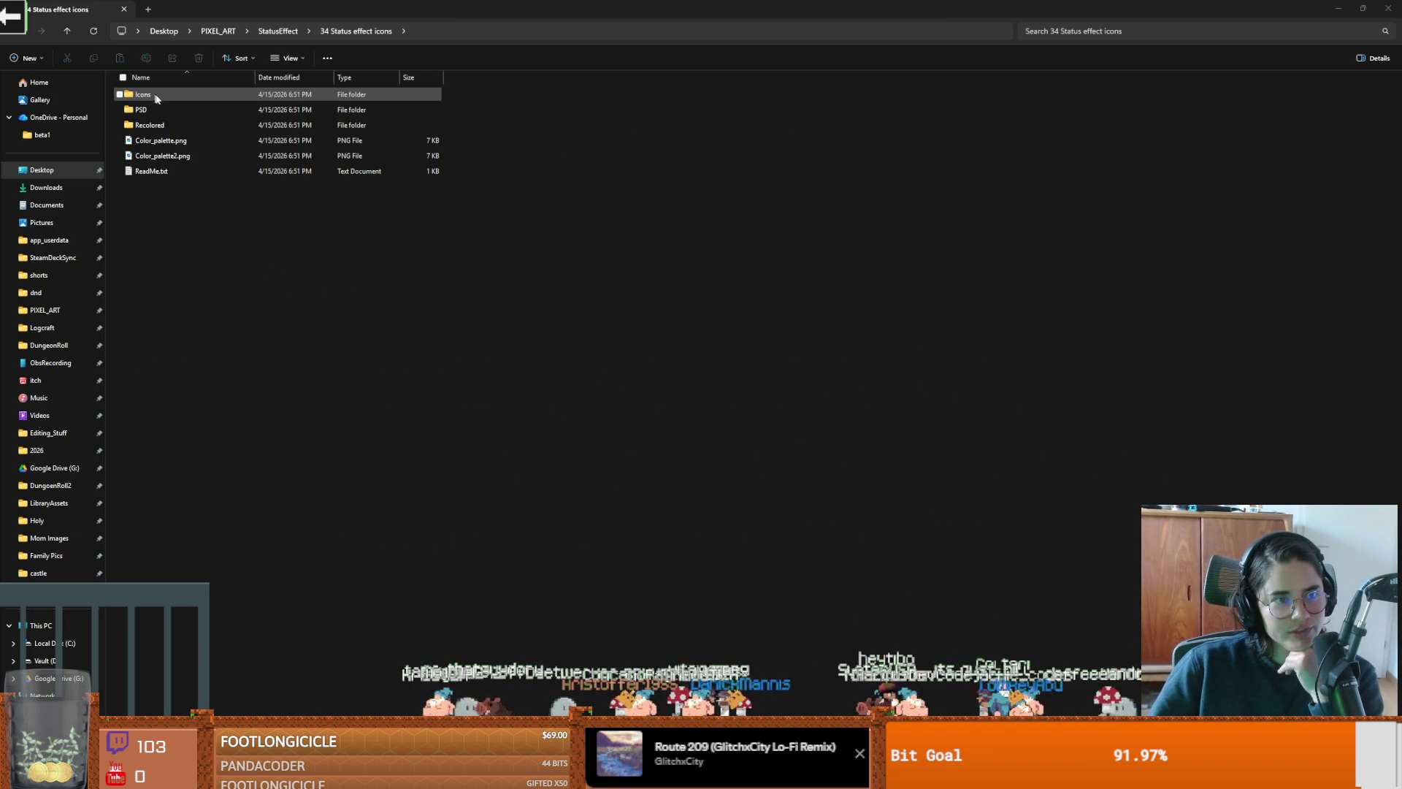
pyautogui.doubleClick(159, 94)
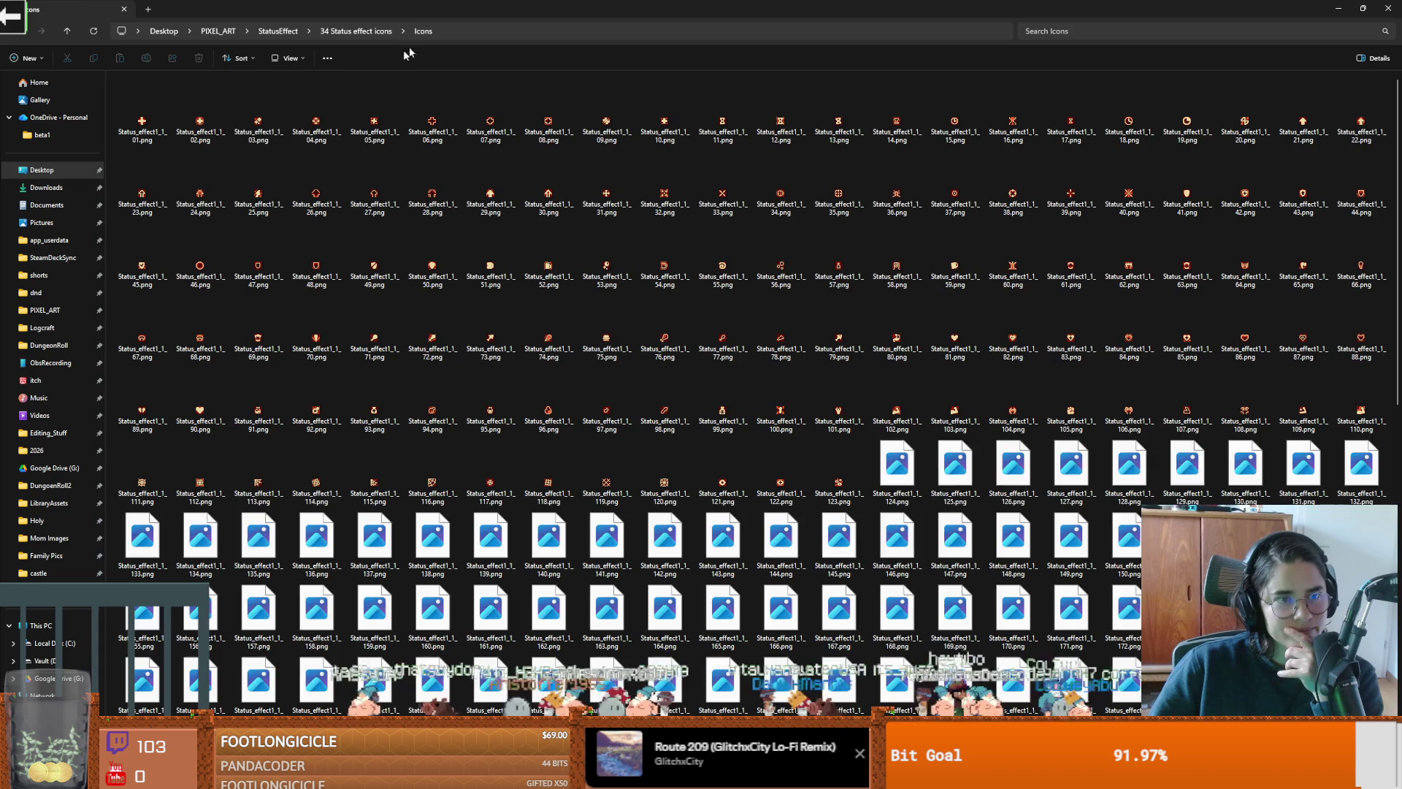
pyautogui.click(356, 30)
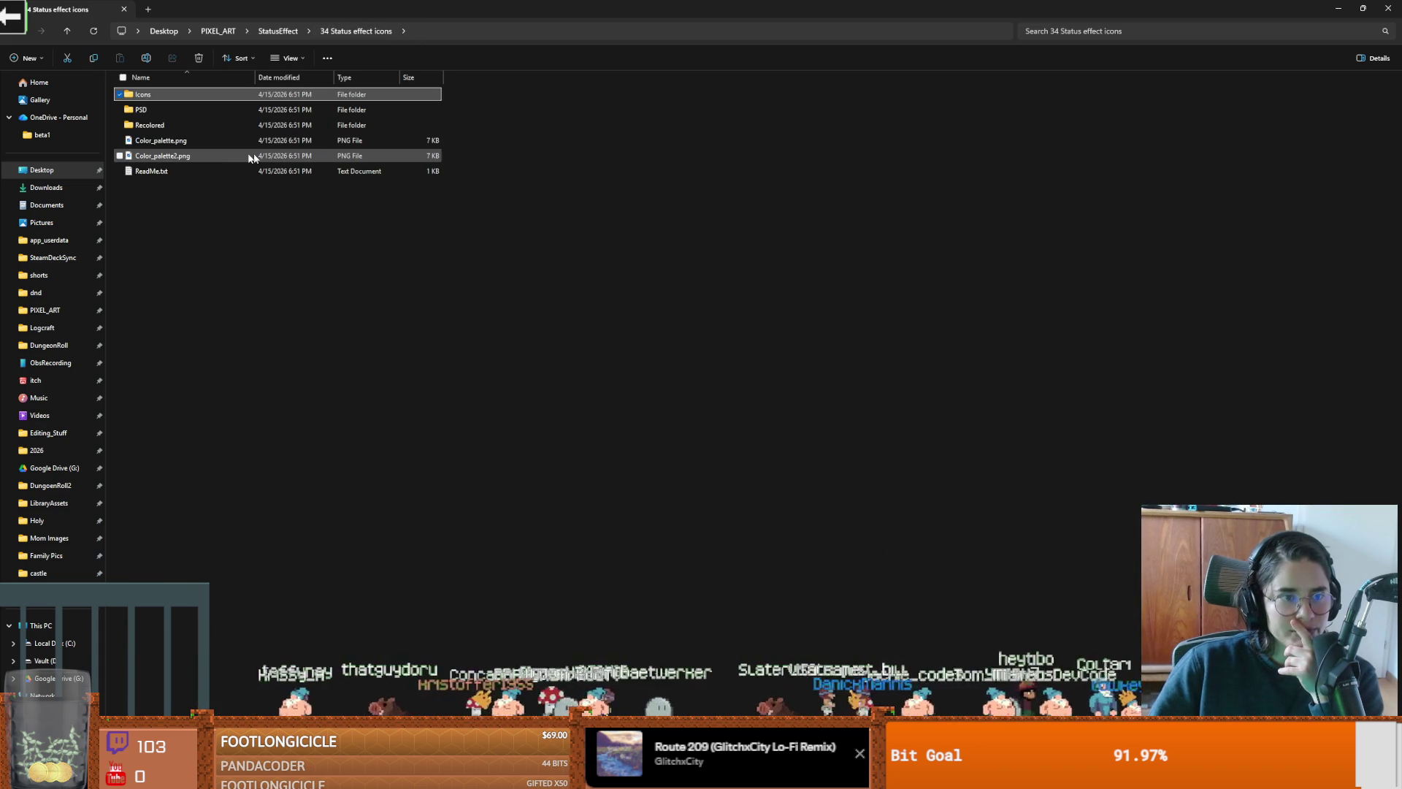
pyautogui.doubleClick(178, 109)
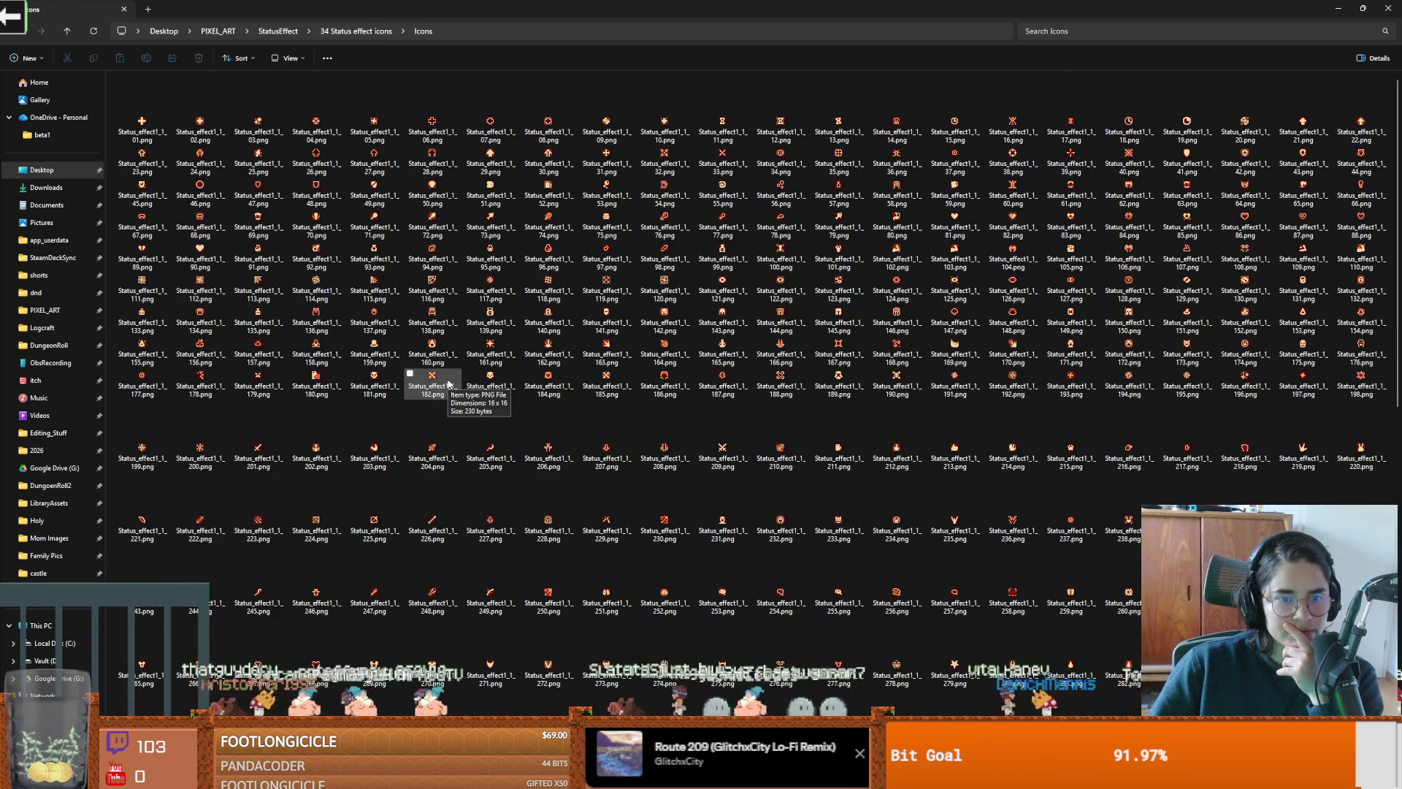
pyautogui.click(338, 30)
pyautogui.doubleClick(179, 125)
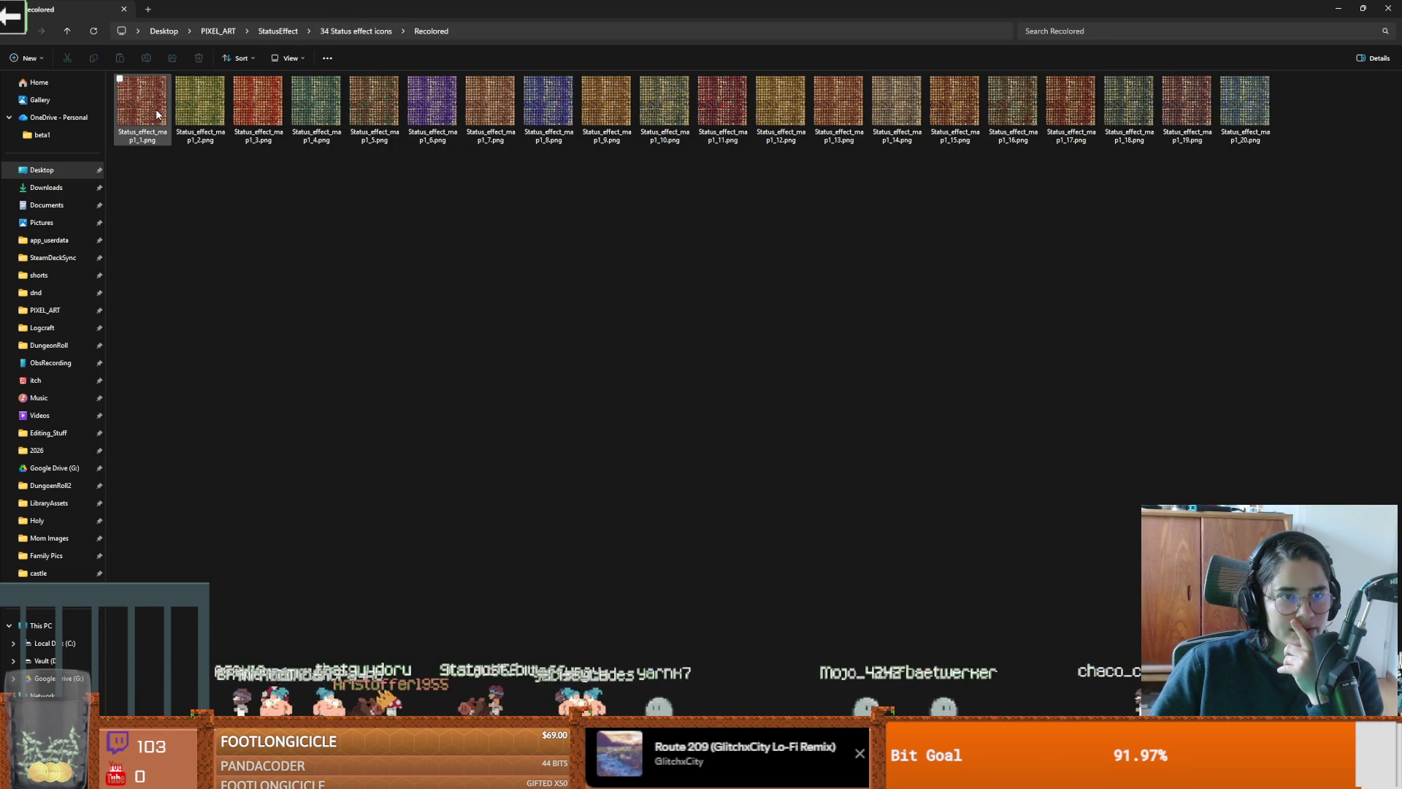
# Step: Preview the red sheet Status_effect_map1_1.png zoomed in Photos, then close it
pyautogui.doubleClick(157, 113)
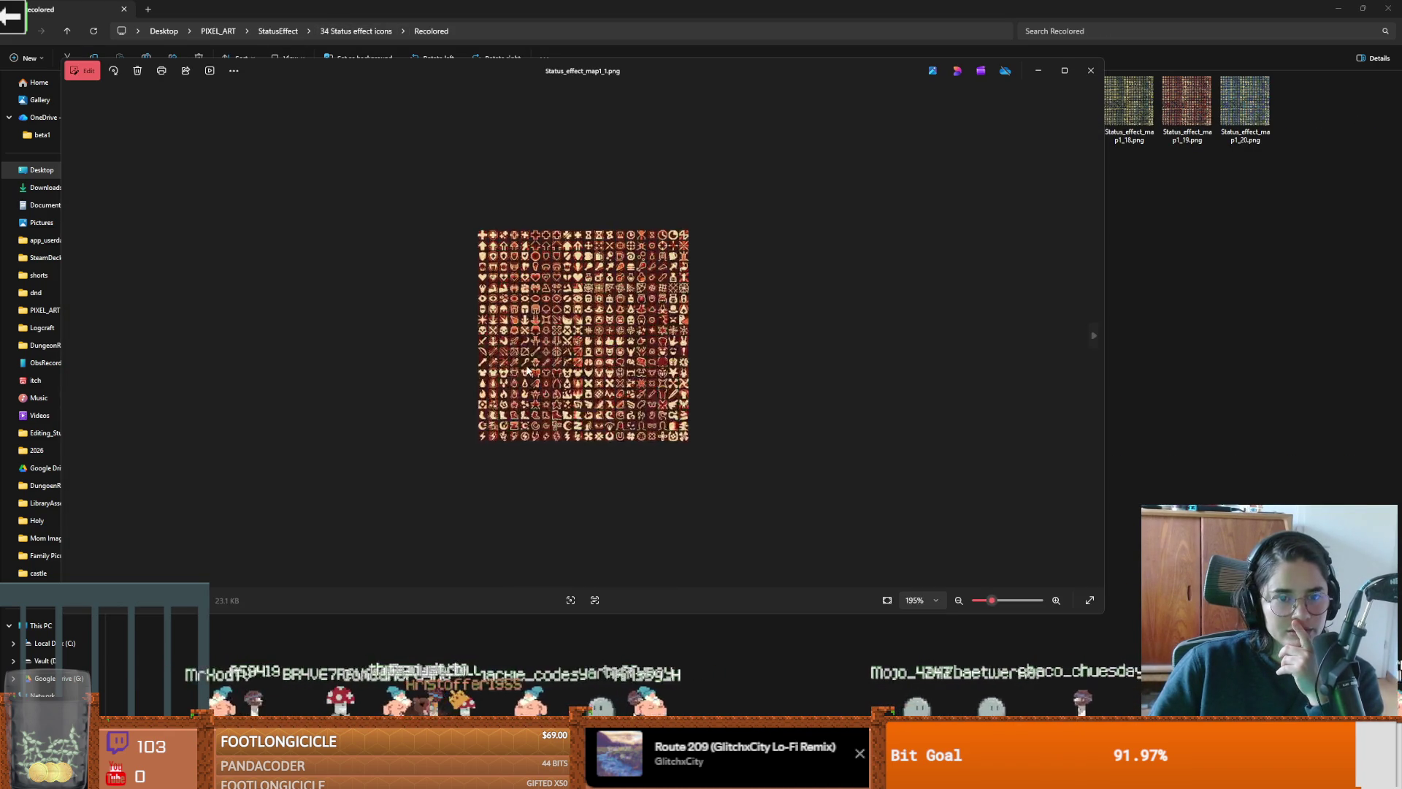
pyautogui.scroll(3, 526, 371)
pyautogui.scroll(-2, 657, 307)
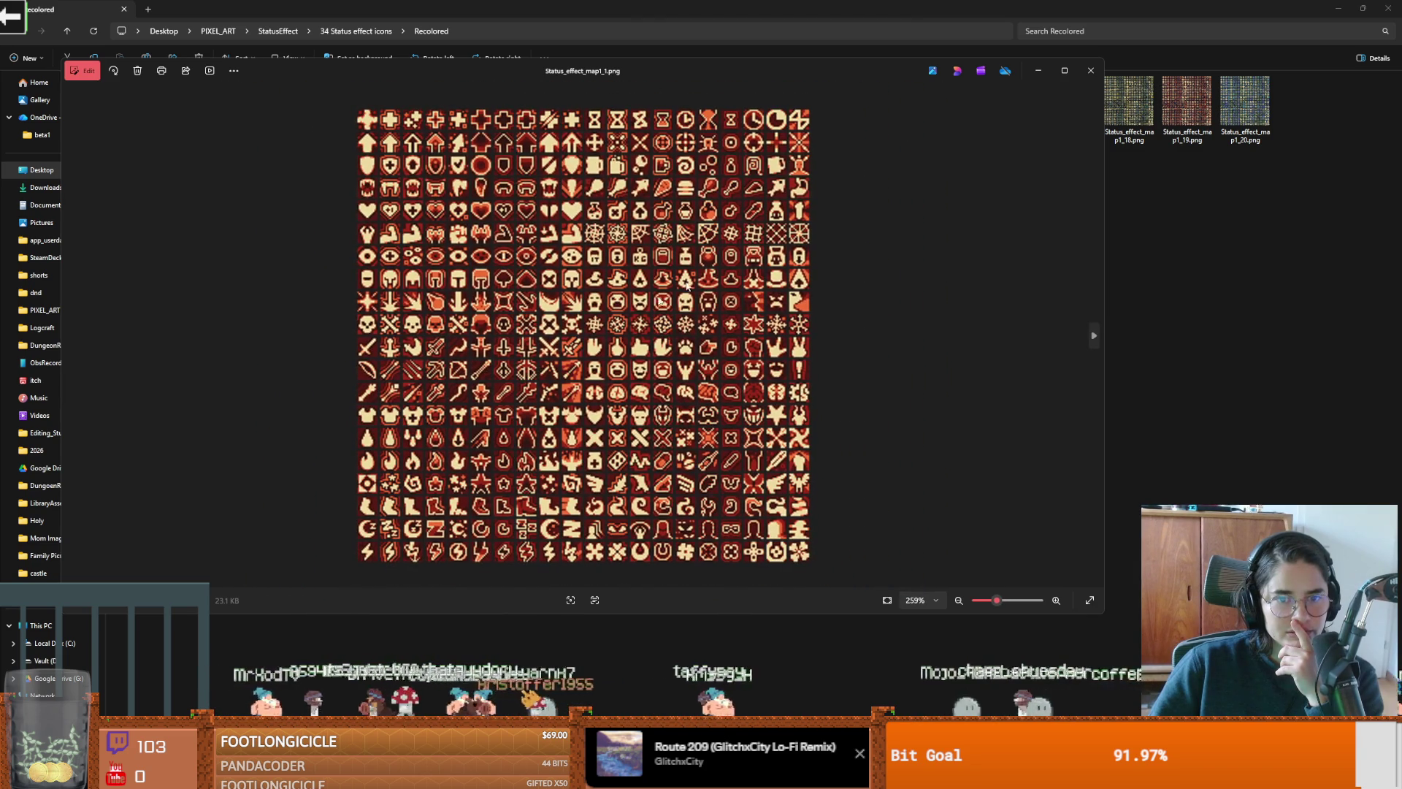
pyautogui.click(1092, 70)
# Step: Preview the green sheet Status_effect_map1_2.png zoomed, close Photos, and return to Godot
pyautogui.doubleClick(201, 110)
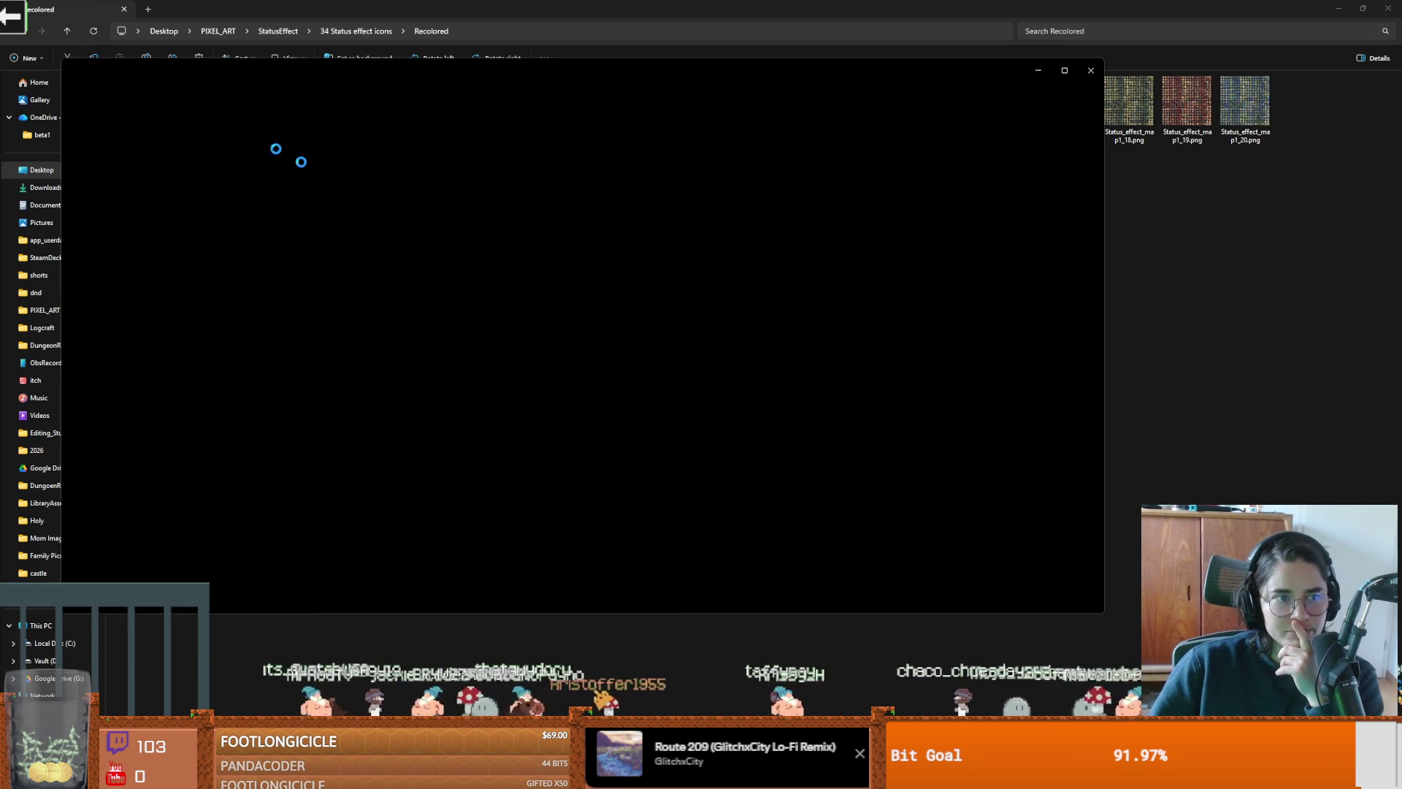
pyautogui.scroll(3, 632, 265)
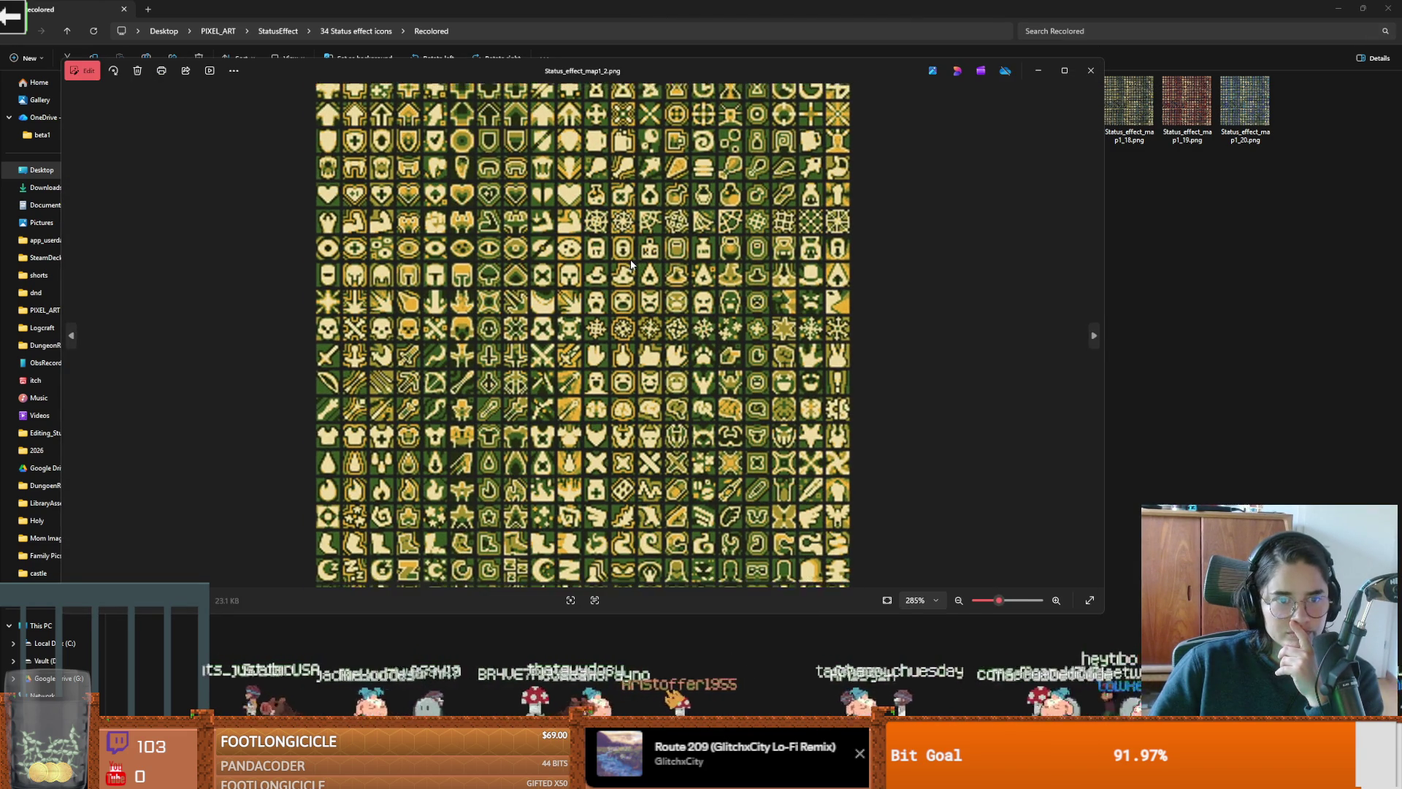
pyautogui.click(1091, 71)
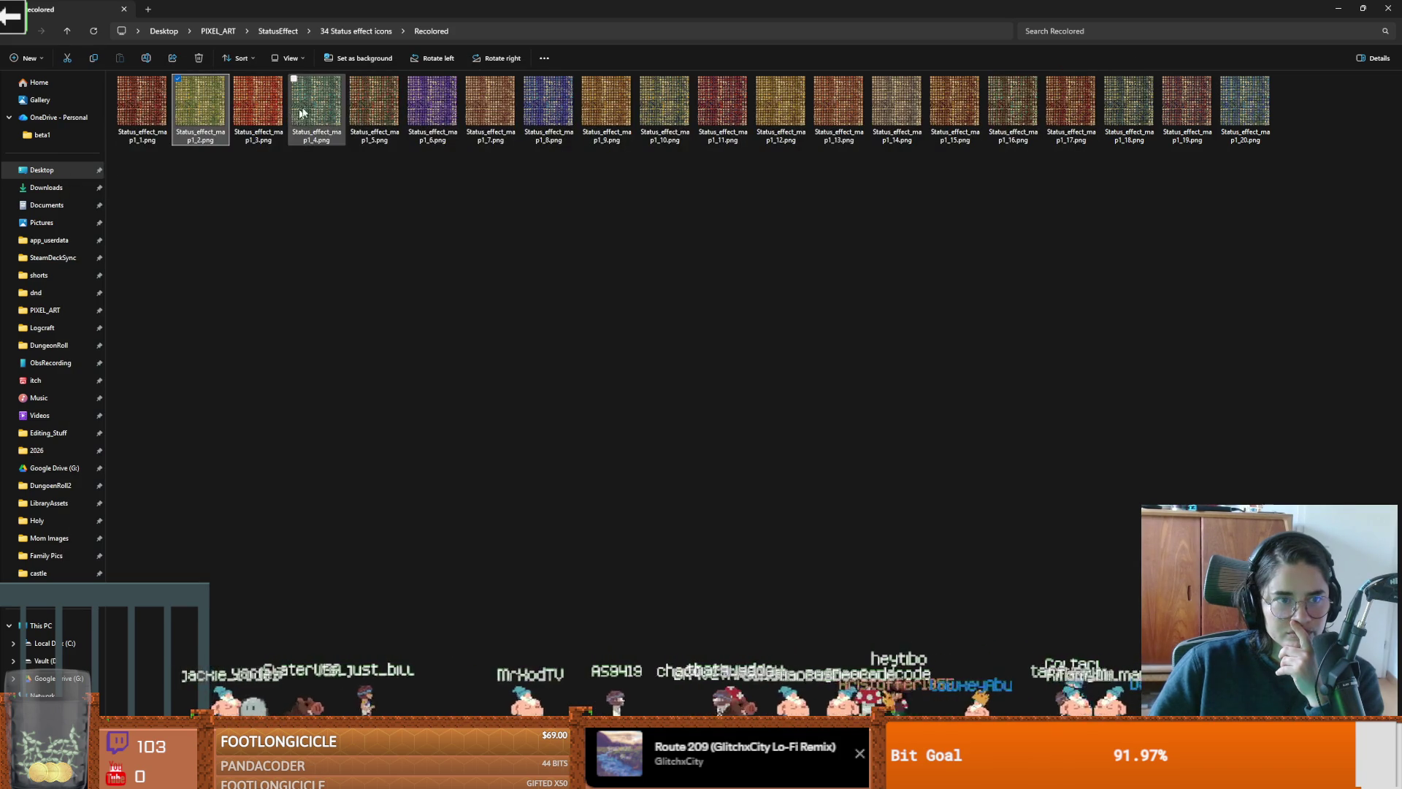
pyautogui.hotkey('alt', 'Tab')
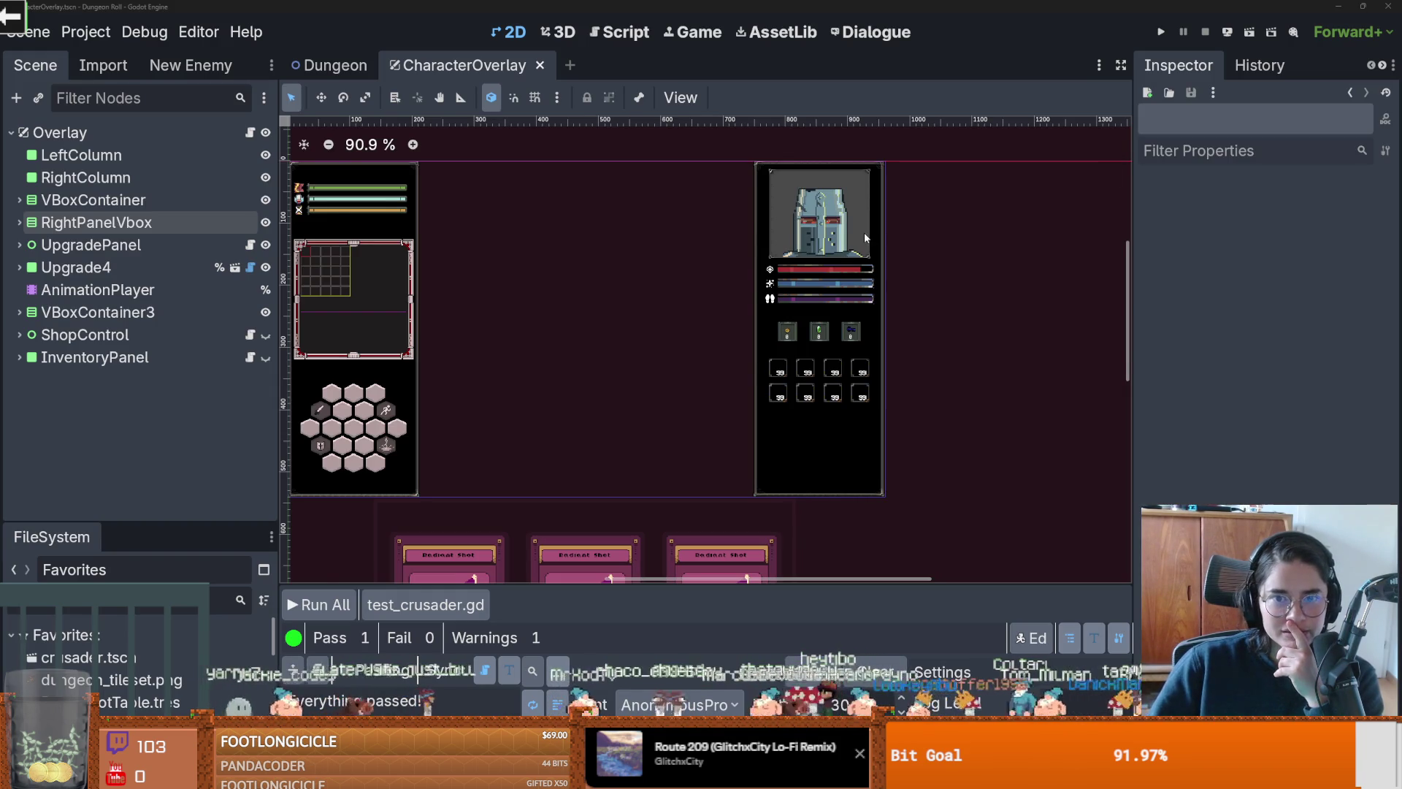
pyautogui.scroll(5, 865, 234)
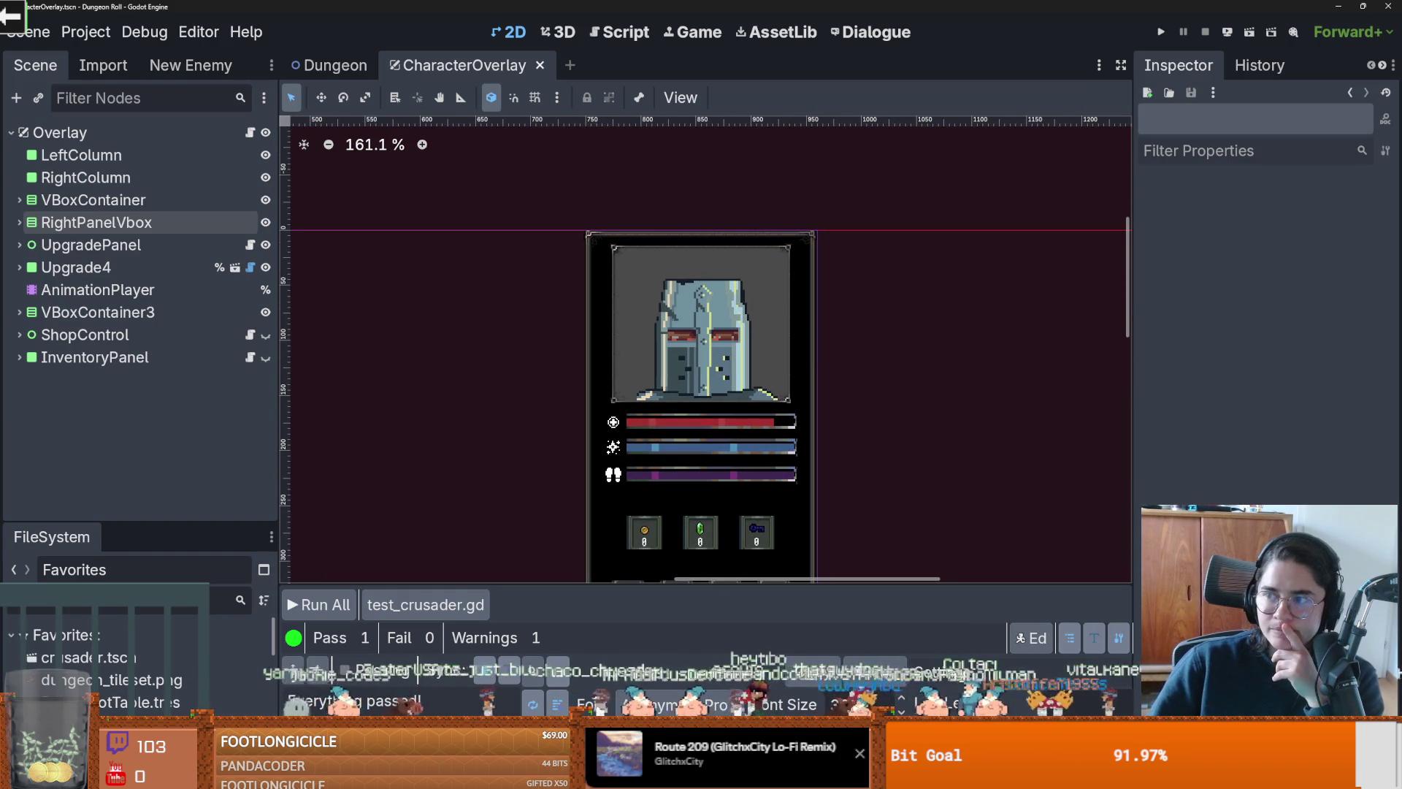
pyautogui.hotkey('alt', 'Tab')
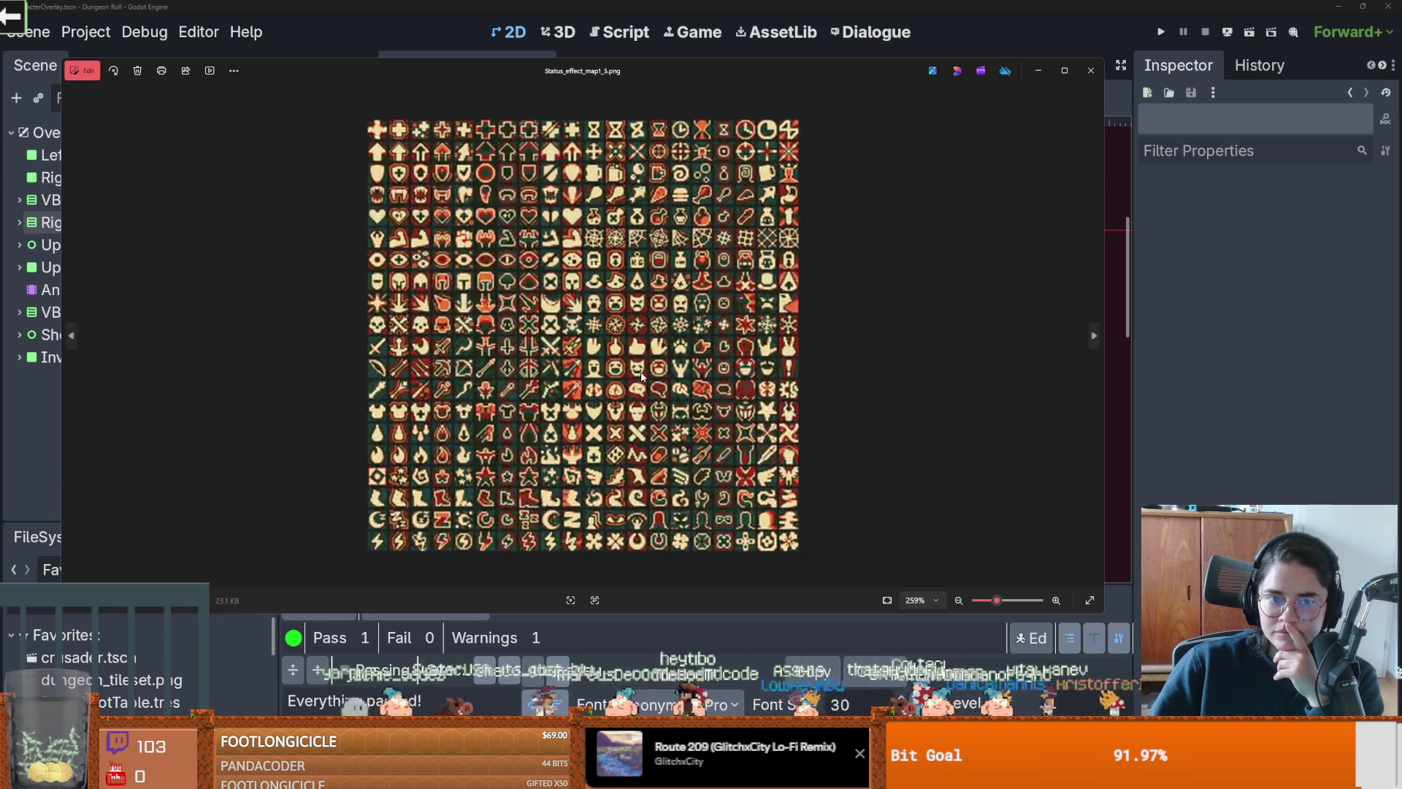
pyautogui.scroll(3, 643, 376)
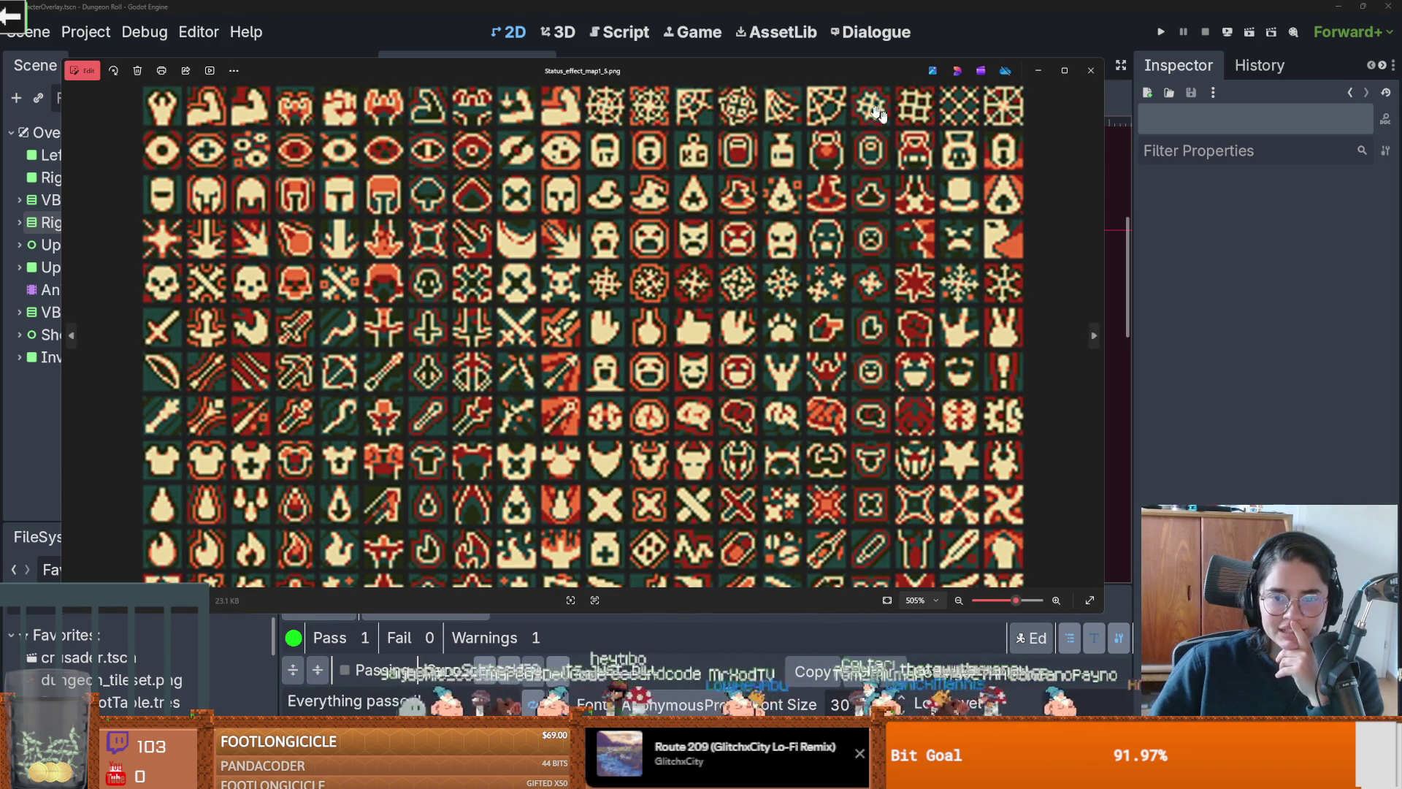
pyautogui.moveTo(847, 67)
pyautogui.mouseDown()
pyautogui.moveTo(818, 272)
pyautogui.moveTo(821, 370)
pyautogui.mouseUp()
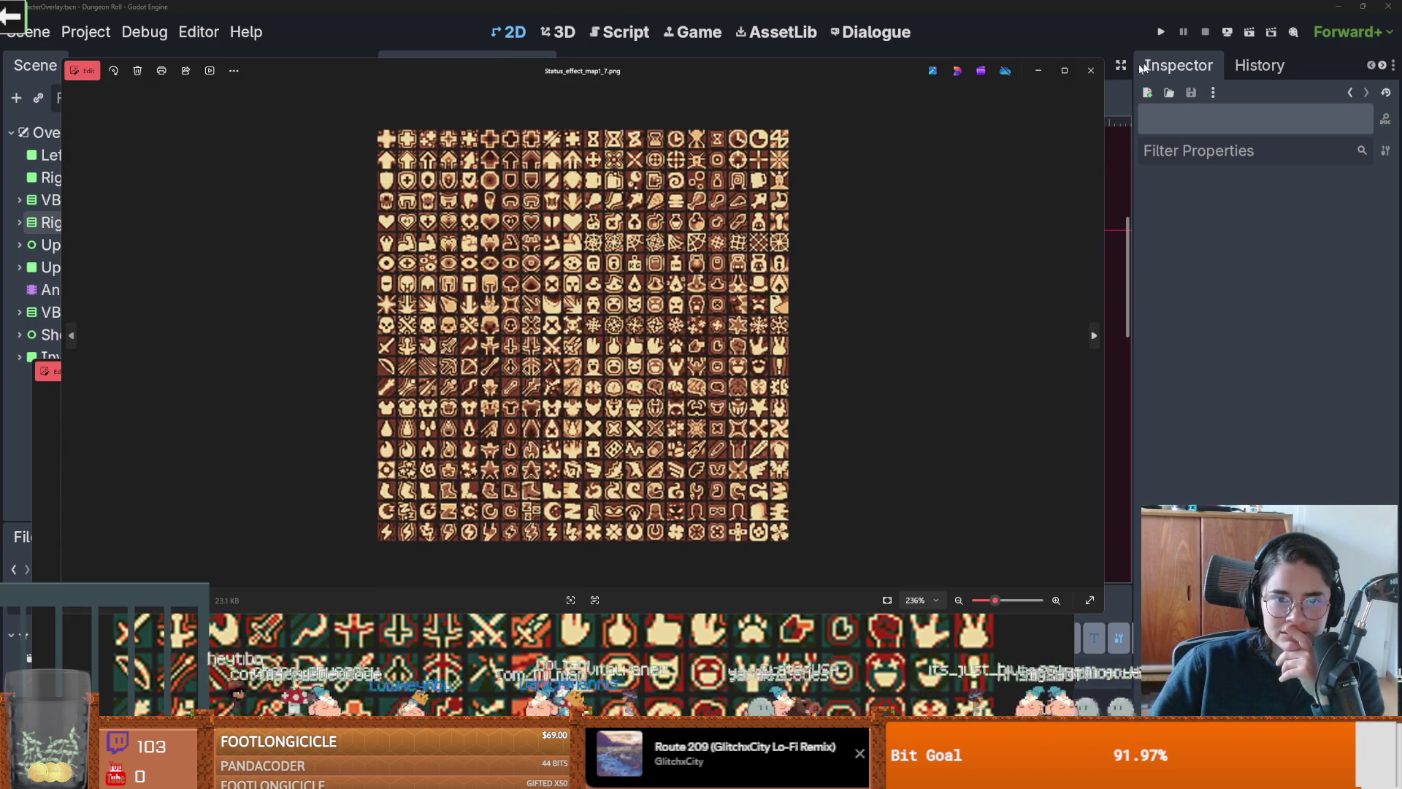
pyautogui.click(1090, 71)
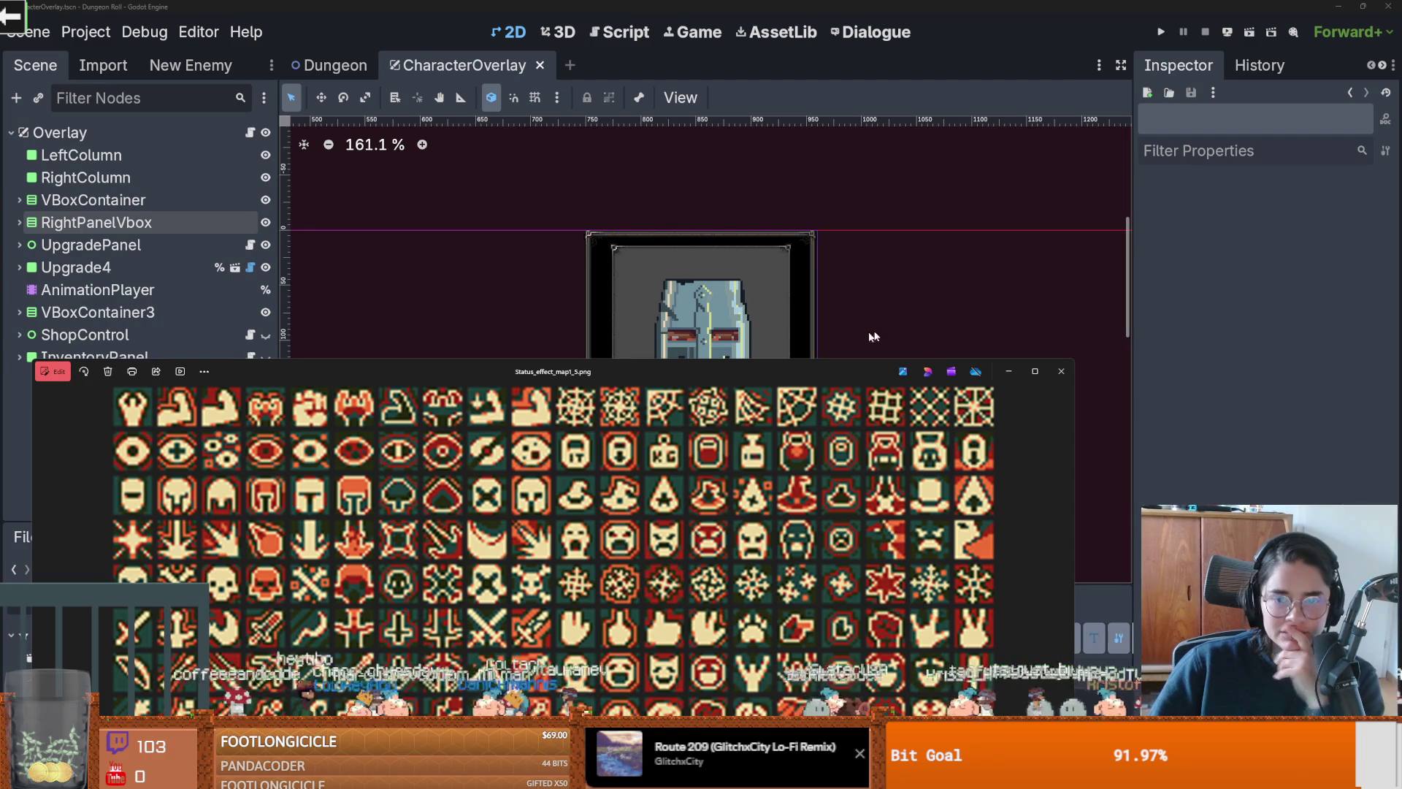
pyautogui.hotkey('alt', 'F4')
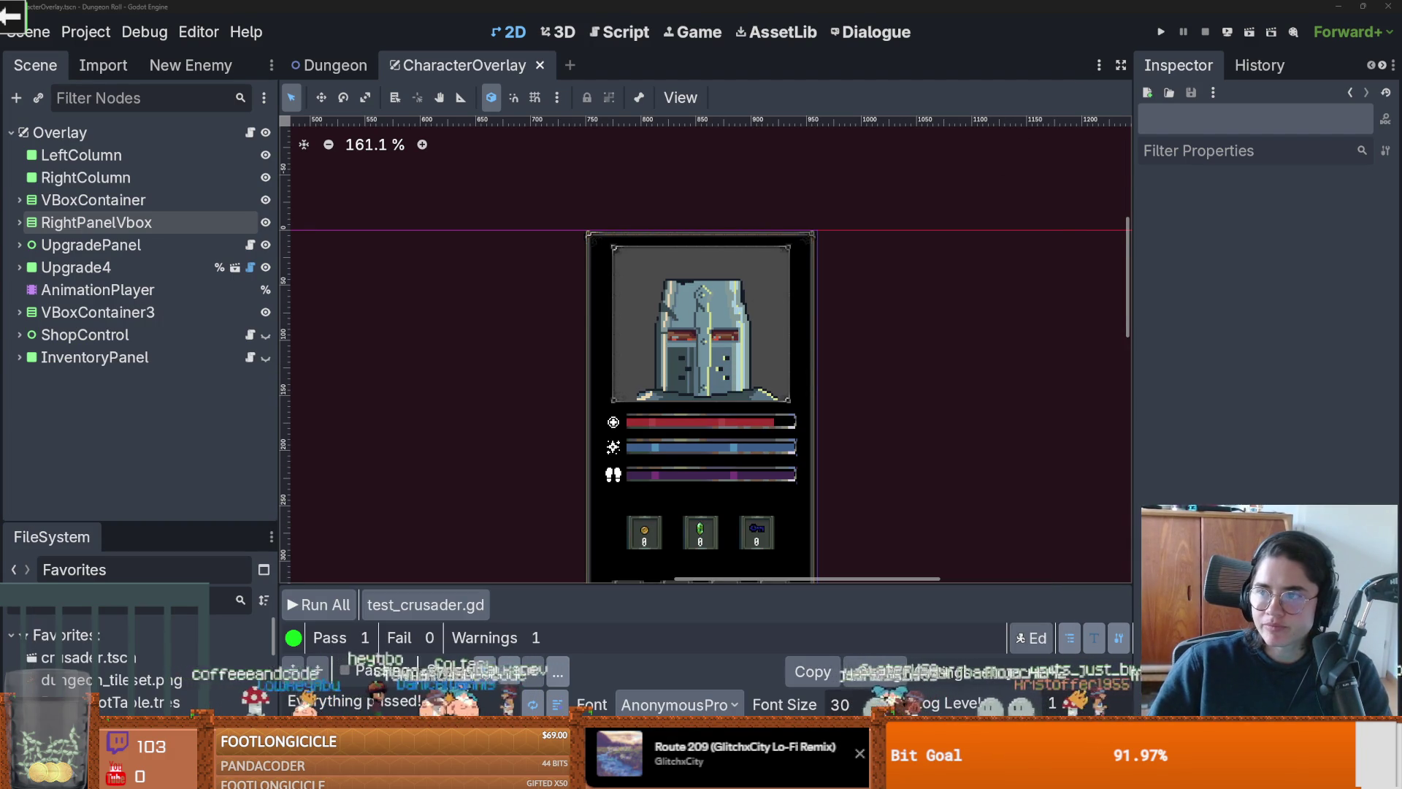
pyautogui.hotkey('alt', 'Tab')
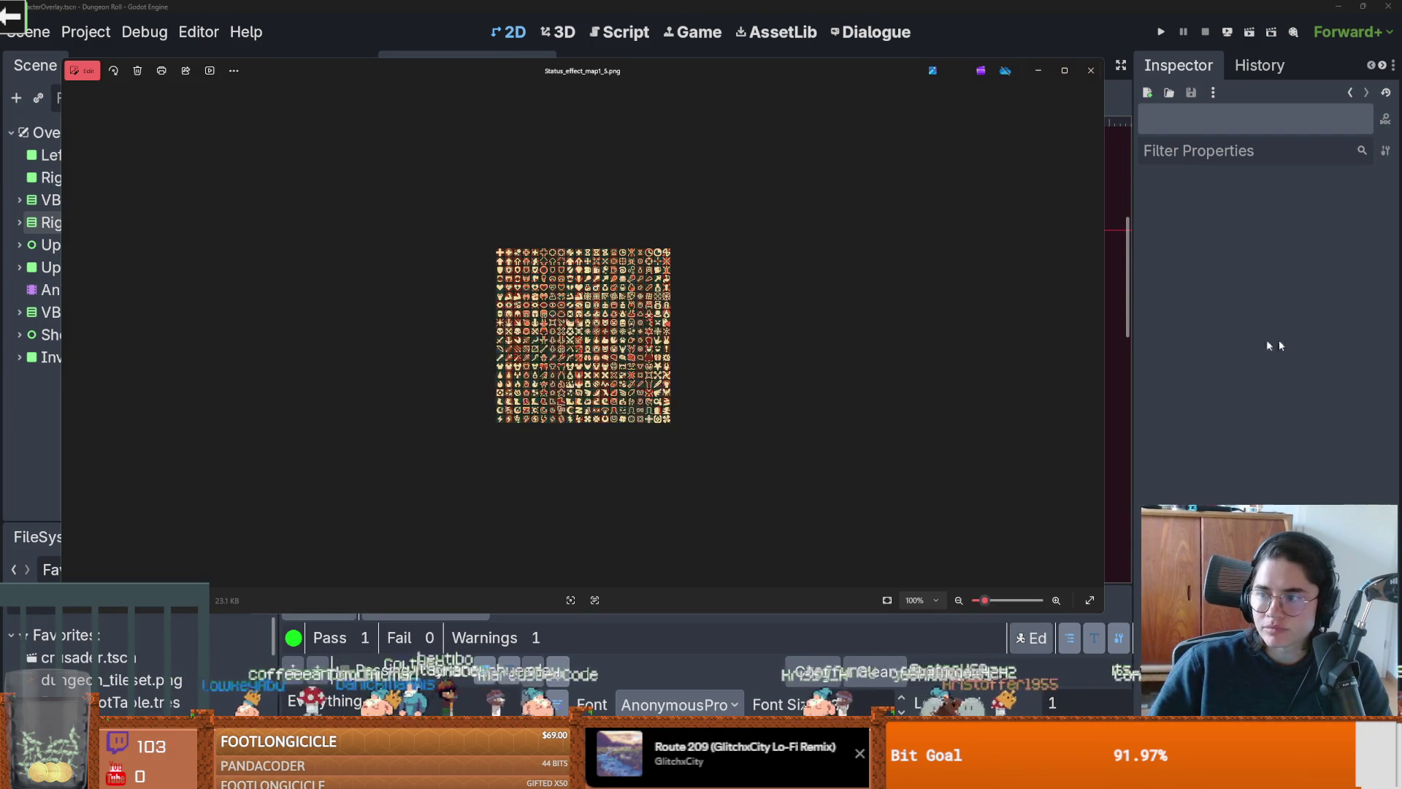
pyautogui.click(1091, 70)
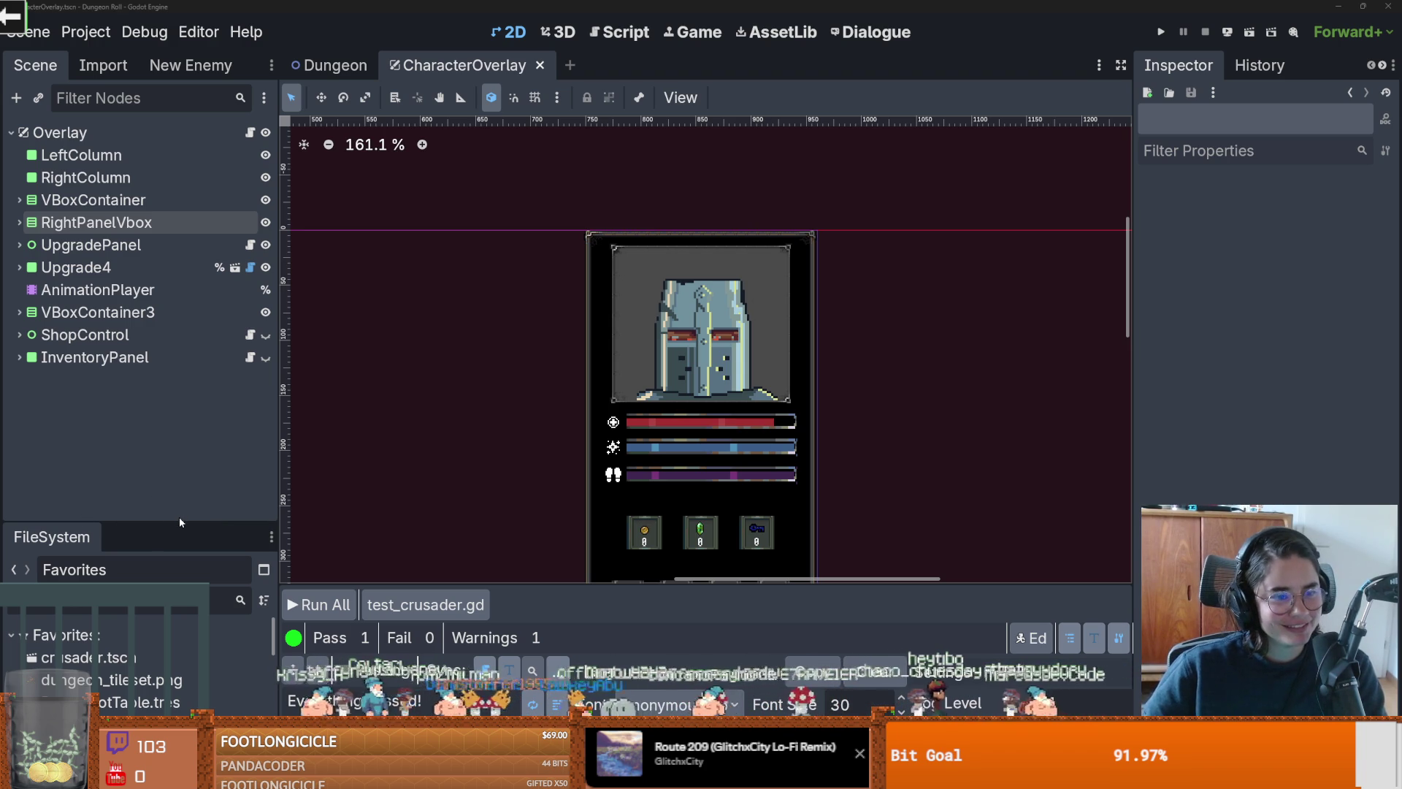
# Step: Drag the Scene/FileSystem divider up so the FileSystem dock shows more files down to res://
pyautogui.moveTo(180, 521); pyautogui.dragTo(154, 359)
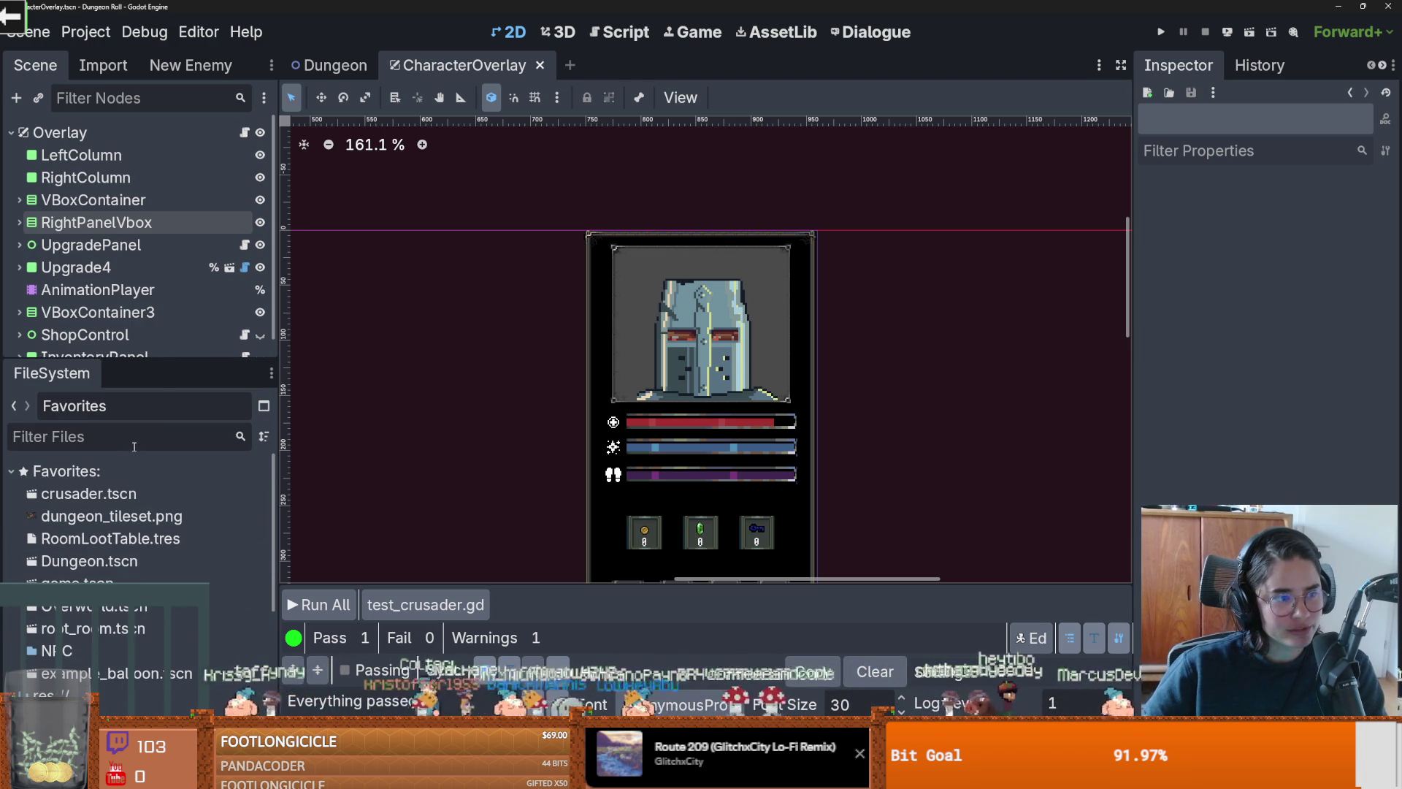
pyautogui.scroll(-5, 114, 564)
pyautogui.scroll(4, 77, 555)
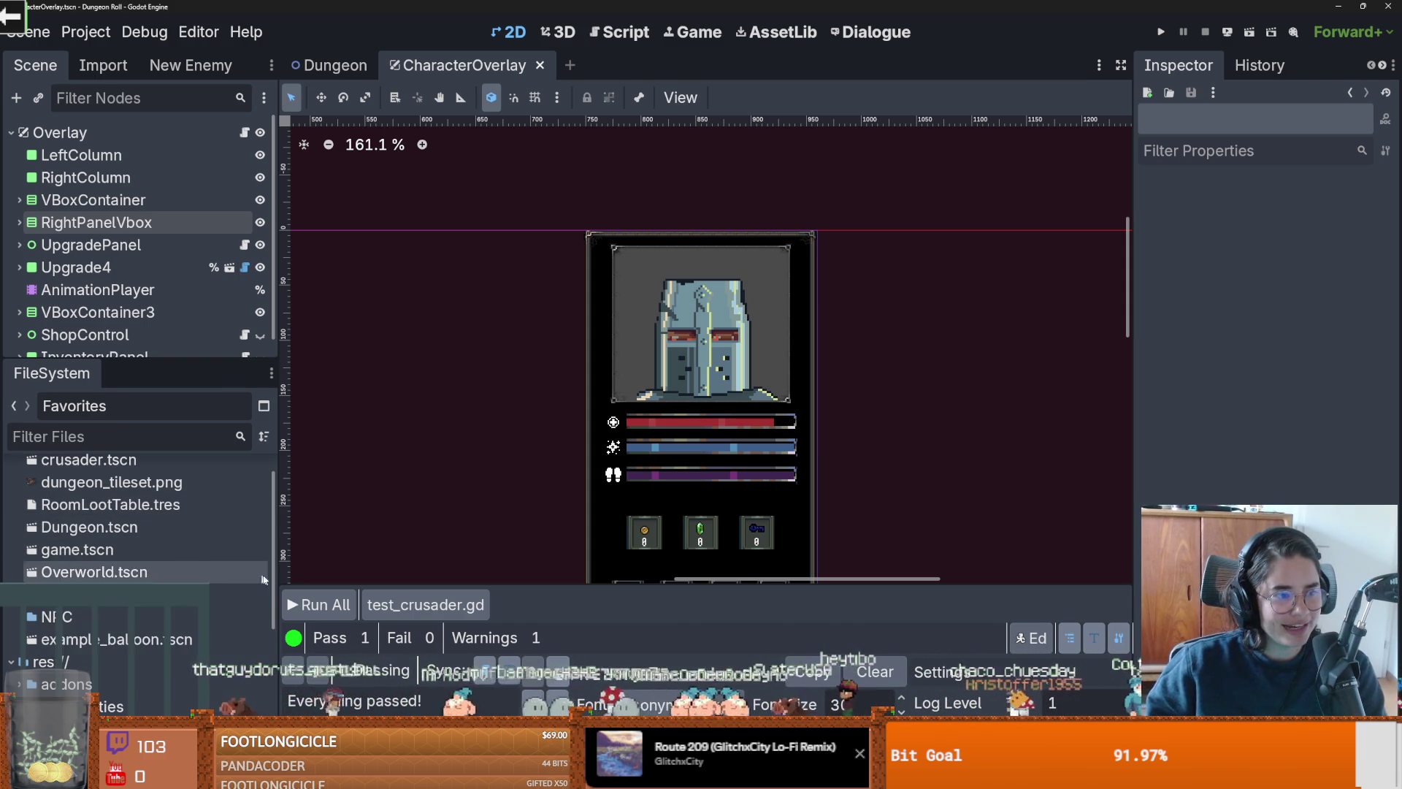
pyautogui.scroll(-3, 73, 599)
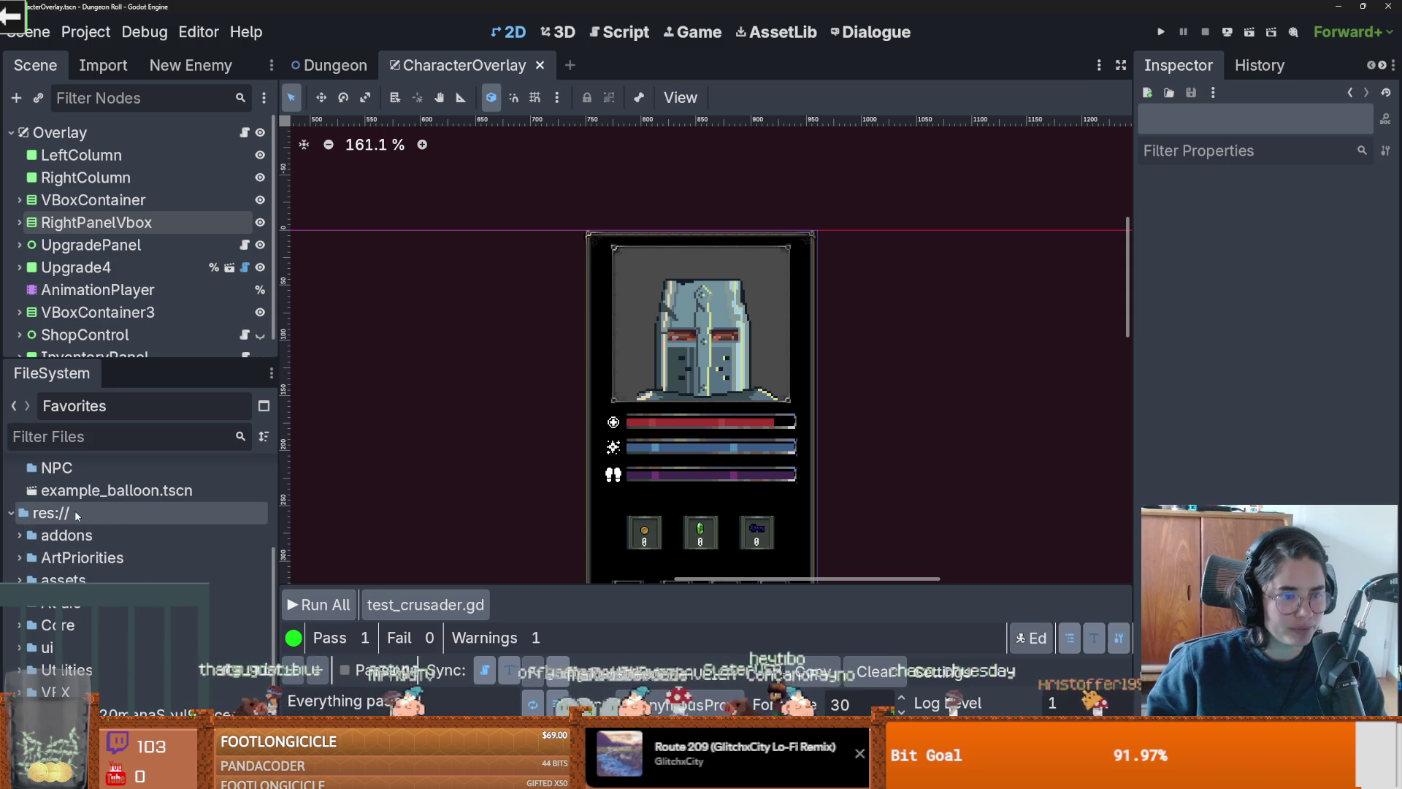
# Step: Open the res:// project root in File Explorer and navigate into ui/overlay
pyautogui.rightClick(75, 510)
pyautogui.press('Escape')
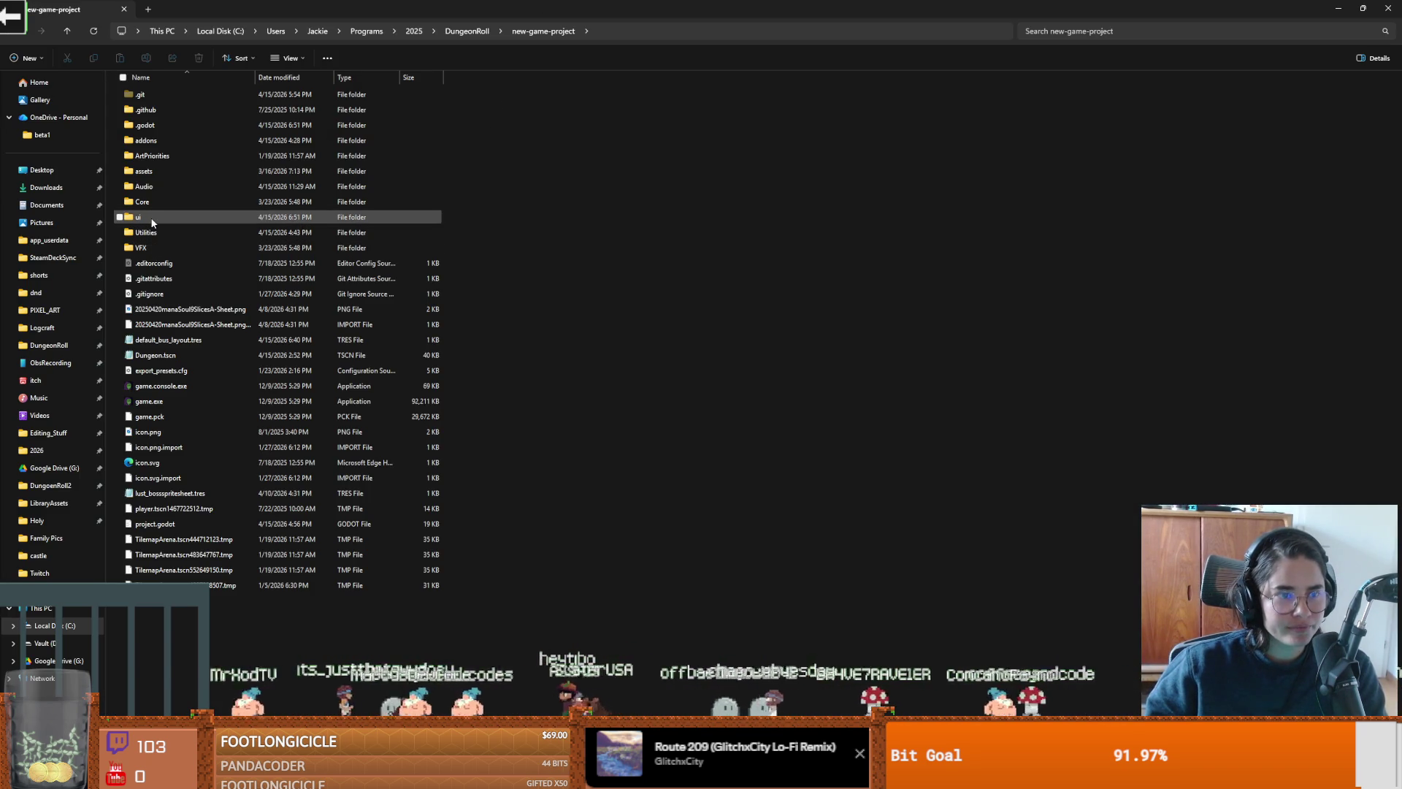
pyautogui.doubleClick(152, 222)
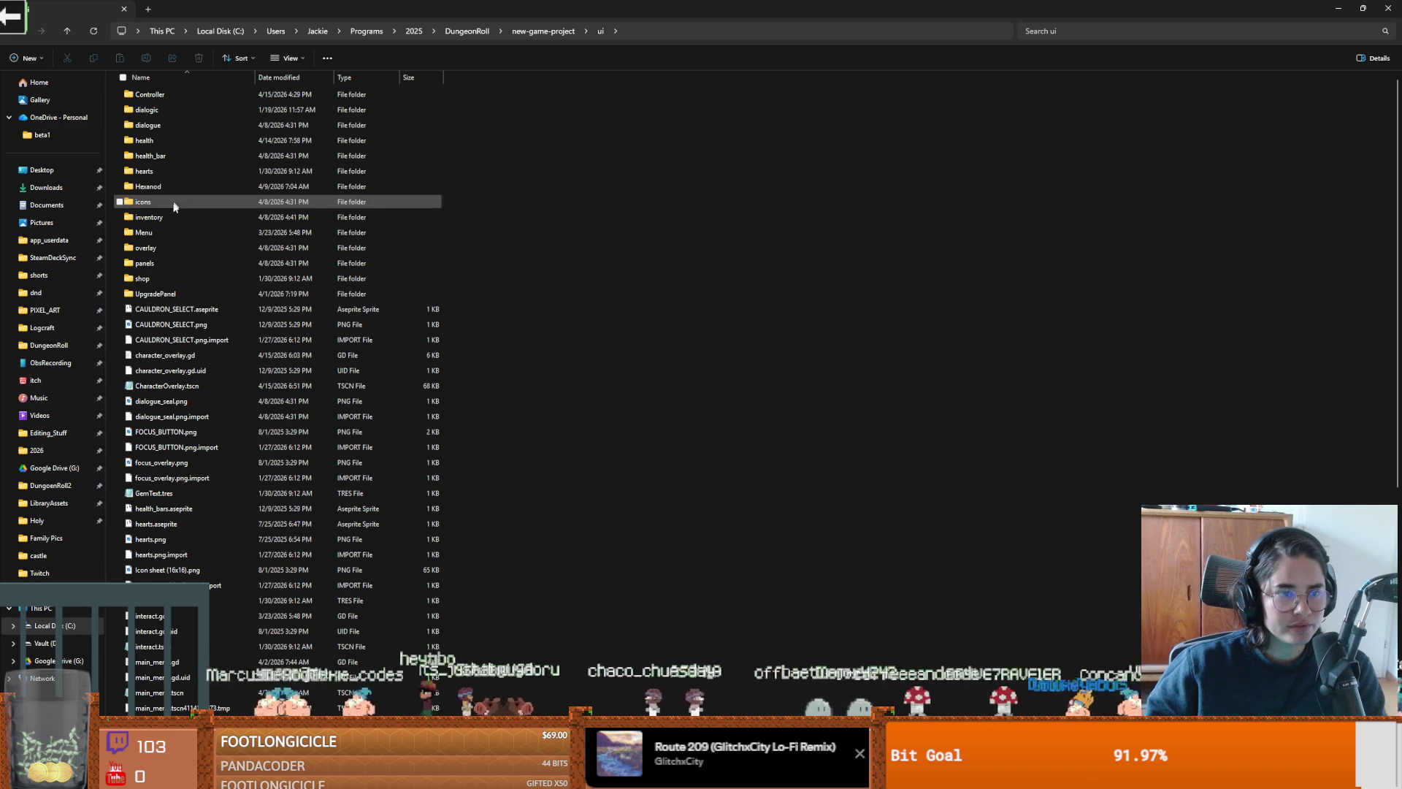
pyautogui.doubleClick(163, 250)
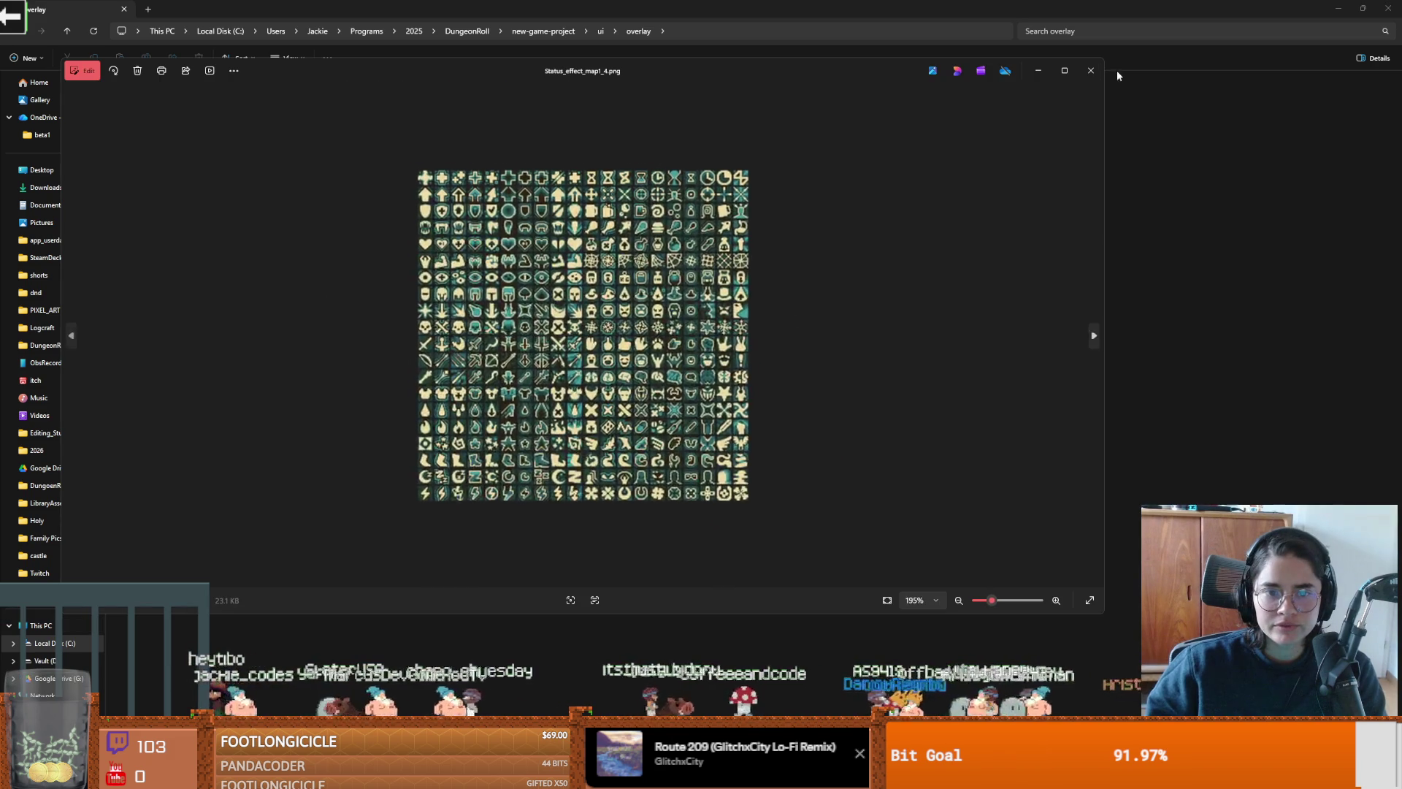
# Step: Paste Status_effect_map1_5.png into ui/overlay and minimize File Explorer
pyautogui.click(1388, 13)
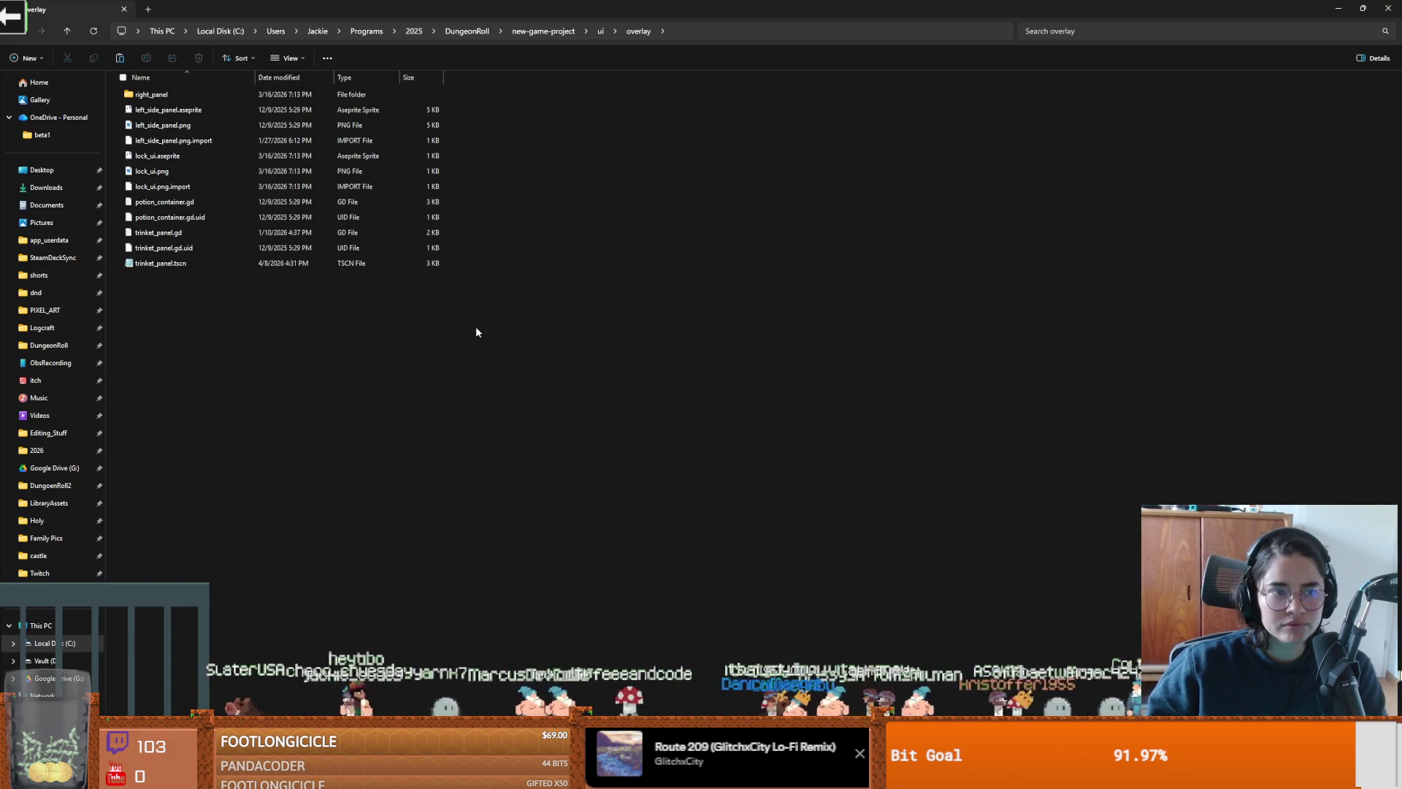
pyautogui.hotkey('ctrl', 'v')
pyautogui.moveTo(773, 6); pyautogui.dragTo(702, 139)
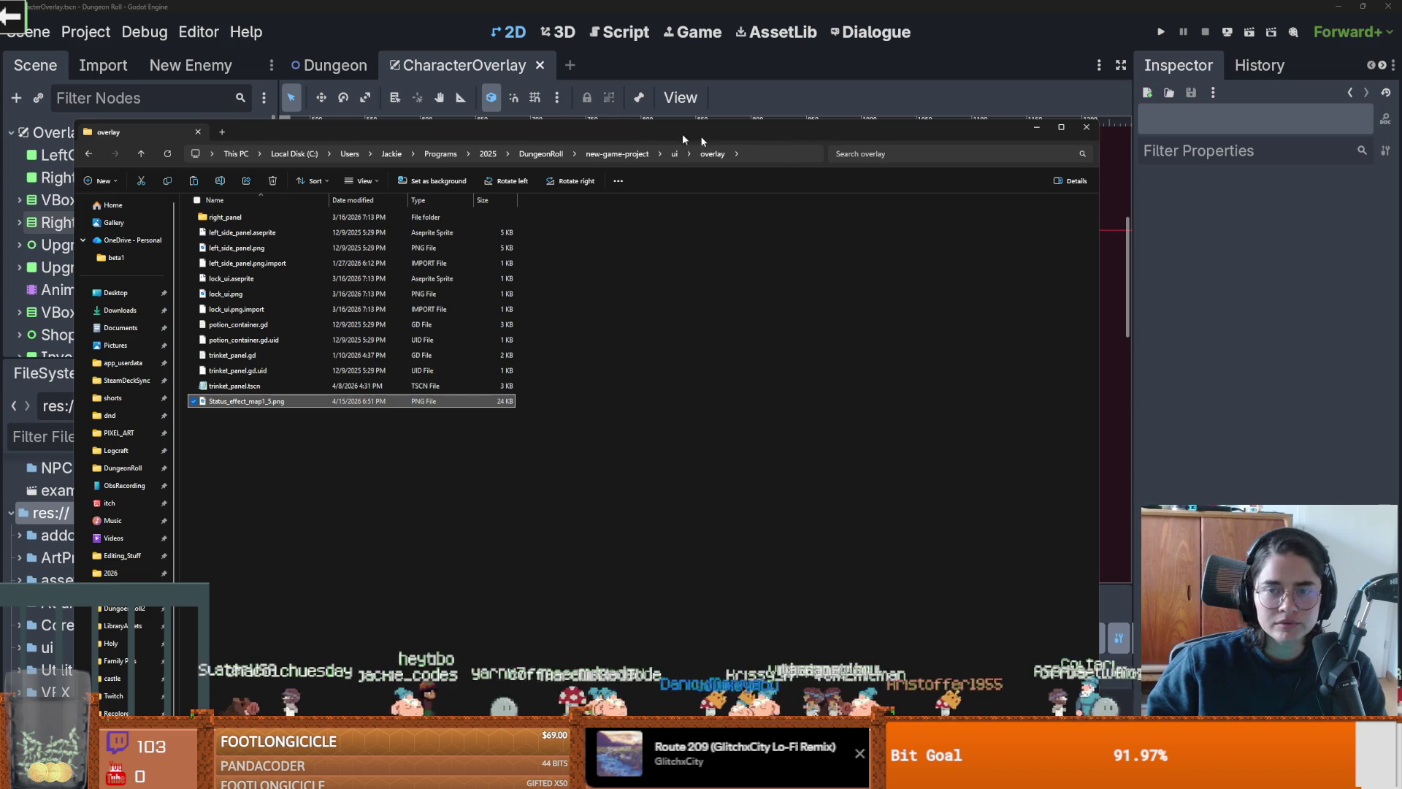
pyautogui.click(1106, 130)
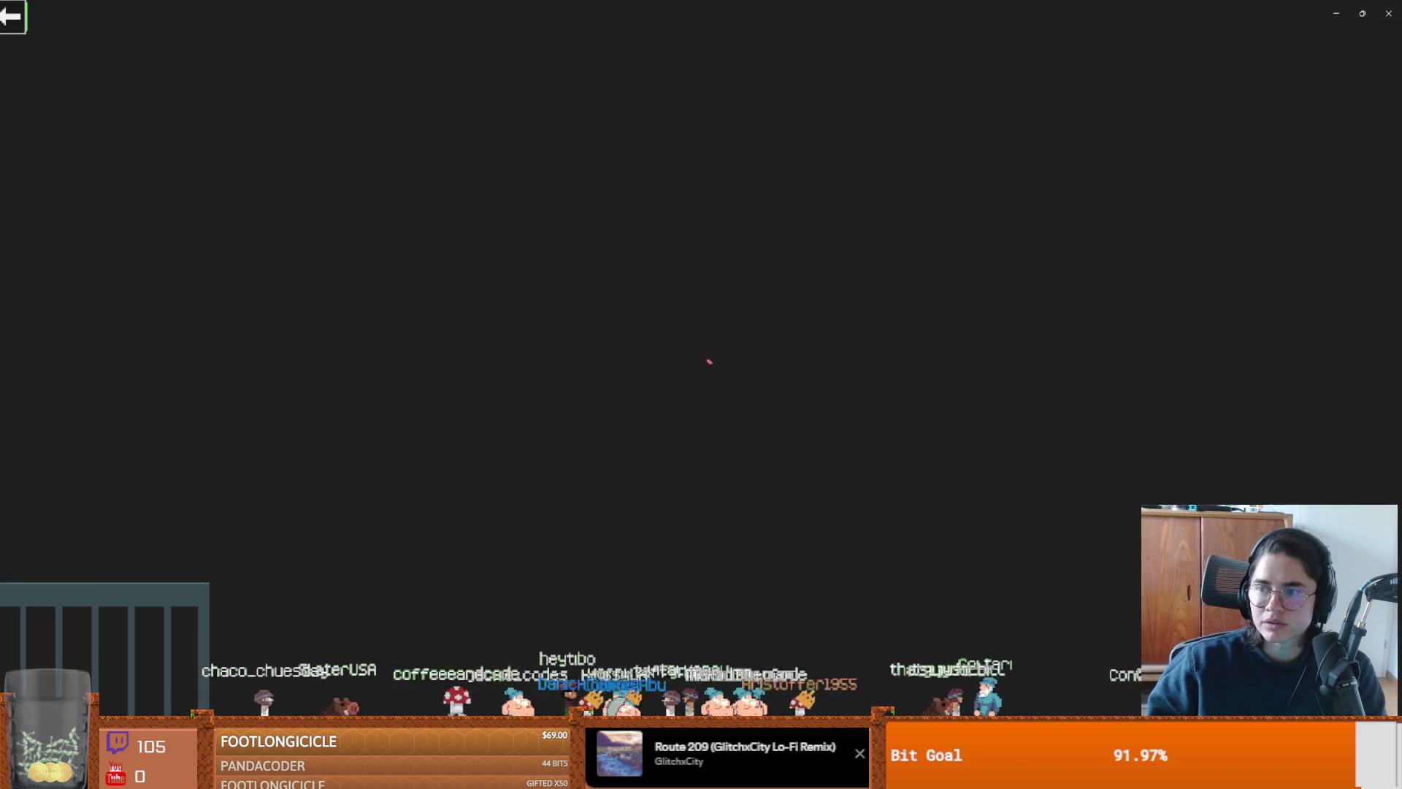
# Step: Close the Color_palette.png preview, then zoom into the teal Status_effect_map2_4.png sheet and close it
pyautogui.click(1389, 14)
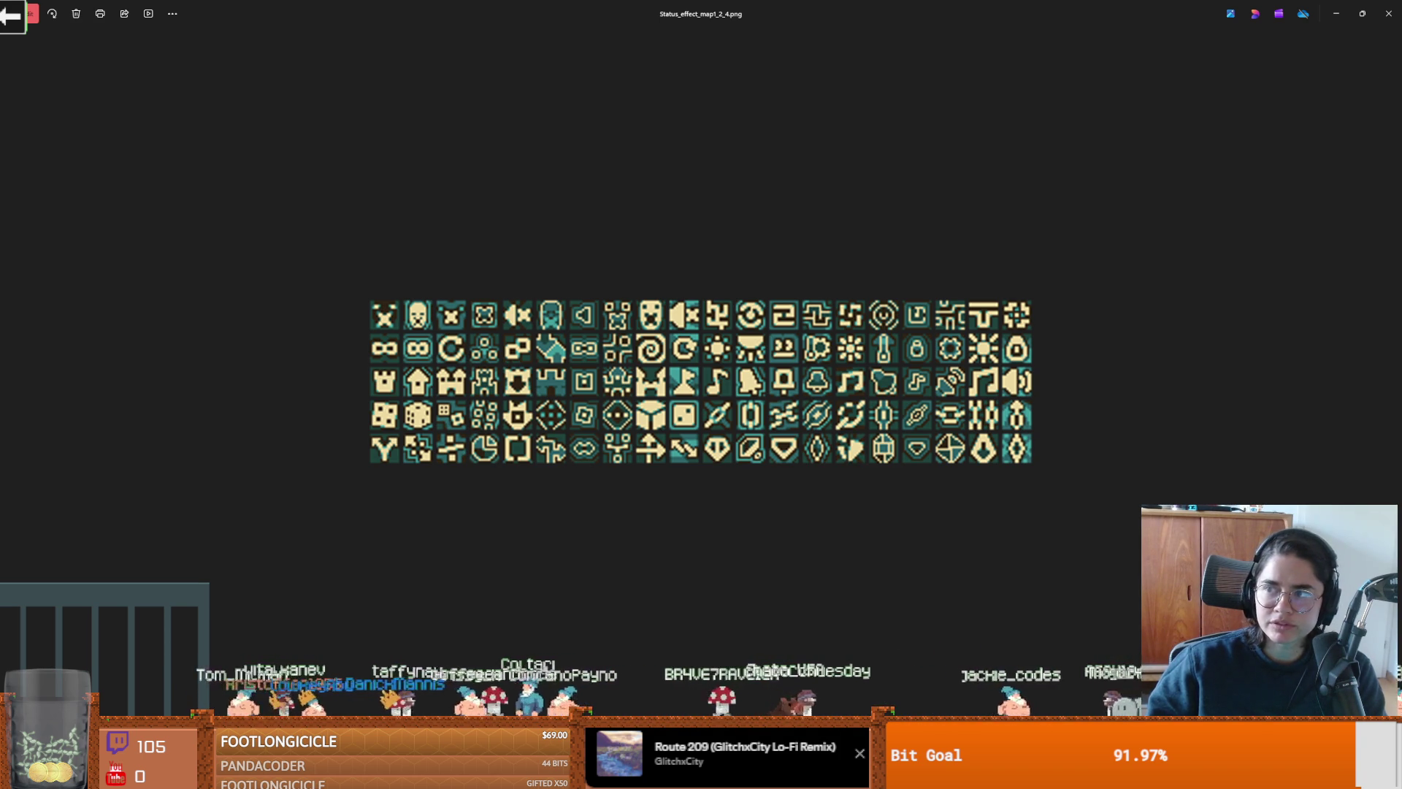
pyautogui.scroll(1, 709, 529)
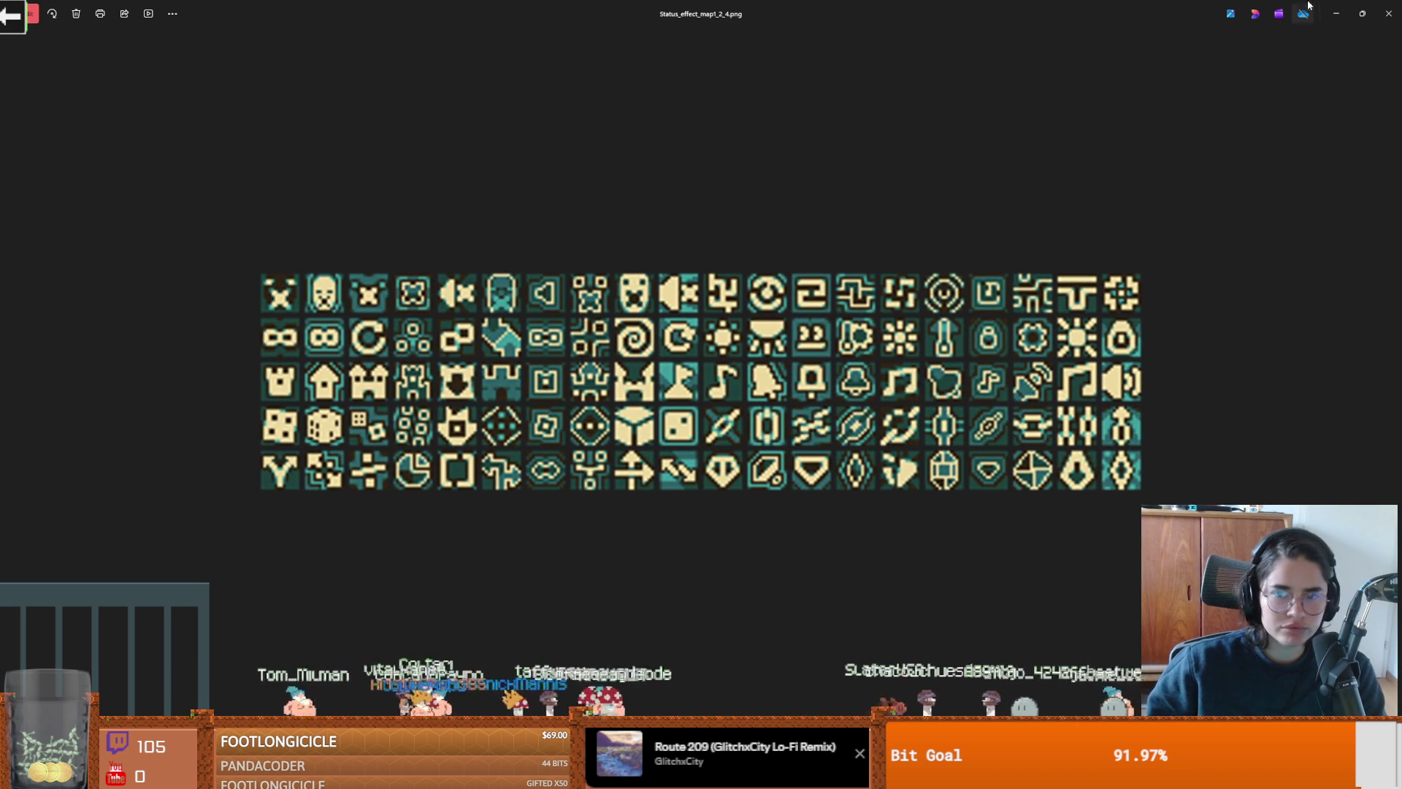
pyautogui.click(1387, 11)
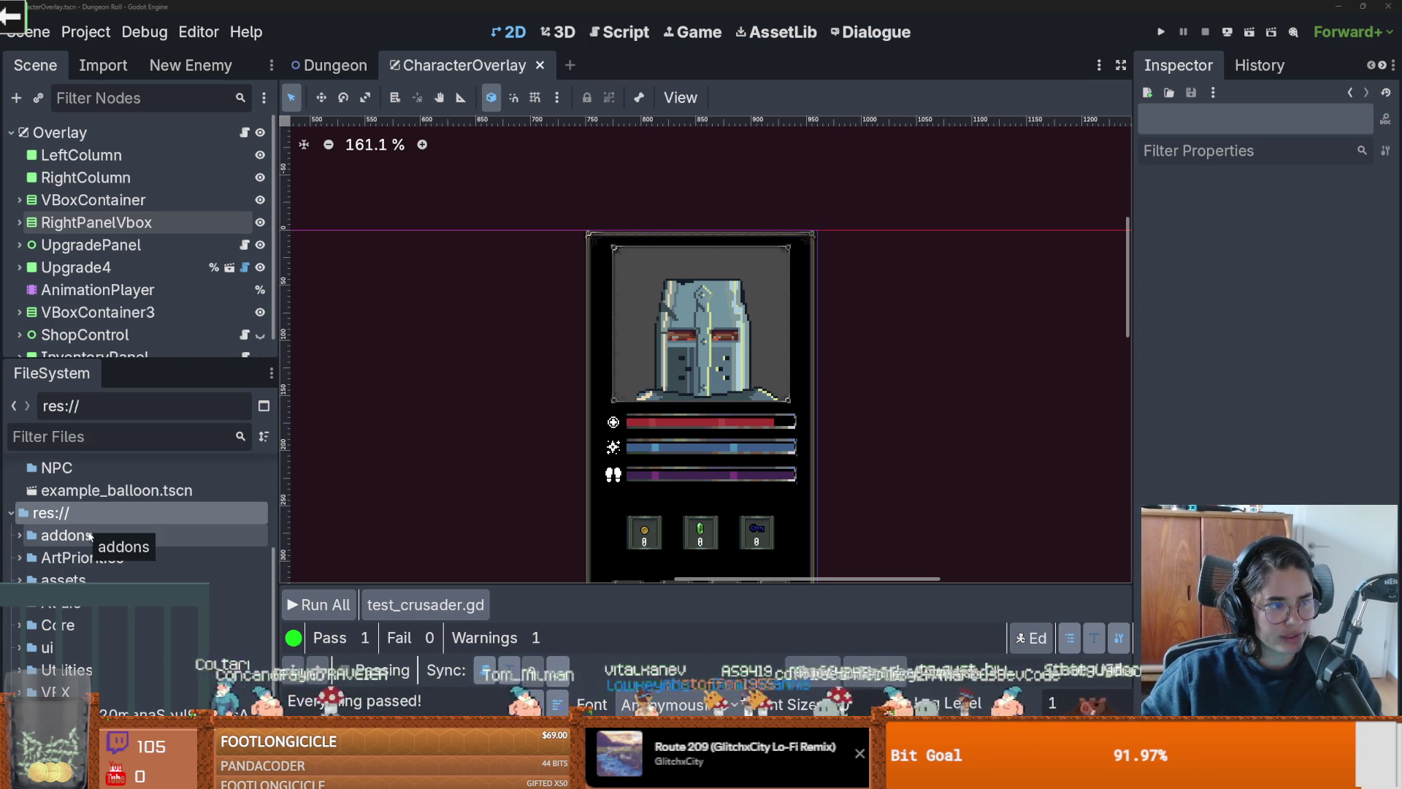
# Step: Open the addons folder's file manager, dismiss it, and switch to Aseprite's crusader portrait
pyautogui.rightClick(92, 535)
pyautogui.press('Escape')
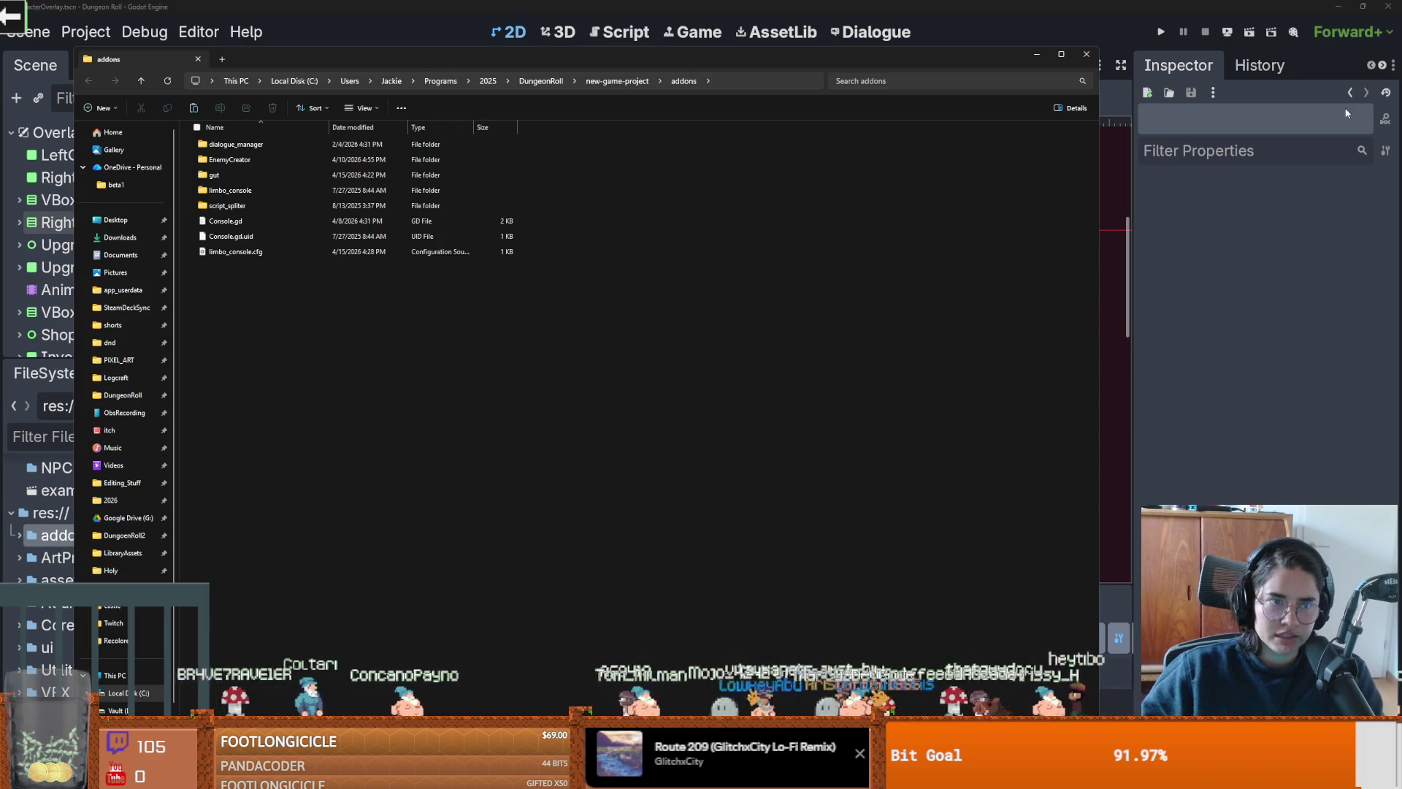
pyautogui.hotkey('alt', 'F4')
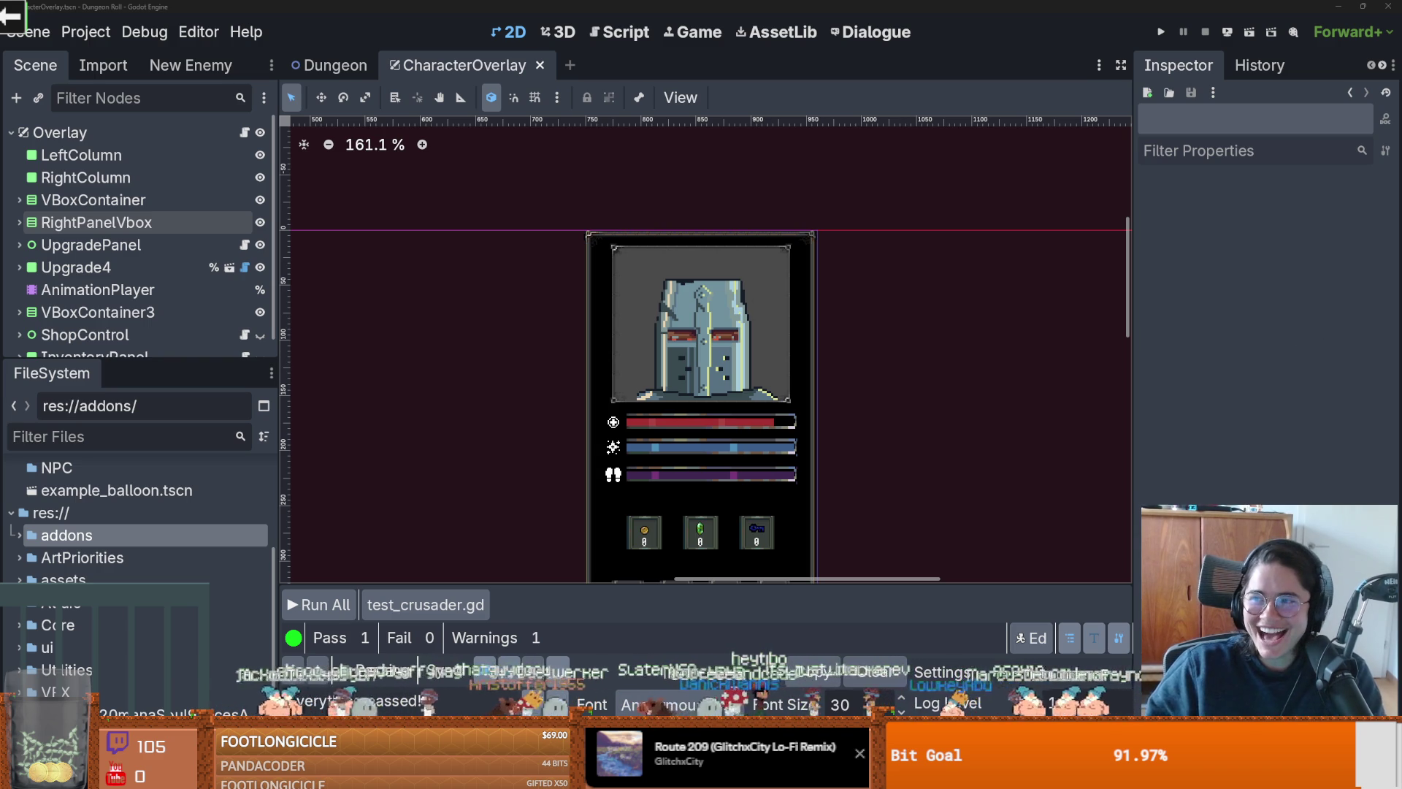
pyautogui.hotkey('alt', 'Tab')
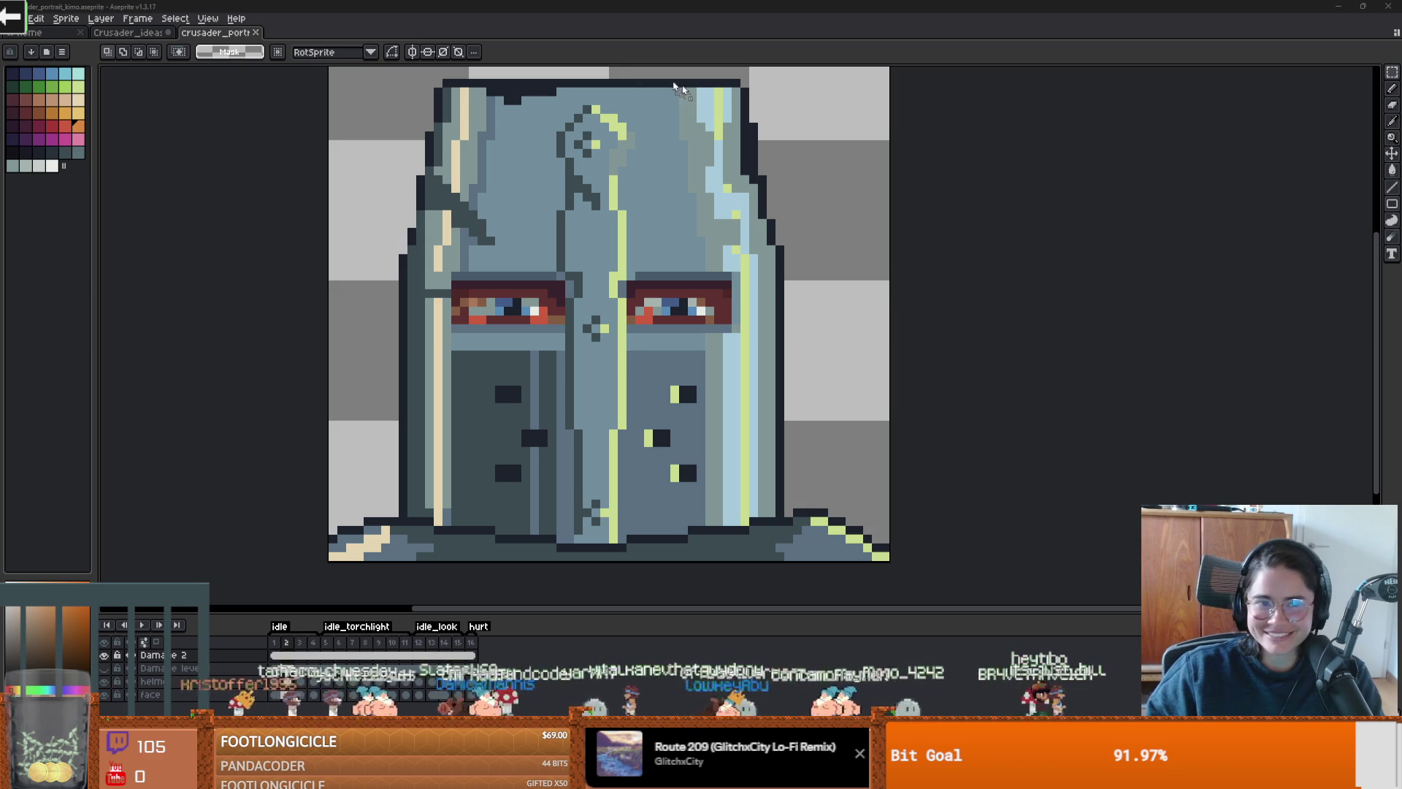
# Step: Drop Status_effect_map1_5.png and the Status_effect_map1_2 sheets into Aseprite as one animation
pyautogui.moveTo(457, 29); pyautogui.dragTo(702, 387)
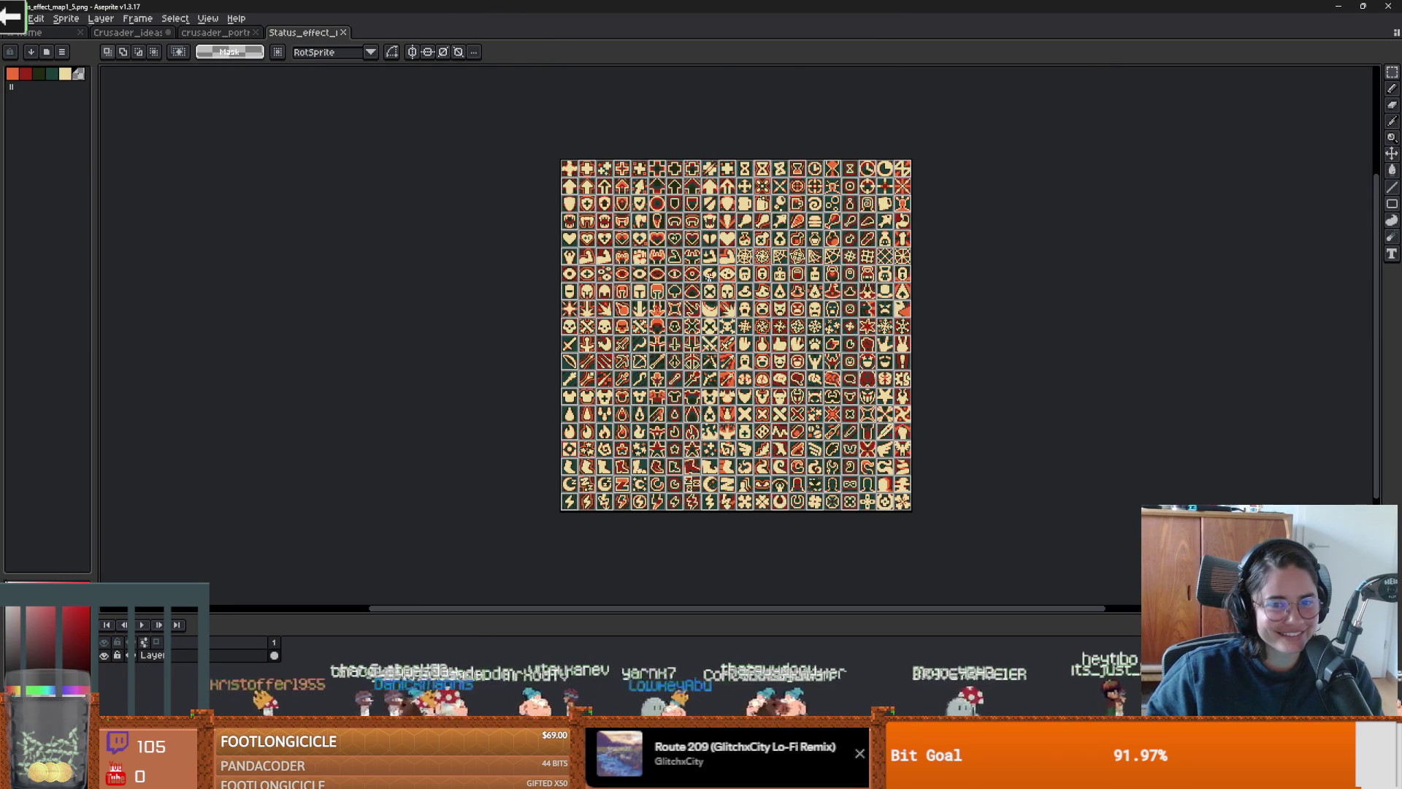
pyautogui.scroll(1, 710, 305)
pyautogui.moveTo(711, 305); pyautogui.dragTo(663, 188)
pyautogui.scroll(-1, 665, 187)
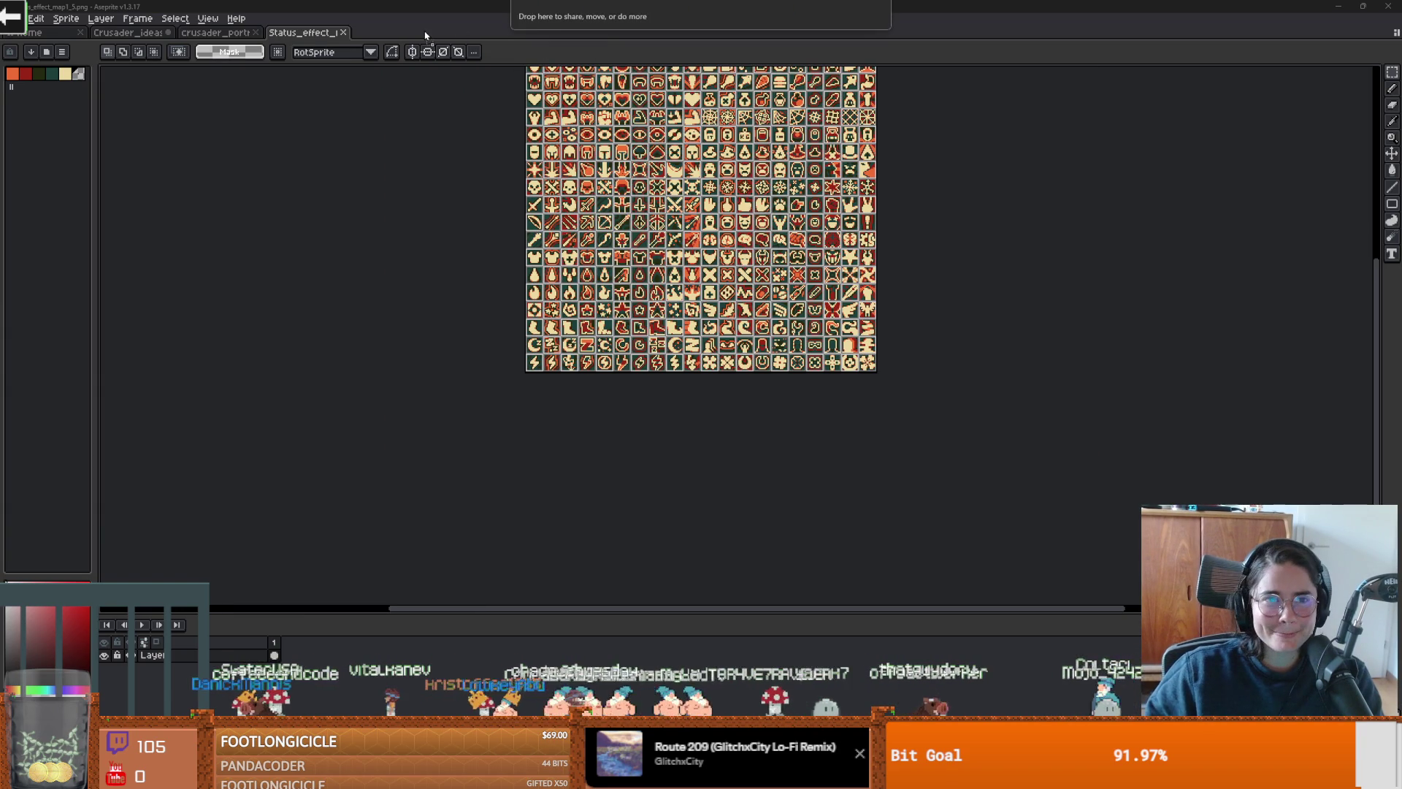
pyautogui.moveTo(620, 65); pyautogui.dragTo(666, 269)
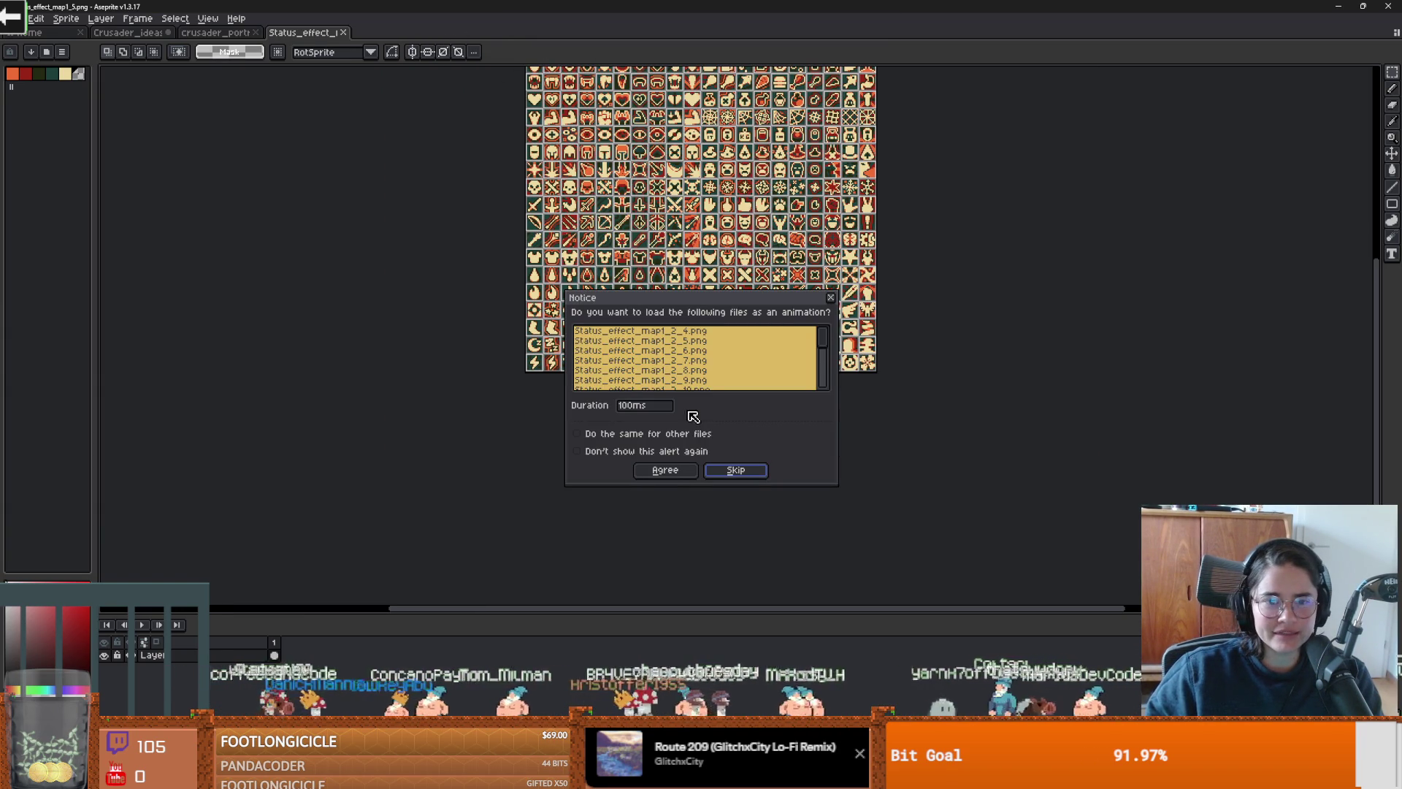
pyautogui.click(662, 470)
# Step: Step through the red and brown palette frames and play the sheet's animation
pyautogui.scroll(3, 579, 448)
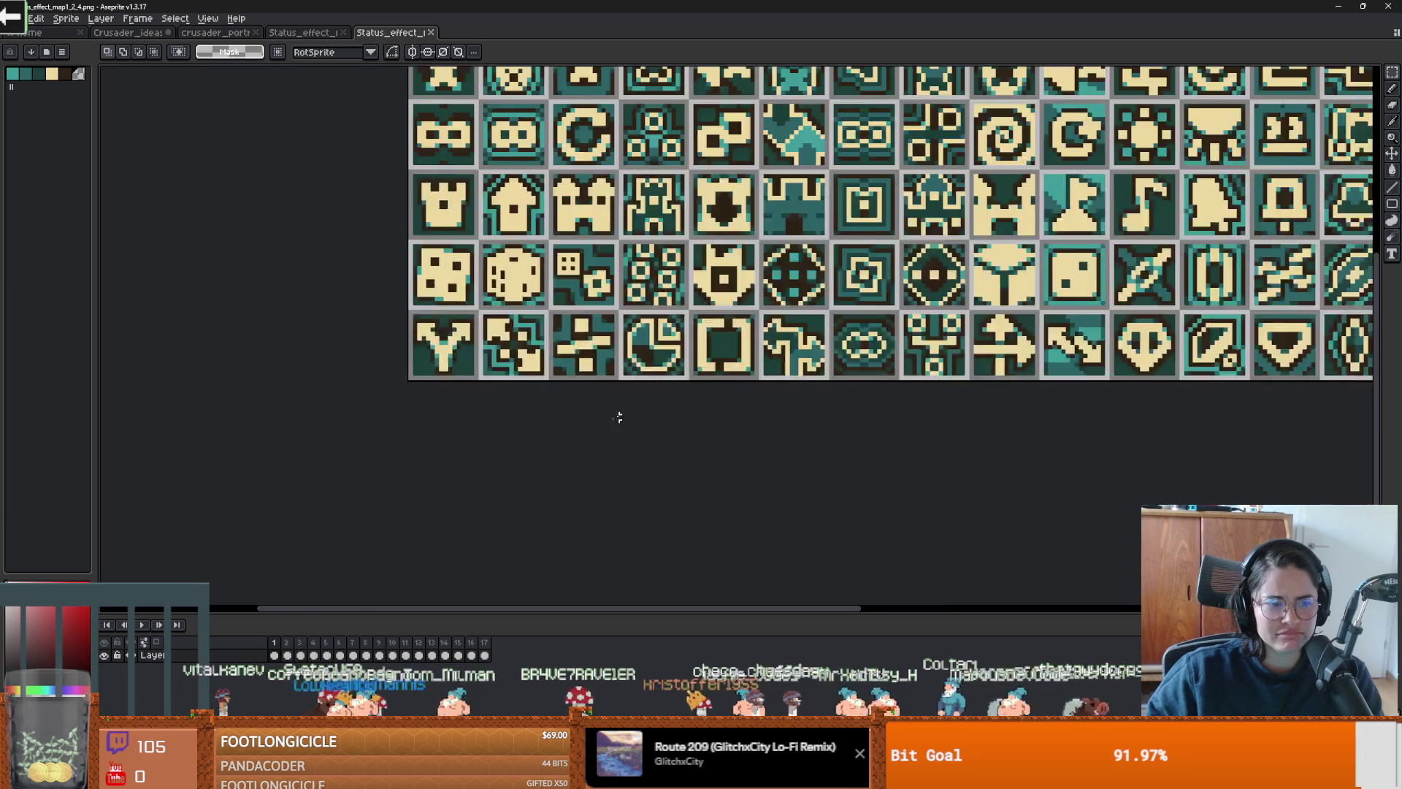
pyautogui.scroll(-2, 617, 416)
pyautogui.click(143, 625)
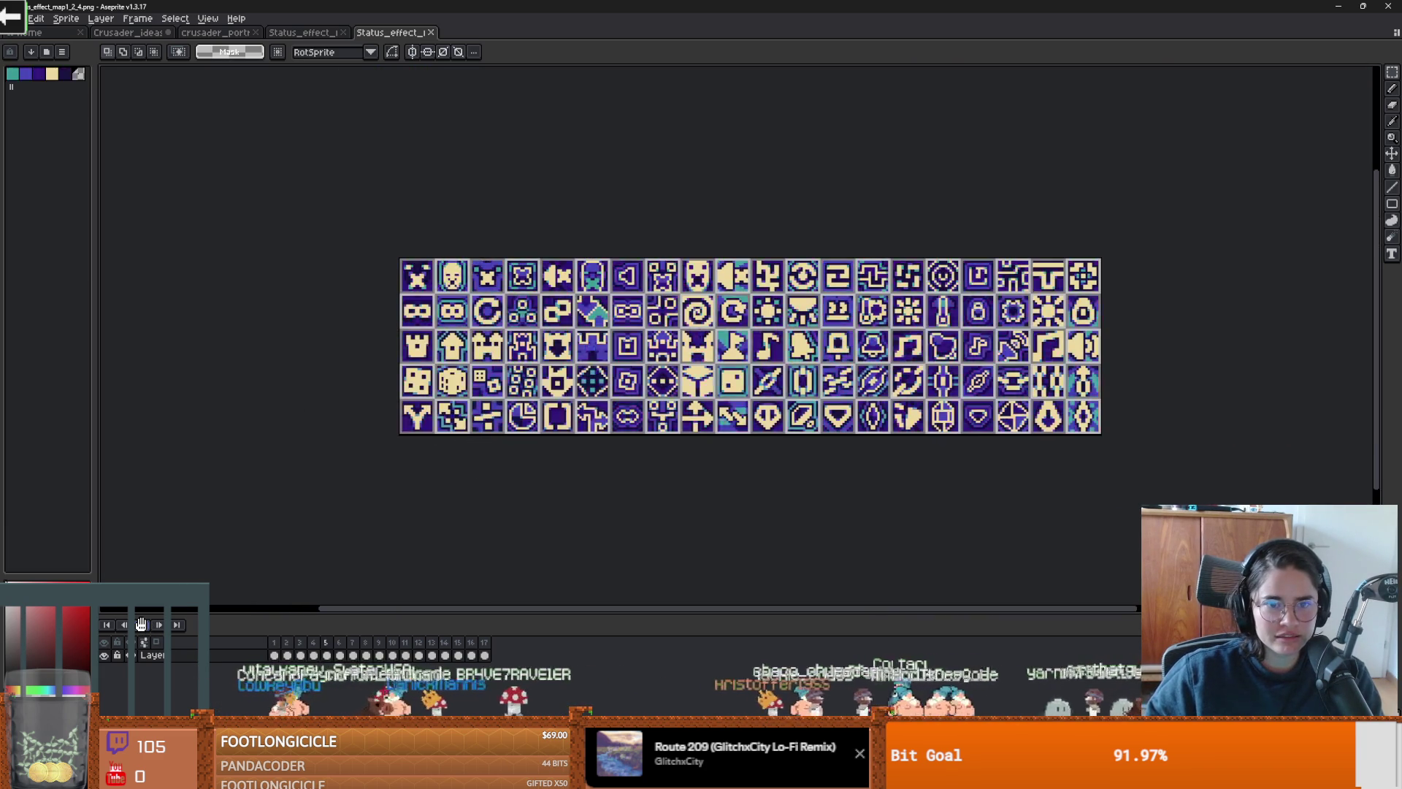
pyautogui.click(288, 644)
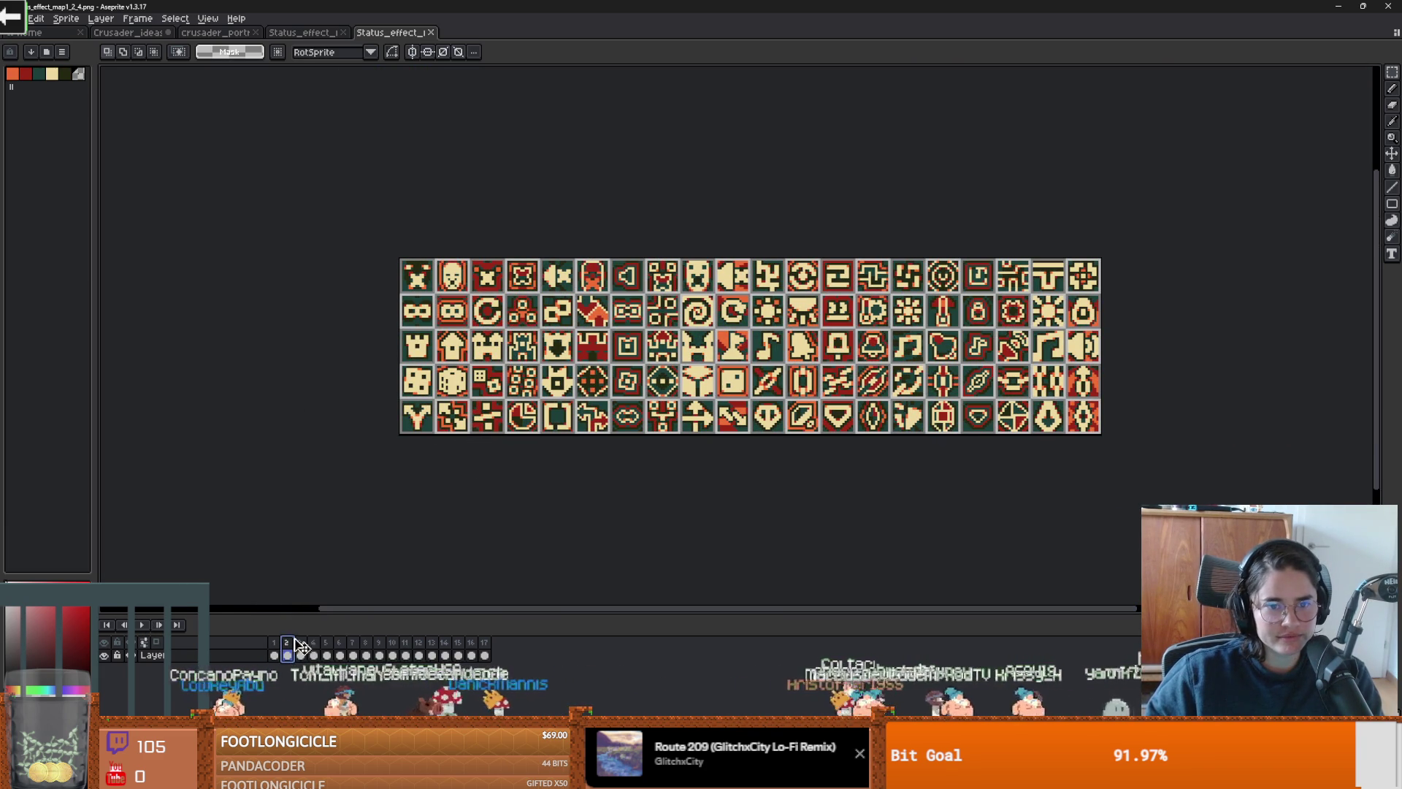
pyautogui.click(301, 643)
pyautogui.click(314, 643)
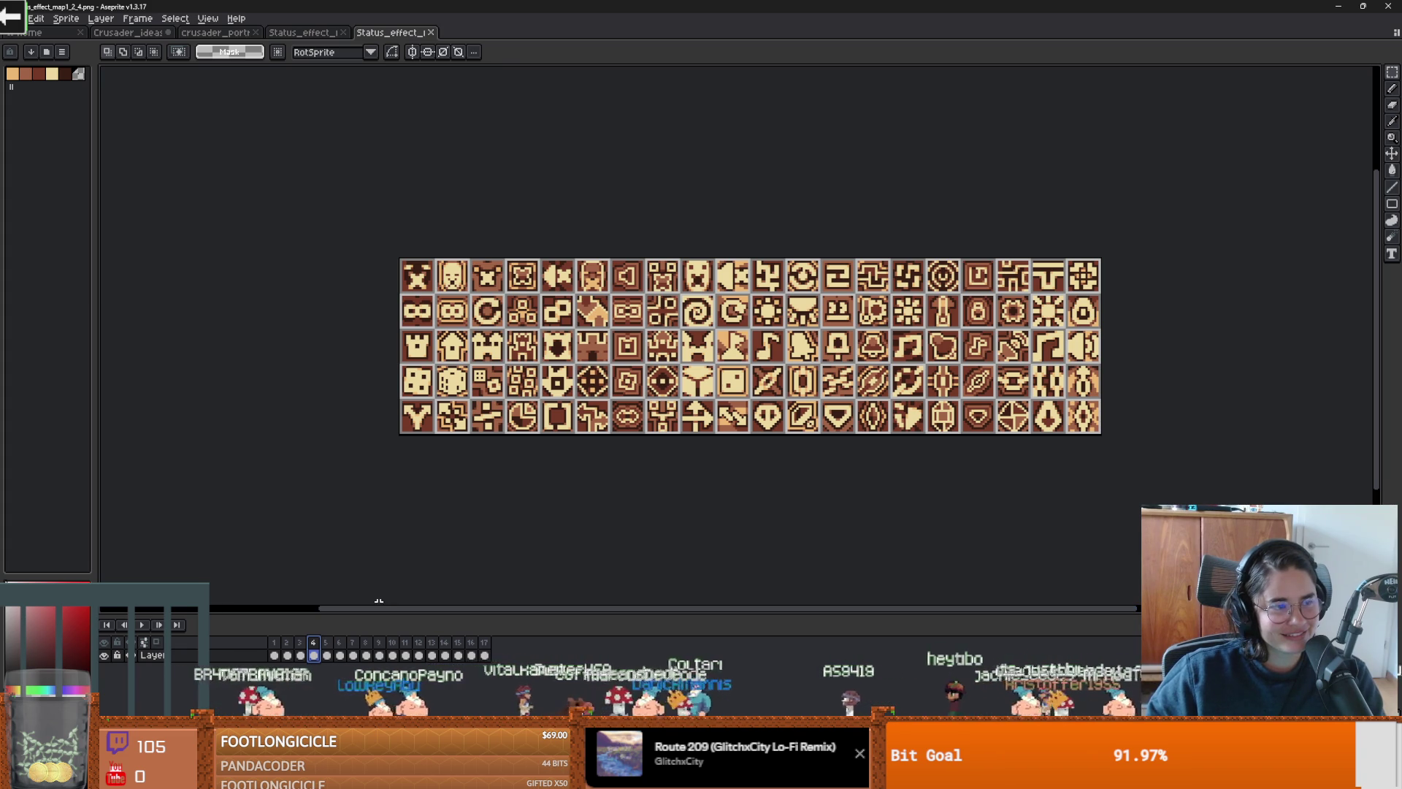
pyautogui.press('Return')
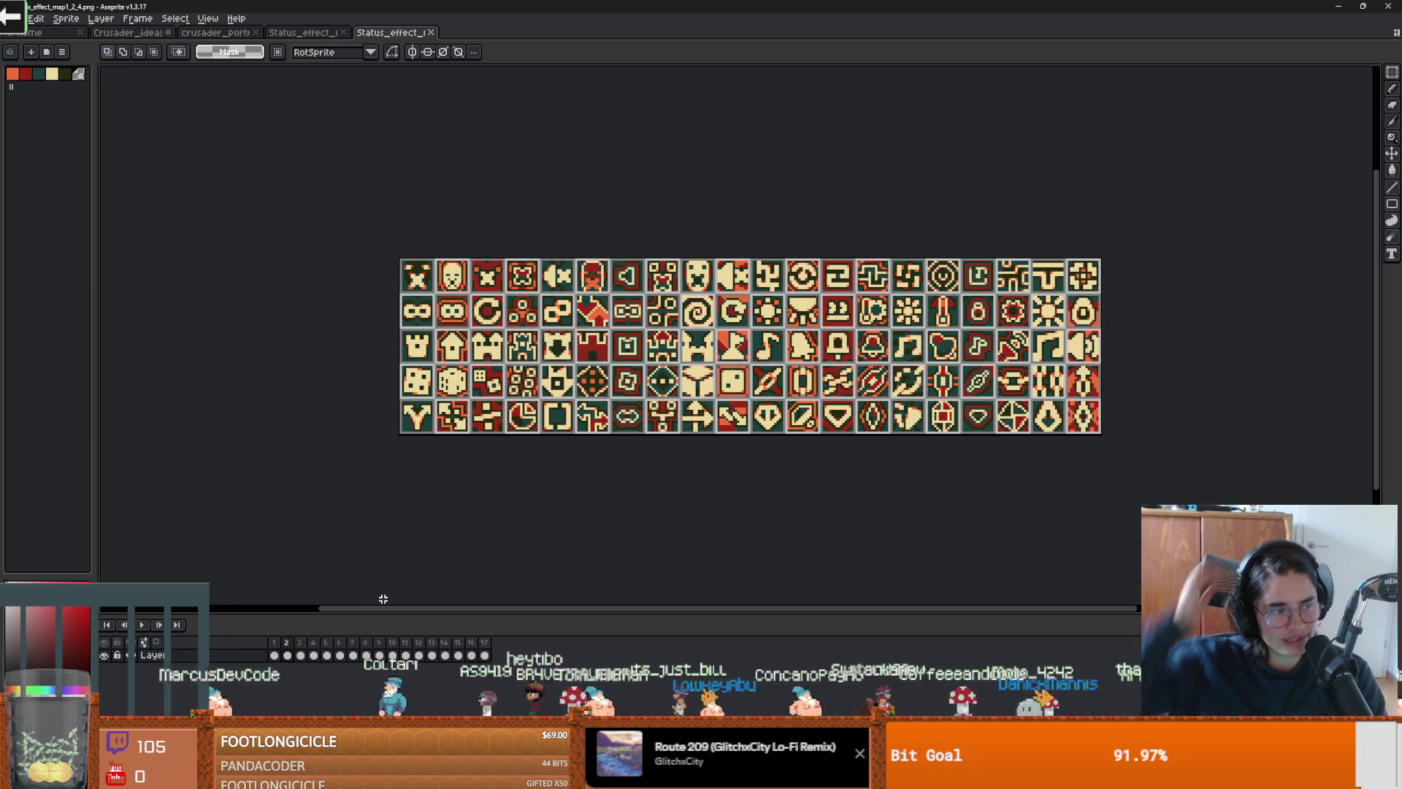
# Step: Select and copy the whole 5-row icon sheet, then switch to the taller sheet's tab
pyautogui.press('h')
pyautogui.hotkey('ctrl', 'alt', 'c')
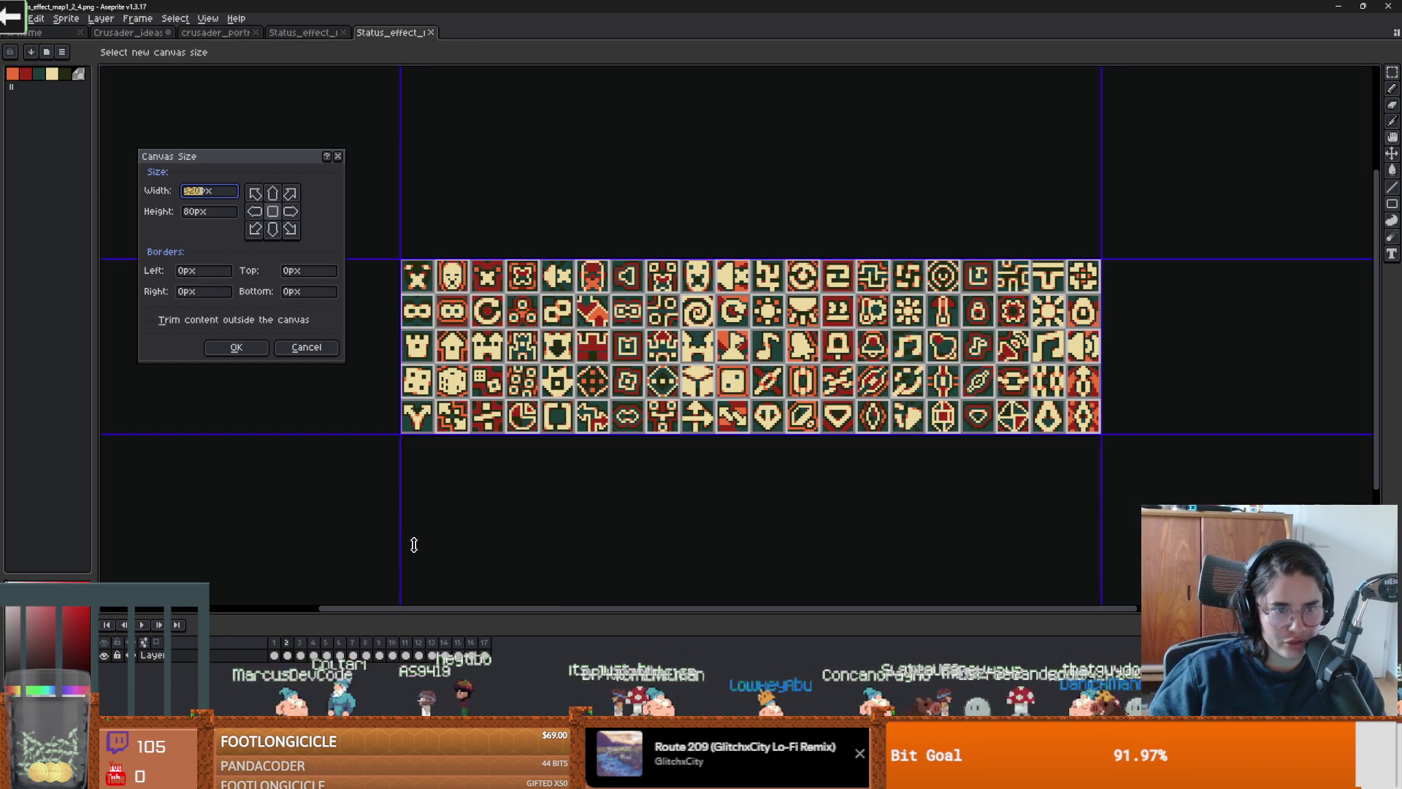
pyautogui.click(339, 157)
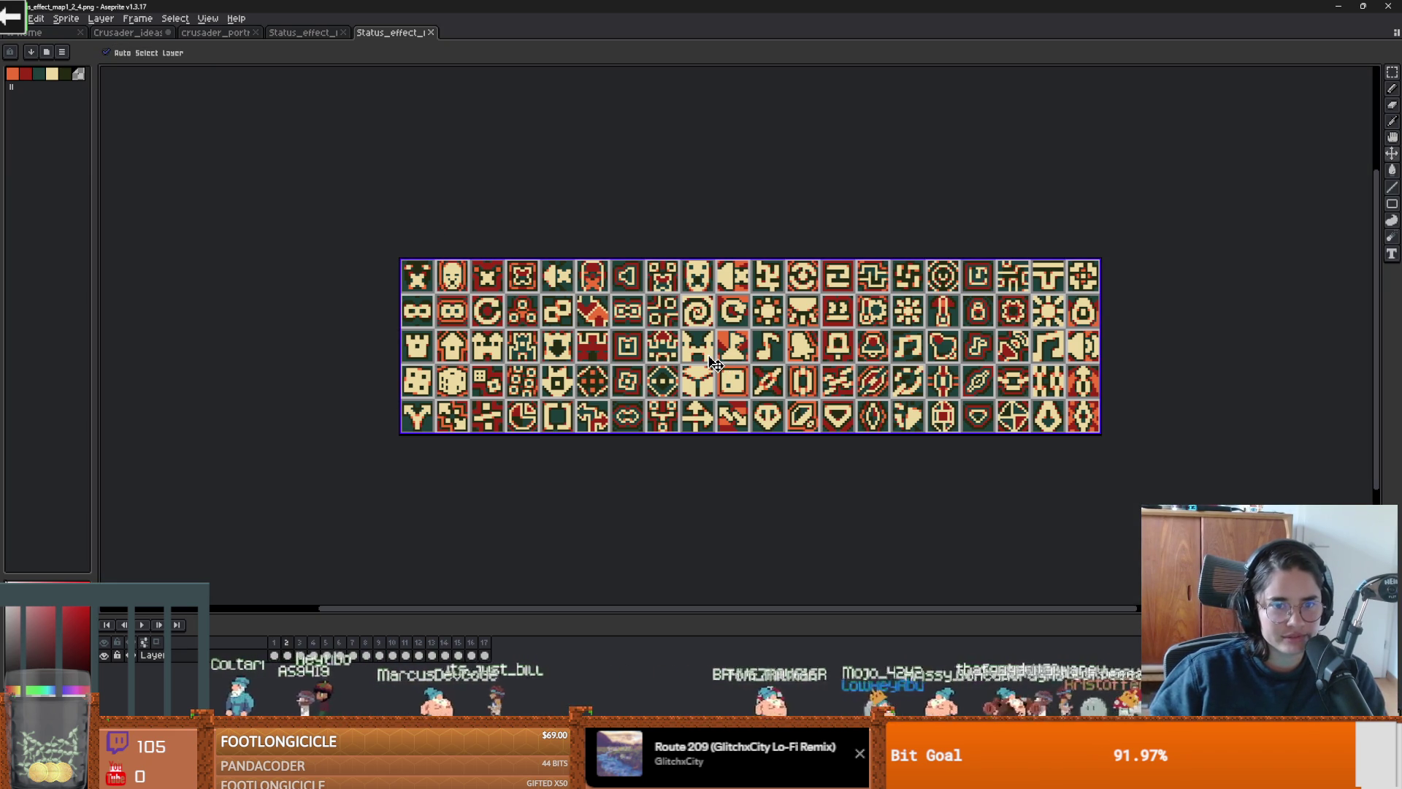
pyautogui.hotkey('ctrl', 'a')
pyautogui.press('h')
pyautogui.click(295, 38)
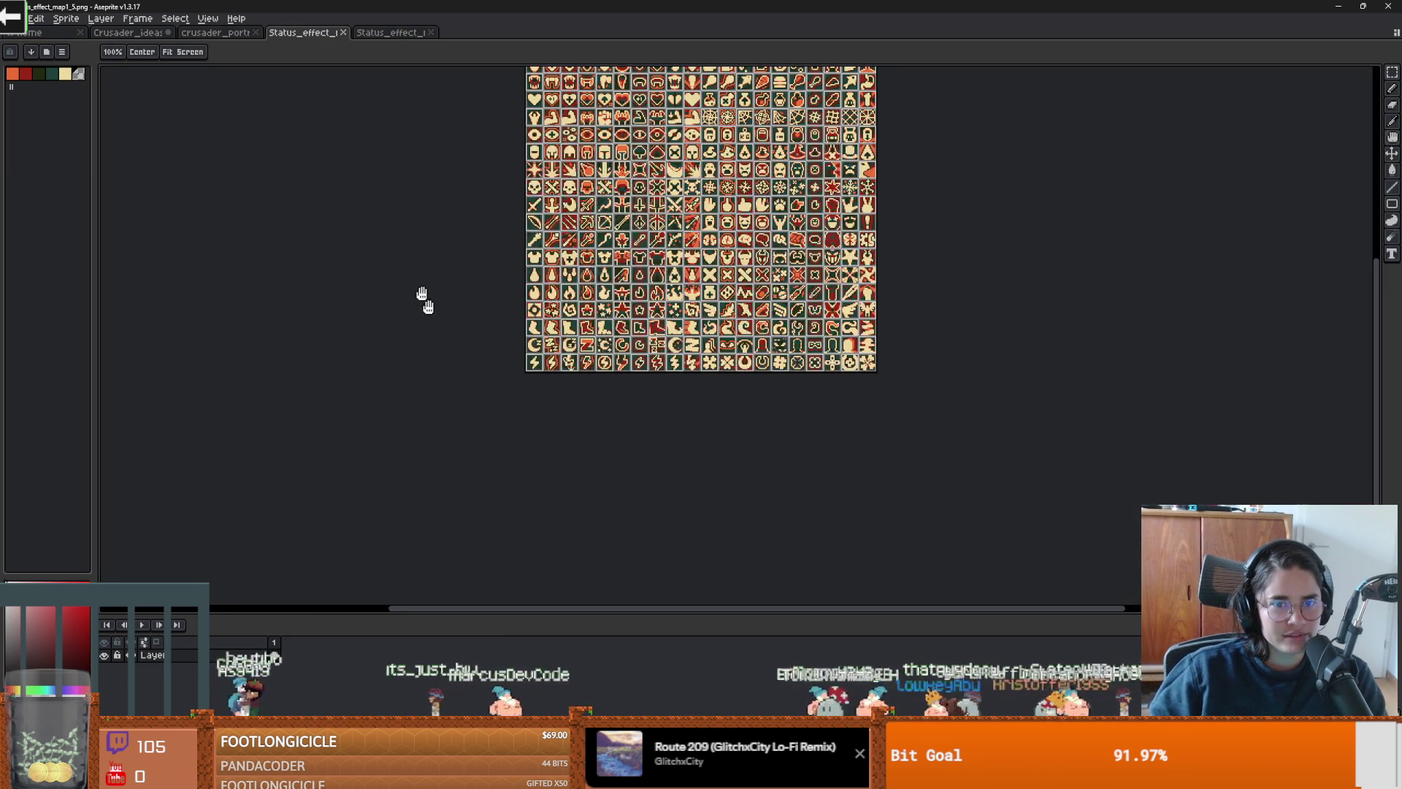
pyautogui.scroll(1, 614, 382)
# Step: Extend the taller sheet's canvas by 320 pixels at the bottom
pyautogui.hotkey('ctrl', 'alt', 'c')
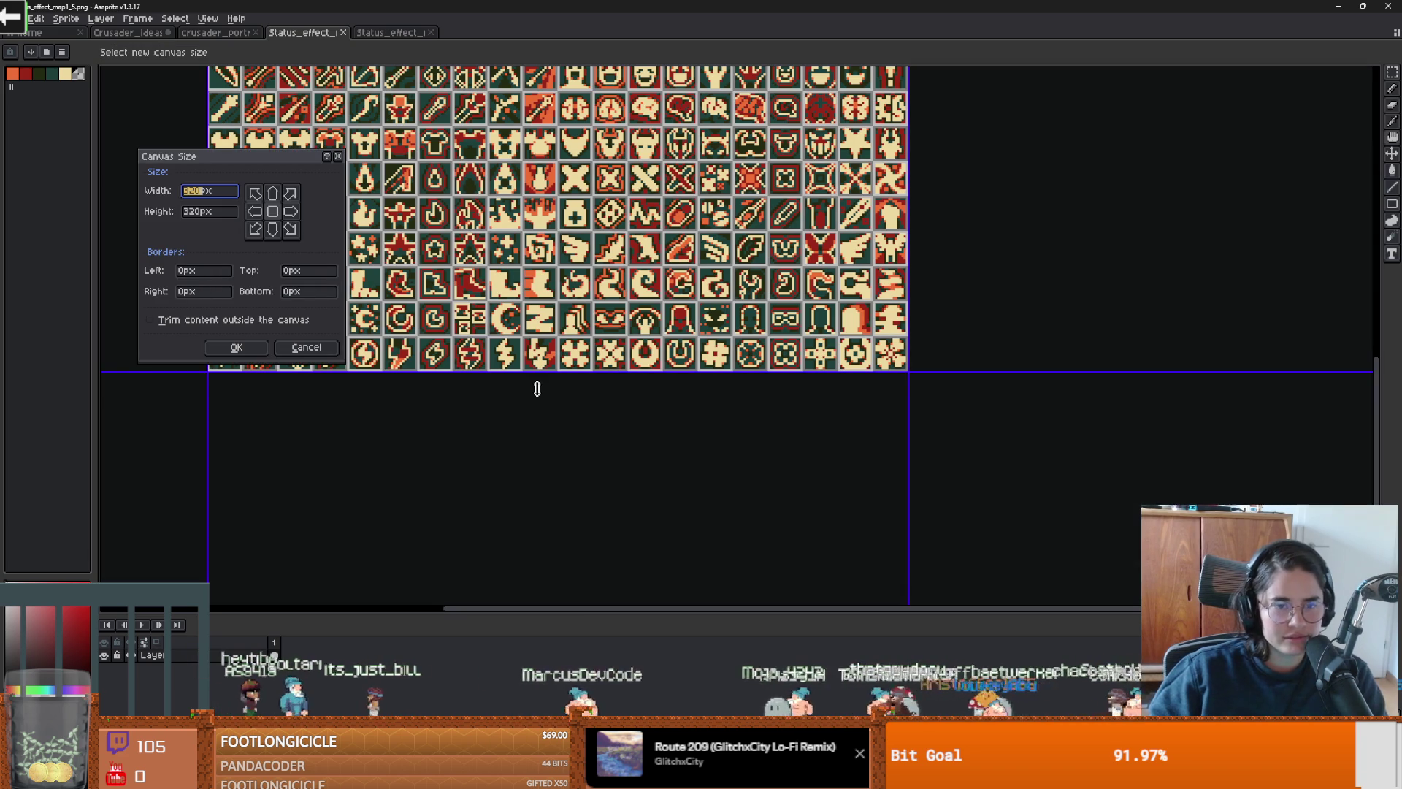
pyautogui.click(280, 292)
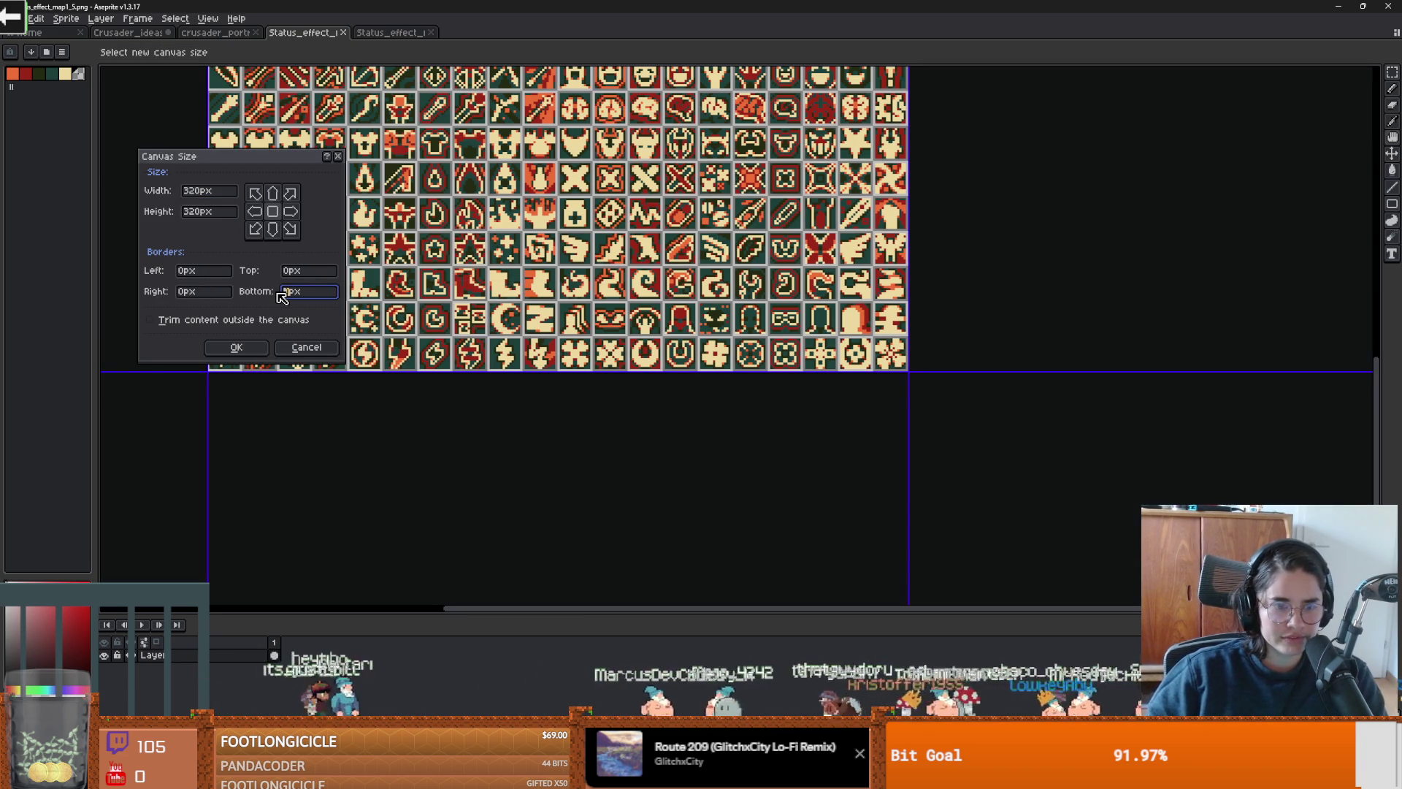
pyautogui.write('320')
pyautogui.click(236, 347)
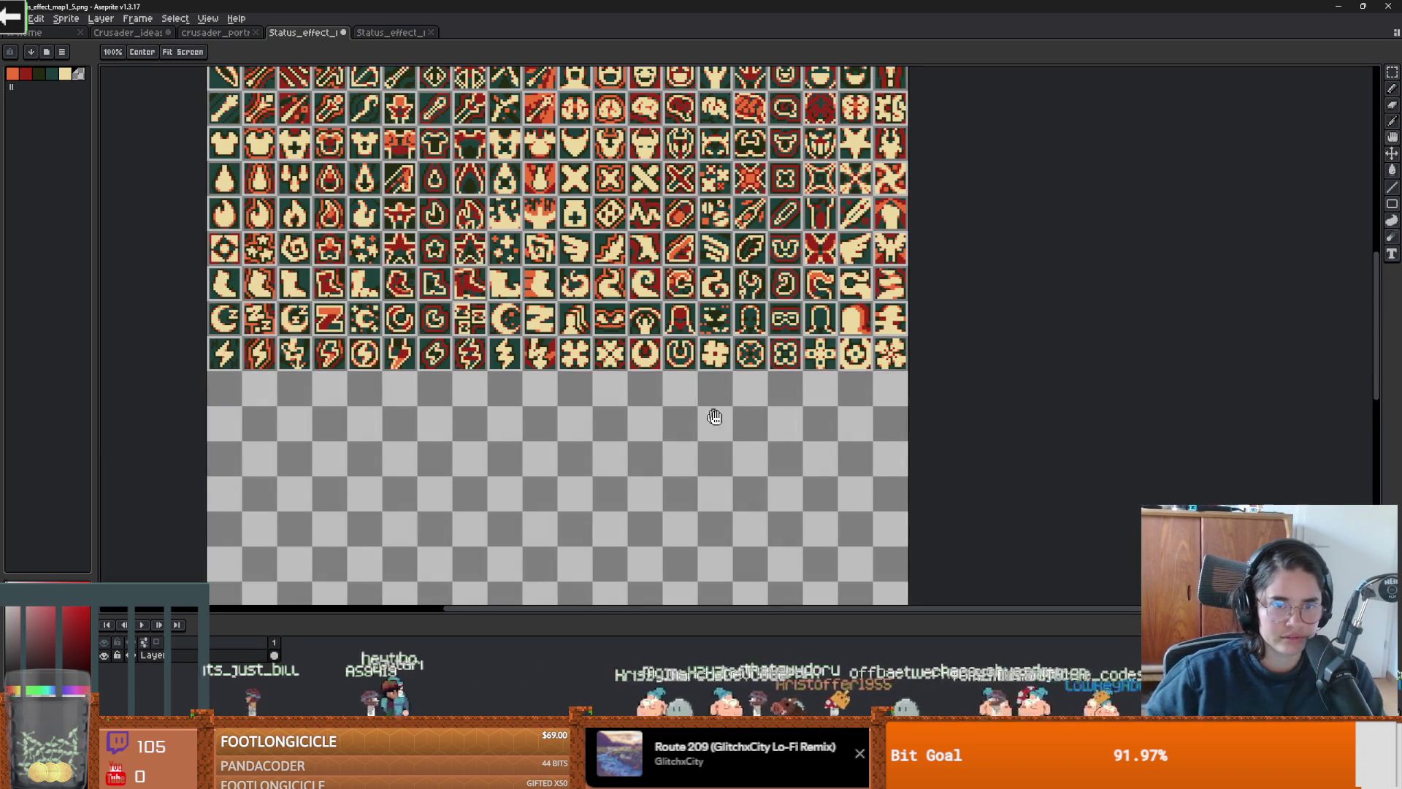
pyautogui.moveTo(714, 416)
pyautogui.mouseDown()
pyautogui.moveTo(689, 319)
pyautogui.moveTo(614, 358)
pyautogui.mouseUp()
pyautogui.scroll(-2, 688, 319)
# Step: Paste the copied icon strip into the new area and crop the canvas bottom
pyautogui.hotkey('ctrl', 'v')
pyautogui.scroll(4, 613, 357)
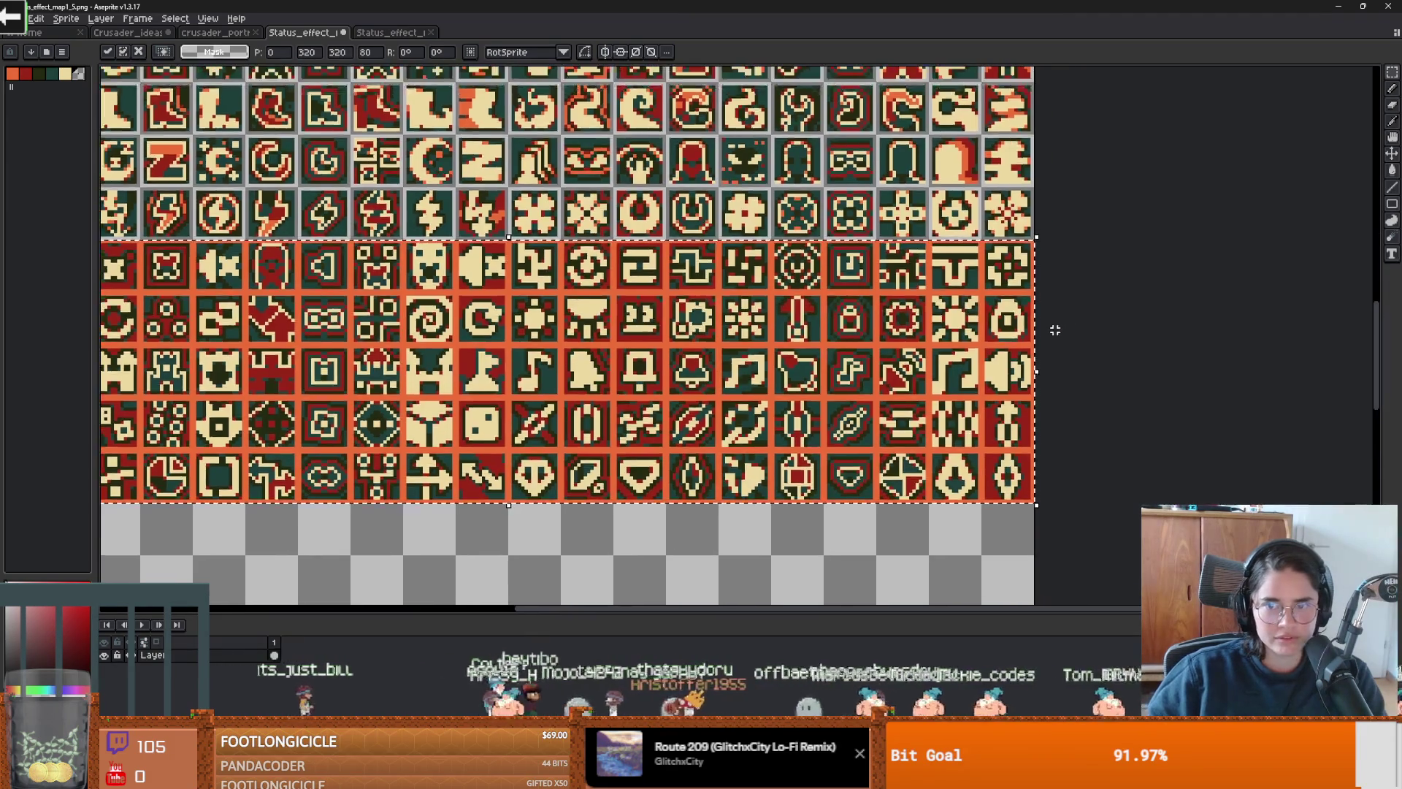
pyautogui.scroll(-4, 1043, 409)
pyautogui.moveTo(1043, 410)
pyautogui.mouseDown()
pyautogui.moveTo(954, 337)
pyautogui.moveTo(933, 269)
pyautogui.mouseUp()
pyautogui.hotkey('ctrl', 'alt', 'c')
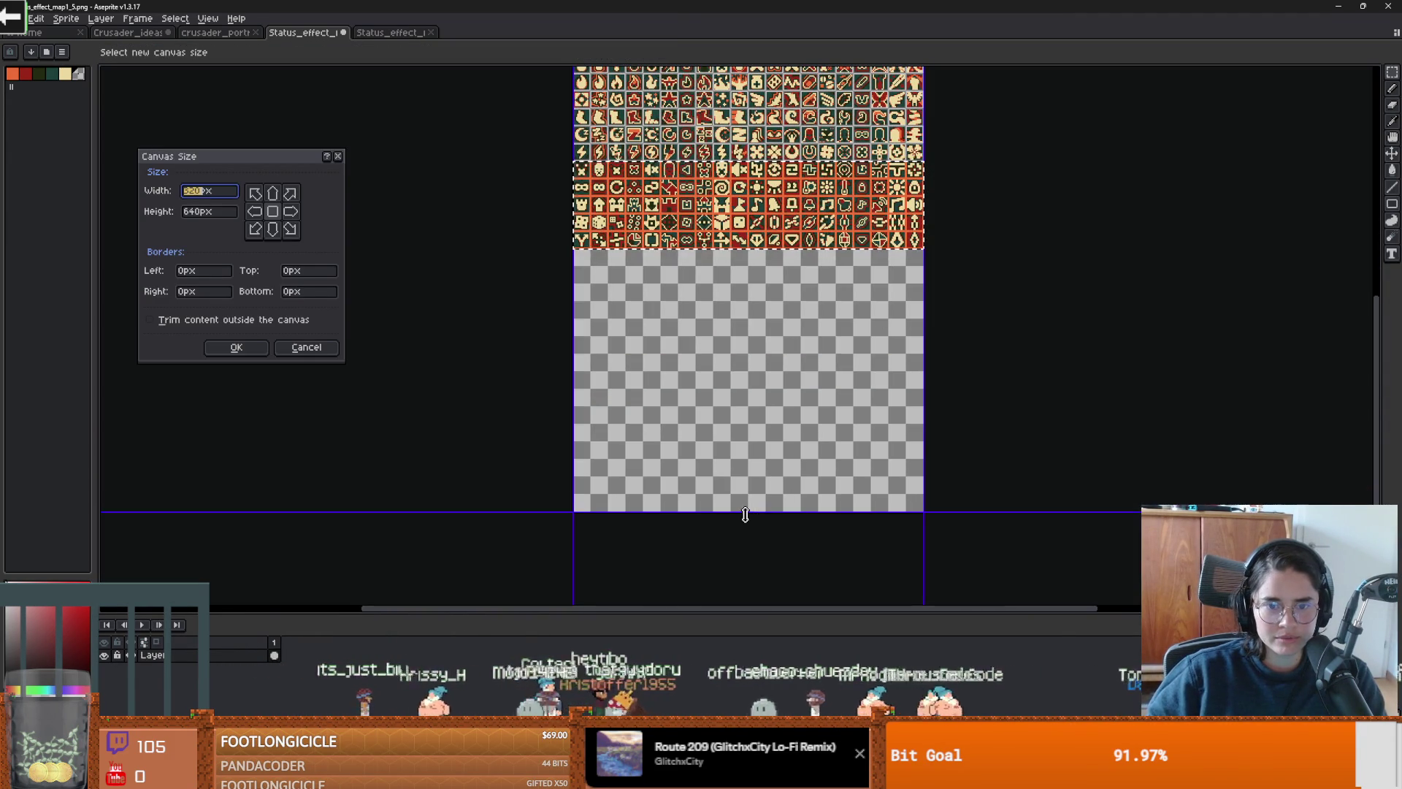
pyautogui.moveTo(750, 511); pyautogui.dragTo(753, 283)
pyautogui.press('Return')
# Step: Nudge the pasted icon block into alignment and magic-wand select its orange grid lines
pyautogui.scroll(5, 708, 343)
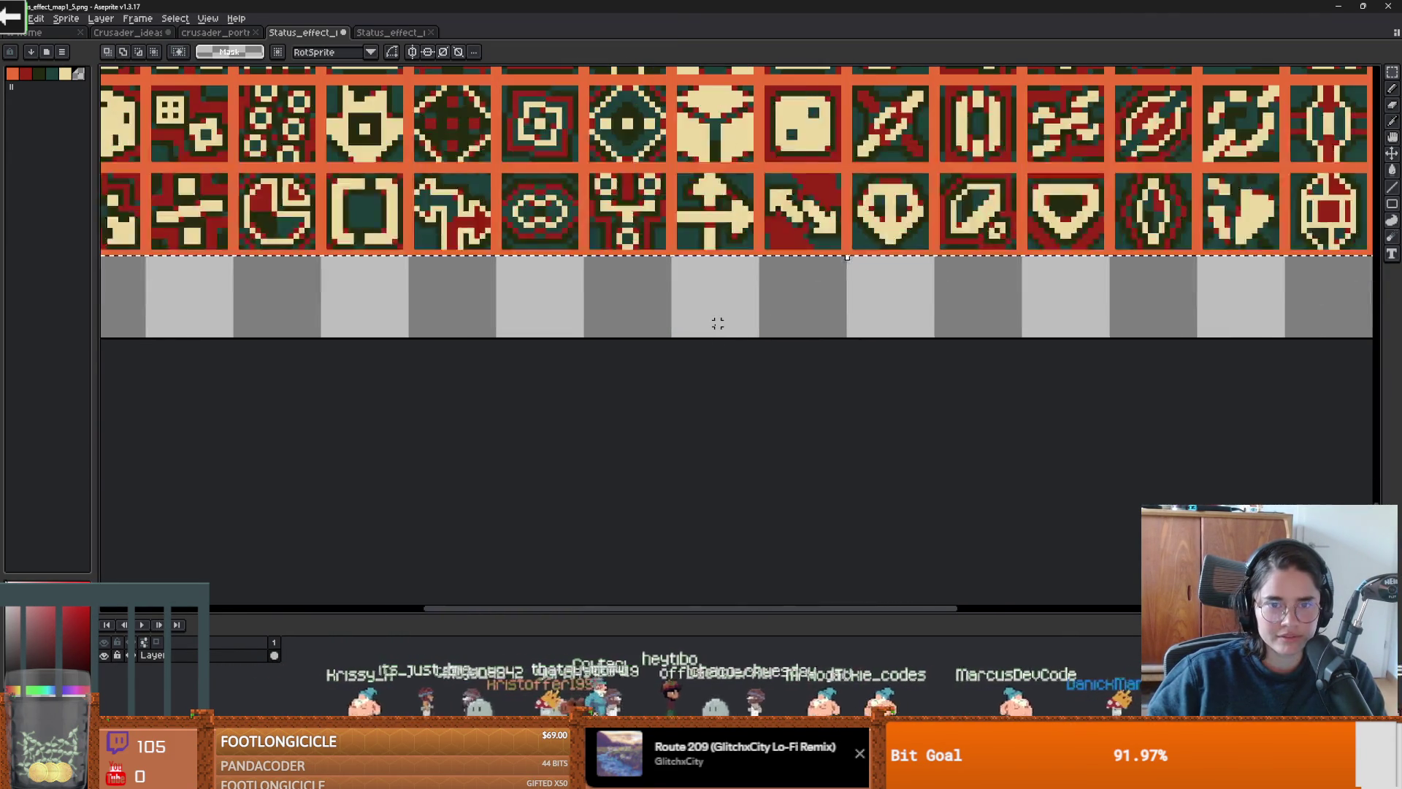
pyautogui.scroll(-2, 699, 503)
pyautogui.click(590, 340)
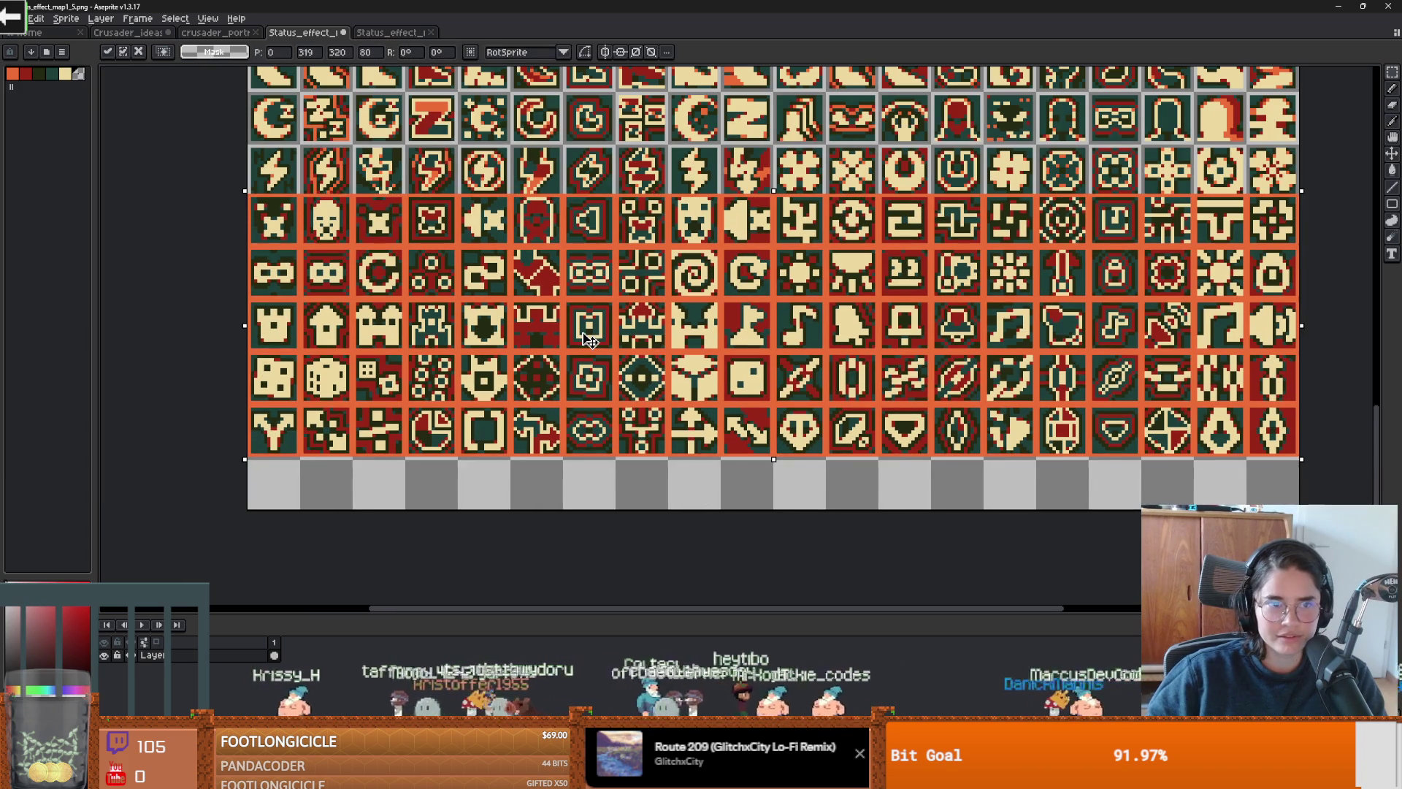
pyautogui.moveTo(590, 340)
pyautogui.mouseDown()
pyautogui.moveTo(592, 365)
pyautogui.moveTo(592, 344)
pyautogui.mouseUp()
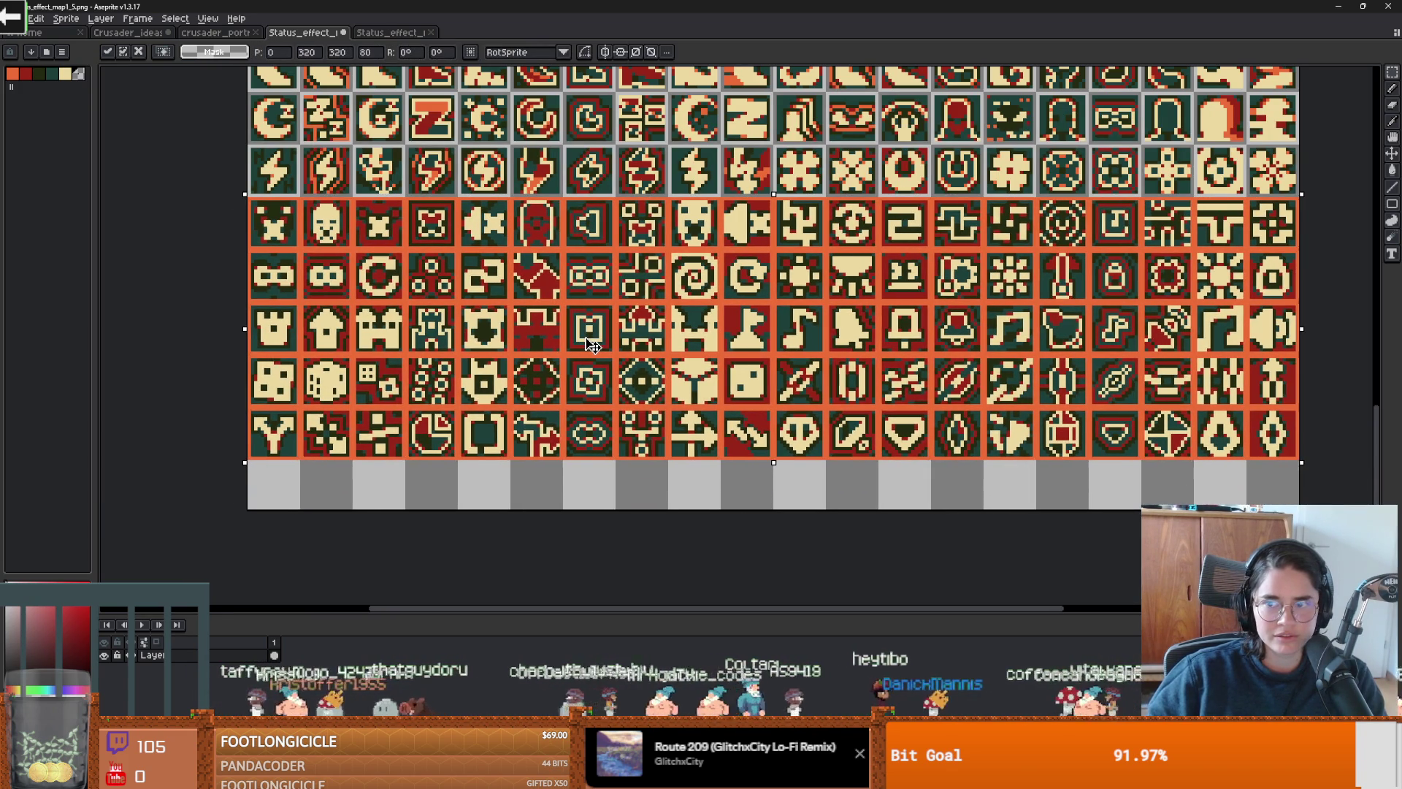
pyautogui.press('Return')
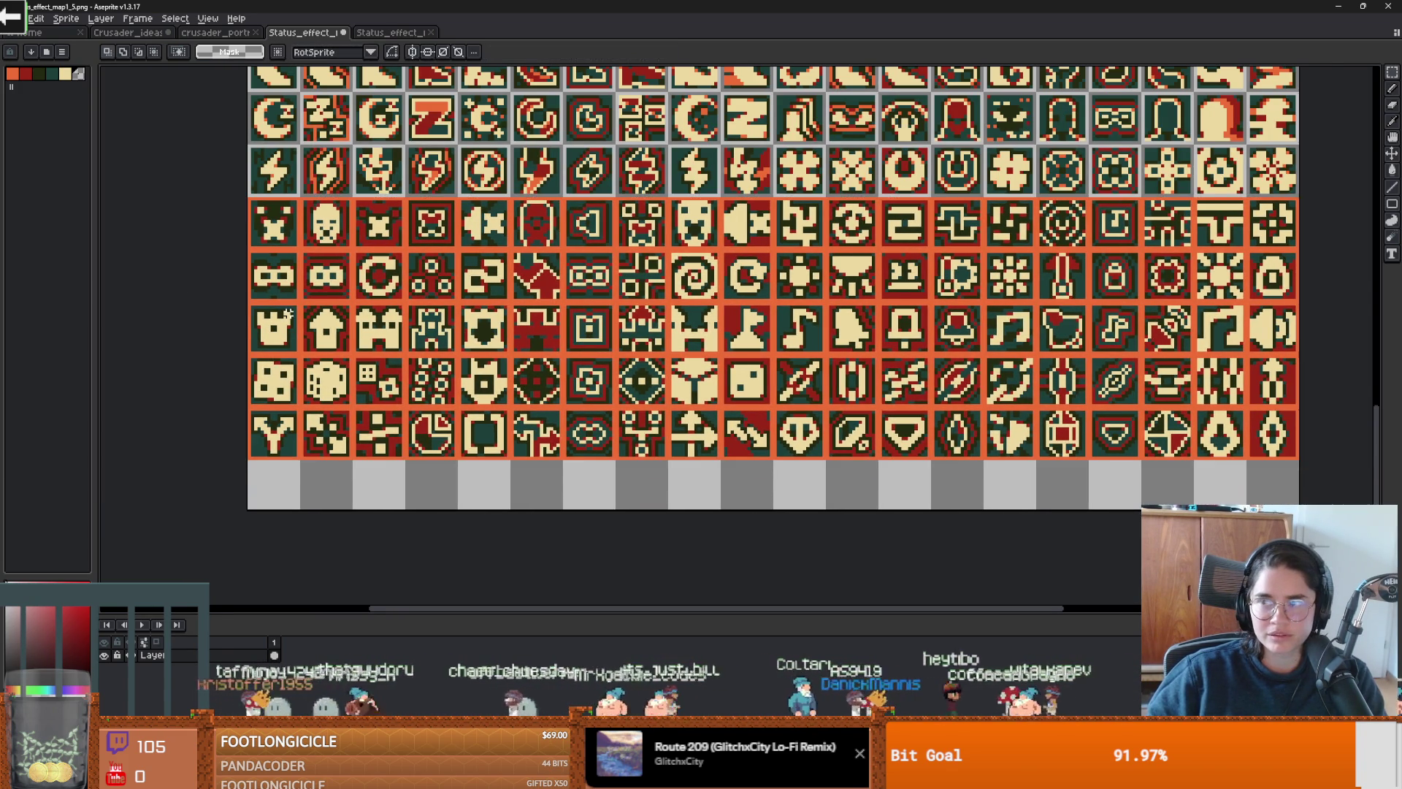
pyautogui.scroll(1, 252, 307)
pyautogui.scroll(-1, 252, 308)
pyautogui.press('w')
pyautogui.click(252, 296)
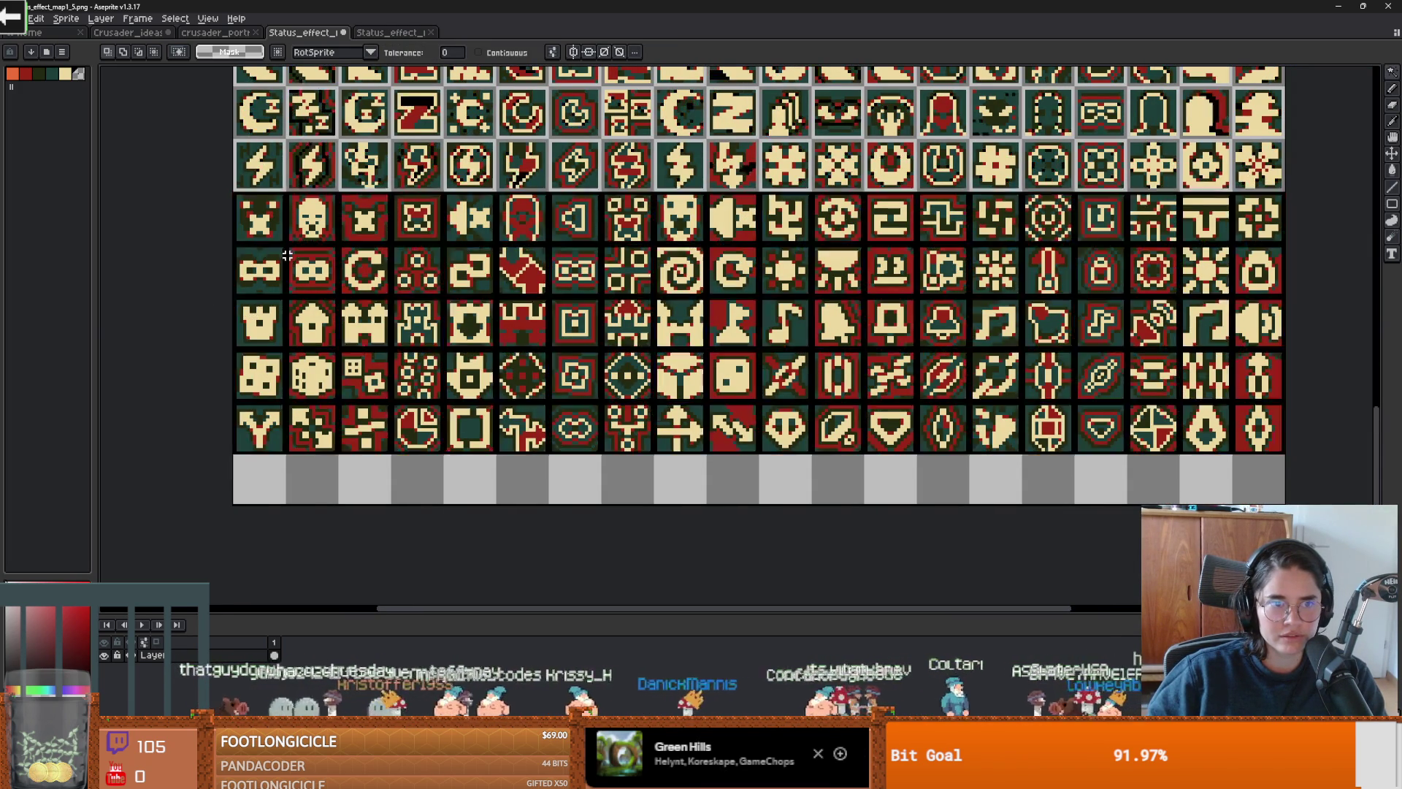
# Step: Paint over the added icons' orange grid lines in grey with a large pencil
pyautogui.press('b')
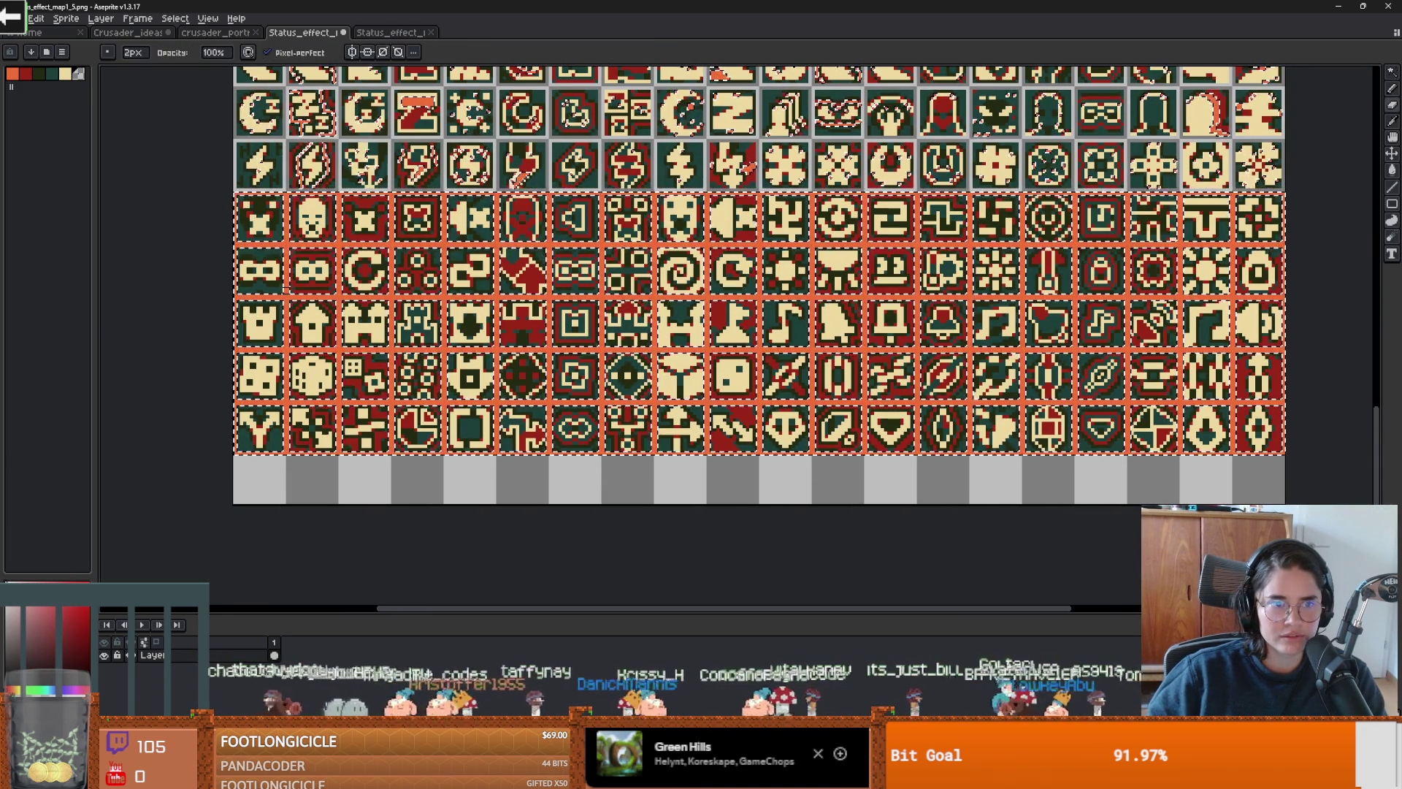
pyautogui.scroll(4, 208, 263)
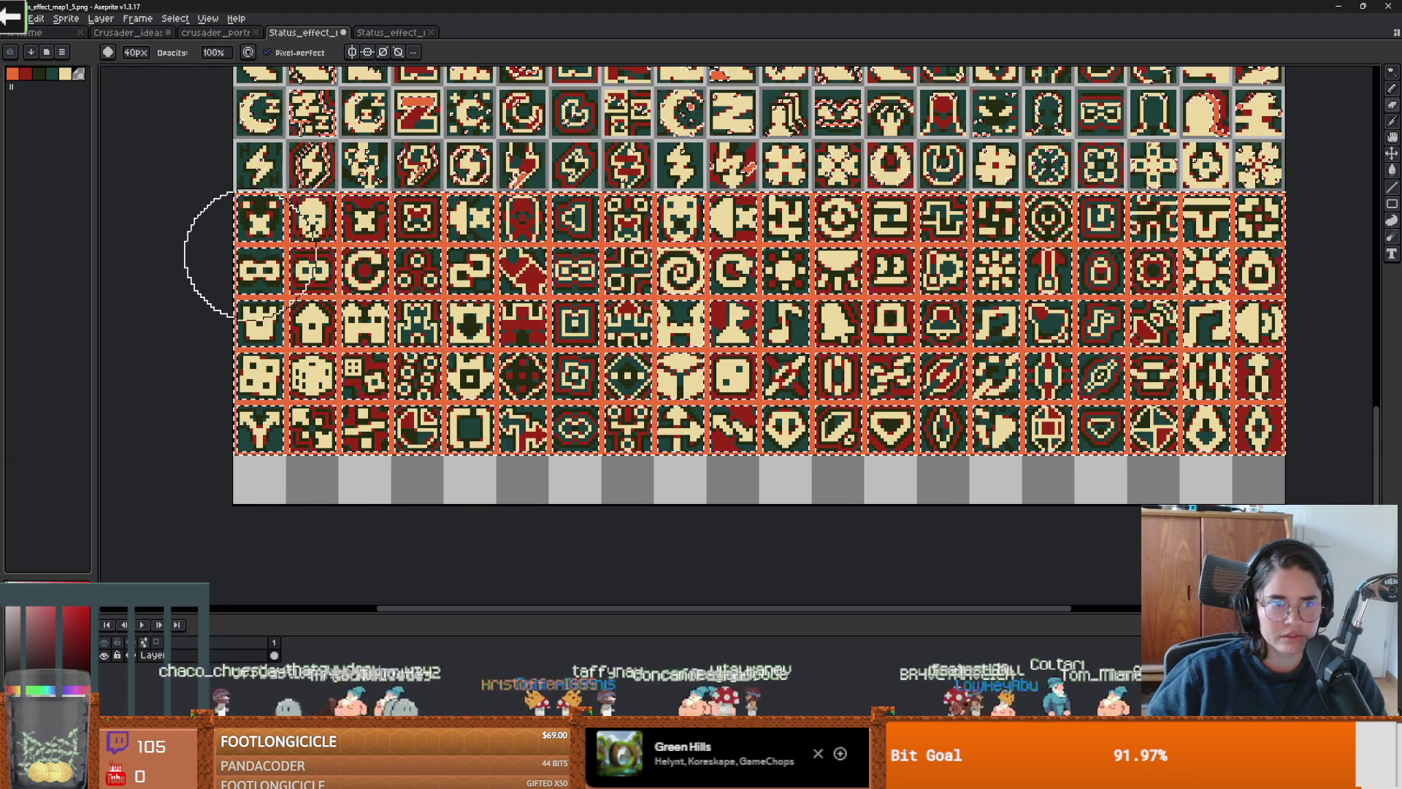
pyautogui.moveTo(621, 424)
pyautogui.mouseDown()
pyautogui.moveTo(1205, 328)
pyautogui.moveTo(400, 283)
pyautogui.mouseUp()
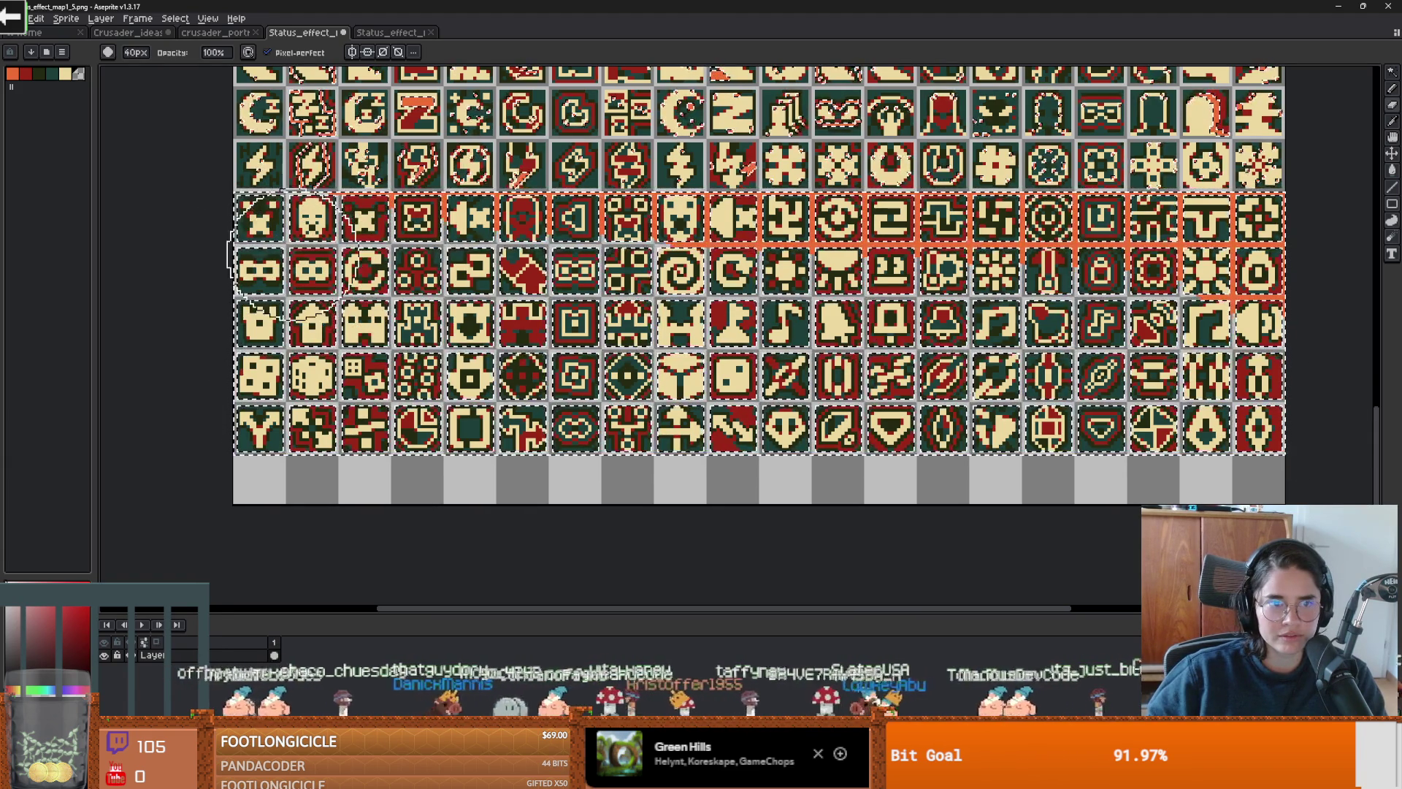
pyautogui.scroll(1, 314, 259)
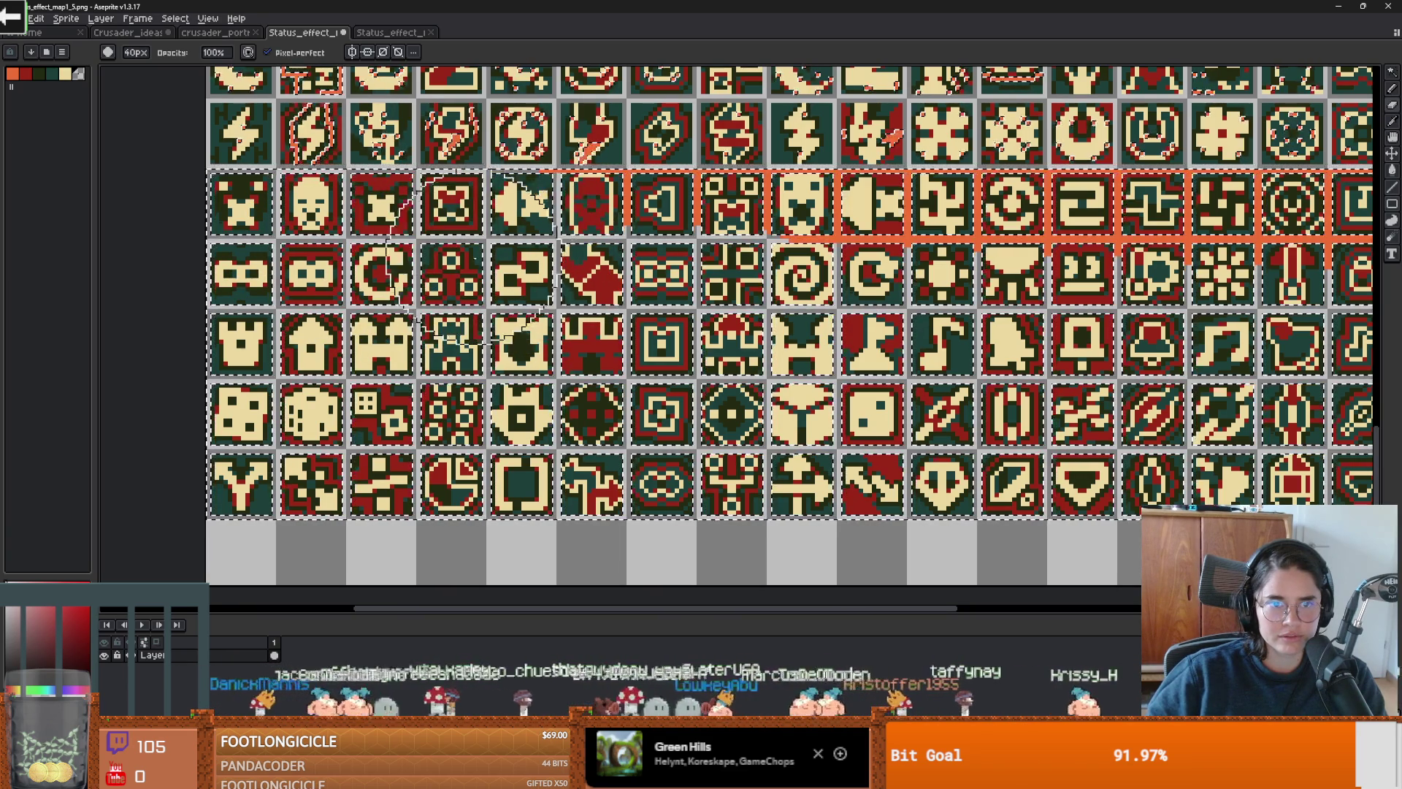
pyautogui.hscroll(3, 730, 329)
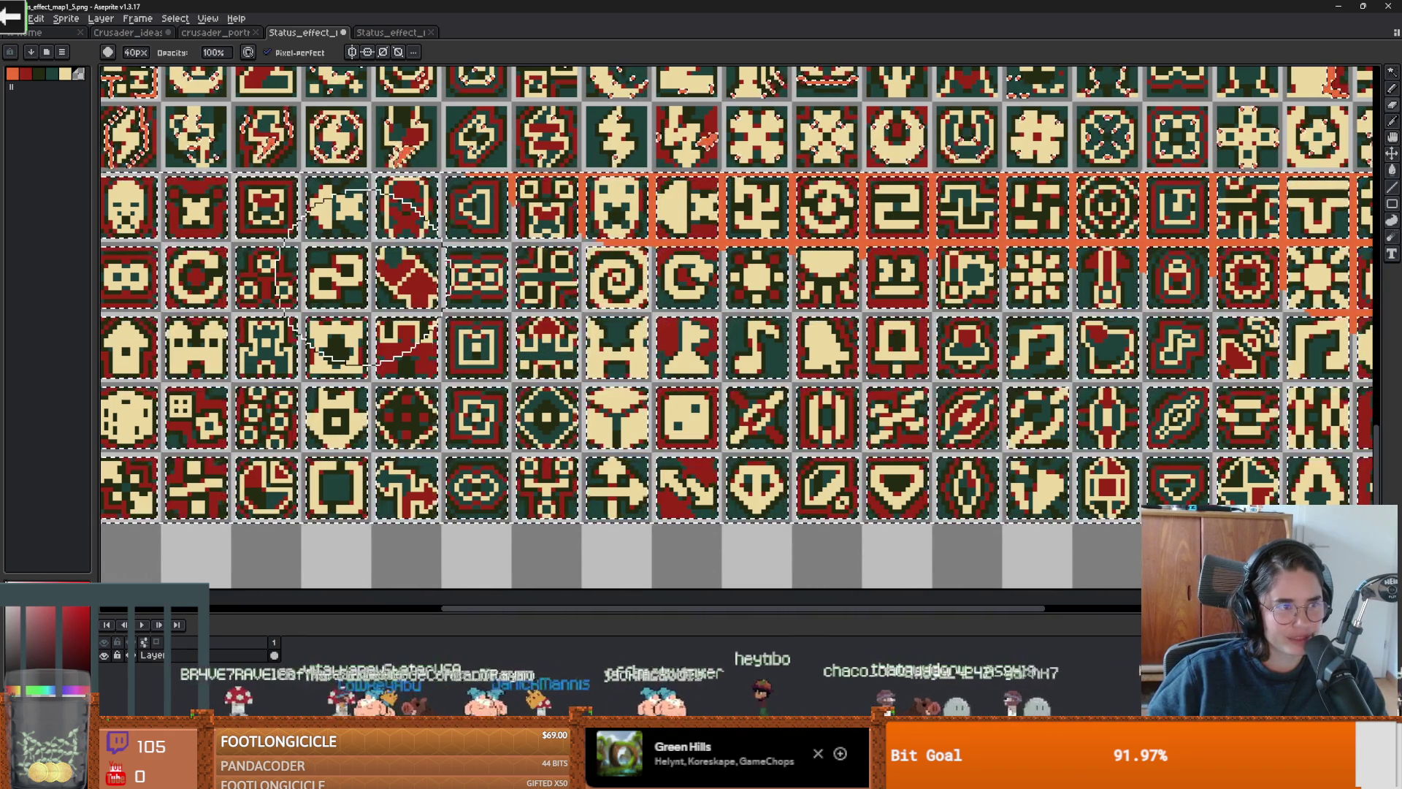
pyautogui.moveTo(592, 277); pyautogui.dragTo(386, 299)
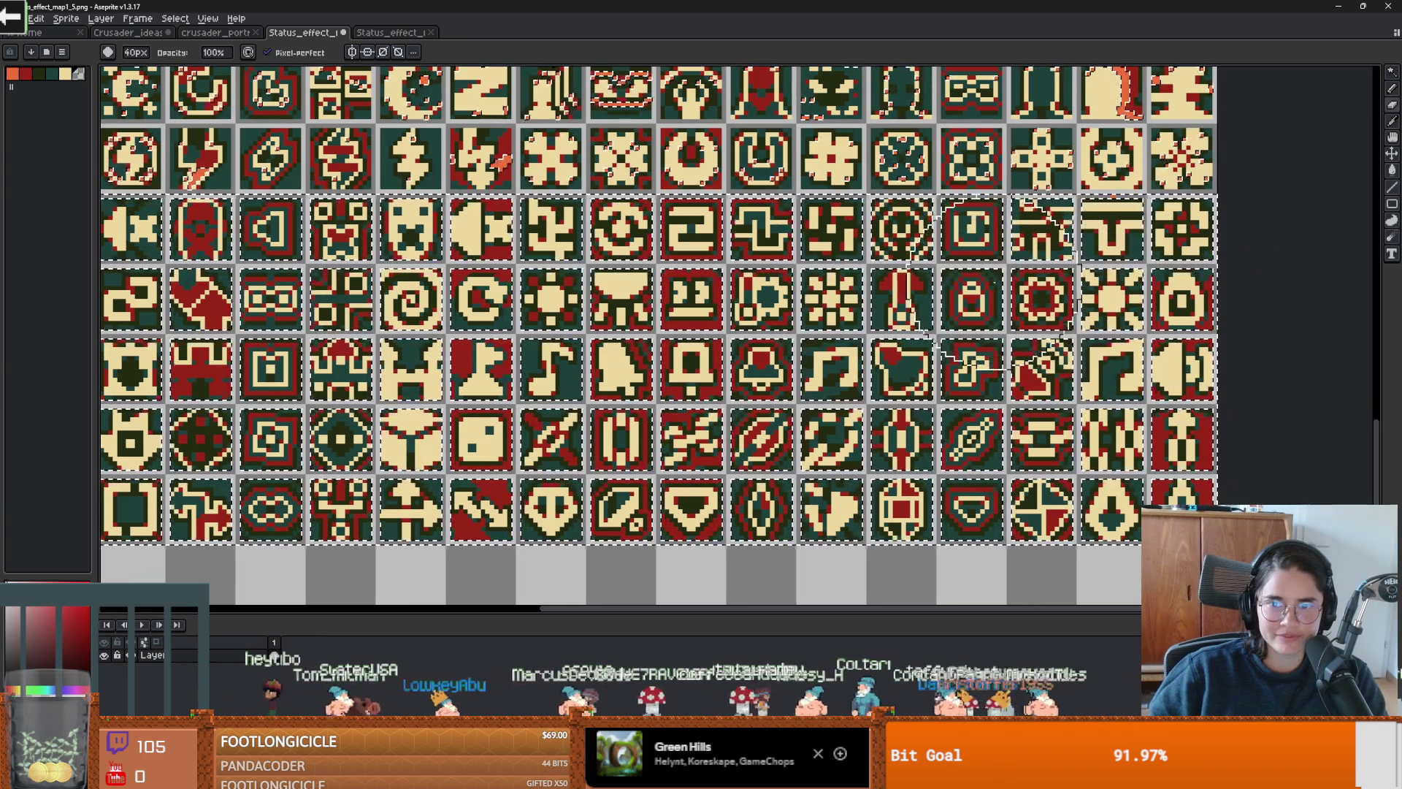
pyautogui.scroll(-1, 1002, 354)
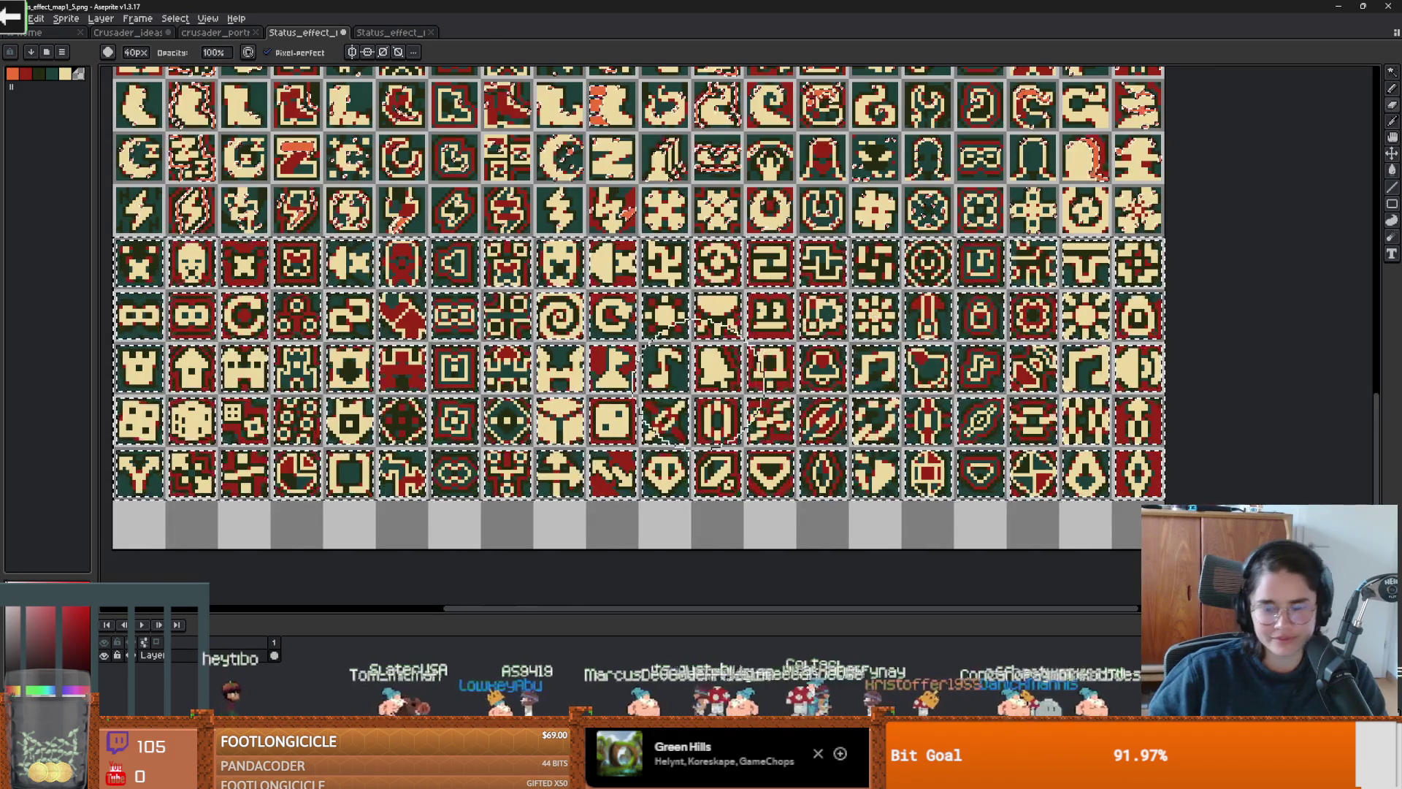
# Step: Crop 15px off the canvas bottom to remove the empty strip
pyautogui.press('m')
pyautogui.scroll(1, 612, 537)
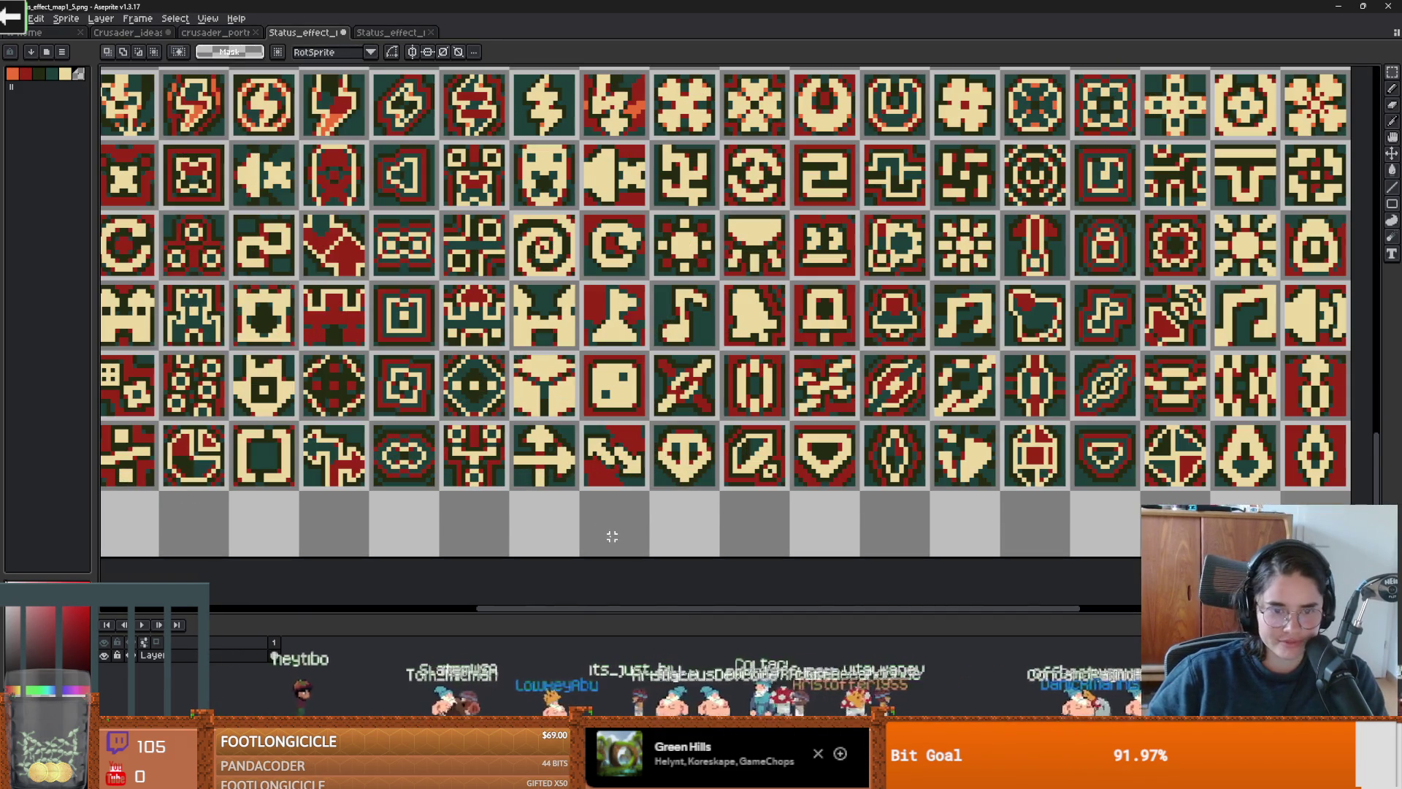
pyautogui.hotkey('ctrl', 'alt', 'c')
pyautogui.moveTo(612, 555); pyautogui.dragTo(608, 494)
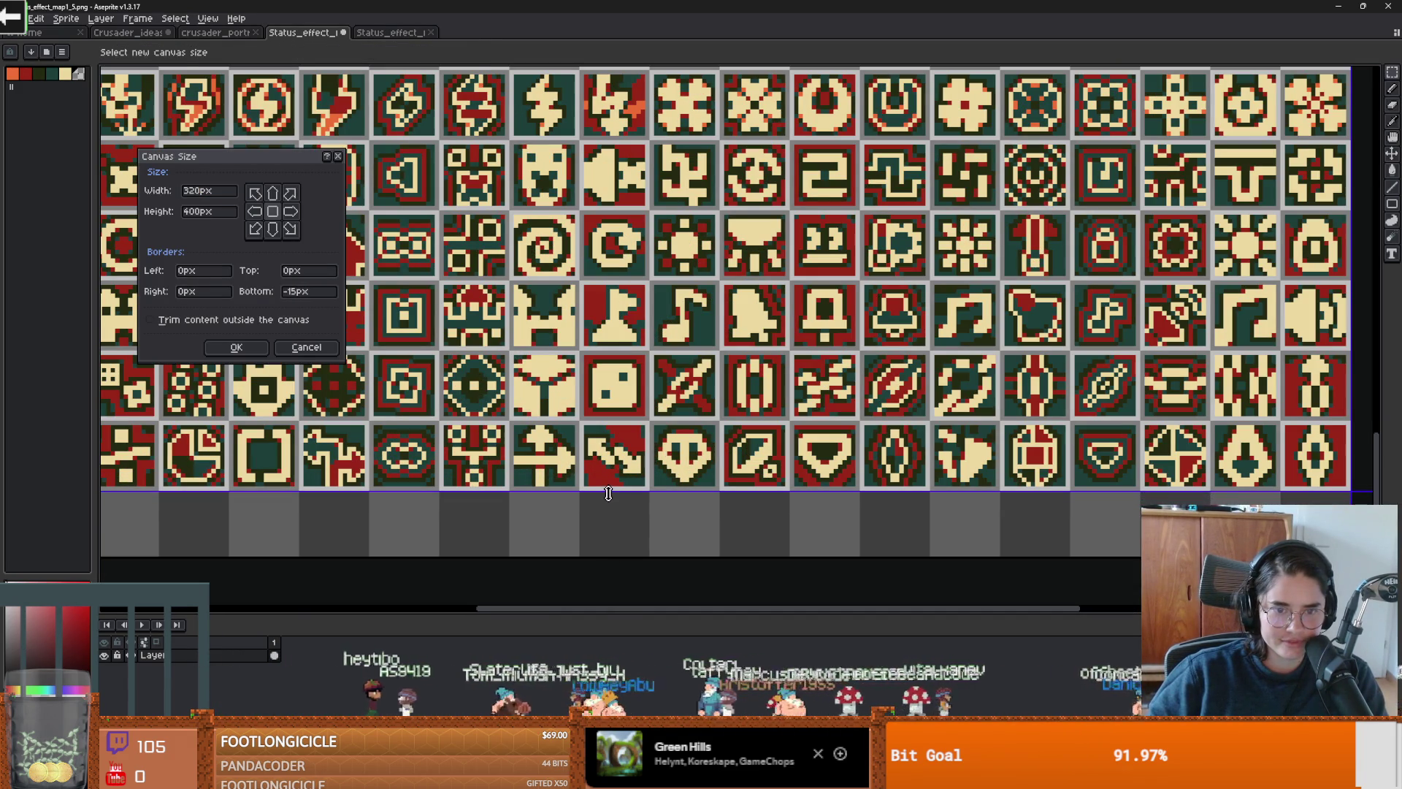
pyautogui.press('Return')
pyautogui.scroll(-5, 499, 371)
pyautogui.scroll(2, 485, 357)
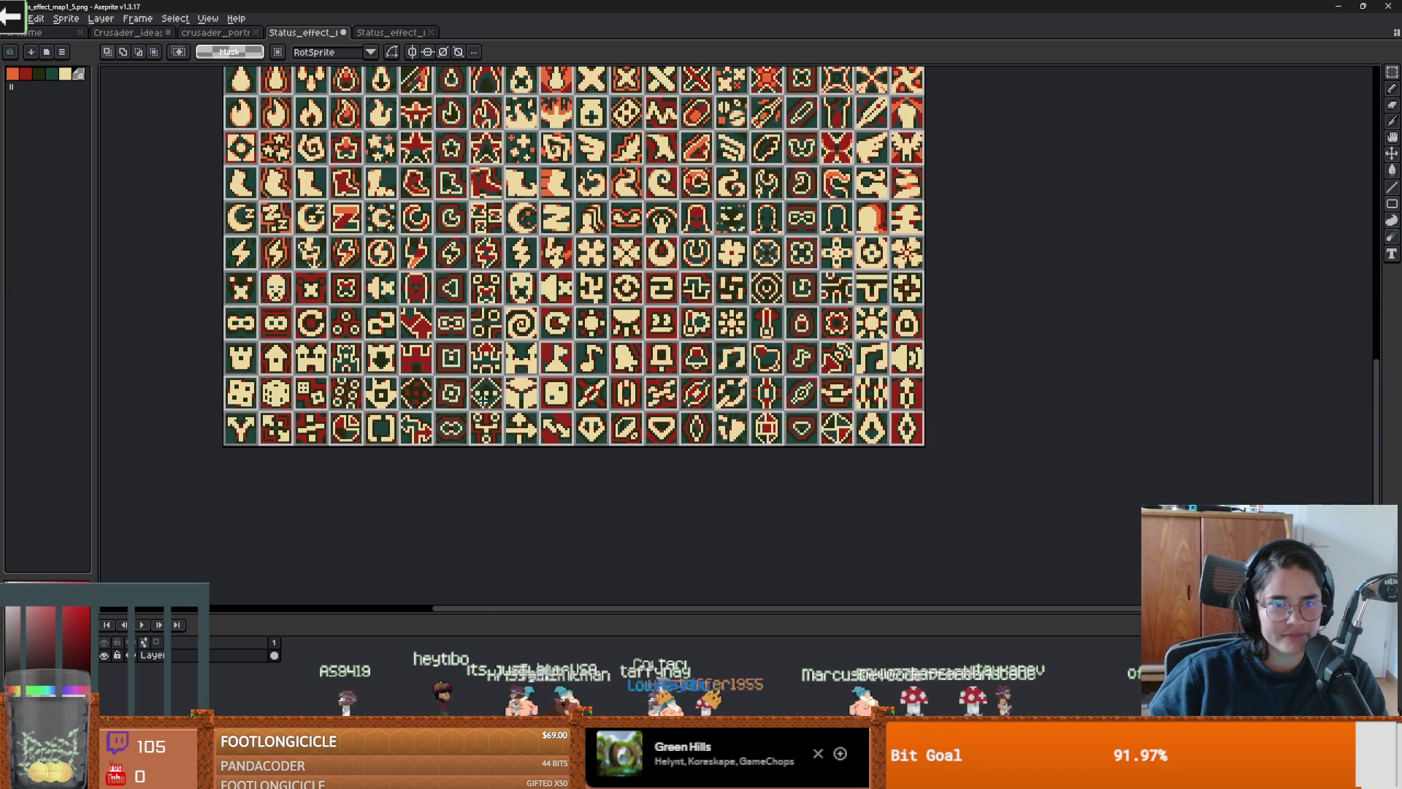
# Step: In Godot, expand RightPanelVbox and PlayerPortrait and select StHBoxContainer
pyautogui.hotkey('alt', 'Tab')
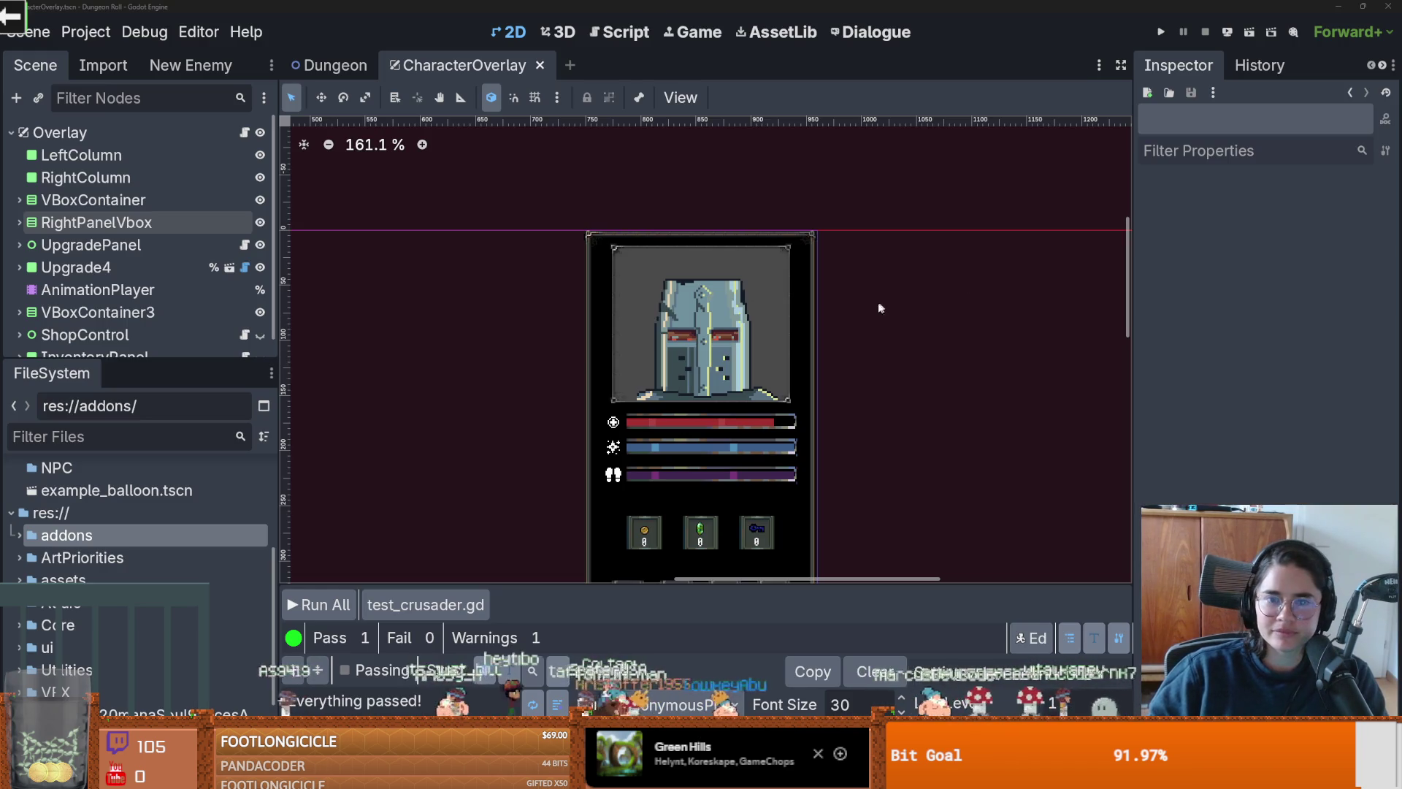
pyautogui.scroll(4, 683, 315)
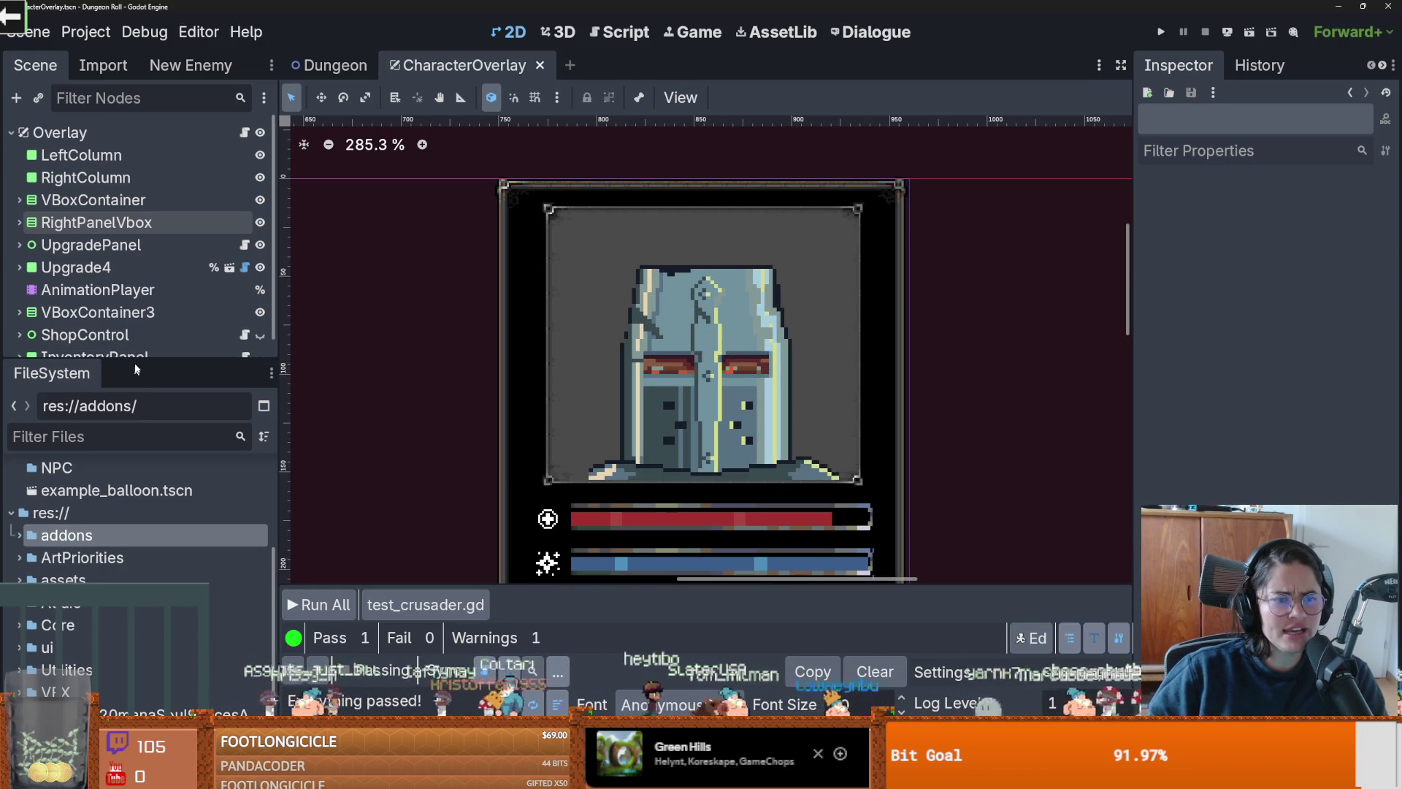
pyautogui.moveTo(133, 365); pyautogui.dragTo(130, 544)
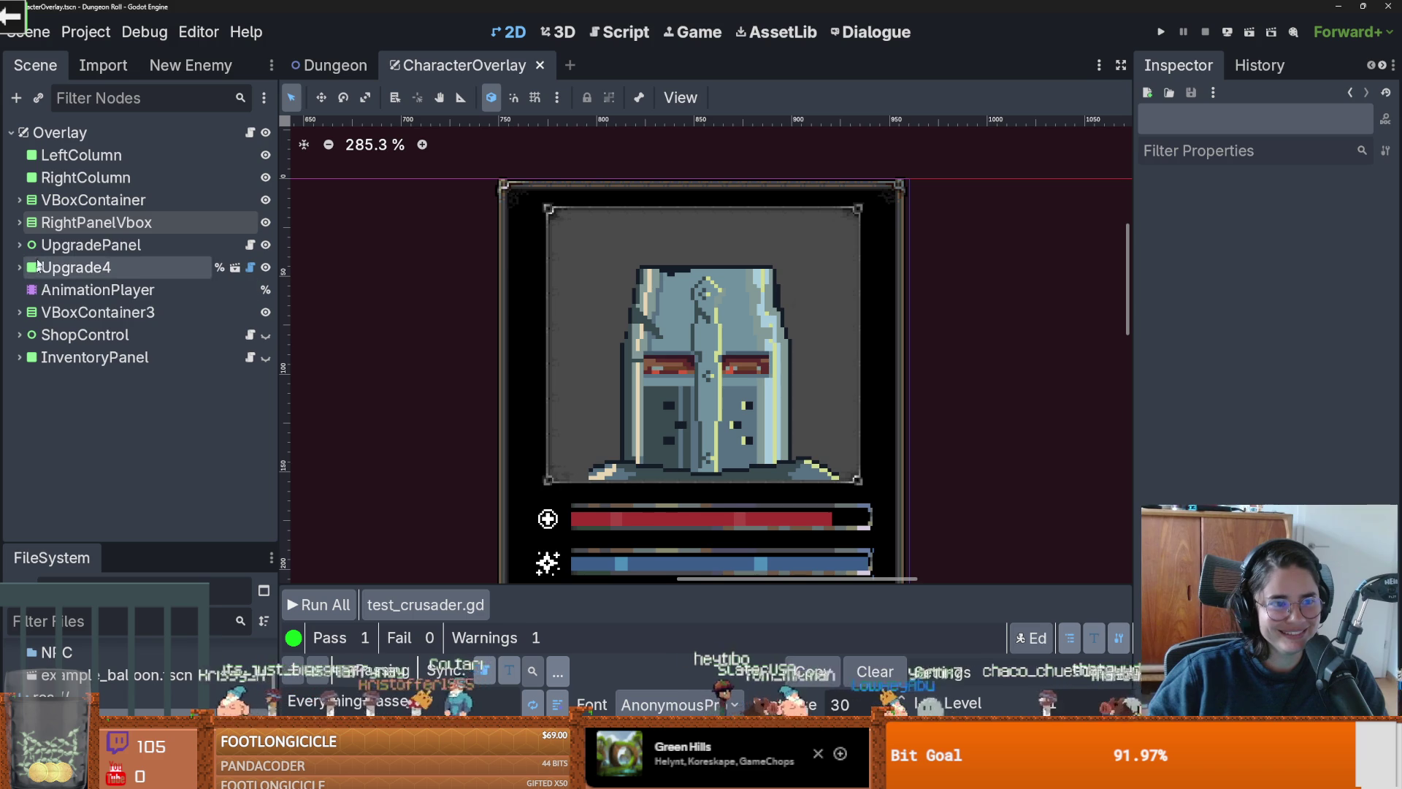
pyautogui.click(19, 222)
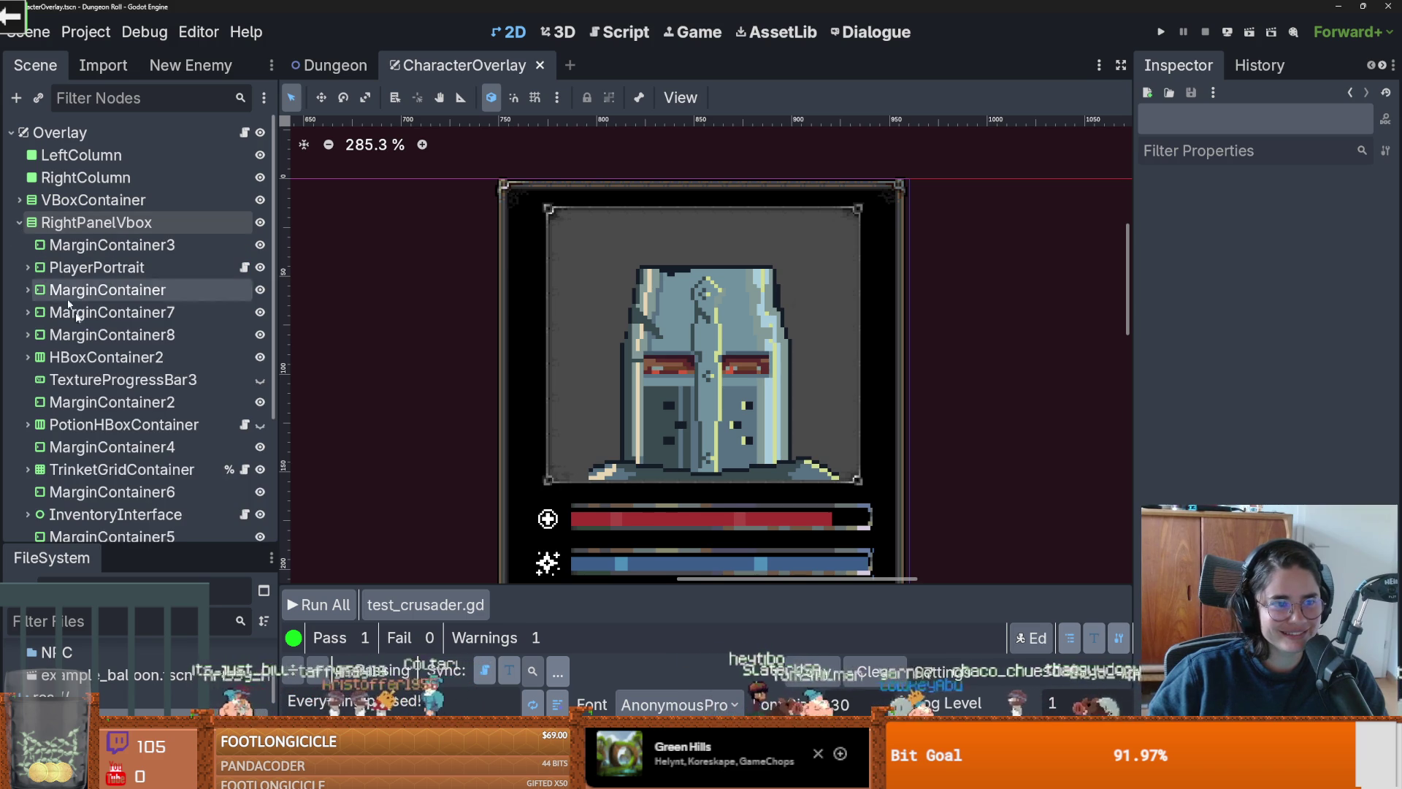
pyautogui.click(29, 267)
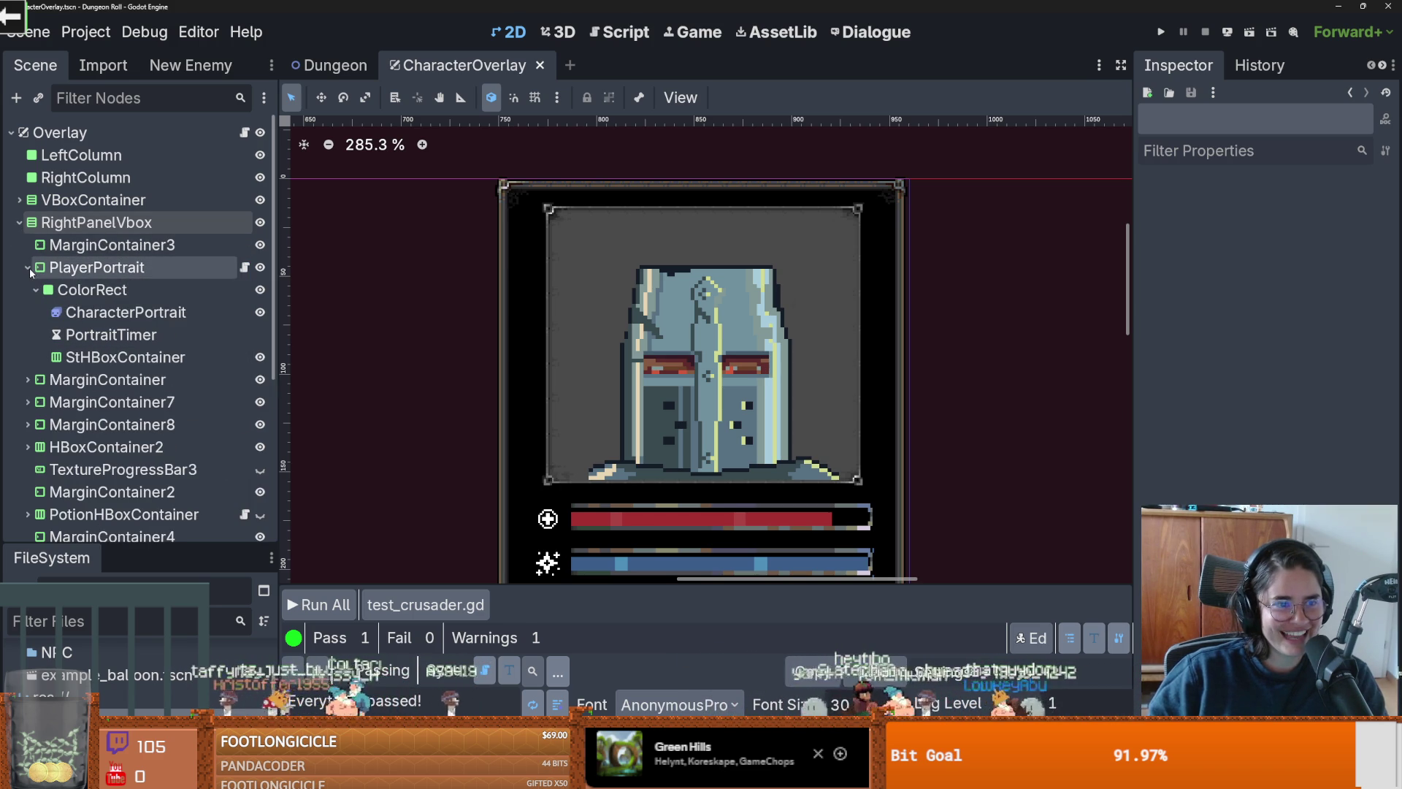
pyautogui.click(126, 356)
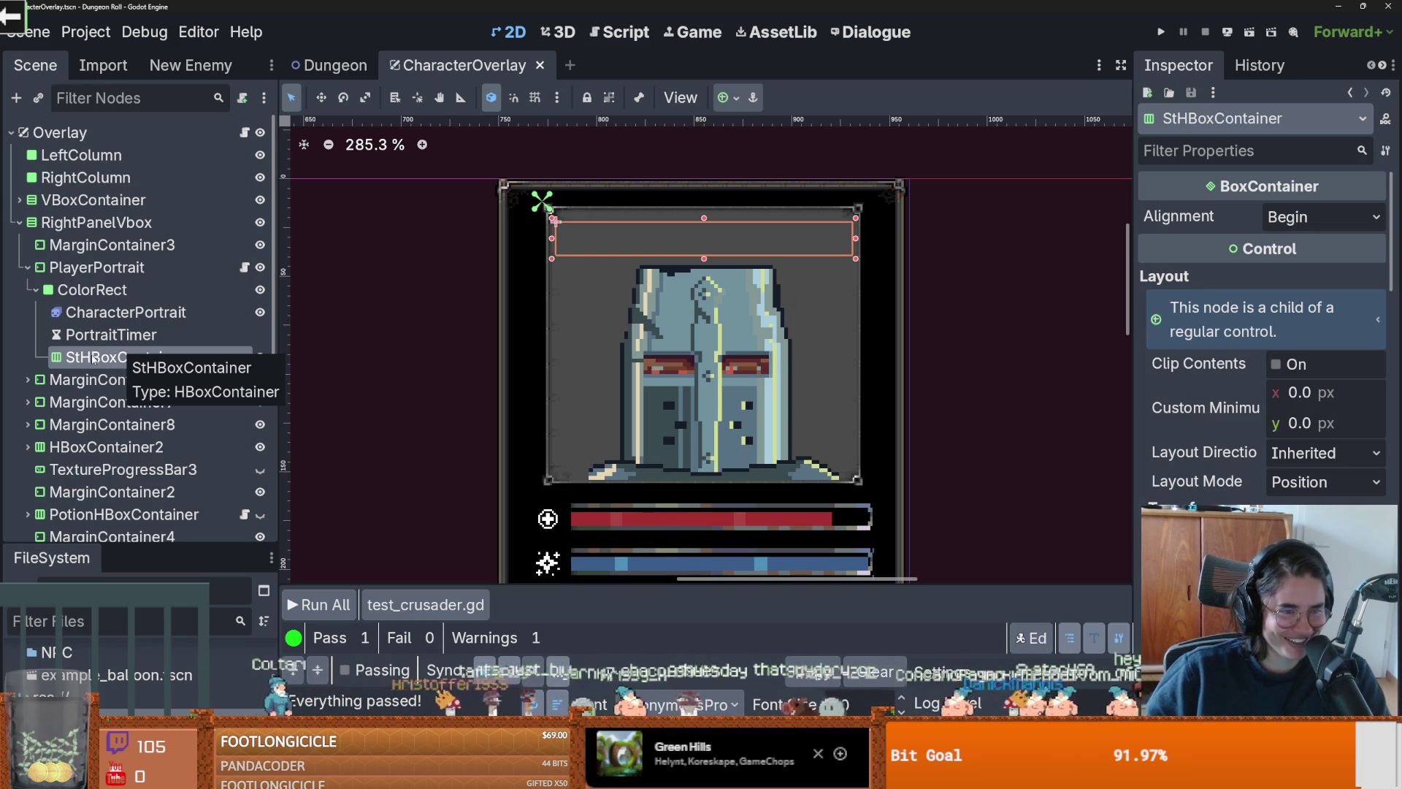
# Step: Add a TextureRect child to StHBoxContainer with its default name, and widen the FileSystem dock
pyautogui.rightClick(93, 358)
pyautogui.click(173, 301)
pyautogui.write('tex')
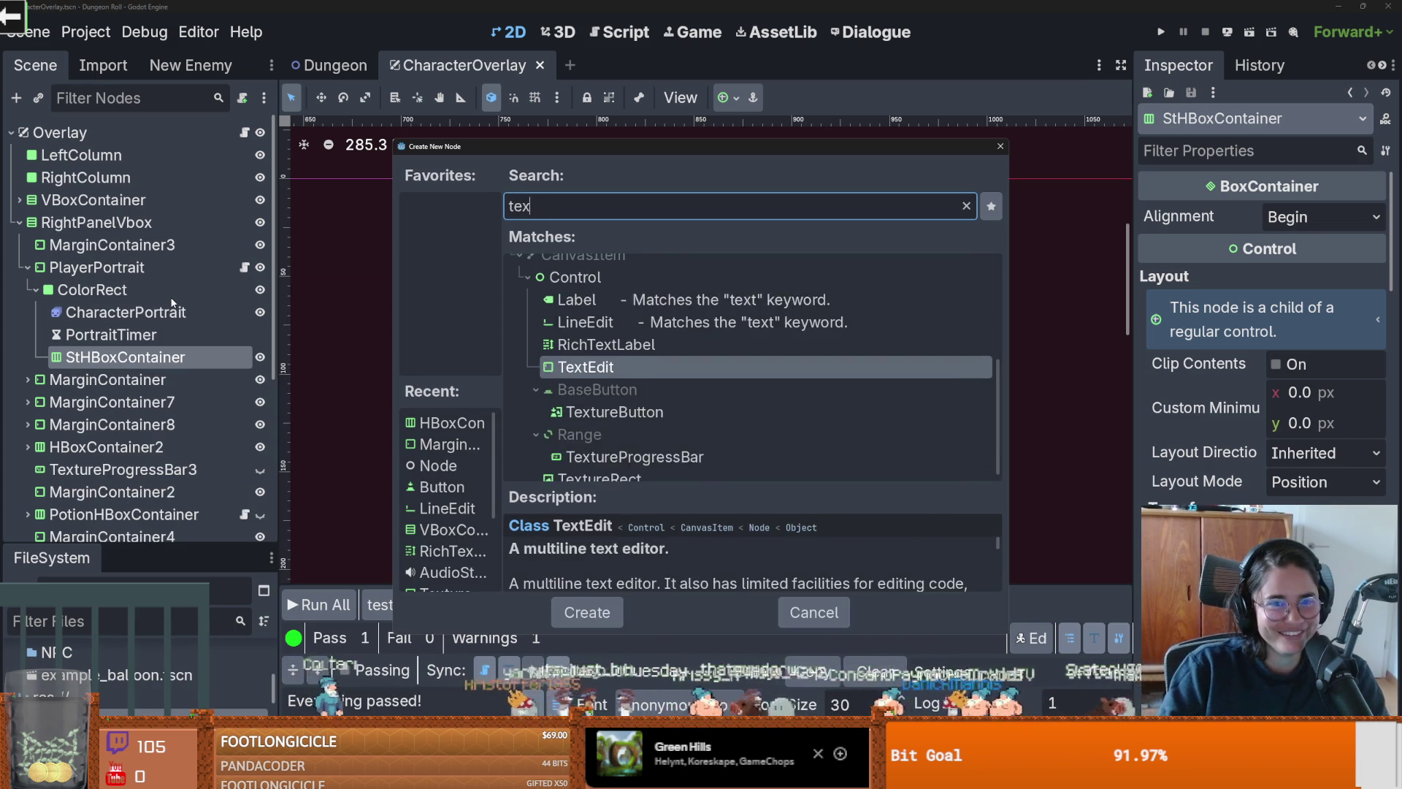
pyautogui.write('turer')
pyautogui.press('Return')
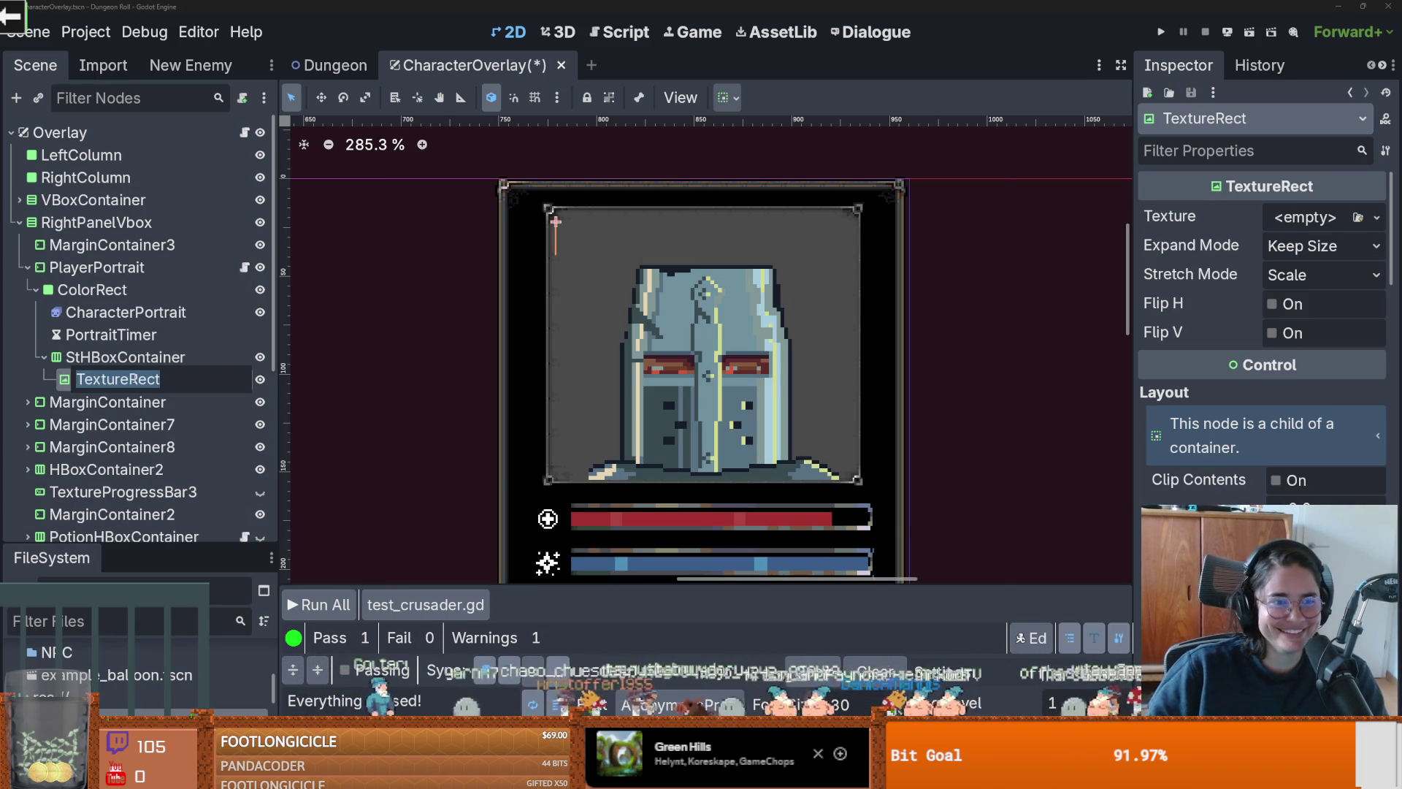
pyautogui.press('Return')
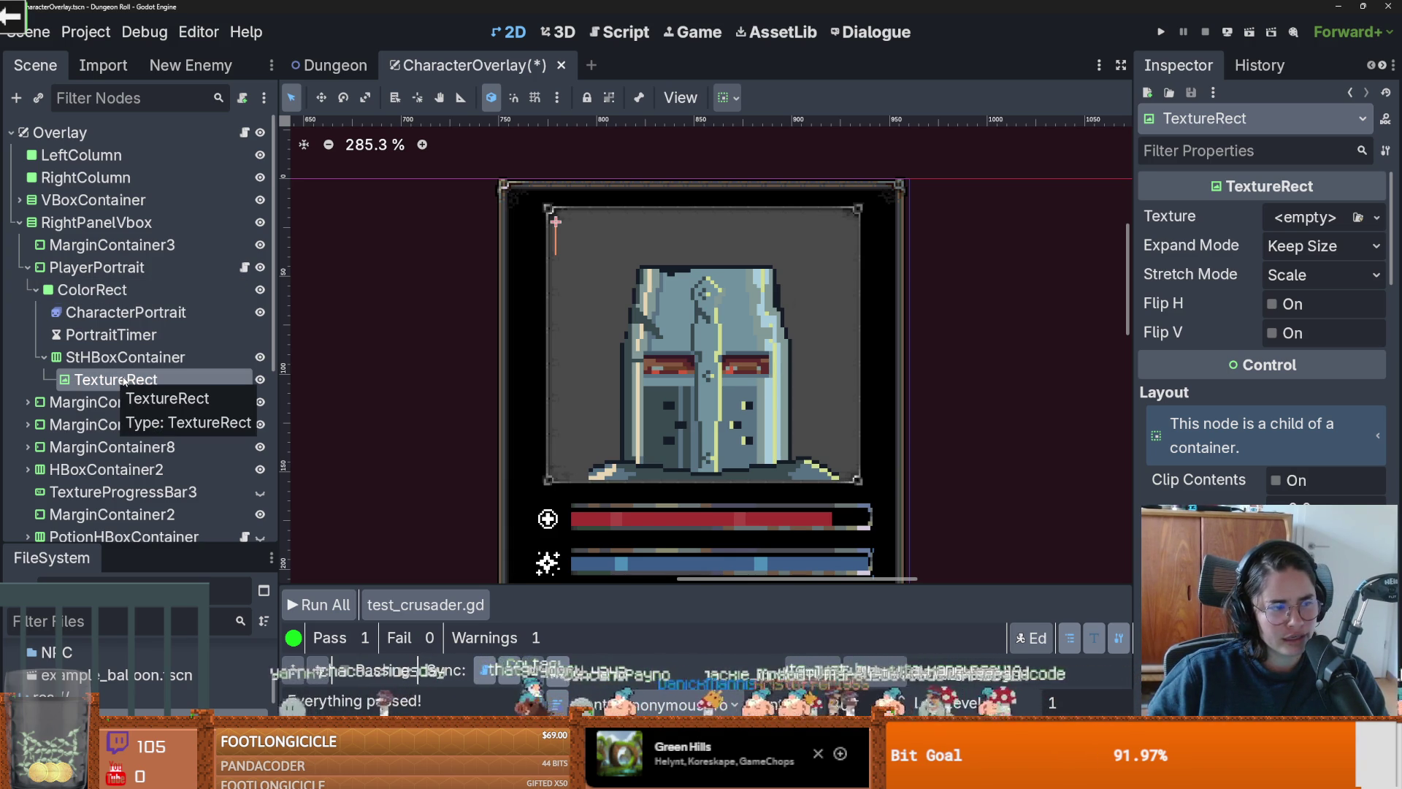
pyautogui.doubleClick(70, 383)
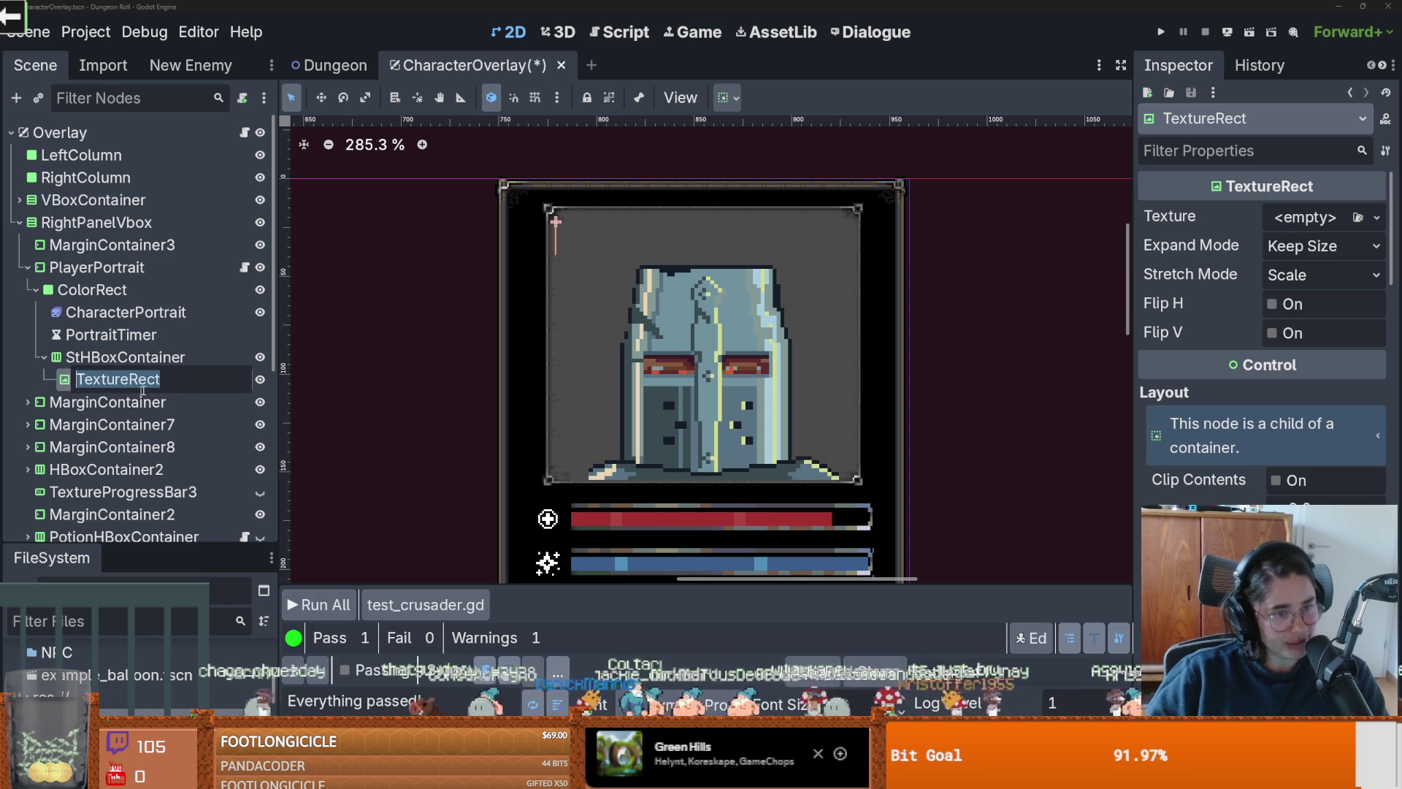
pyautogui.press('Return')
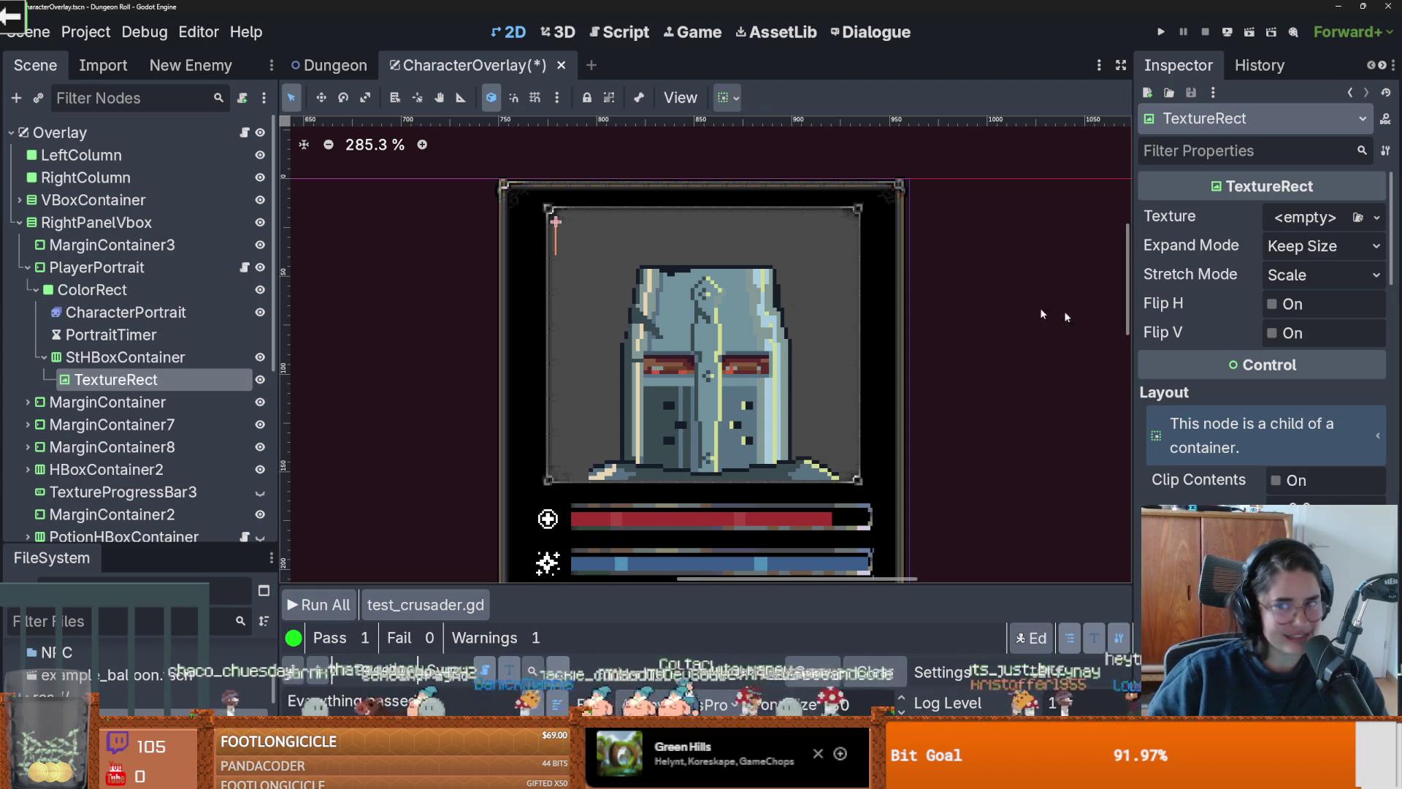
pyautogui.moveTo(4, 549); pyautogui.dragTo(2, 286)
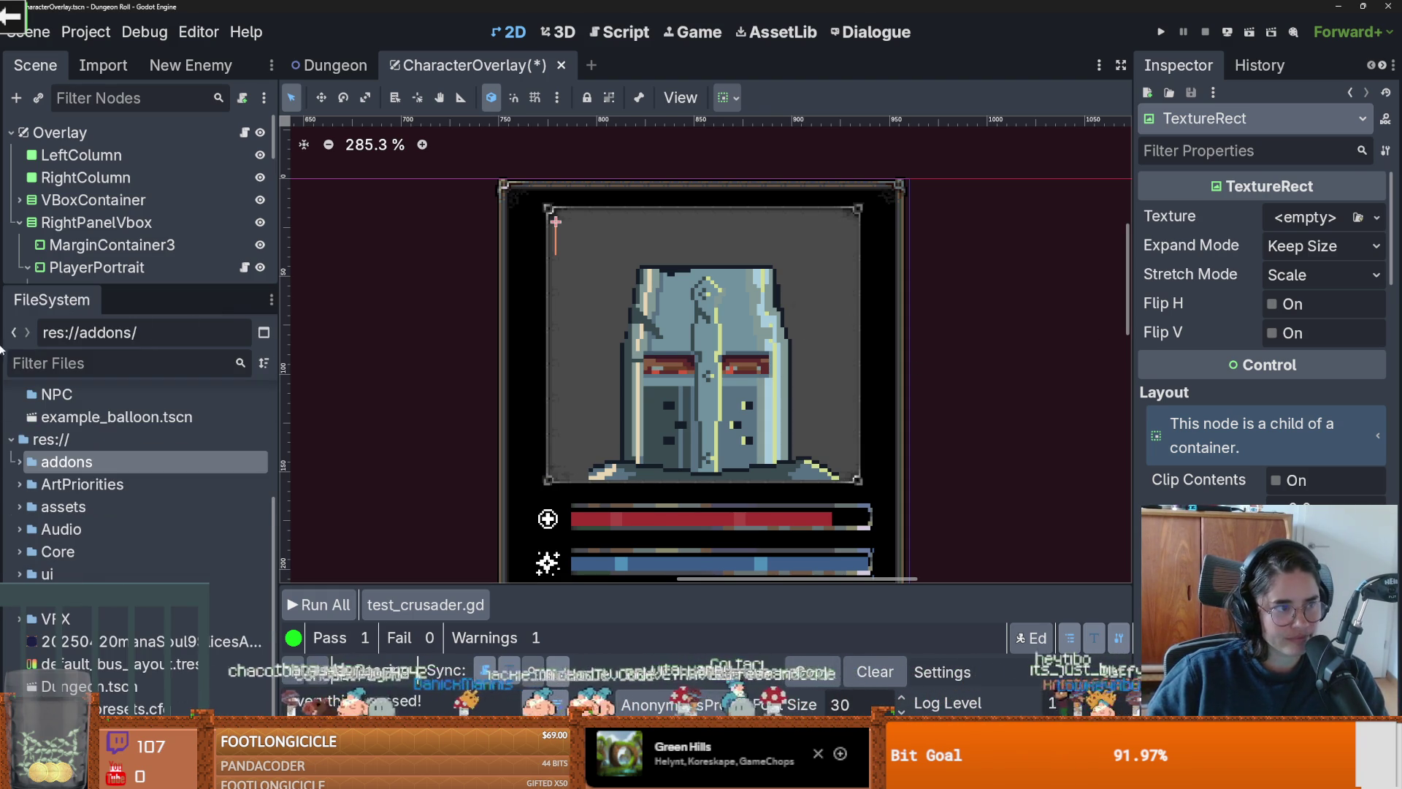
# Step: Set the TextureRect's Texture to a new AtlasTexture and filter the FileSystem by 'status'
pyautogui.click(1370, 217)
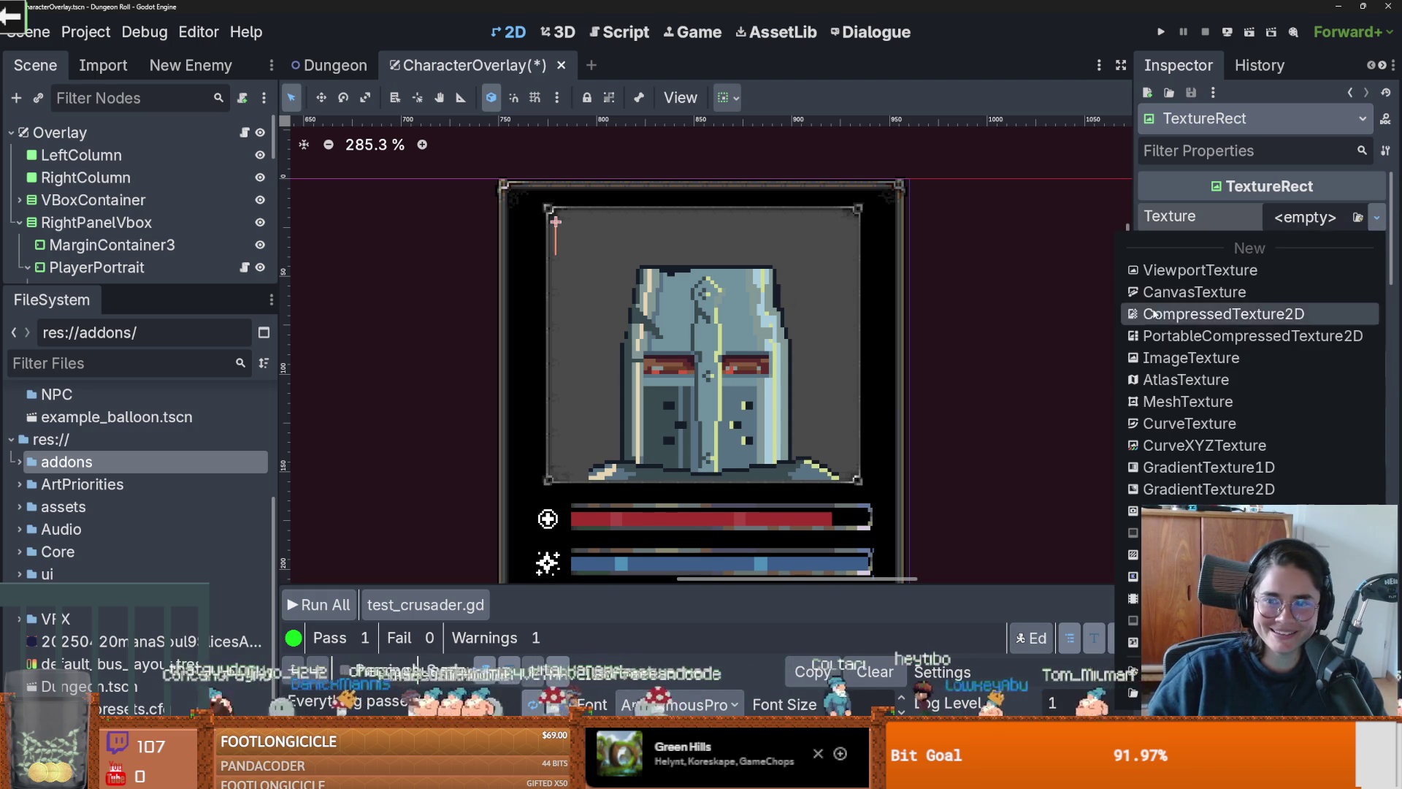
pyautogui.click(1183, 376)
pyautogui.click(1299, 218)
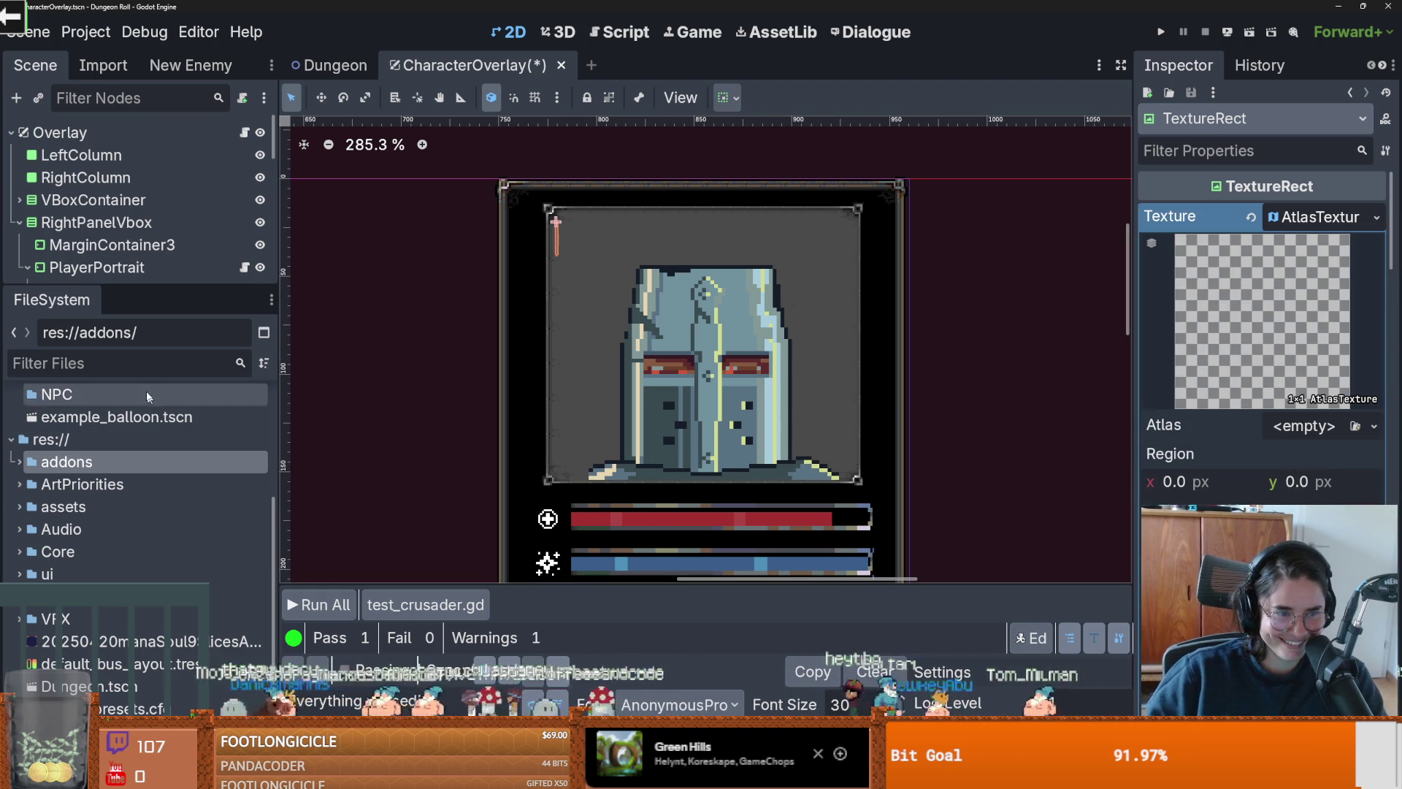
pyautogui.click(135, 363)
pyautogui.write('status')
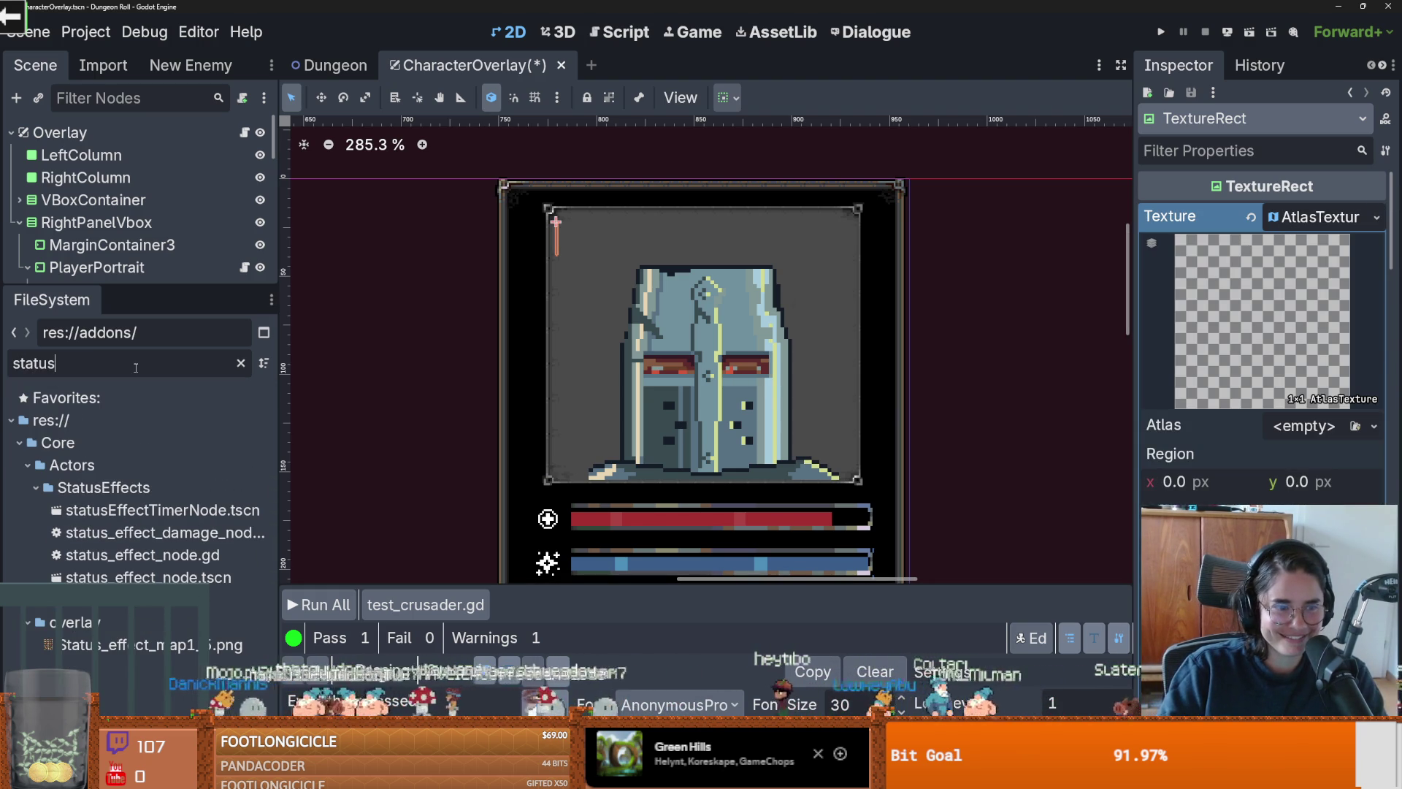
pyautogui.moveTo(146, 645); pyautogui.dragTo(1298, 426)
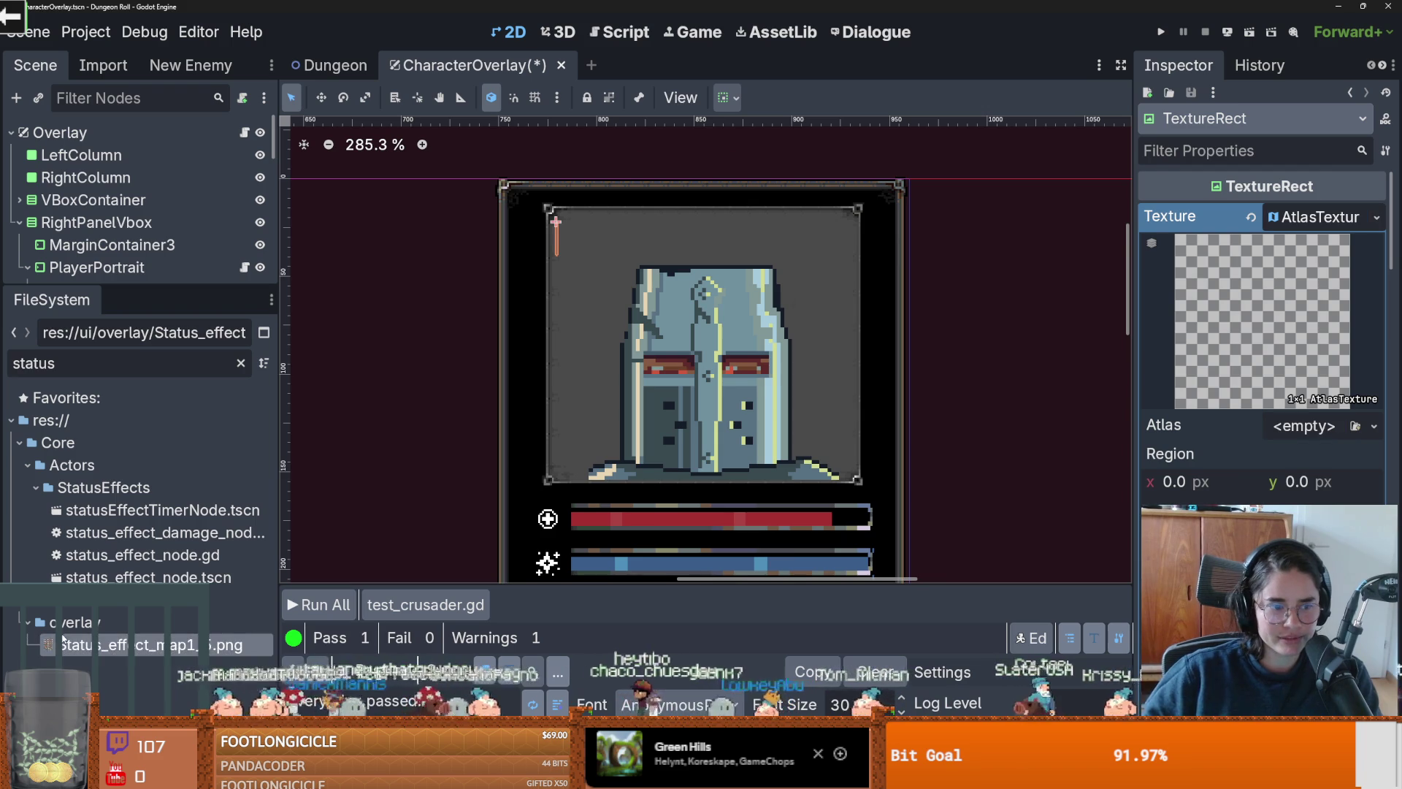
# Step: Create an AtlasTexture resource in the overlay folder and save it as StatusEffectTexture.tres
pyautogui.rightClick(75, 641)
pyautogui.rightClick(74, 623)
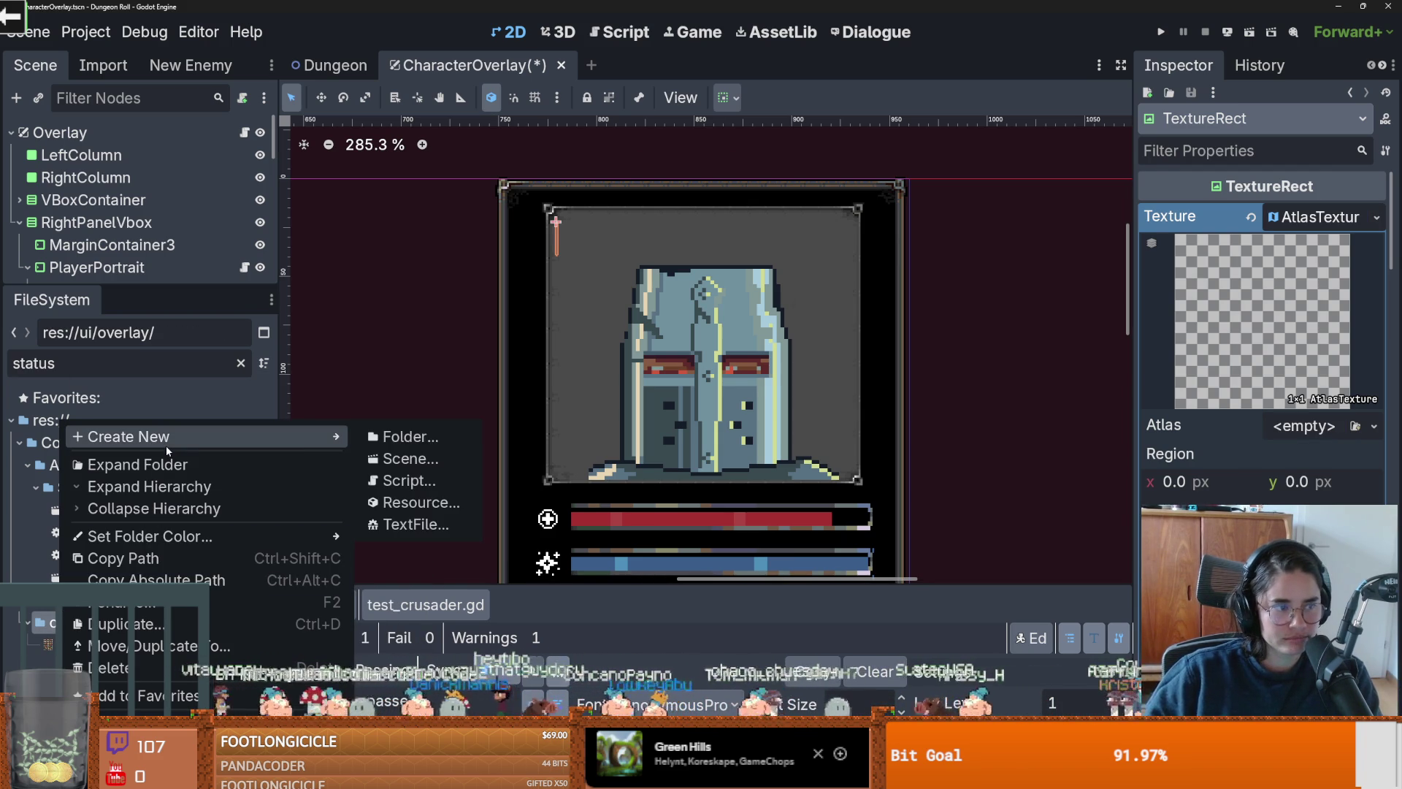
pyautogui.click(400, 501)
pyautogui.write('Atla')
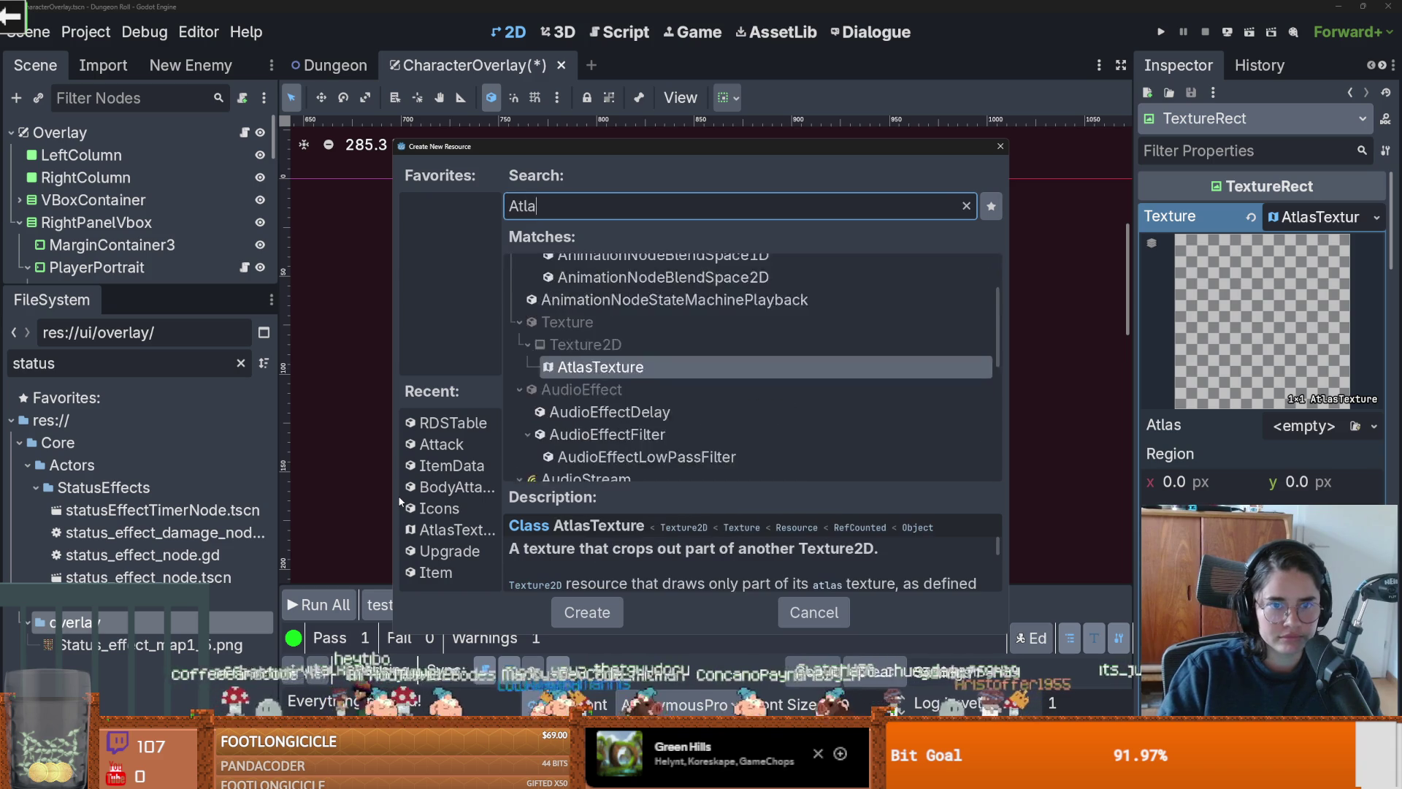
pyautogui.write('s')
pyautogui.press('Return')
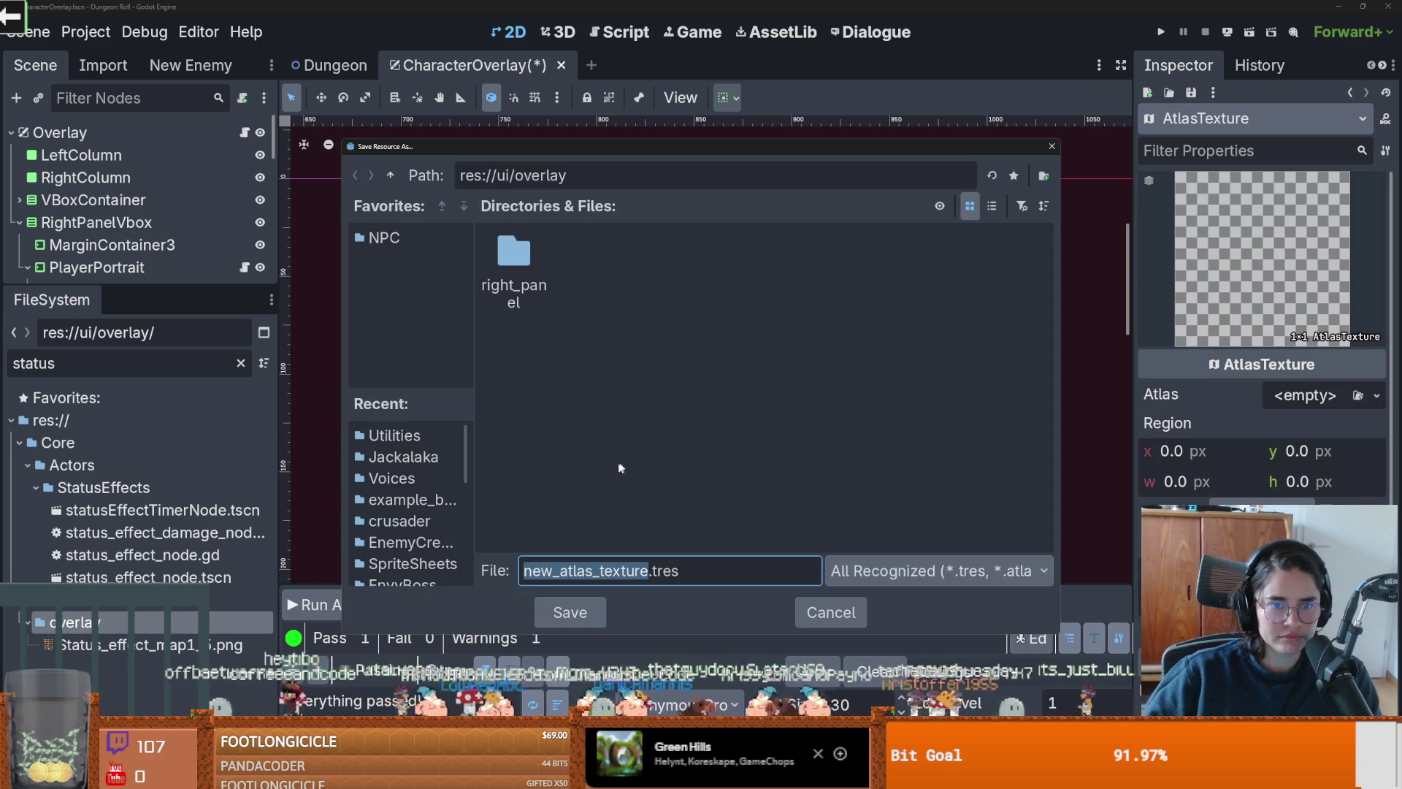
pyautogui.write('Statu')
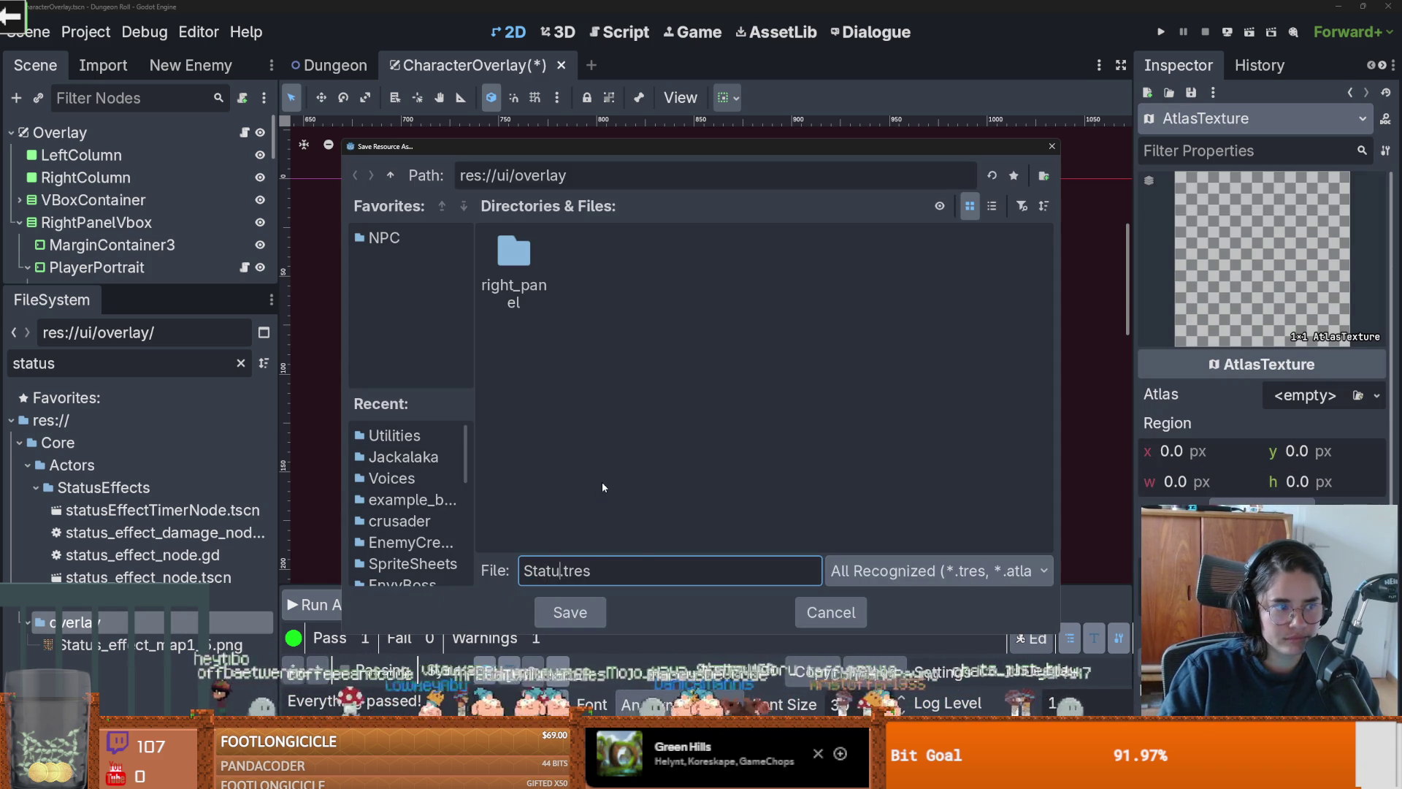
pyautogui.press('BackSpace')
pyautogui.press('BackSpace')
pyautogui.press('BackSpace')
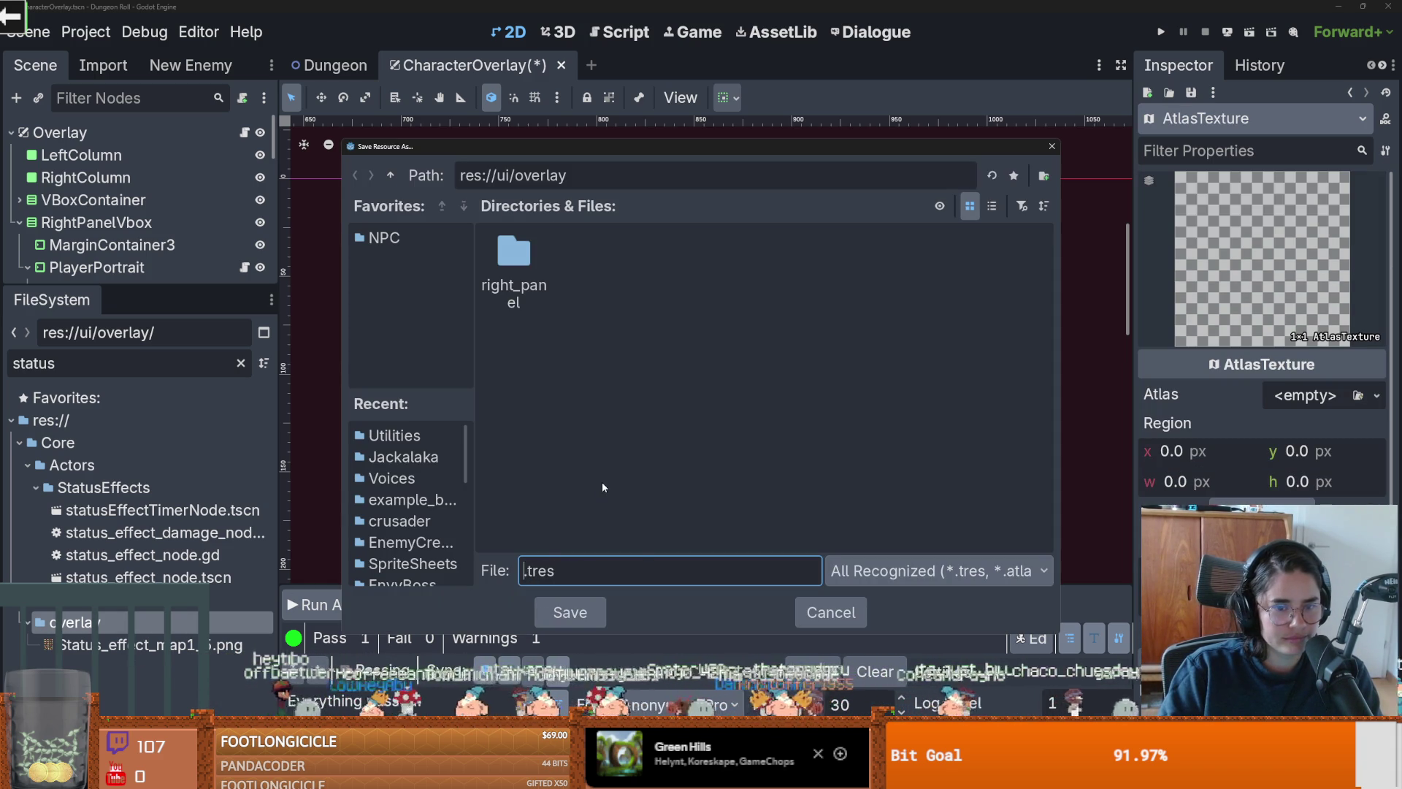
pyautogui.write('StatusTexture')
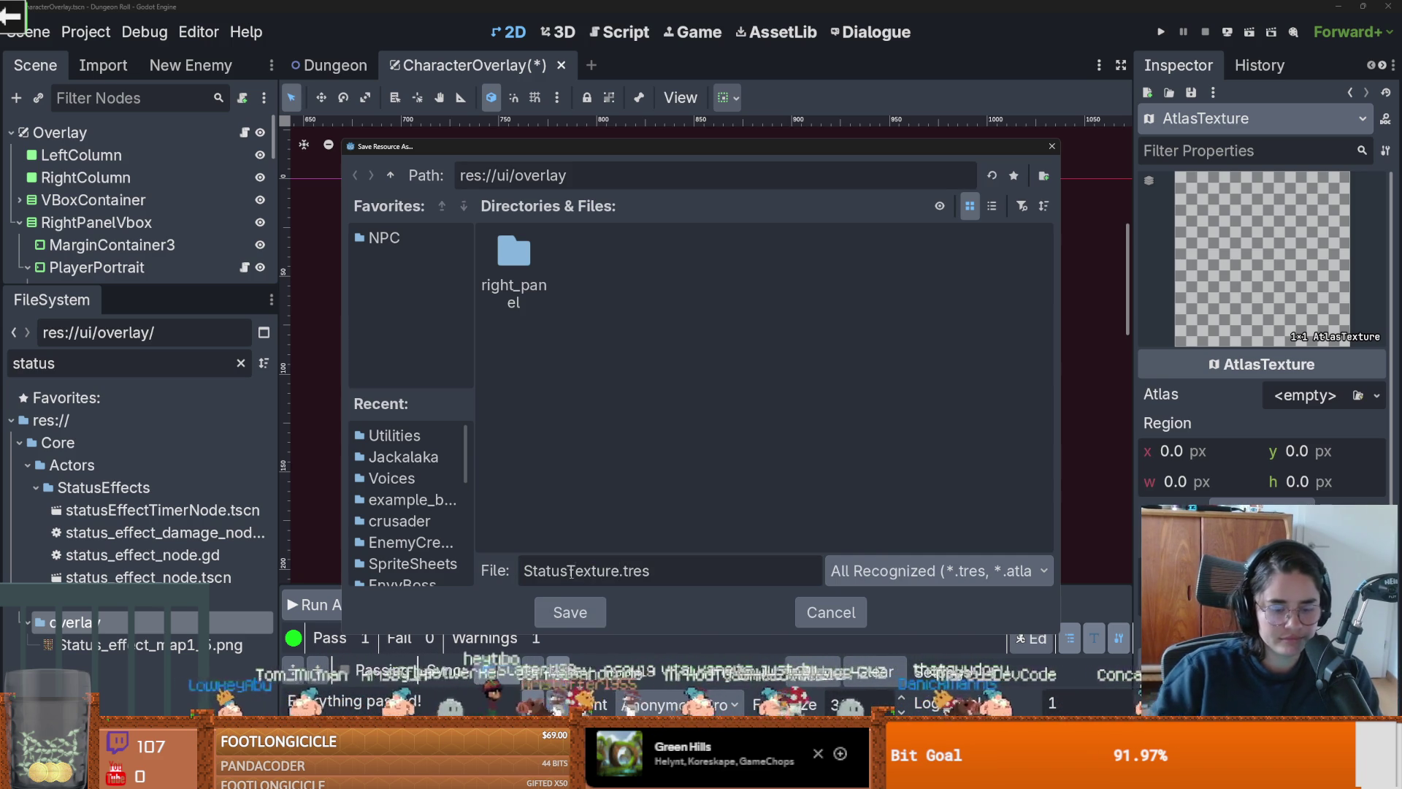
pyautogui.press('Return')
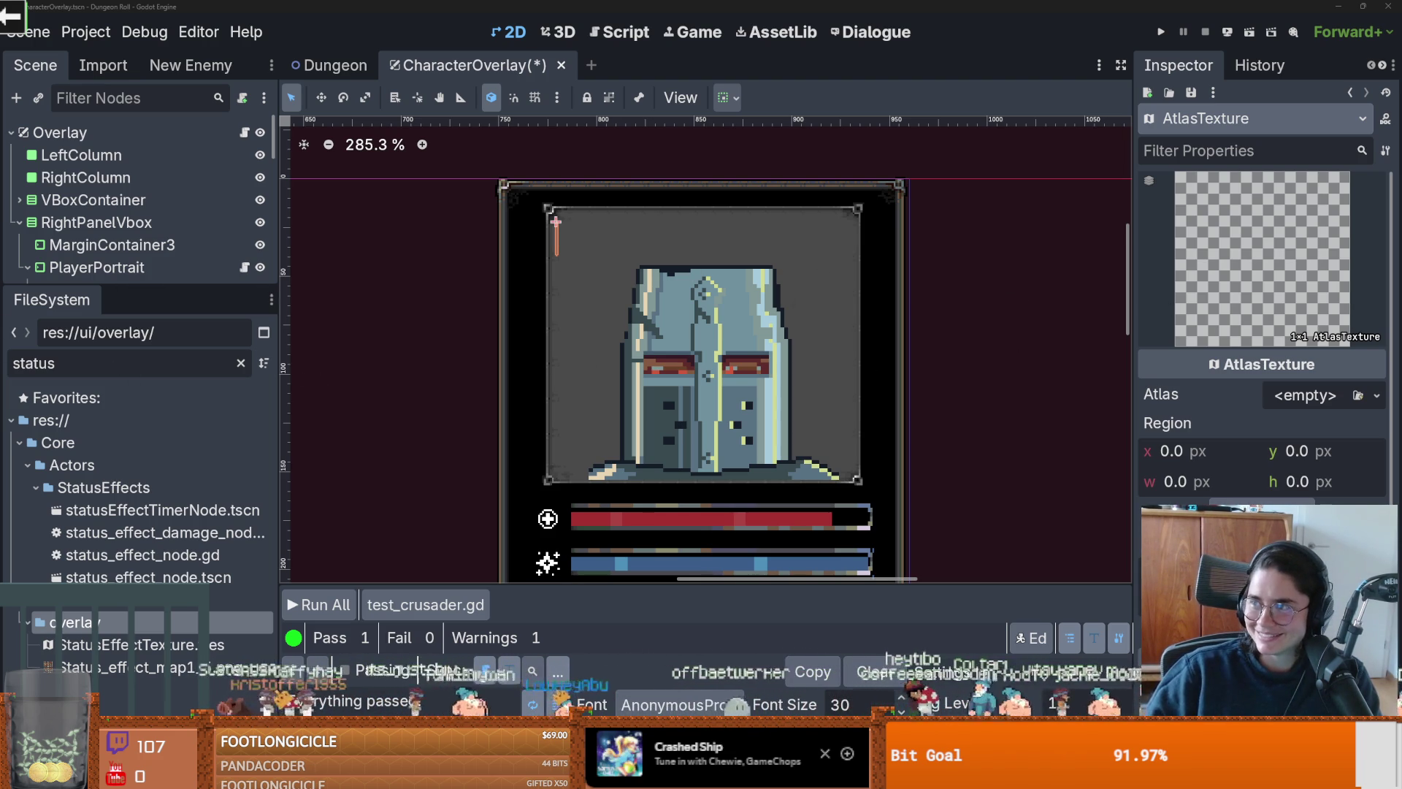
# Step: Play and pause the Live Laugh Love Short in the browser, then open its 4-comment panel
pyautogui.hotkey('alt', 'Tab')
pyautogui.click(771, 338)
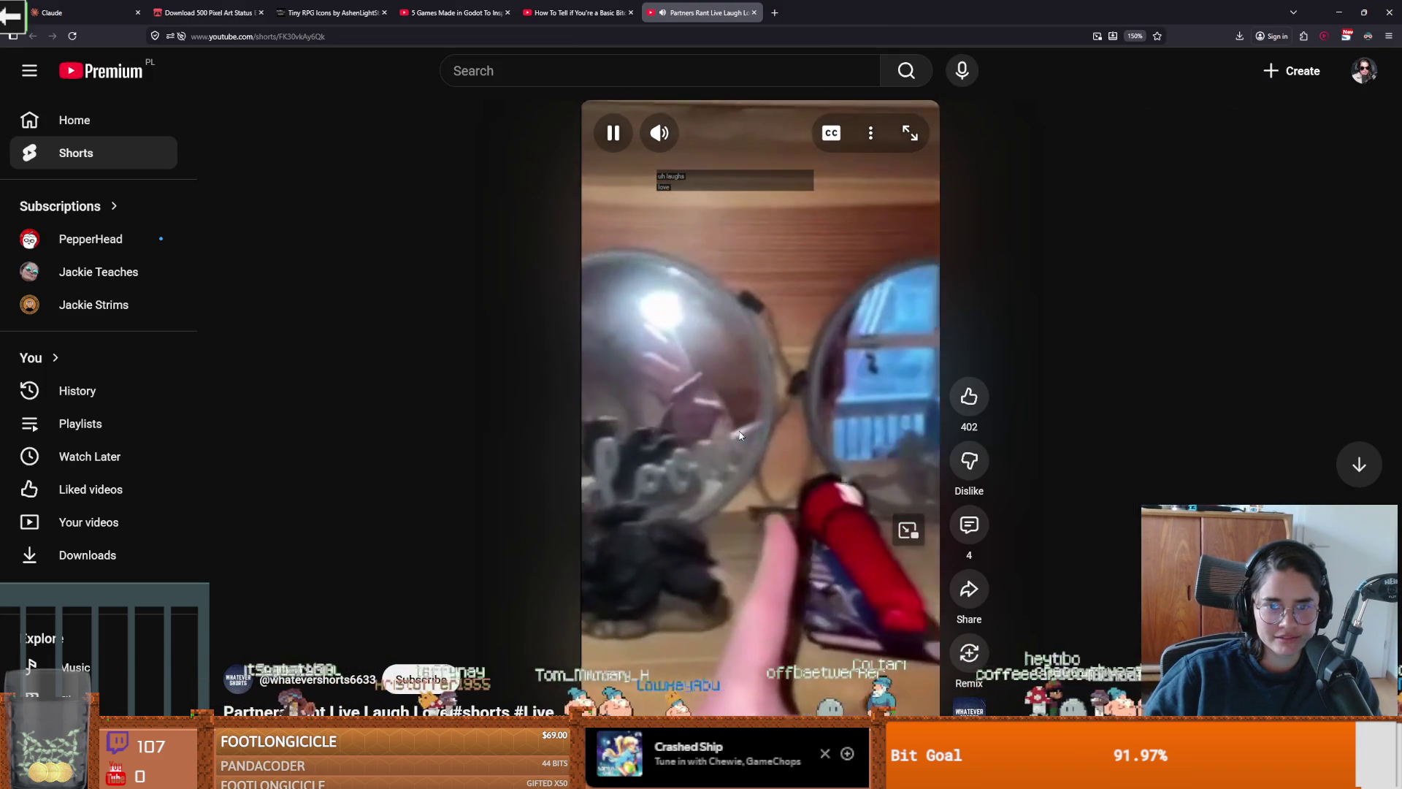
pyautogui.click(739, 430)
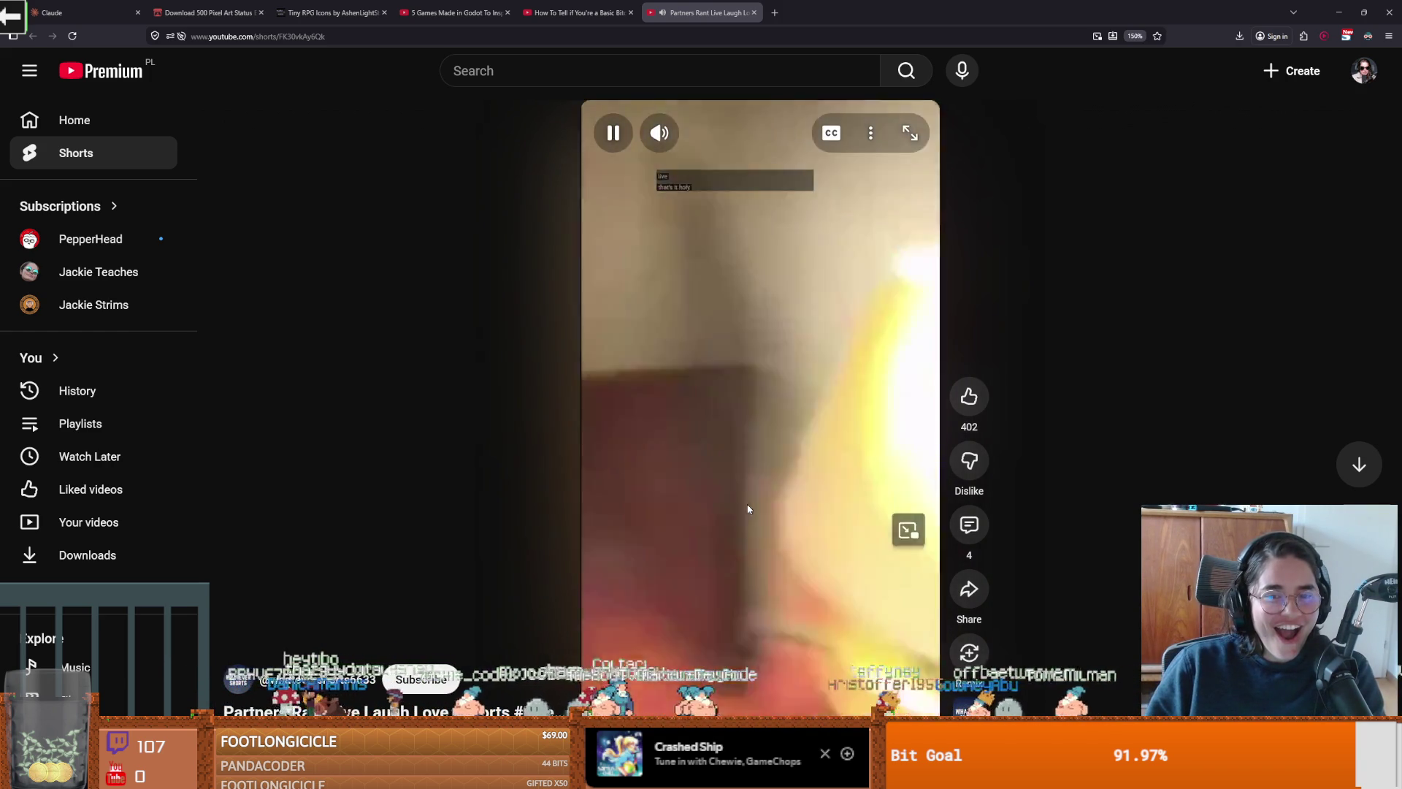
pyautogui.click(748, 510)
pyautogui.click(748, 498)
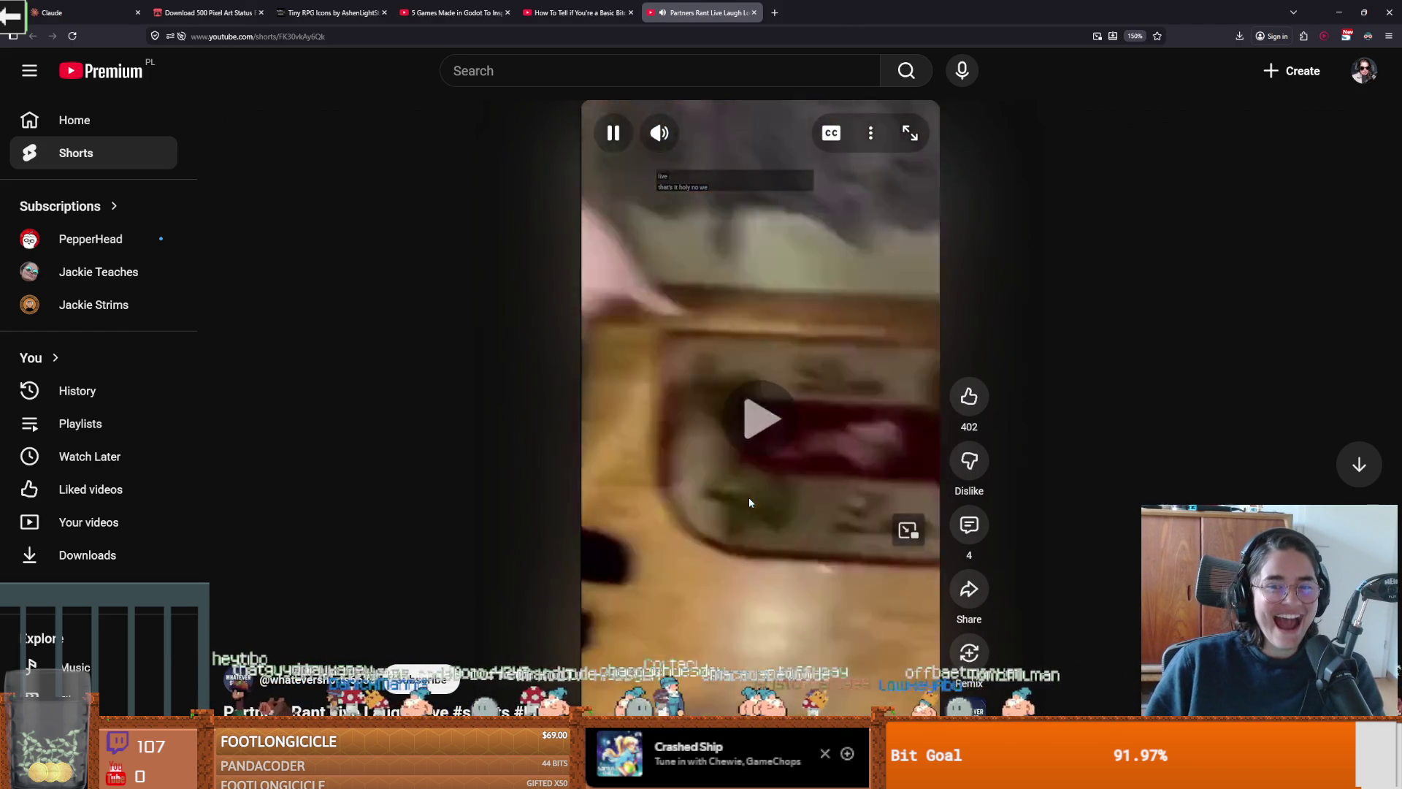
pyautogui.click(735, 500)
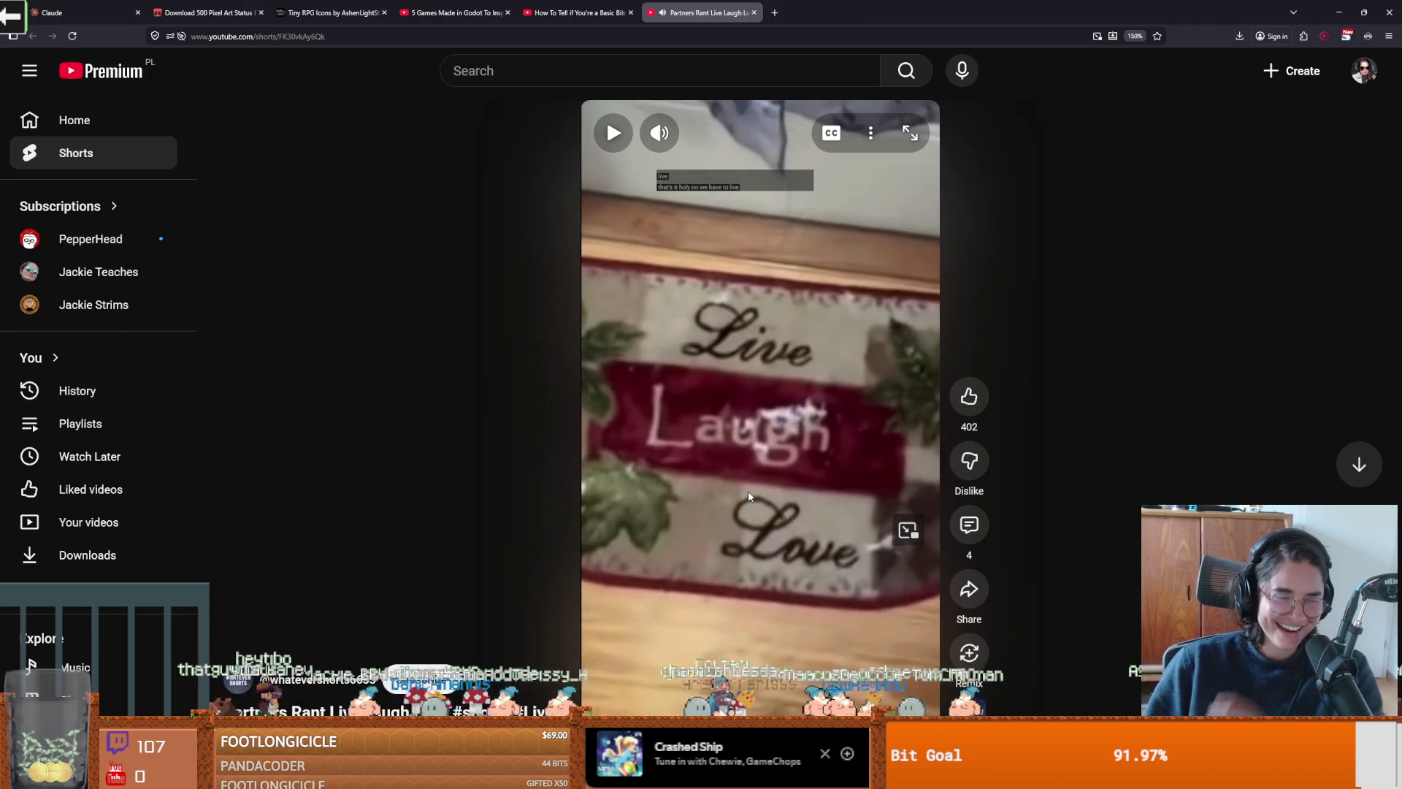
pyautogui.click(969, 521)
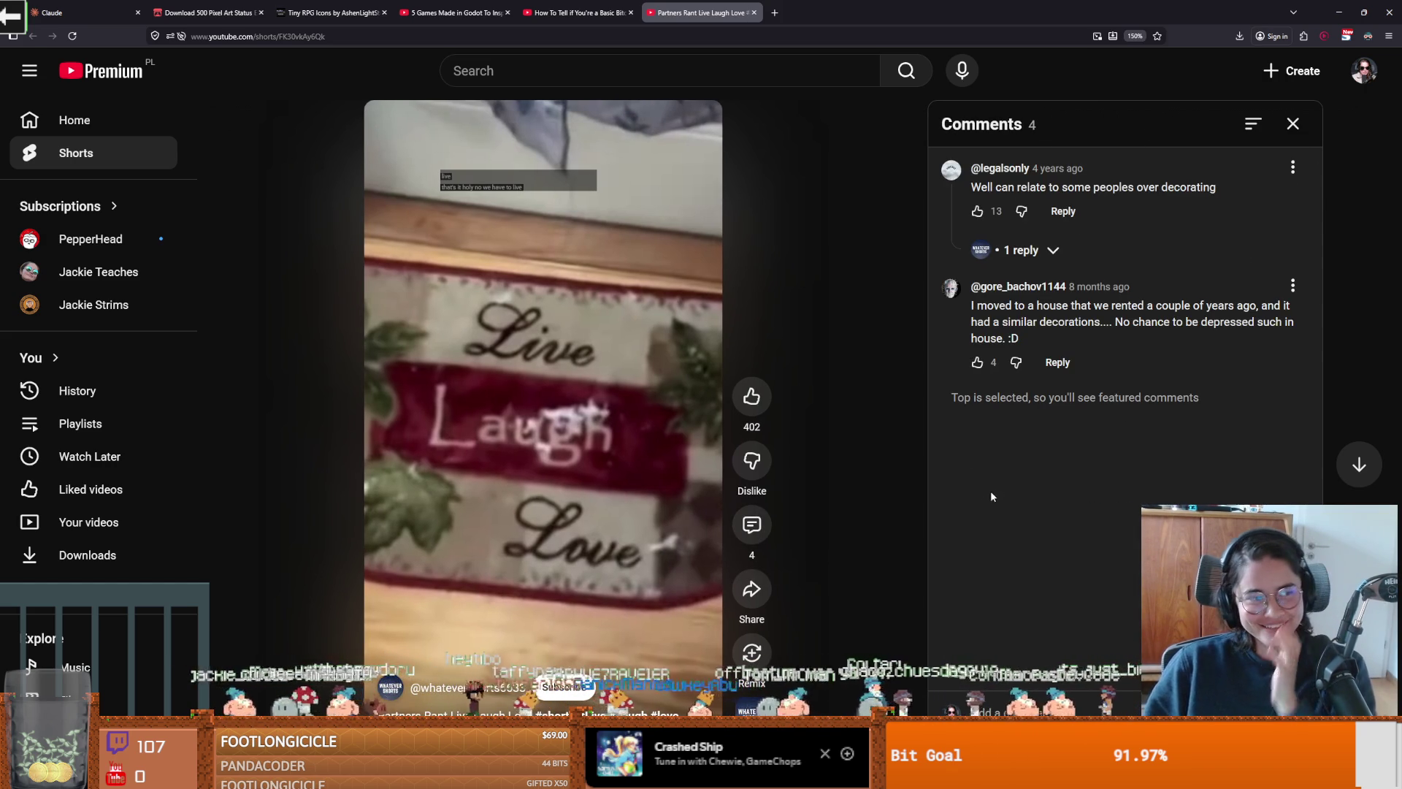
# Step: Open StatusEffectTexture.tres, drop the status-effect sheet onto its Atlas, and save the scene
pyautogui.hotkey('alt', 'Tab')
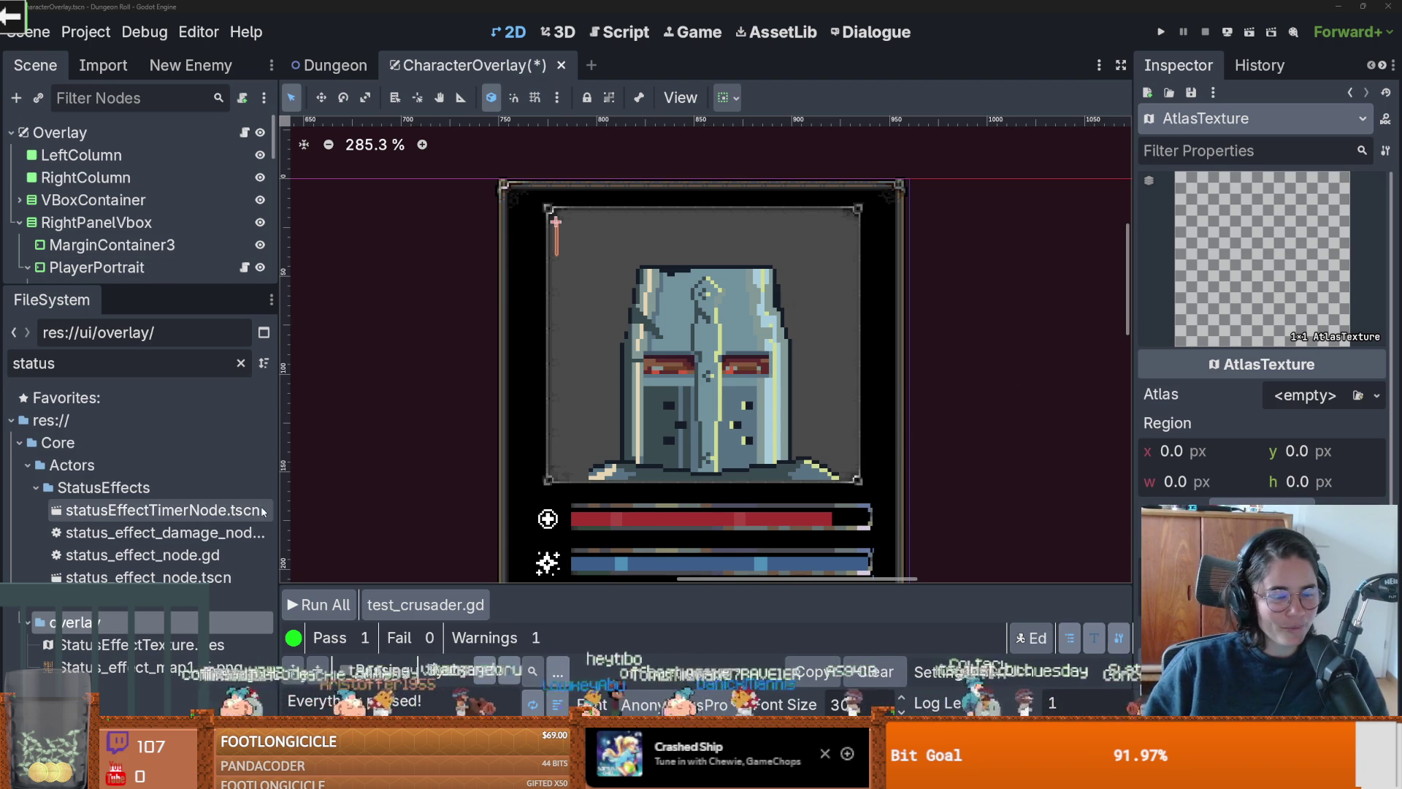
pyautogui.click(160, 646)
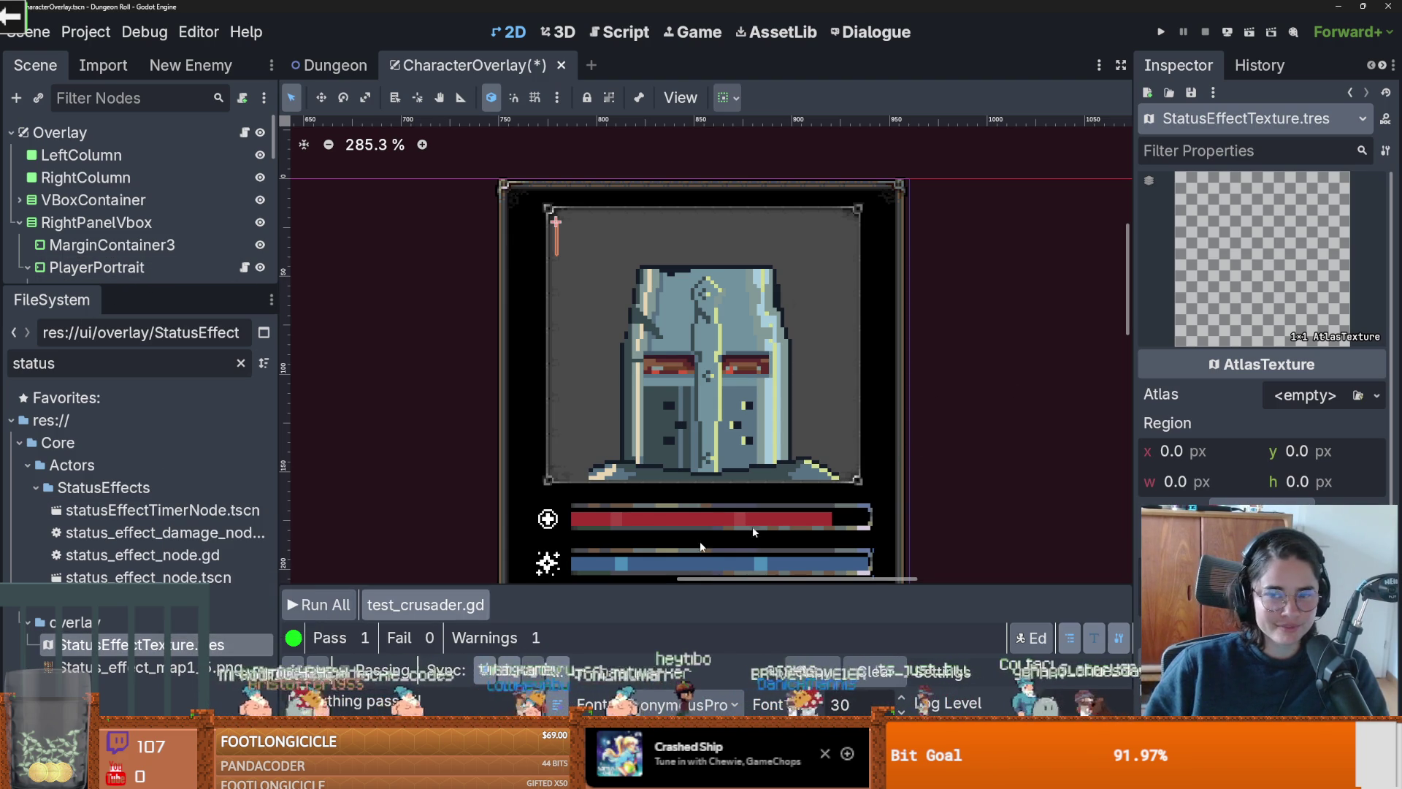
pyautogui.moveTo(172, 666)
pyautogui.mouseDown()
pyautogui.moveTo(1308, 398)
pyautogui.moveTo(1295, 403)
pyautogui.mouseUp()
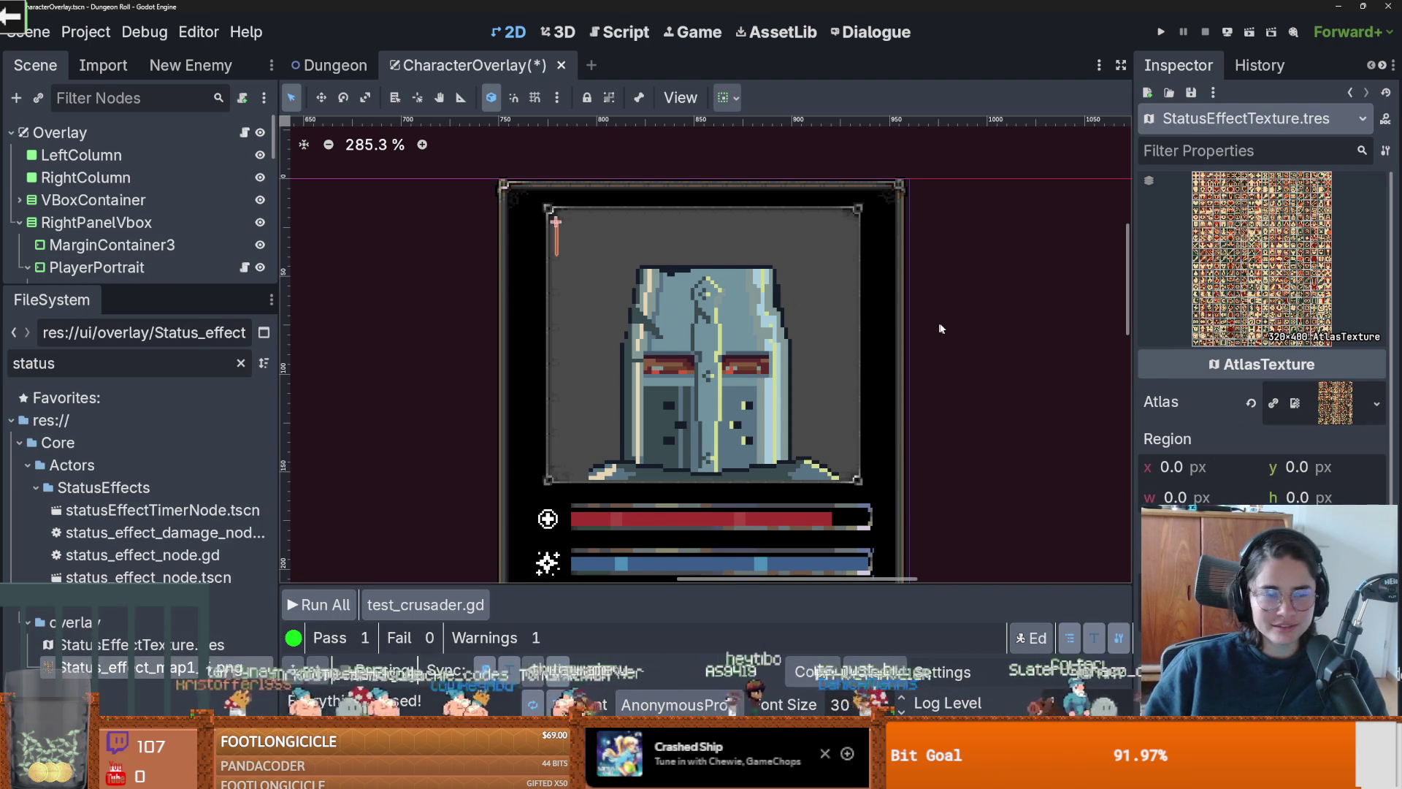
pyautogui.hotkey('ctrl', 's')
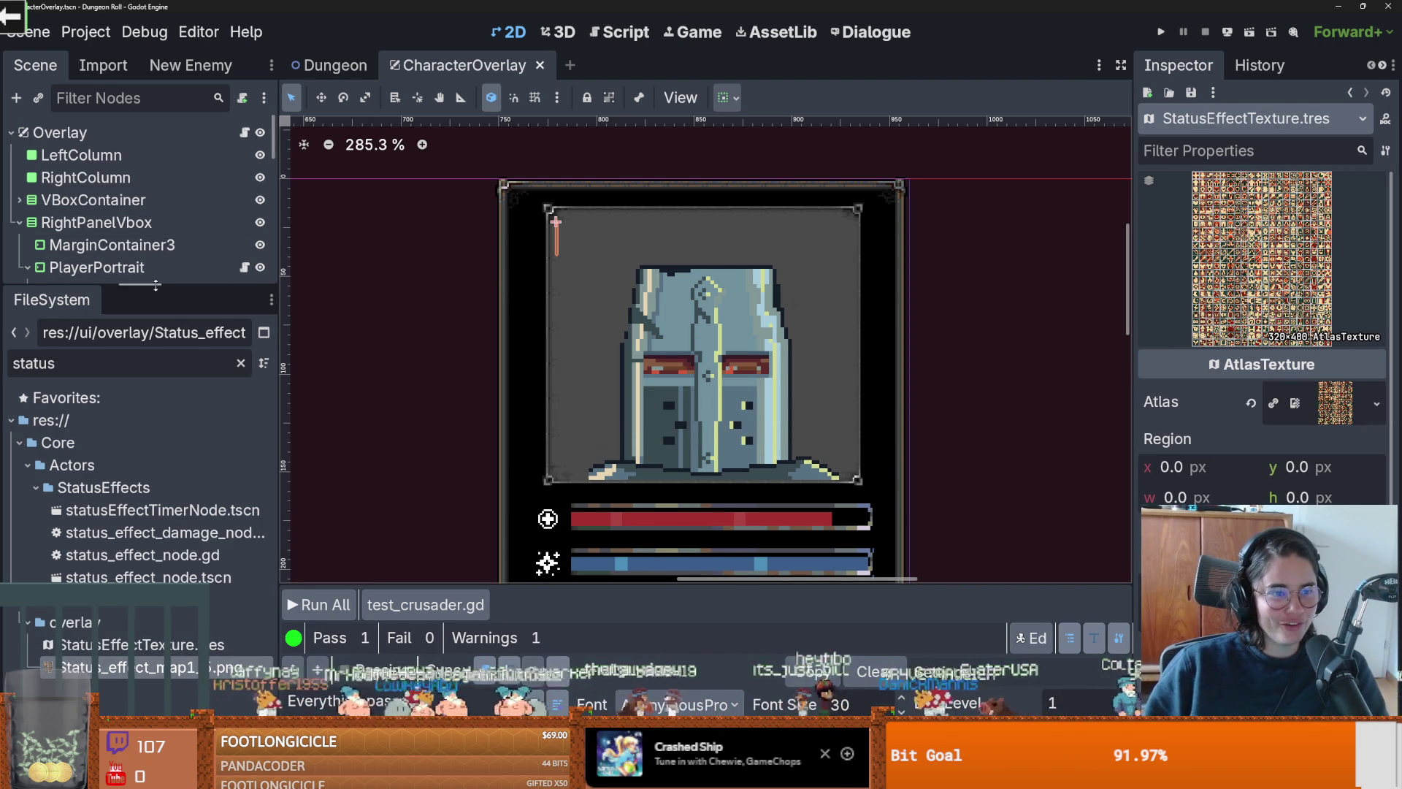
# Step: Select the portrait's TextureRect and assign StatusEffectTexture.tres to its atlas
pyautogui.moveTo(155, 285); pyautogui.dragTo(155, 468)
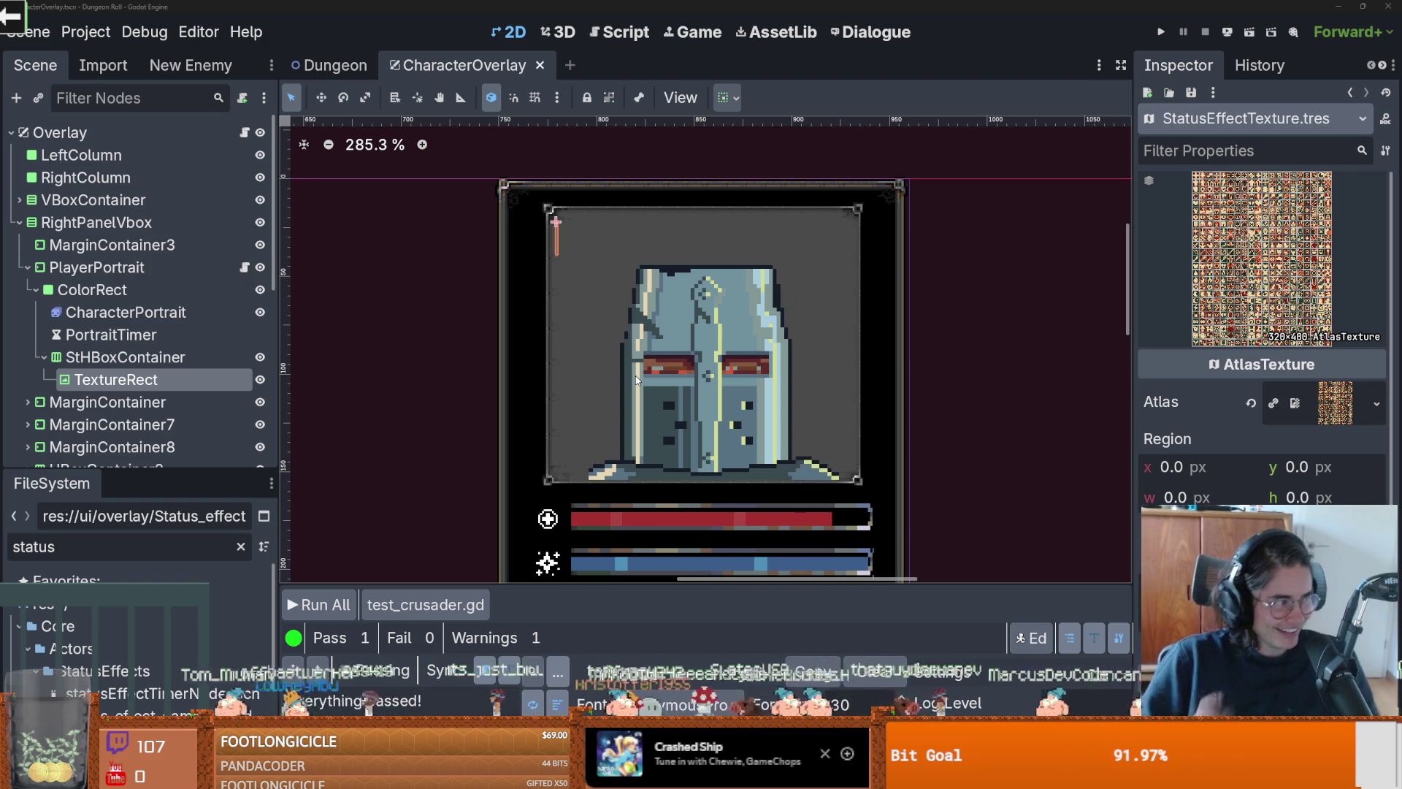
pyautogui.click(88, 356)
pyautogui.click(109, 379)
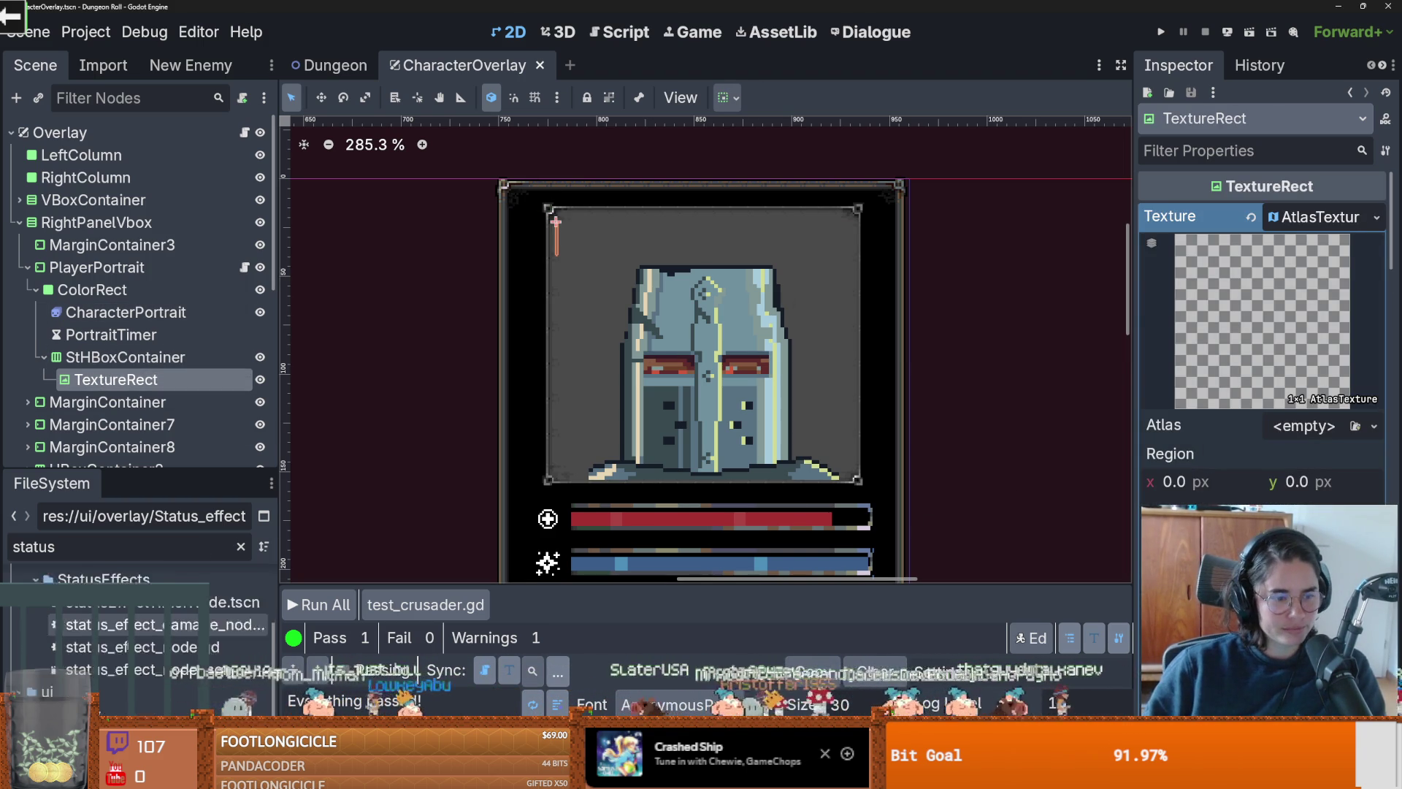
pyautogui.scroll(-1, 149, 696)
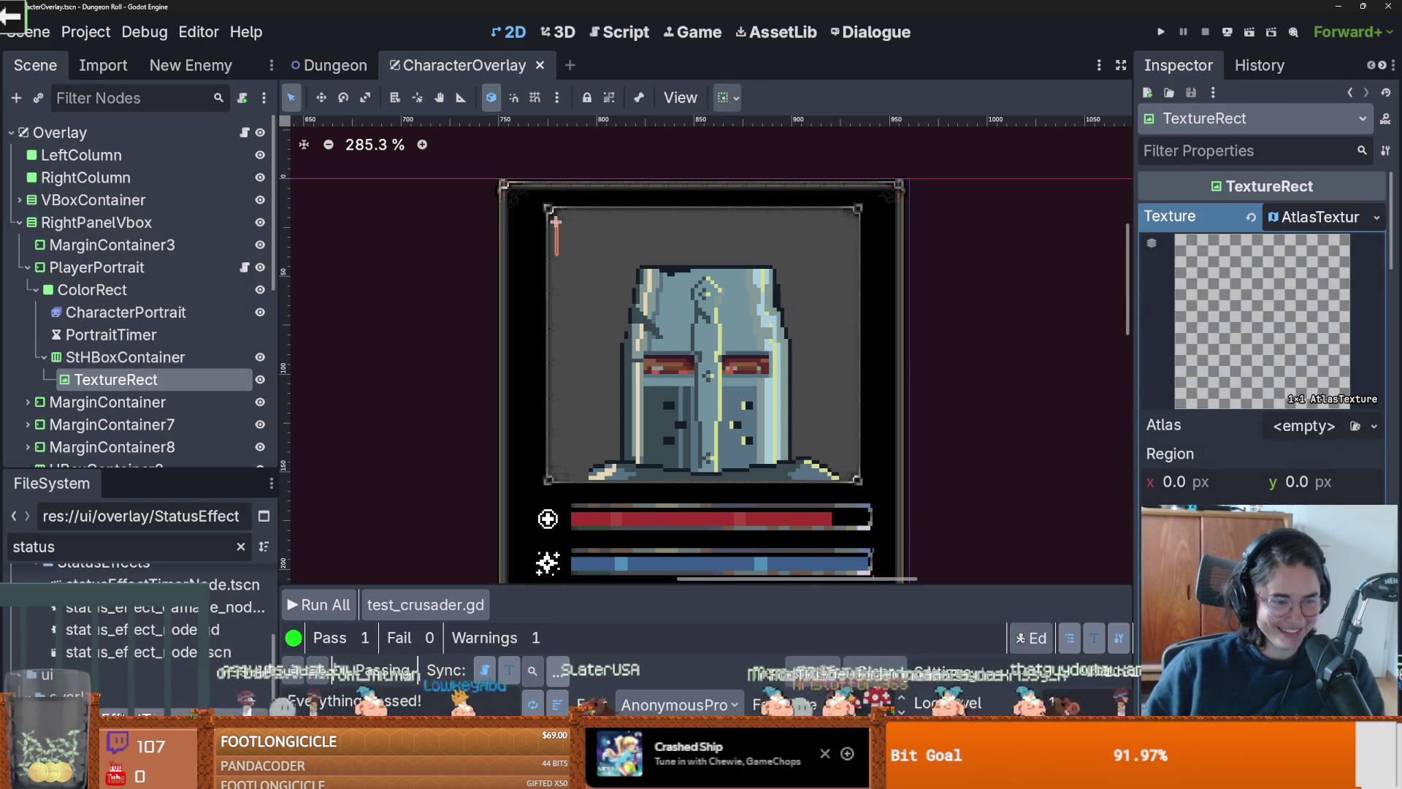
pyautogui.moveTo(950, 439); pyautogui.dragTo(1228, 295)
pyautogui.moveTo(1309, 227); pyautogui.dragTo(1311, 219)
# Step: Save the scene and set the region editor's grid step to 8 by 8
pyautogui.hotkey('ctrl', 's')
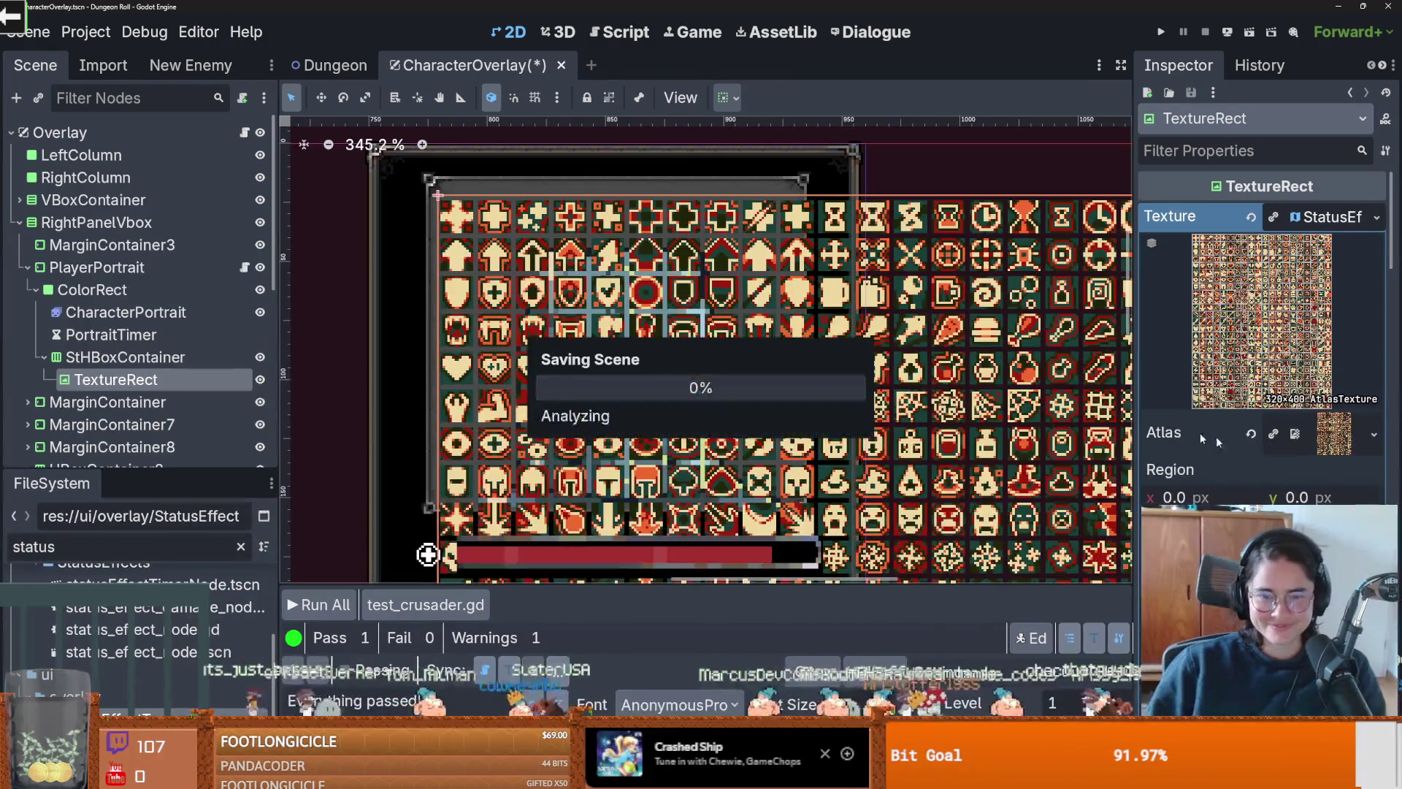
pyautogui.scroll(5, 558, 369)
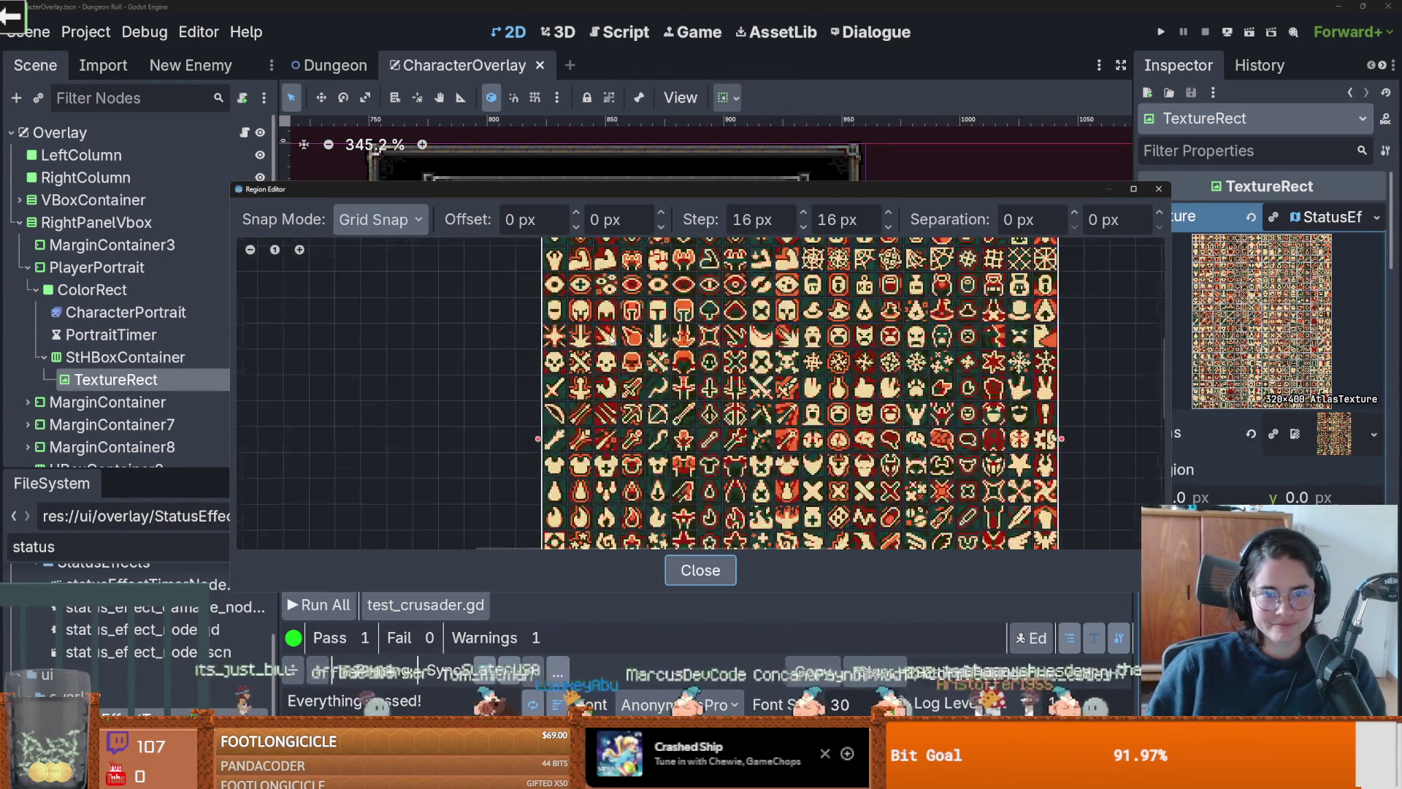
pyautogui.click(804, 227)
pyautogui.click(803, 227)
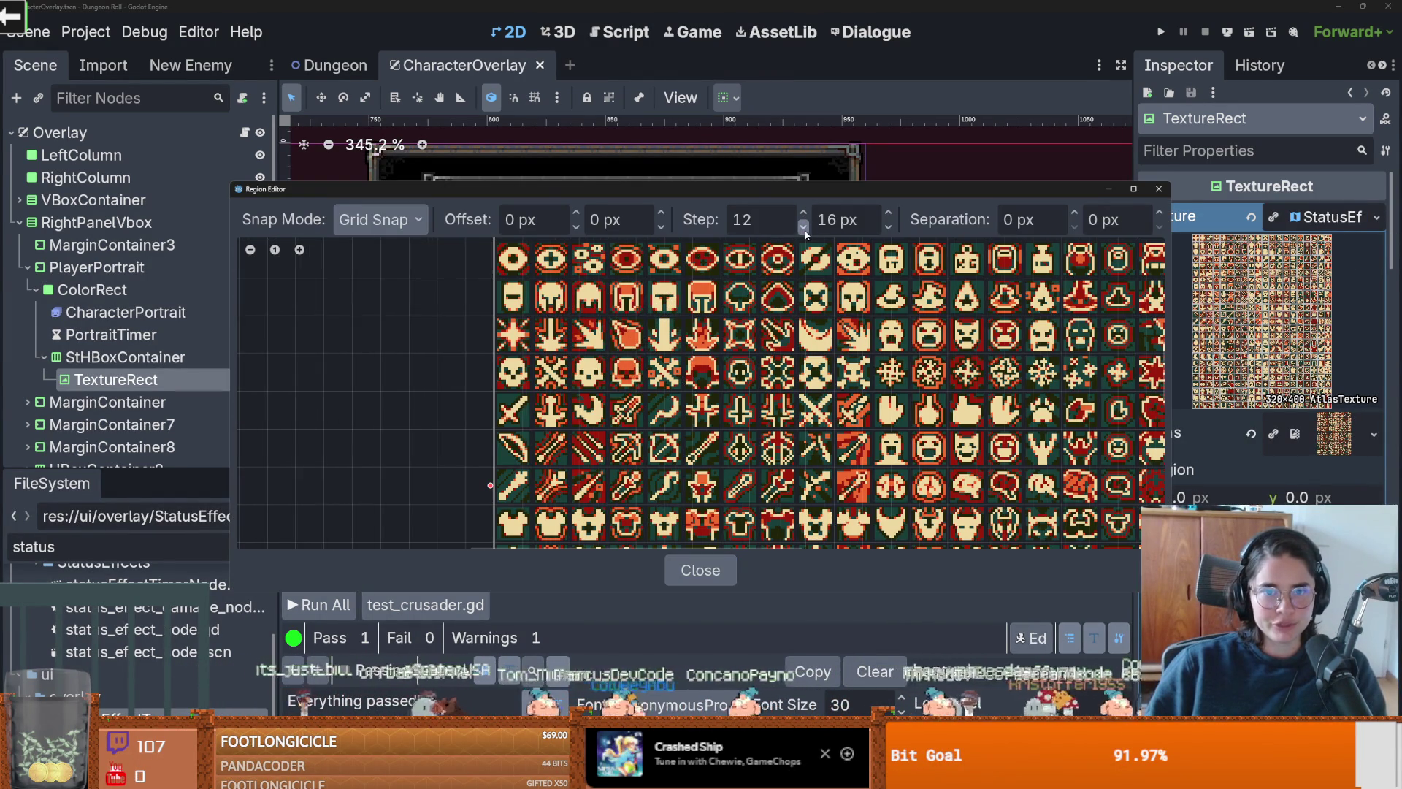
pyautogui.click(804, 227)
pyautogui.click(804, 227)
pyautogui.click(804, 227)
pyautogui.click(803, 227)
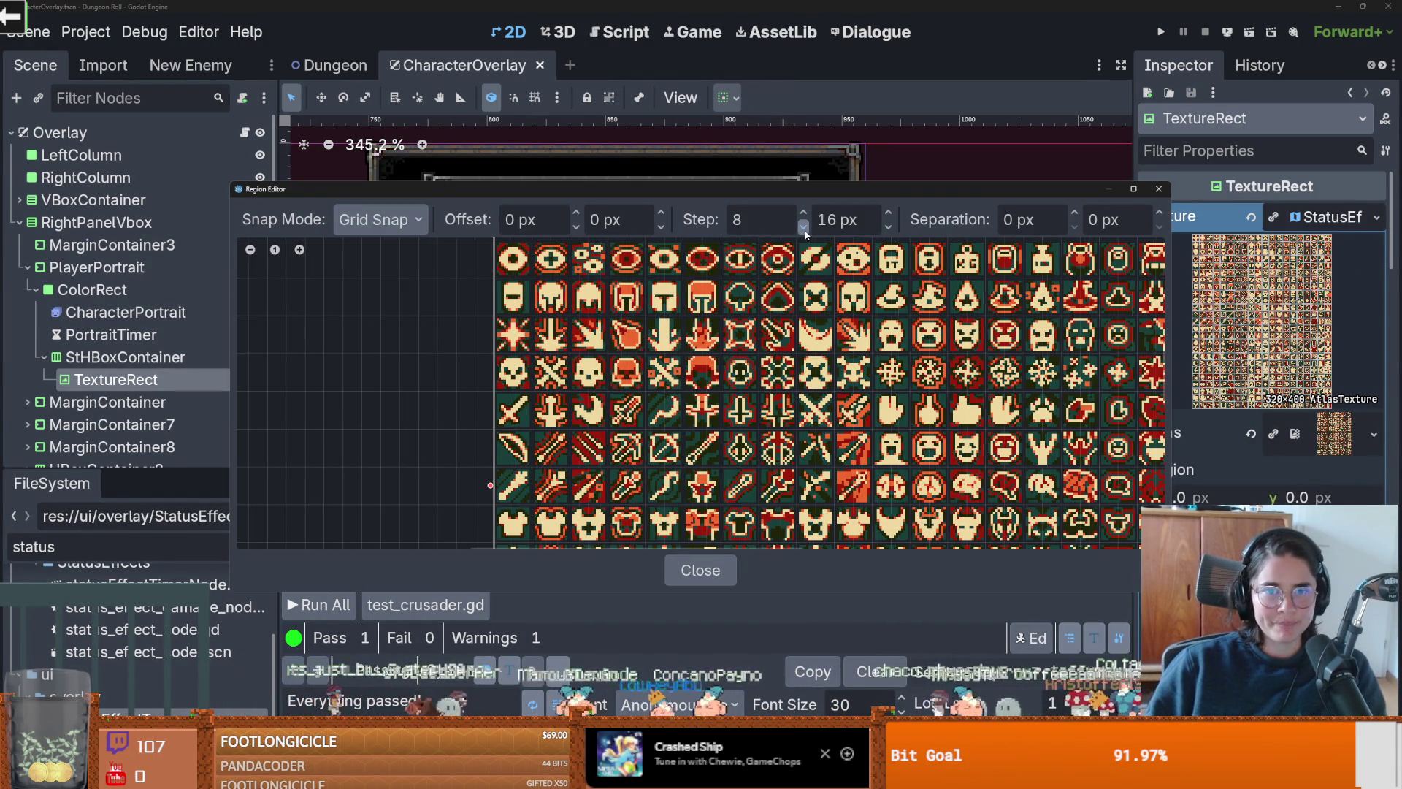
pyautogui.click(889, 226)
pyautogui.click(890, 226)
pyautogui.click(889, 227)
pyautogui.click(890, 227)
pyautogui.click(889, 227)
pyautogui.click(890, 226)
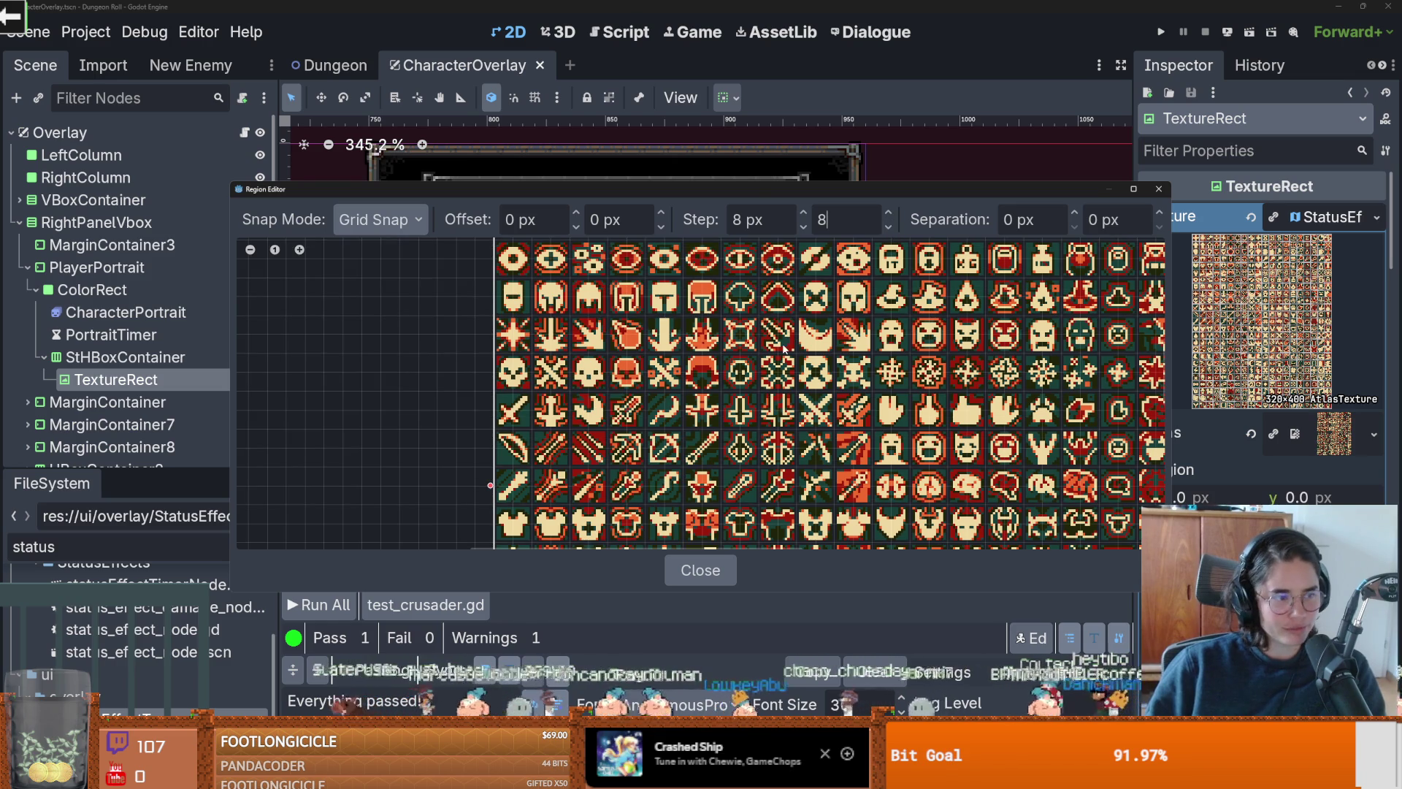
# Step: Pick the 16×16 up-arrow icon at region 80, 16 and close the region editor
pyautogui.scroll(-3, 694, 322)
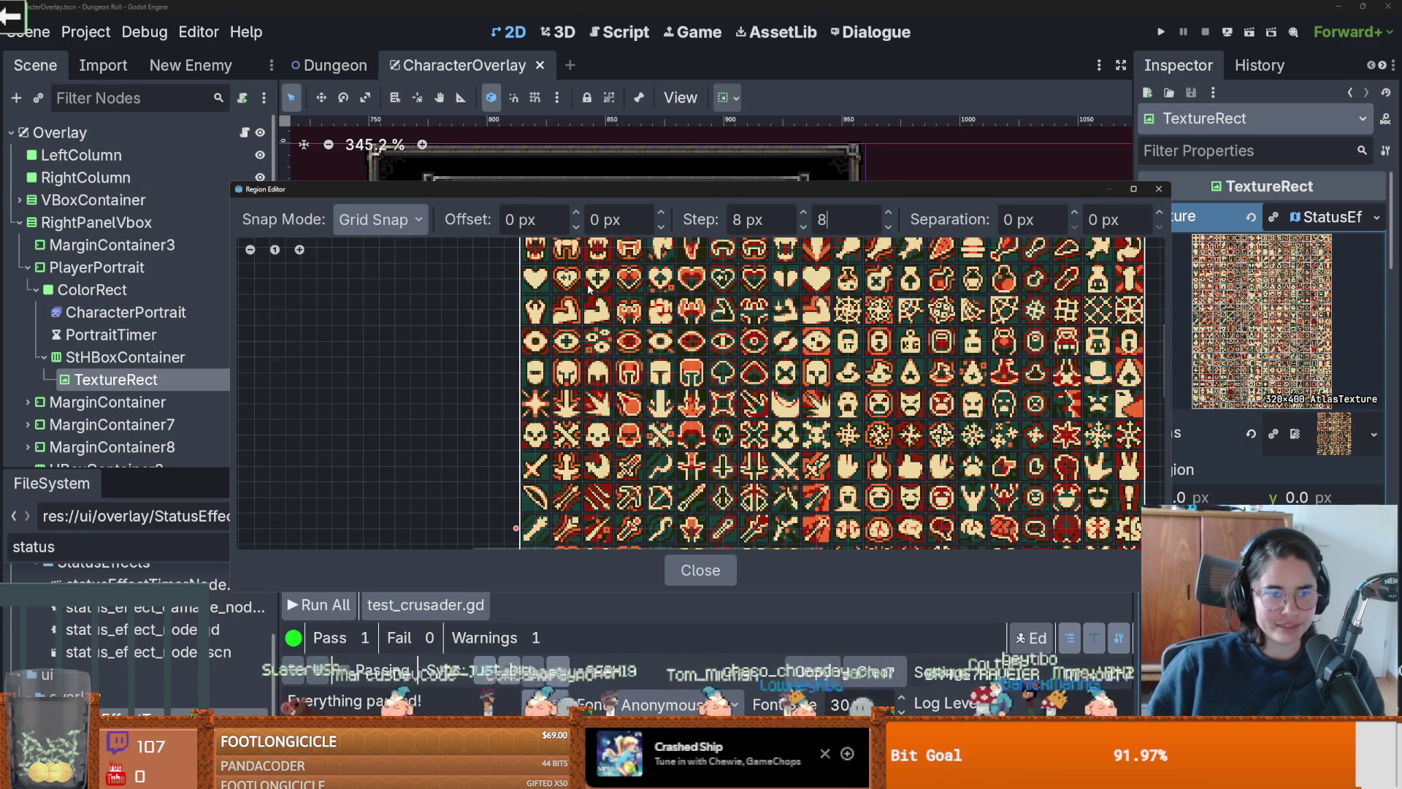
pyautogui.scroll(1, 589, 289)
pyautogui.moveTo(589, 289); pyautogui.dragTo(484, 380)
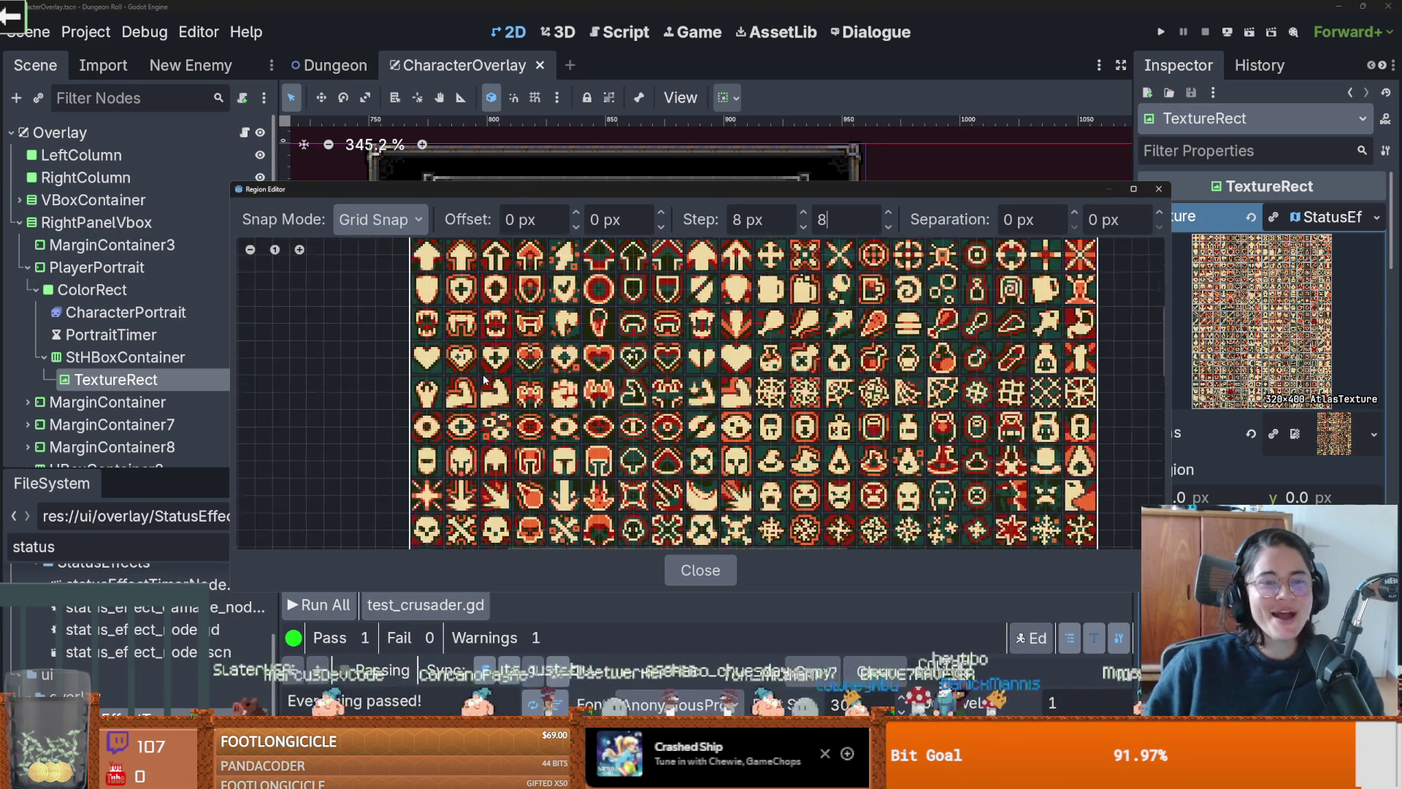
pyautogui.scroll(1, 489, 376)
pyautogui.scroll(2, 570, 307)
pyautogui.moveTo(570, 306)
pyautogui.mouseDown()
pyautogui.moveTo(601, 371)
pyautogui.moveTo(555, 336)
pyautogui.mouseUp()
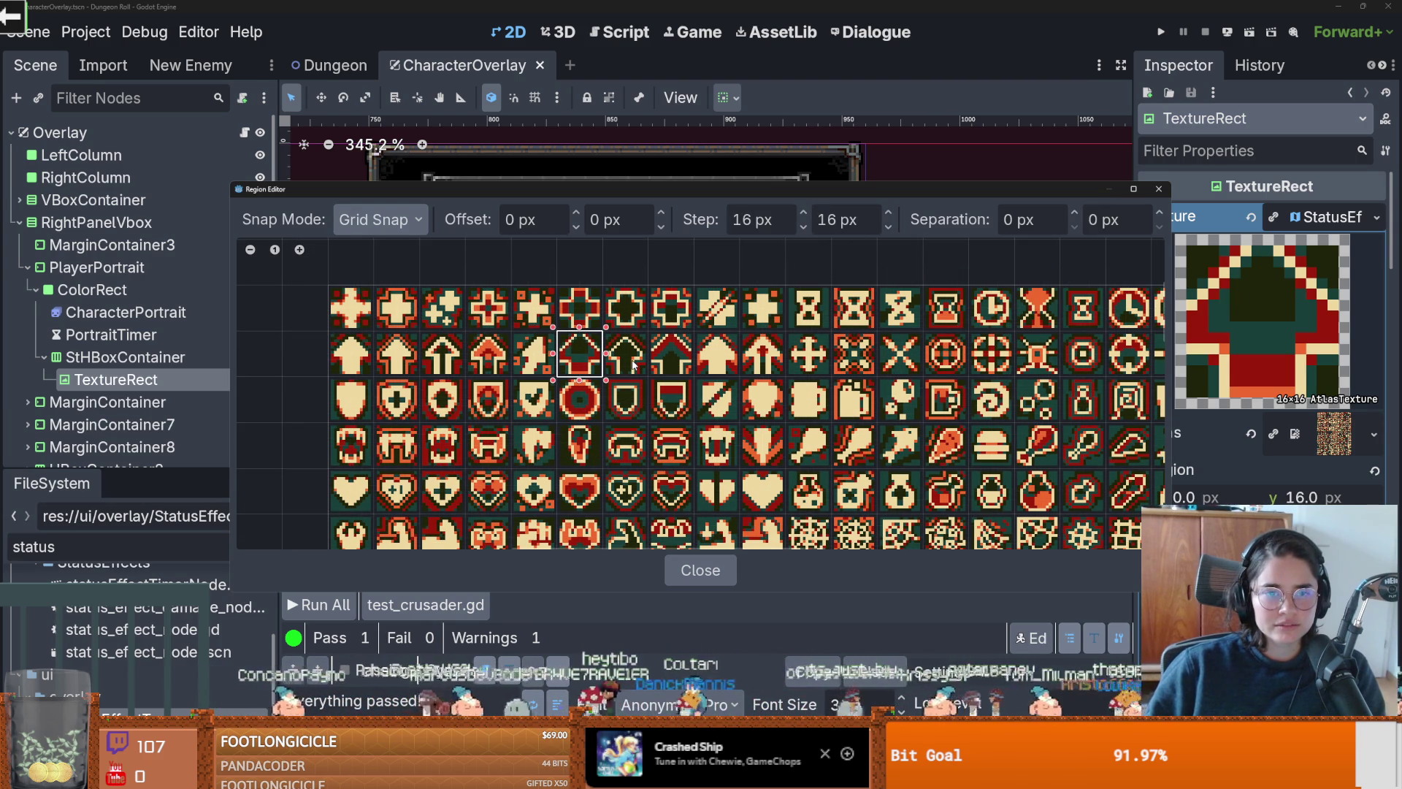
pyautogui.click(1158, 189)
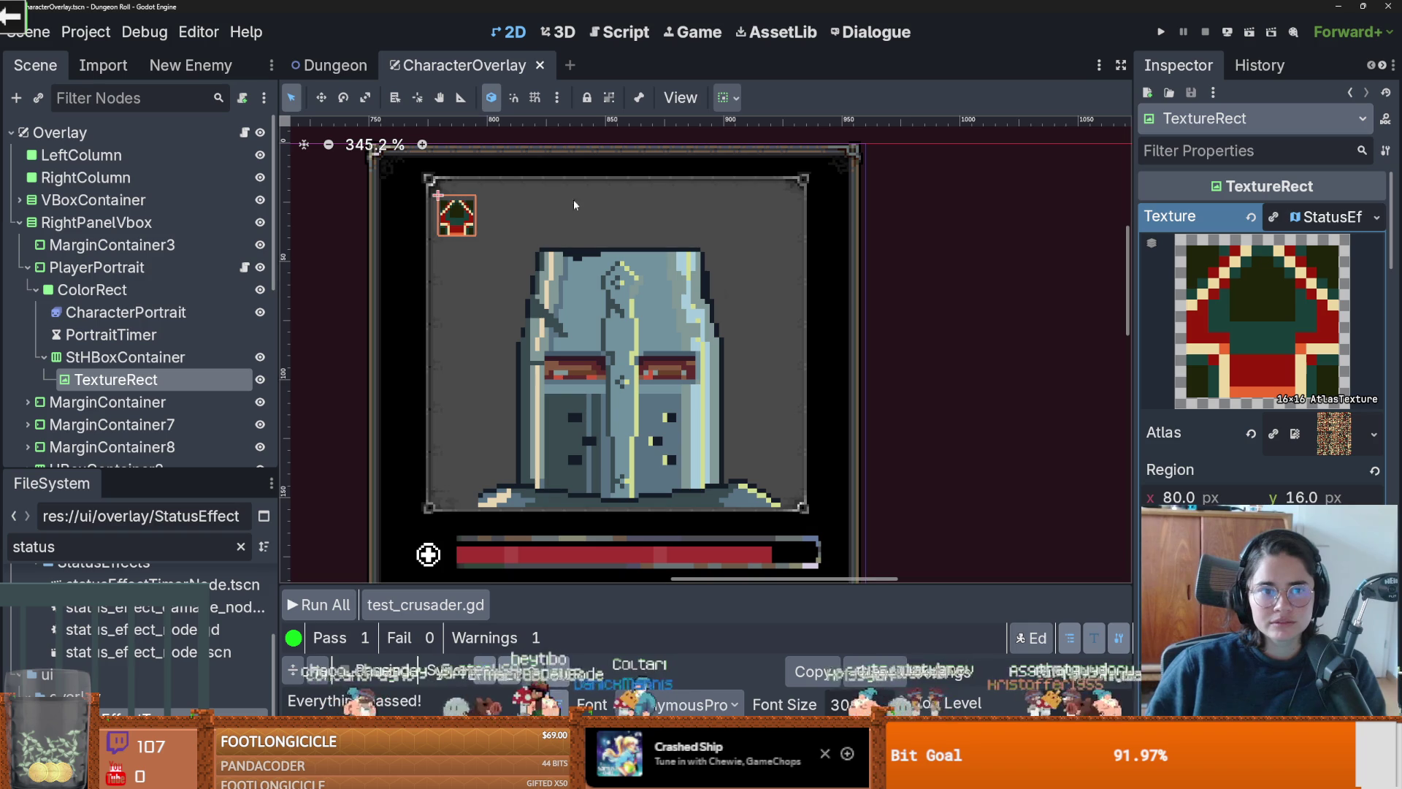
# Step: Nudge the status-icon HBoxContainer slightly up and to the right
pyautogui.click(175, 357)
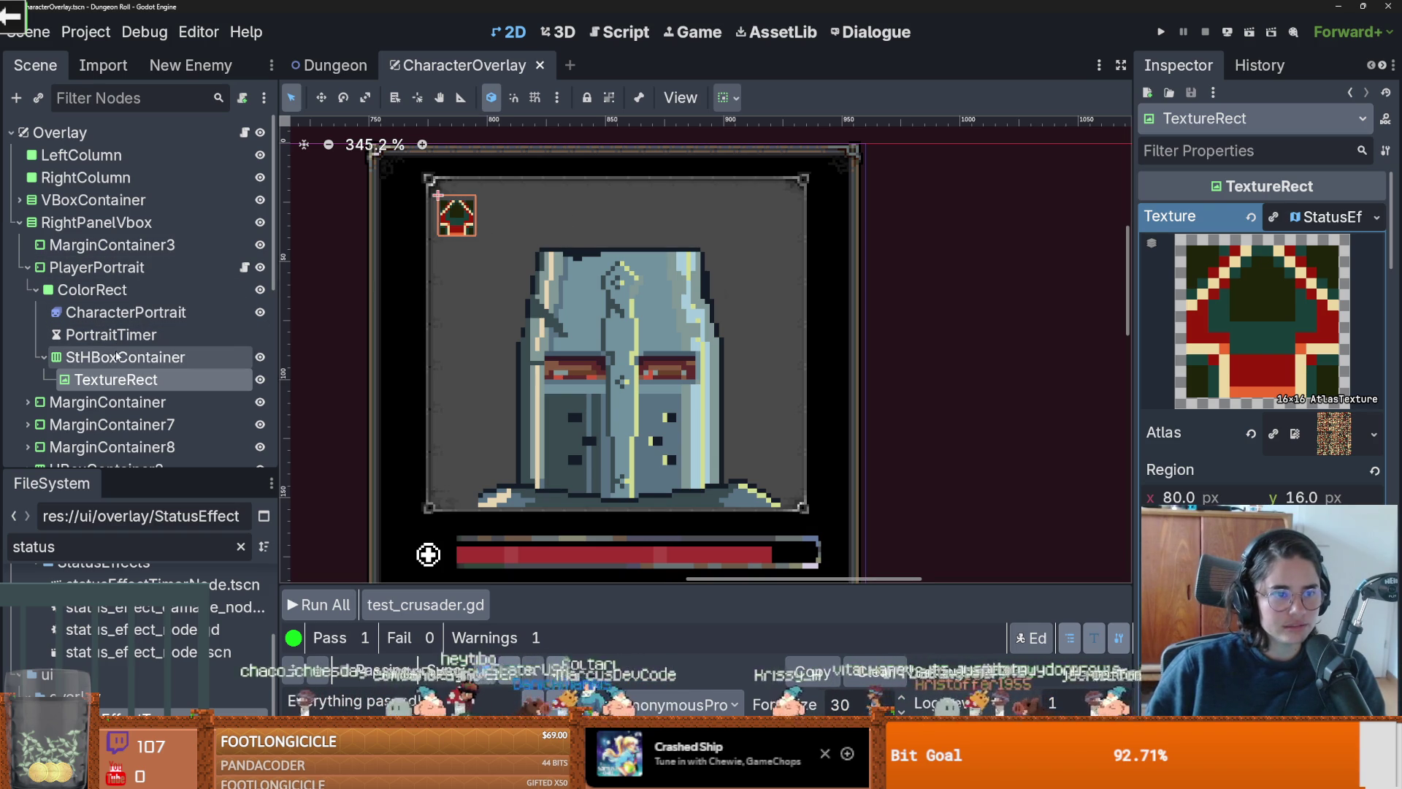
pyautogui.moveTo(462, 216); pyautogui.dragTo(467, 211)
pyautogui.scroll(3, 428, 277)
pyautogui.scroll(-4, 428, 278)
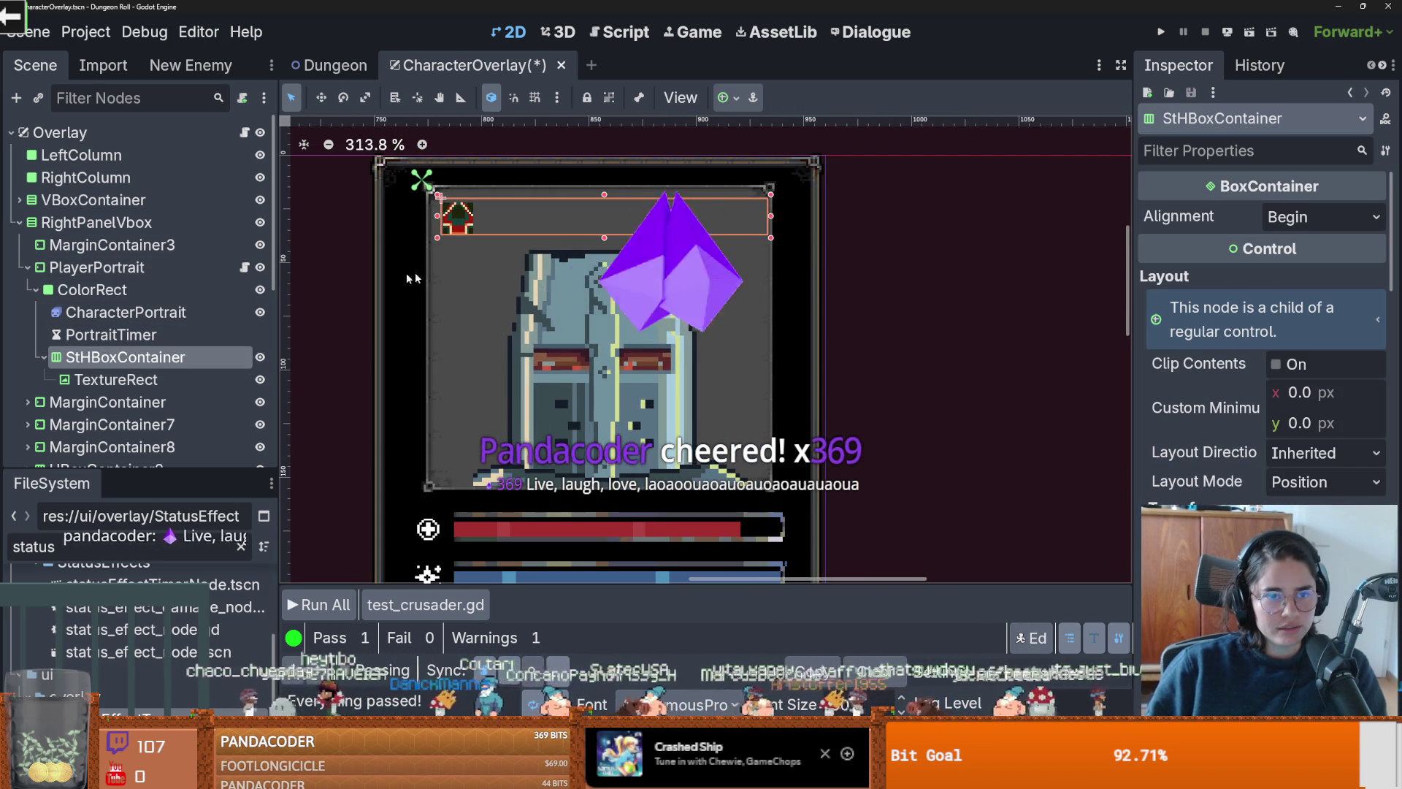
# Step: Duplicate the up-arrow TextureRect so three icons sit side by side, then switch to YouTube
pyautogui.click(117, 379)
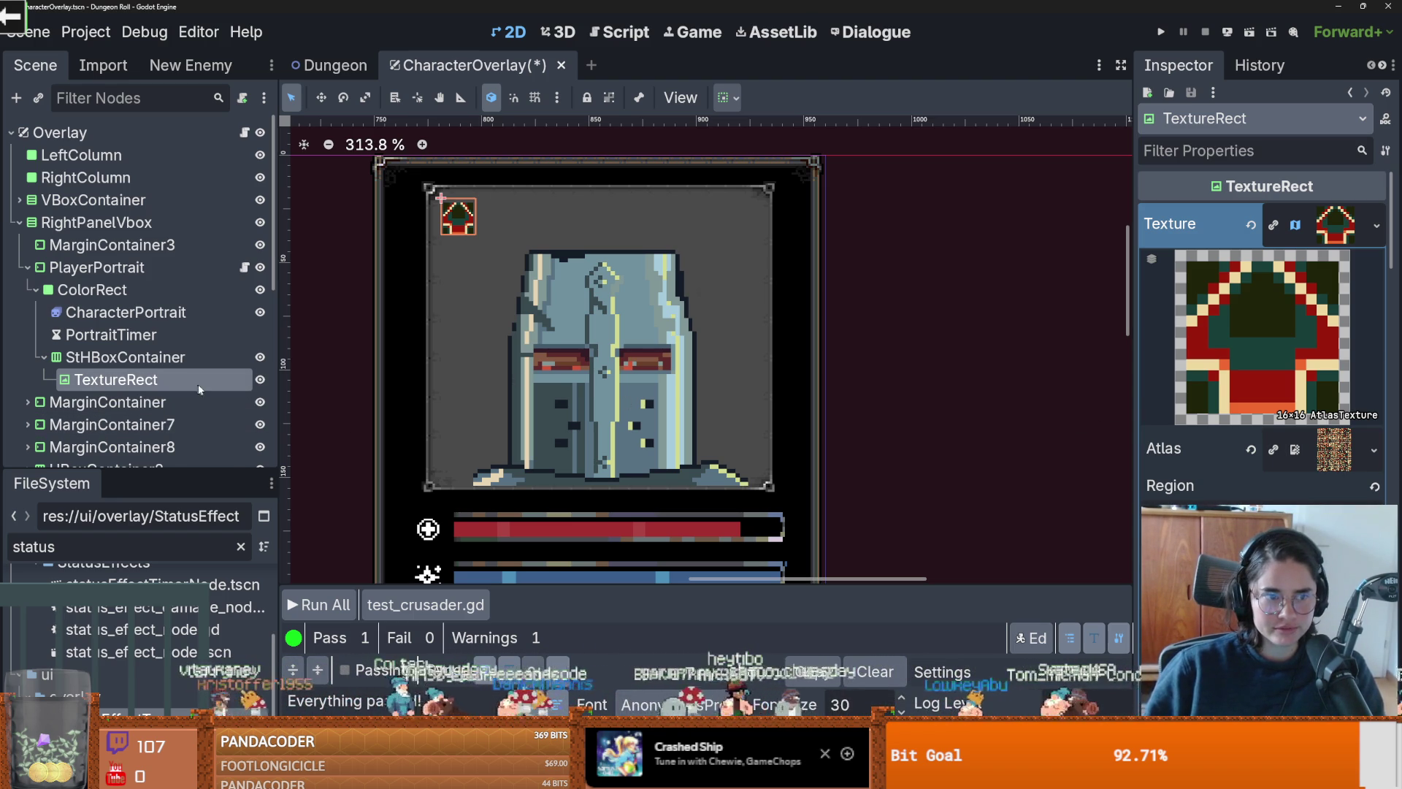
pyautogui.hotkey('ctrl', 'd')
pyautogui.hotkey('ctrl', 'd')
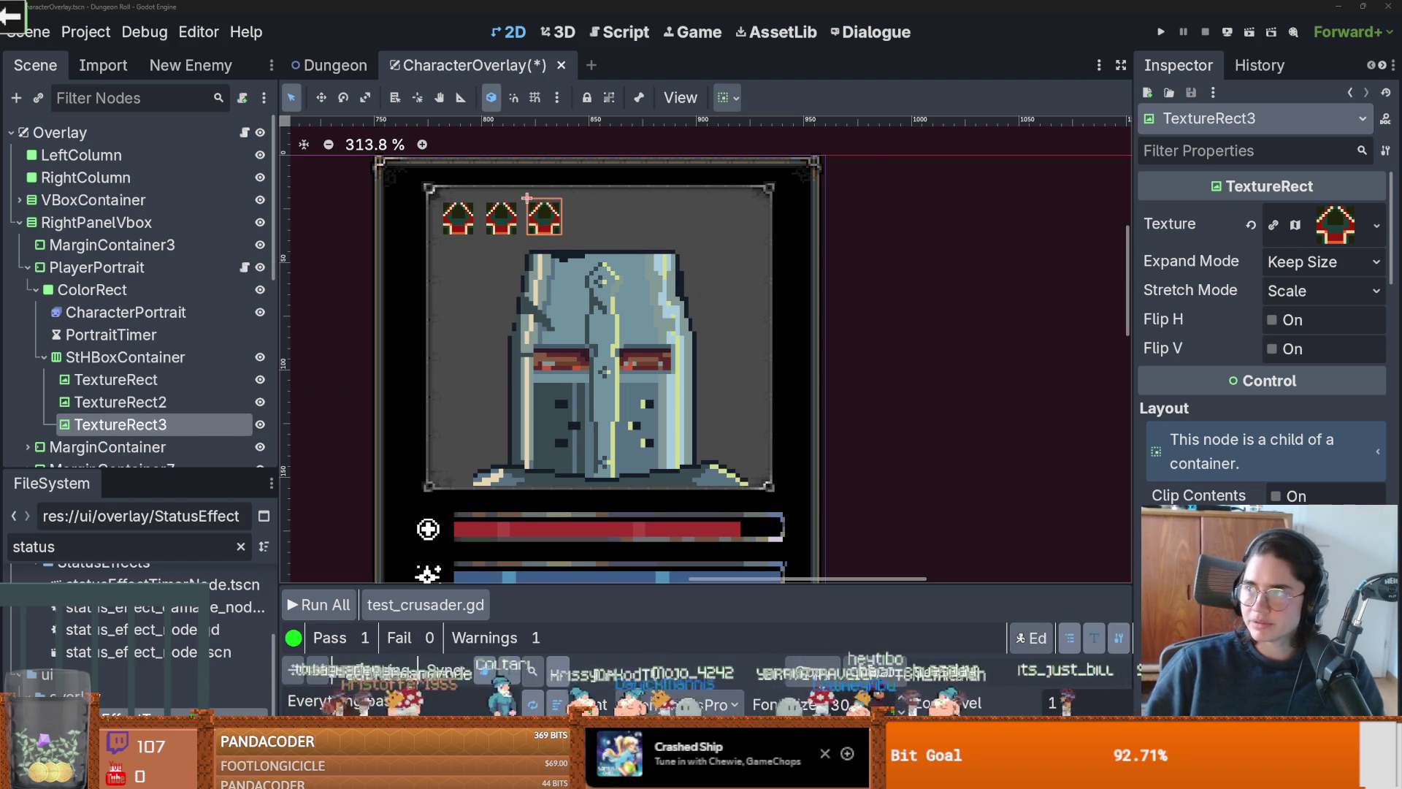
pyautogui.hotkey('alt', 'Tab')
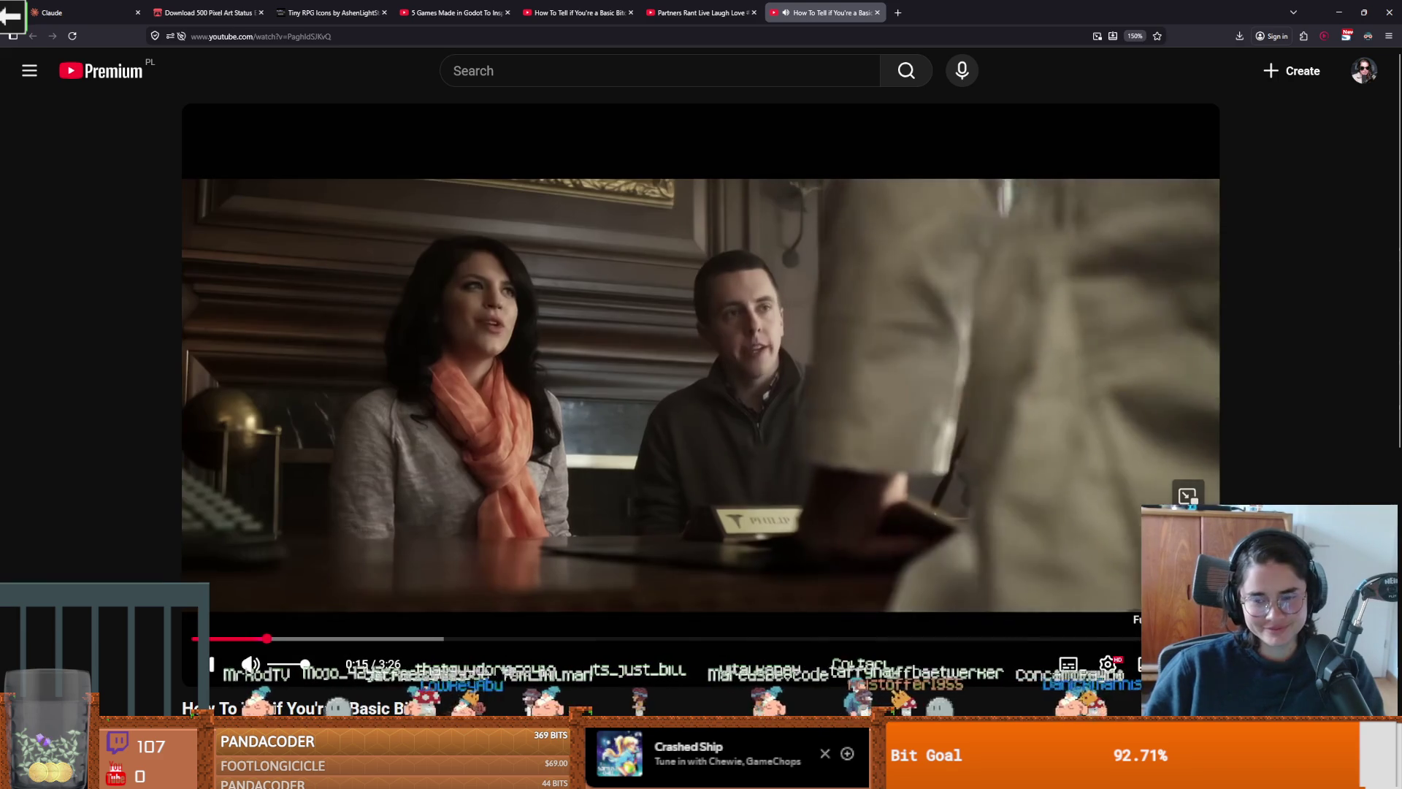
# Step: Watch the comedy sketch full screen, pausing it once and resuming playback
pyautogui.press('f')
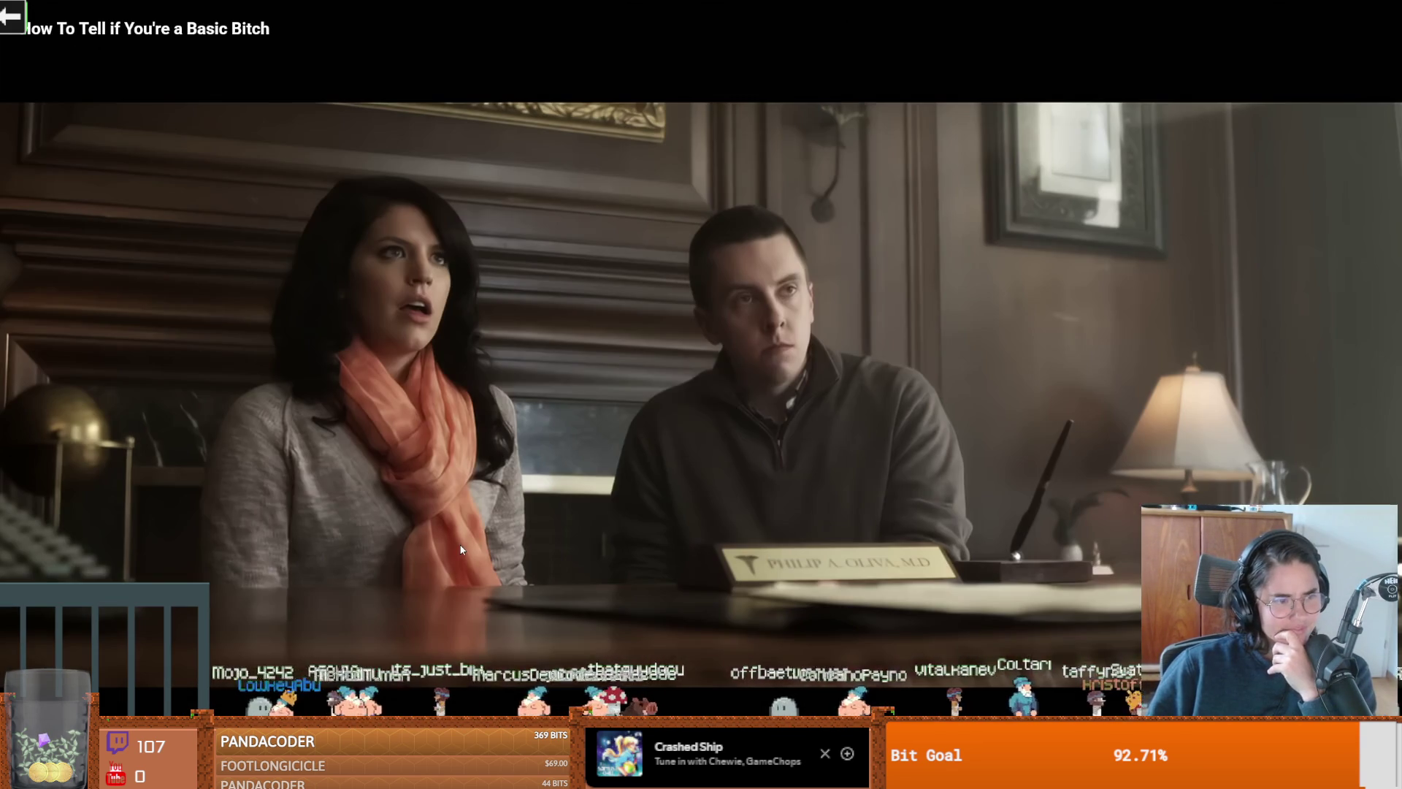
pyautogui.click(474, 538)
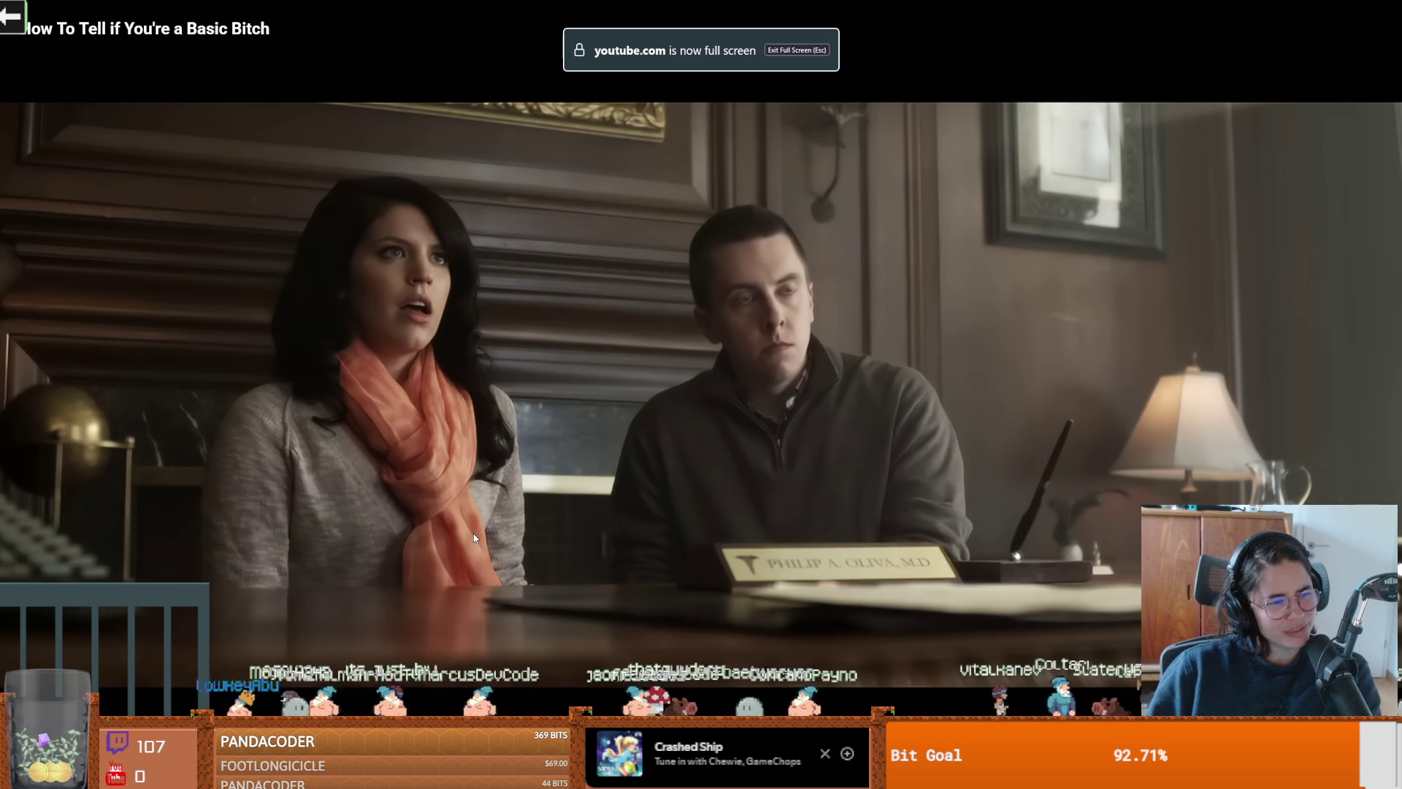
pyautogui.click(474, 538)
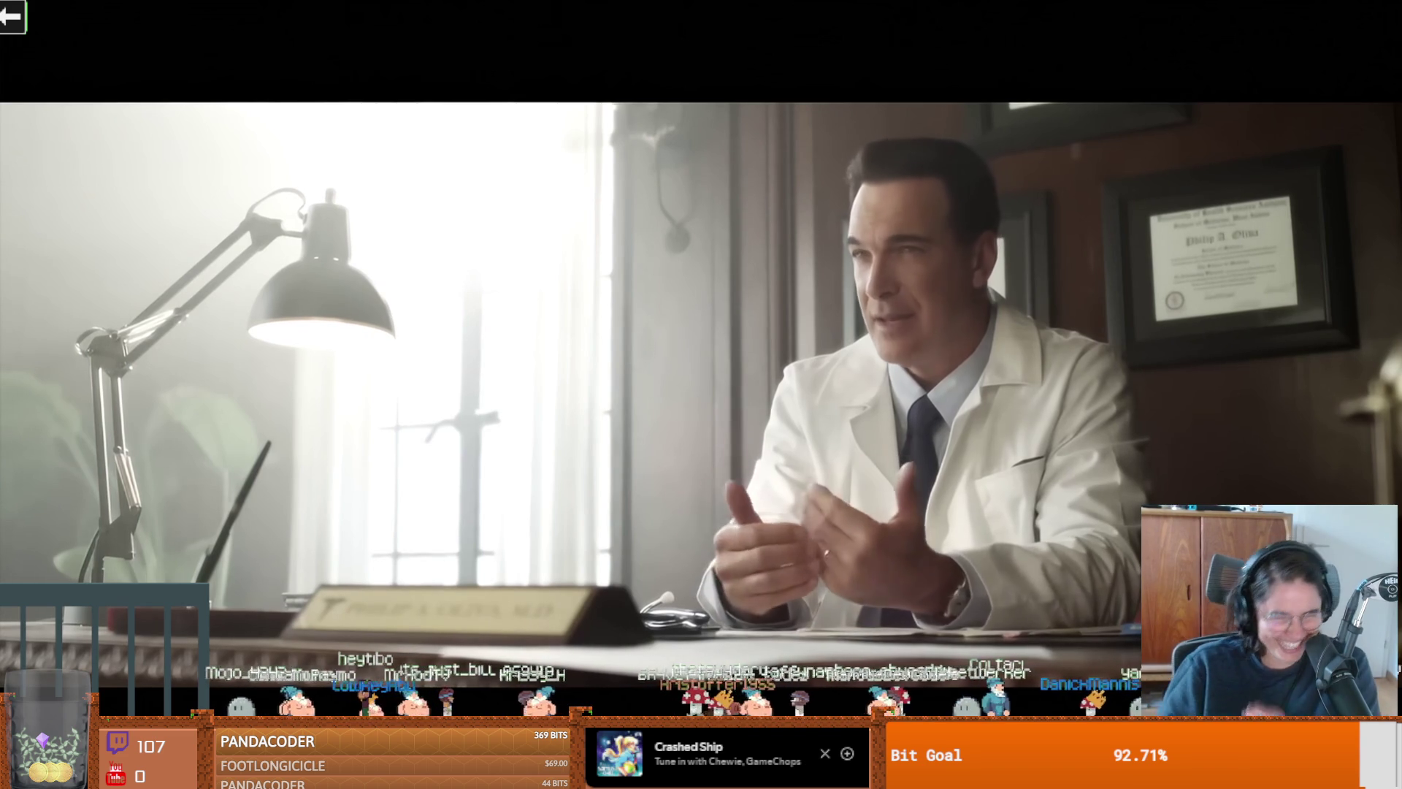
# Step: Let the sketch play to the end, exit full screen and return to Godot
pyautogui.moveTo(841, 488)
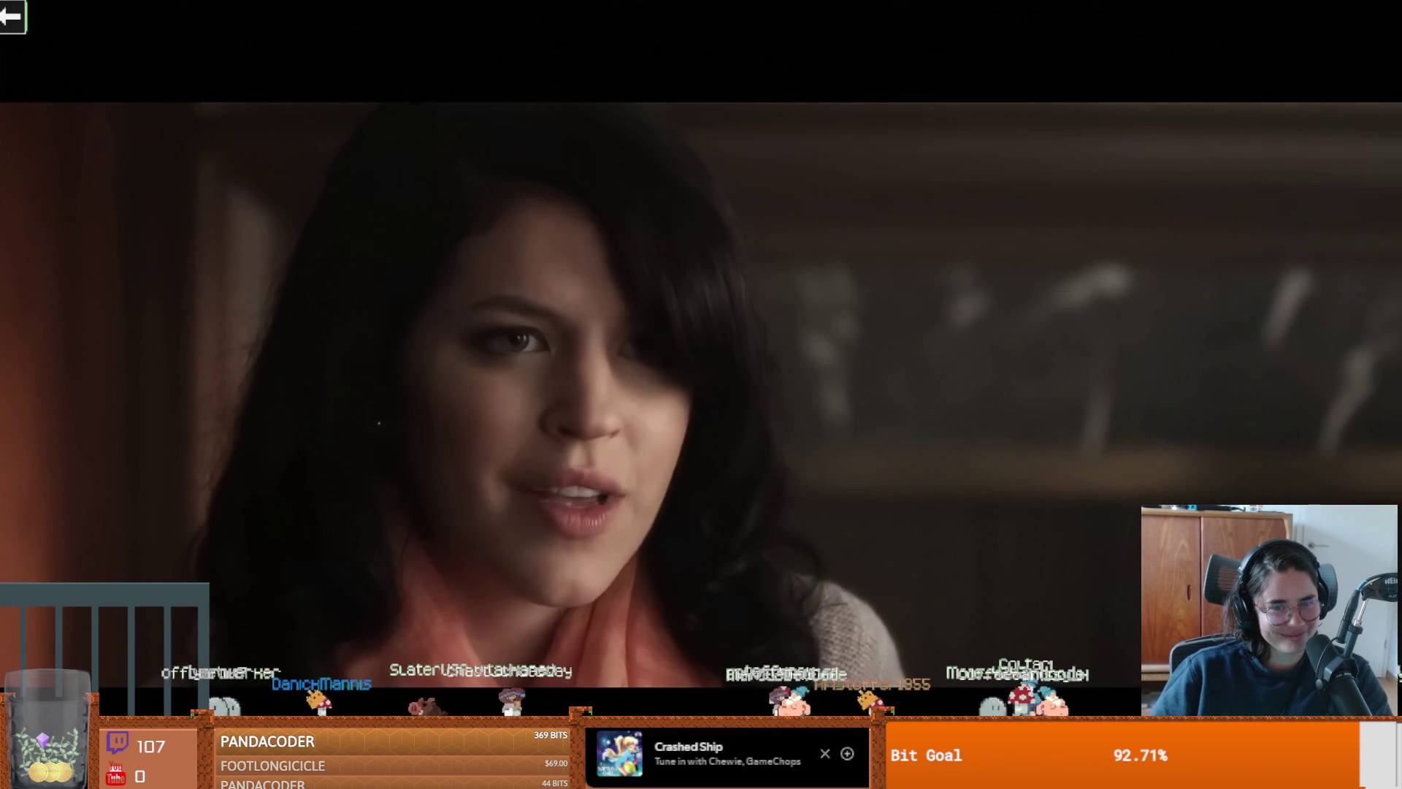
pyautogui.moveTo(898, 572)
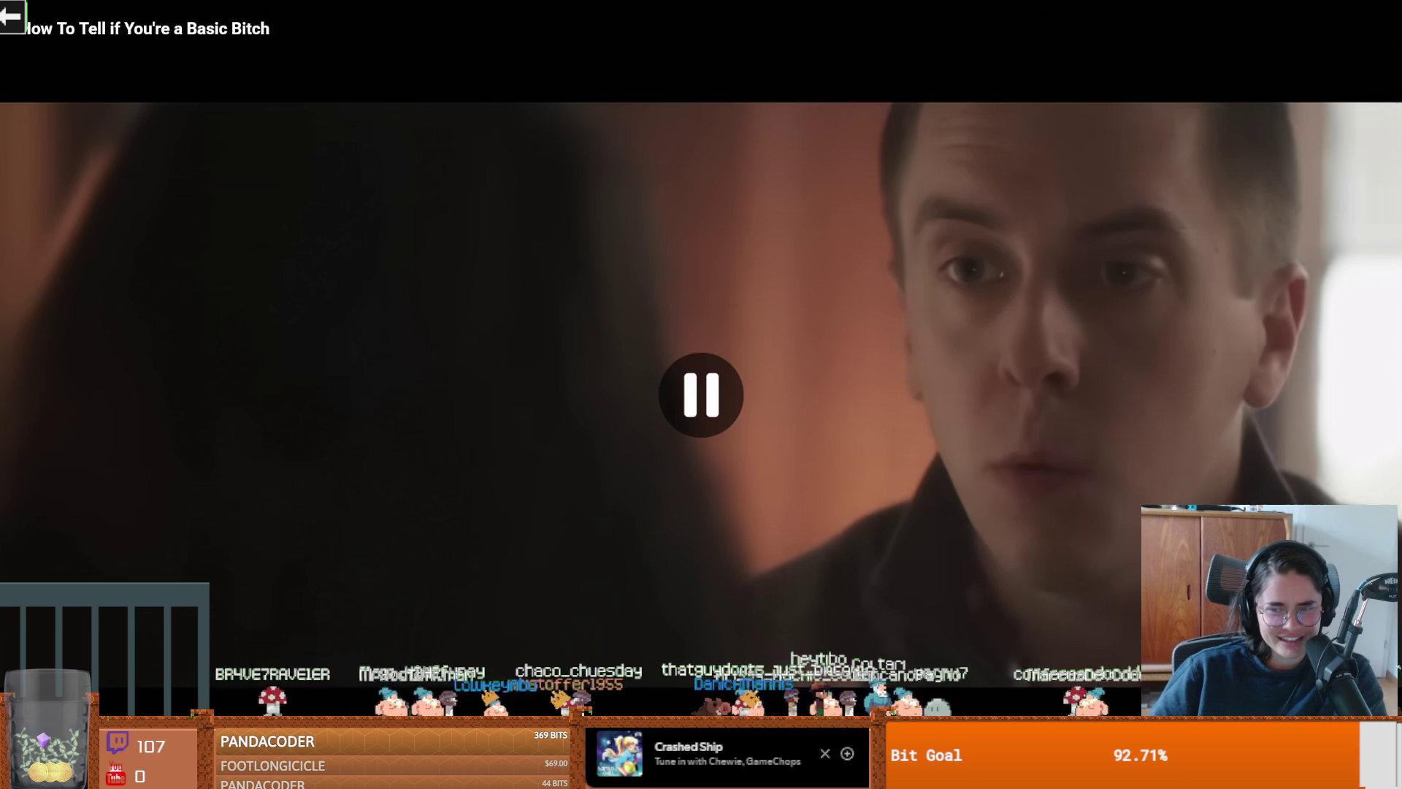
pyautogui.press('Escape')
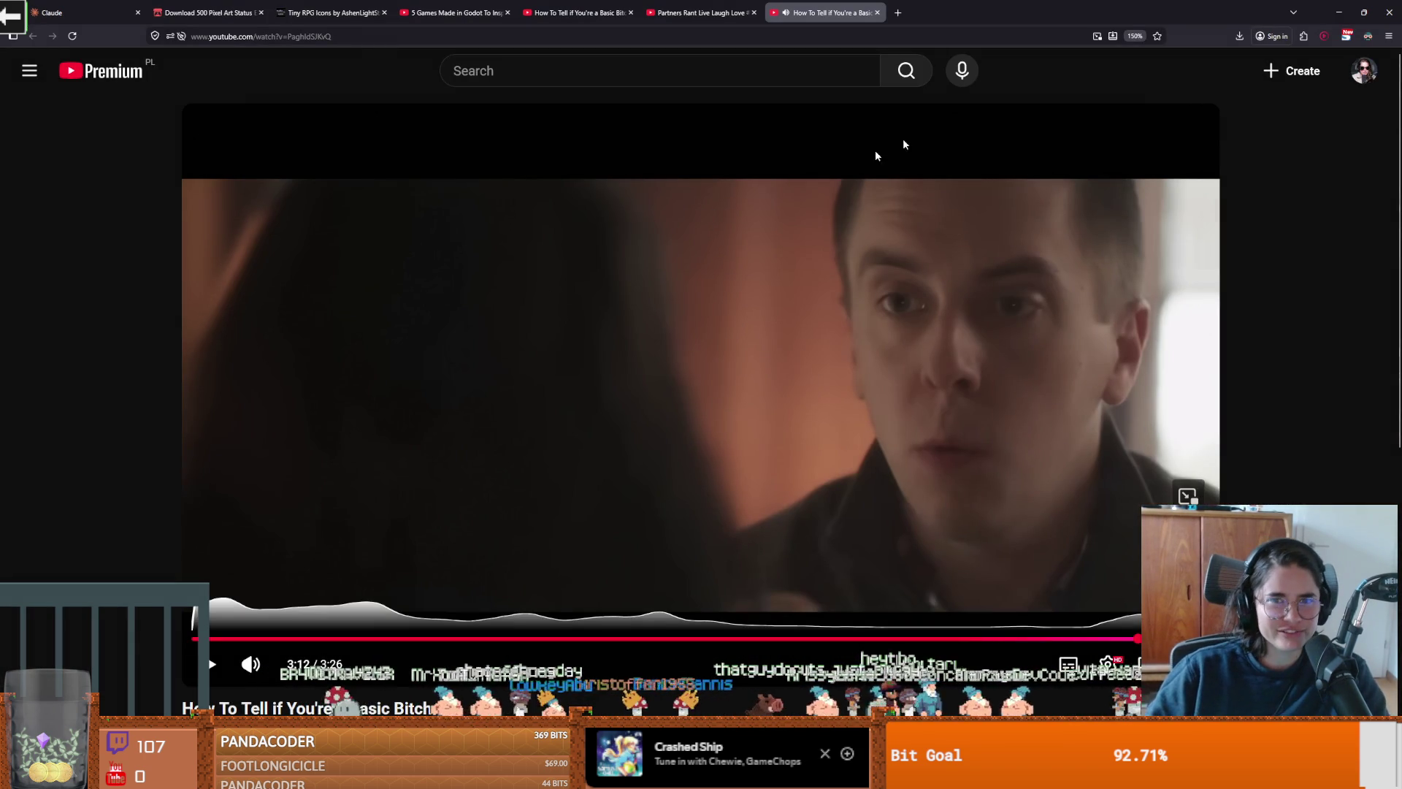
pyautogui.hotkey('alt', 'Tab')
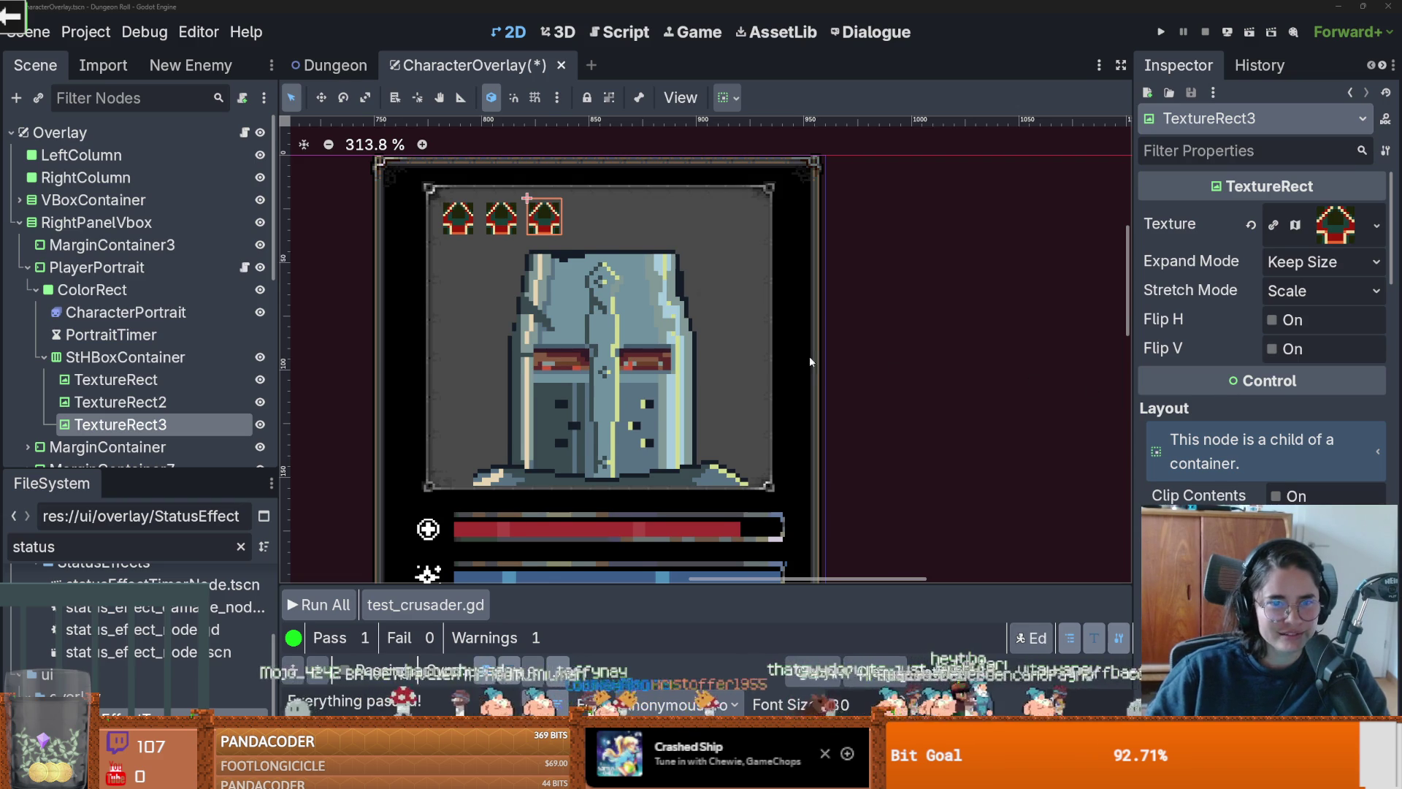
# Step: Save the scene and set the middle icon's atlas region to the mask tile
pyautogui.scroll(2, 517, 282)
pyautogui.hotkey('ctrl', 's')
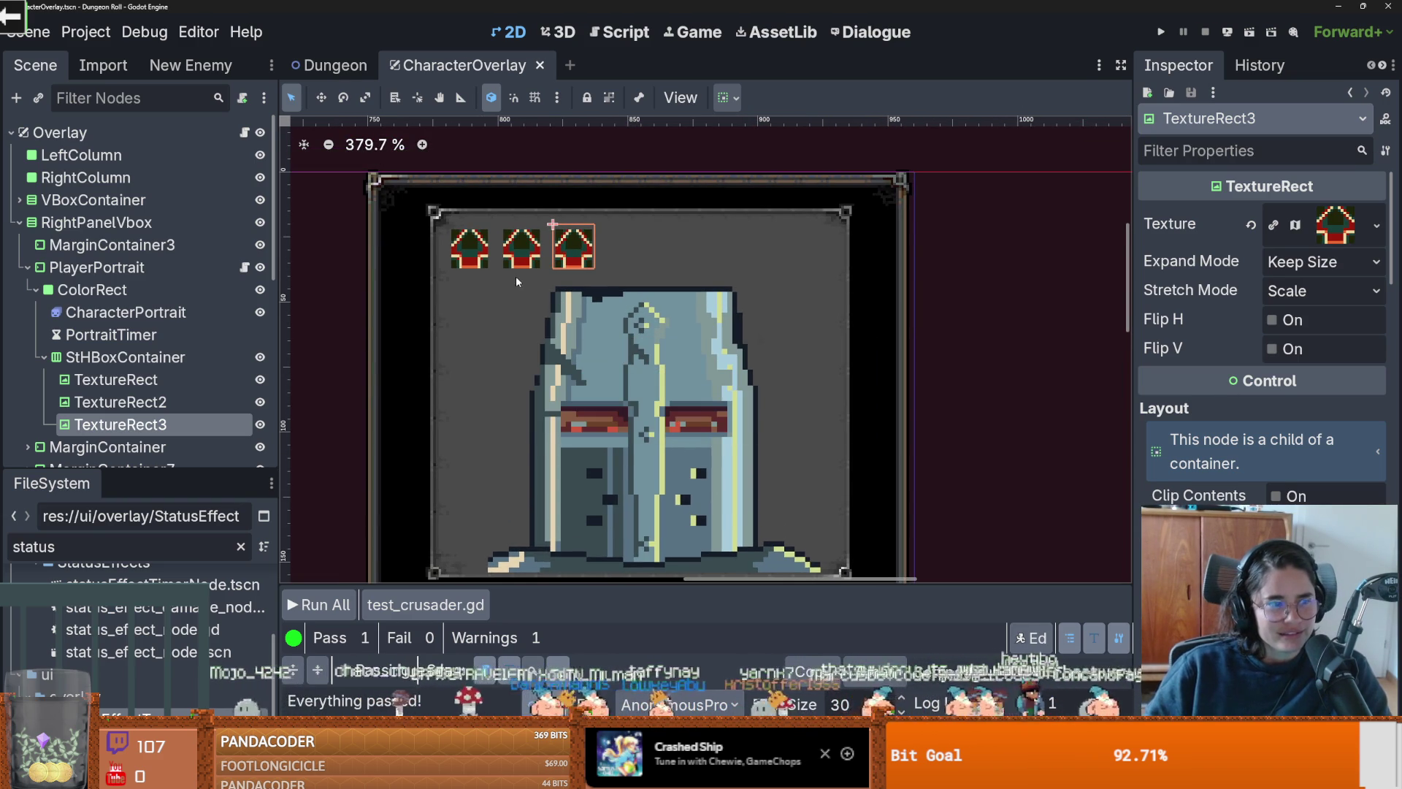
pyautogui.click(1315, 229)
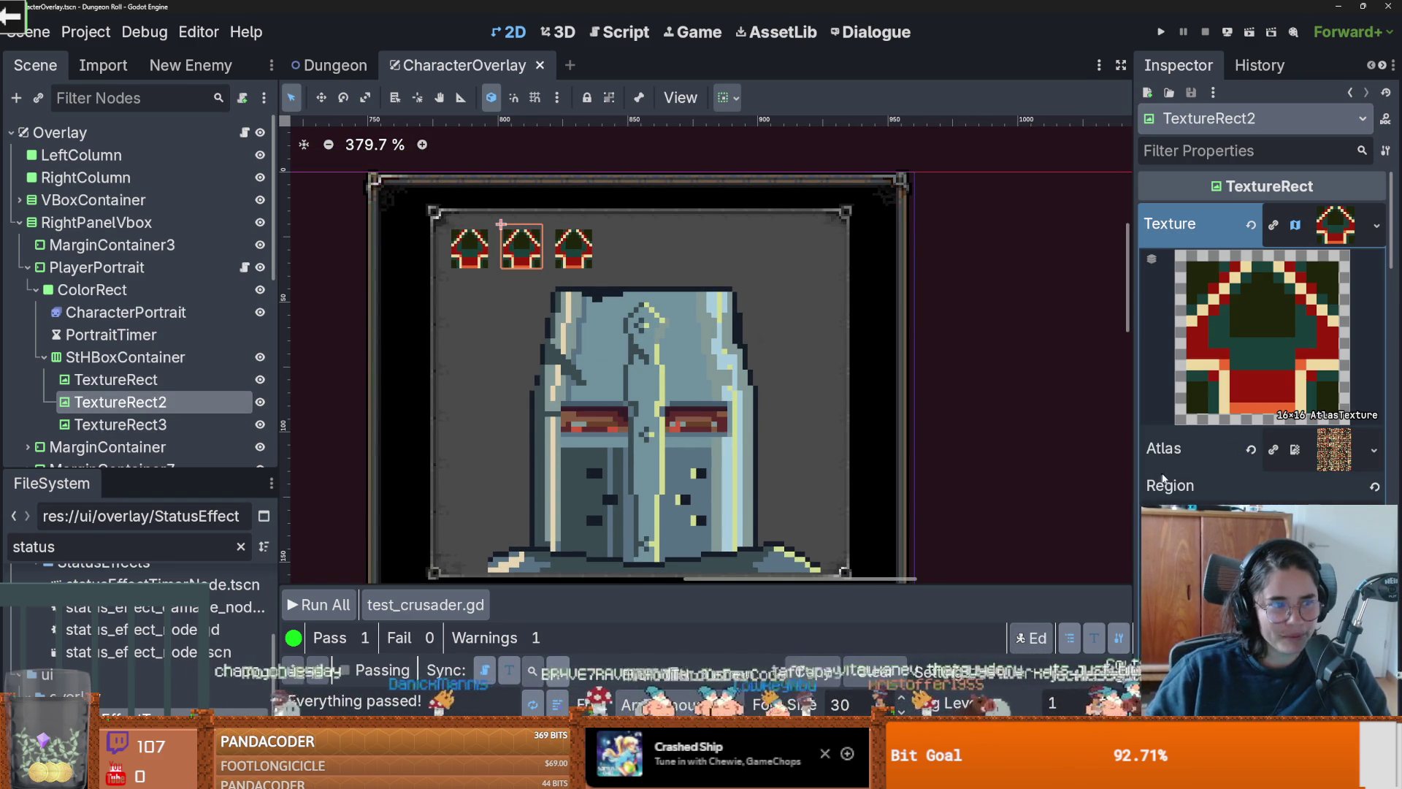
pyautogui.click(1264, 533)
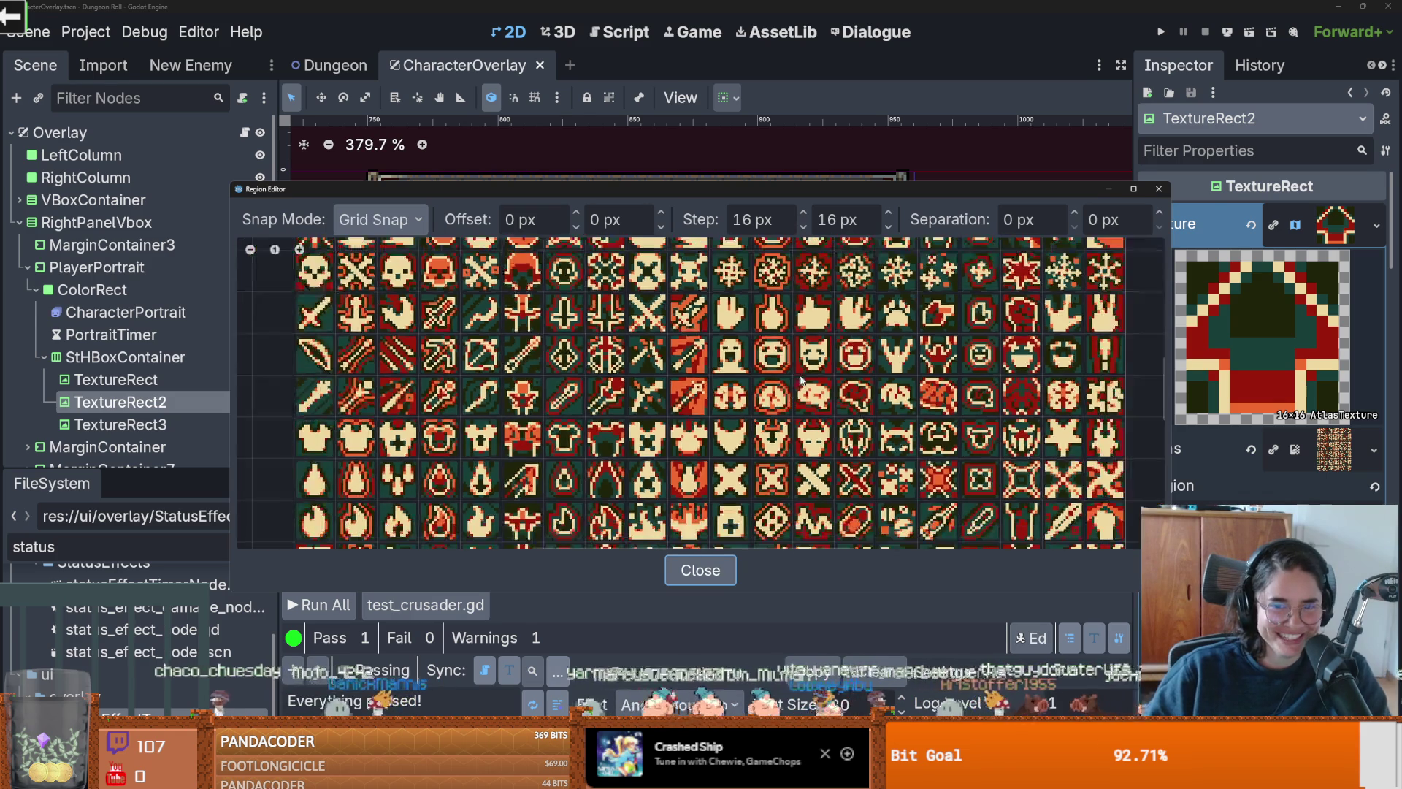
pyautogui.click(811, 358)
pyautogui.click(1159, 189)
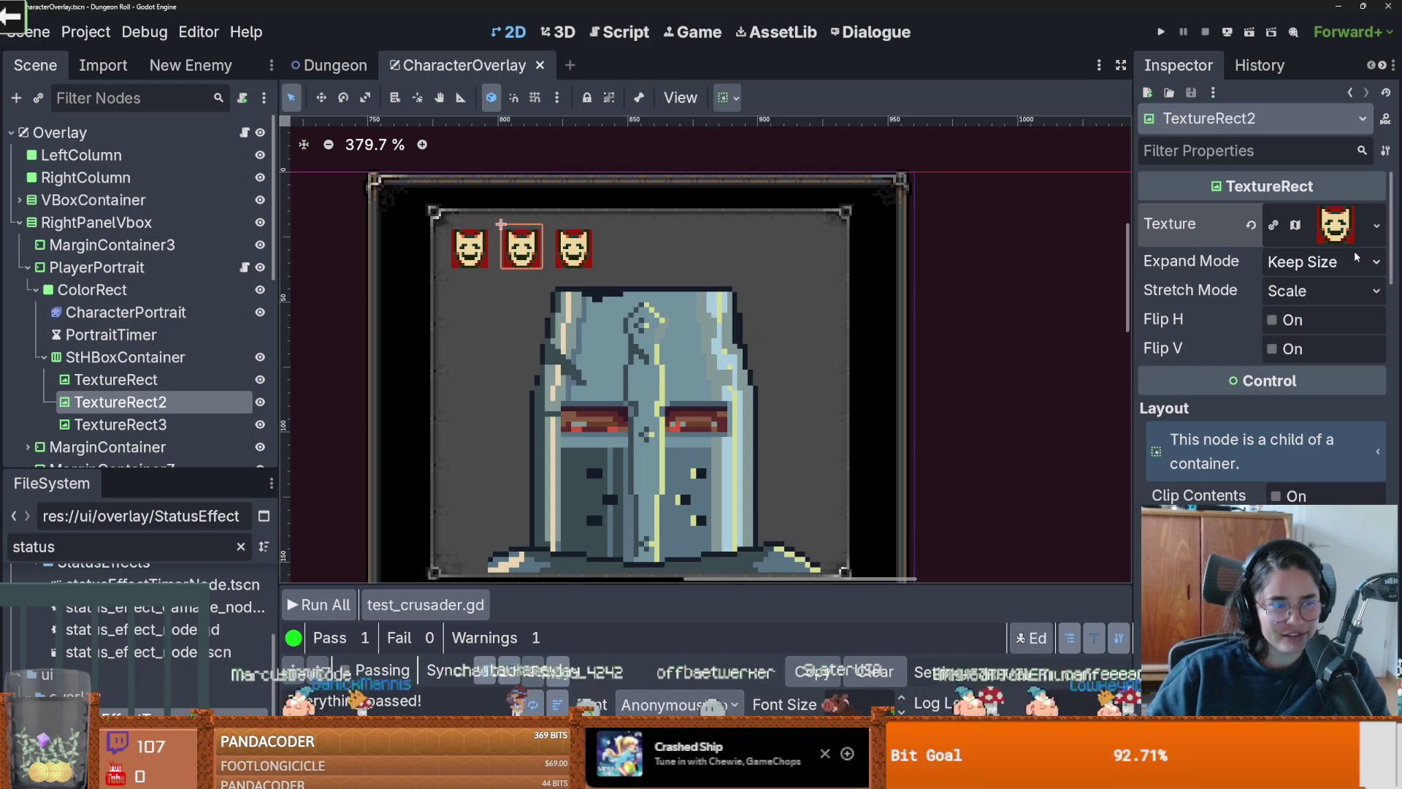
# Step: Give the third icon a red shield-like atlas tile and make its texture unique
pyautogui.click(1378, 226)
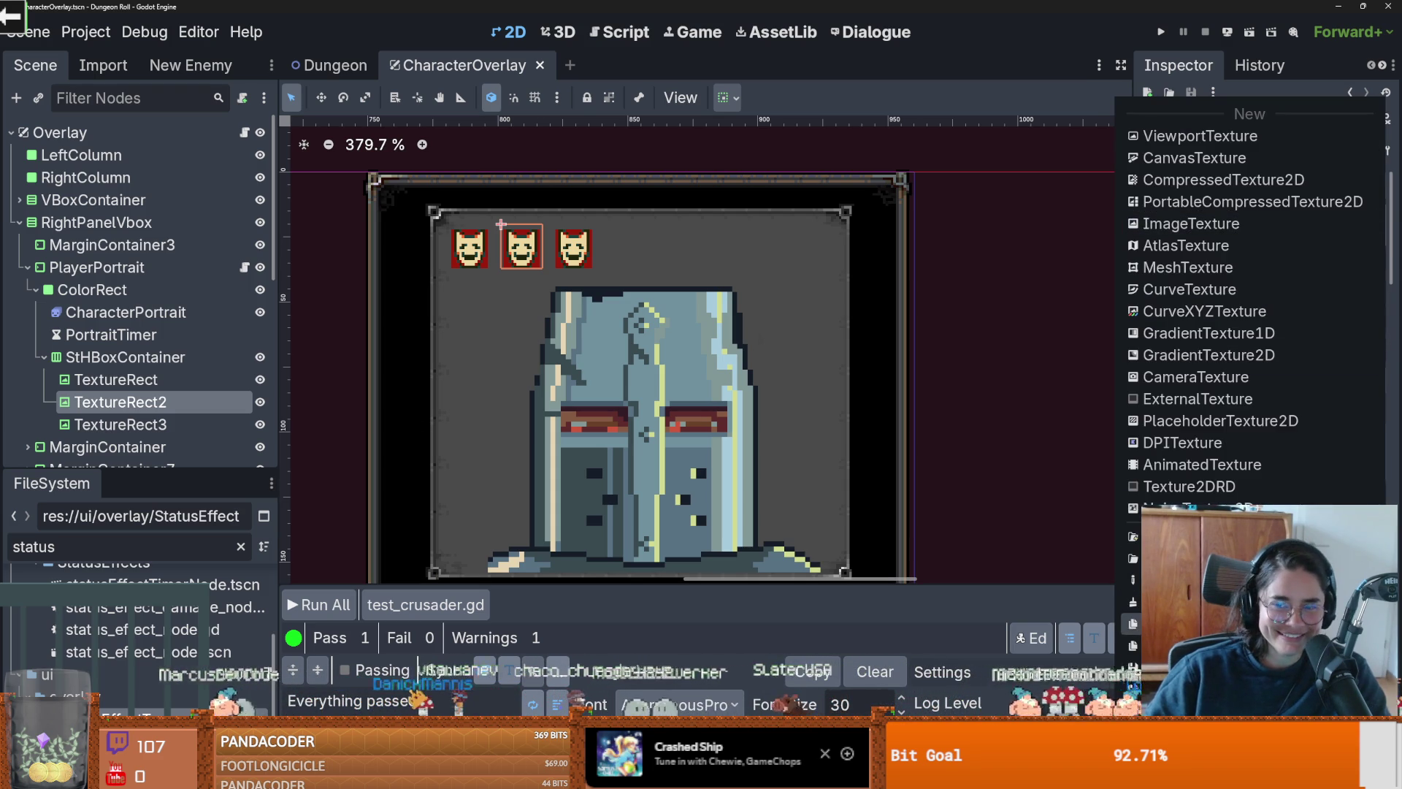
pyautogui.click(587, 388)
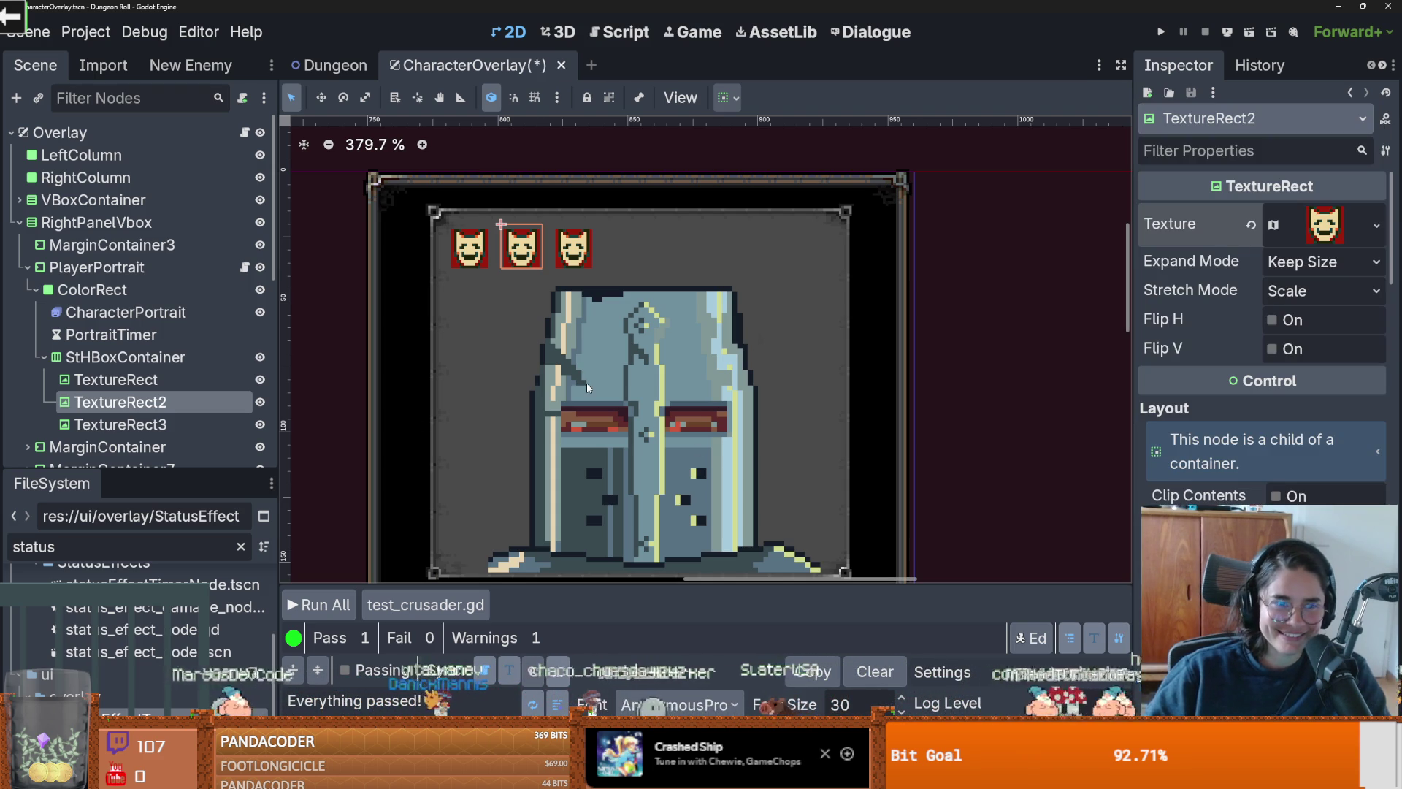
pyautogui.click(1376, 224)
pyautogui.press('Escape')
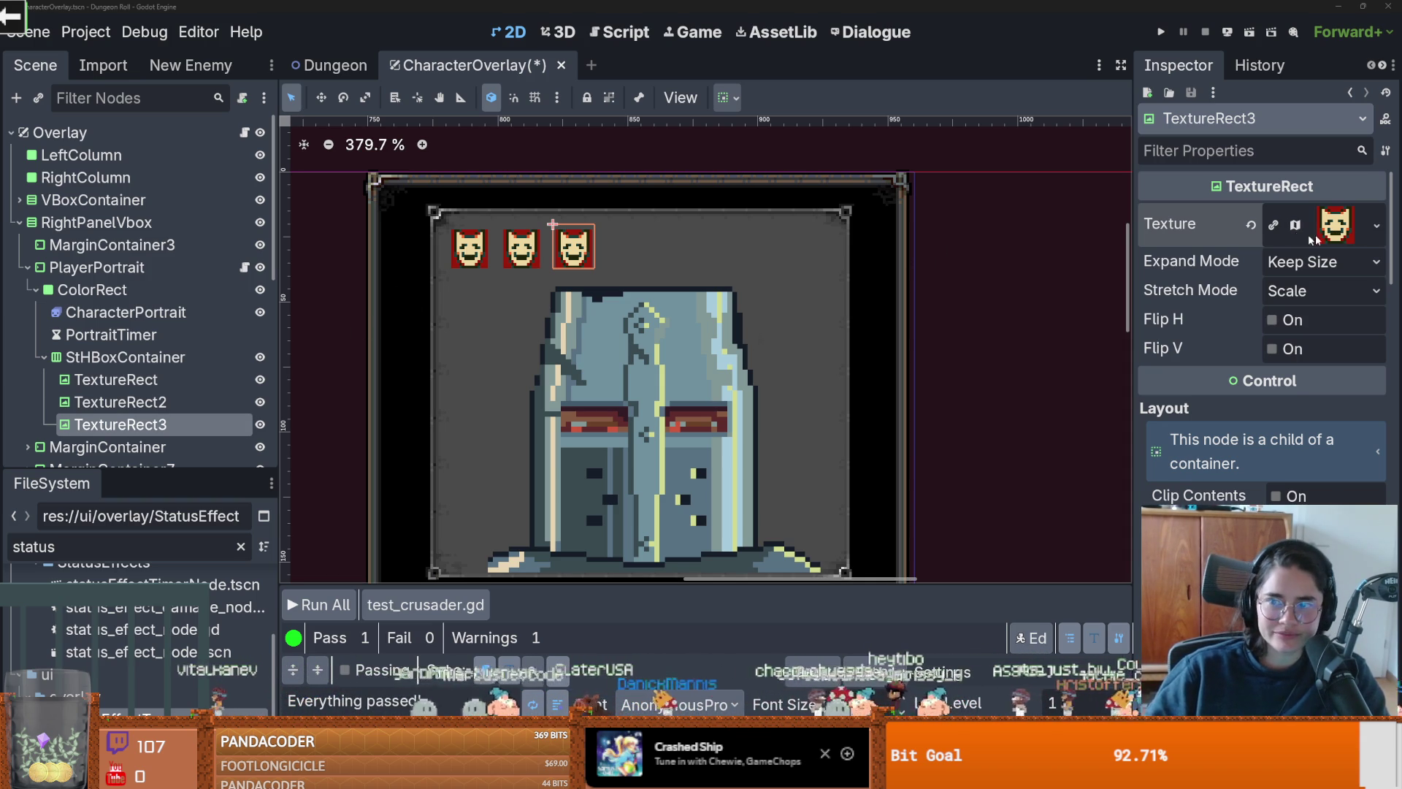
pyautogui.click(1333, 228)
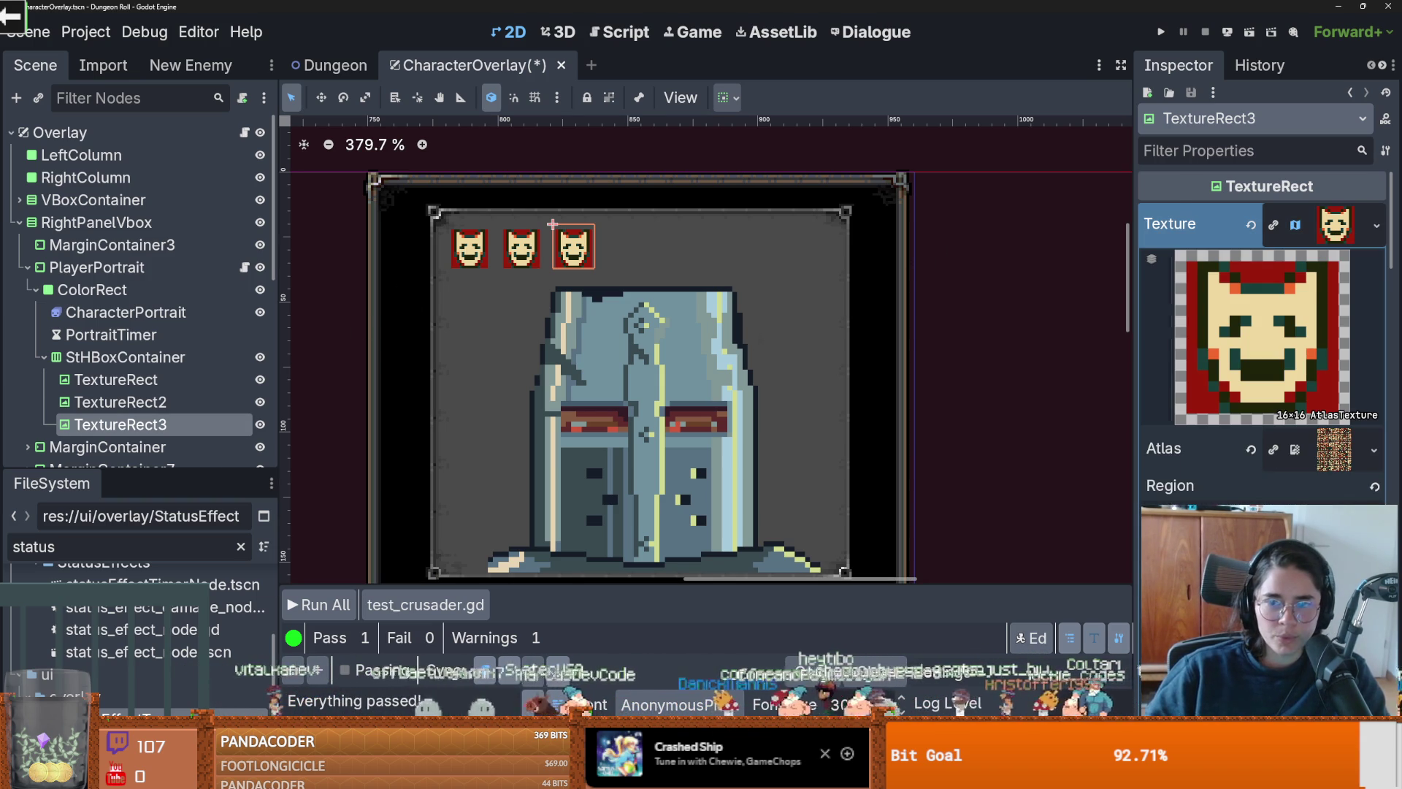
pyautogui.click(1264, 519)
pyautogui.click(762, 435)
pyautogui.click(1163, 192)
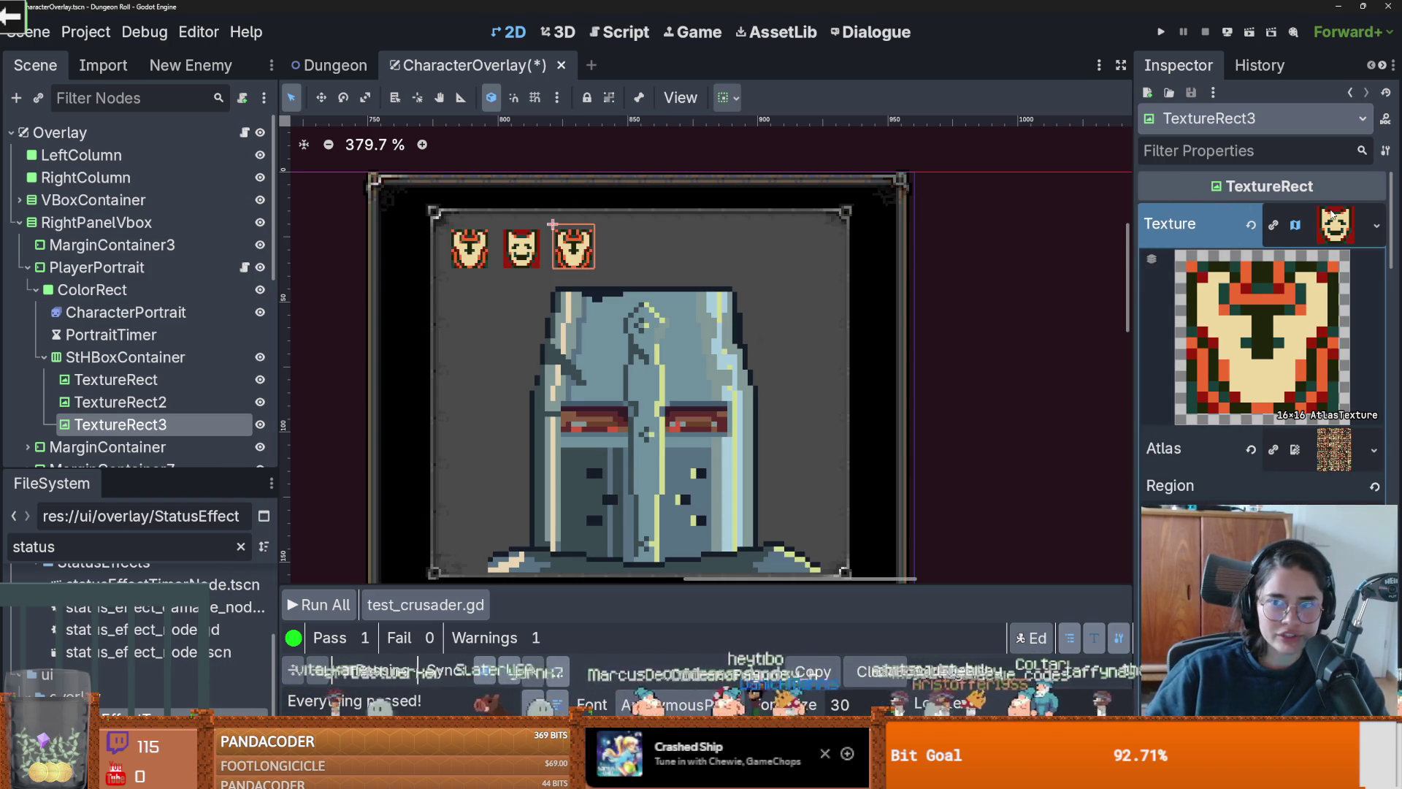
pyautogui.click(1377, 225)
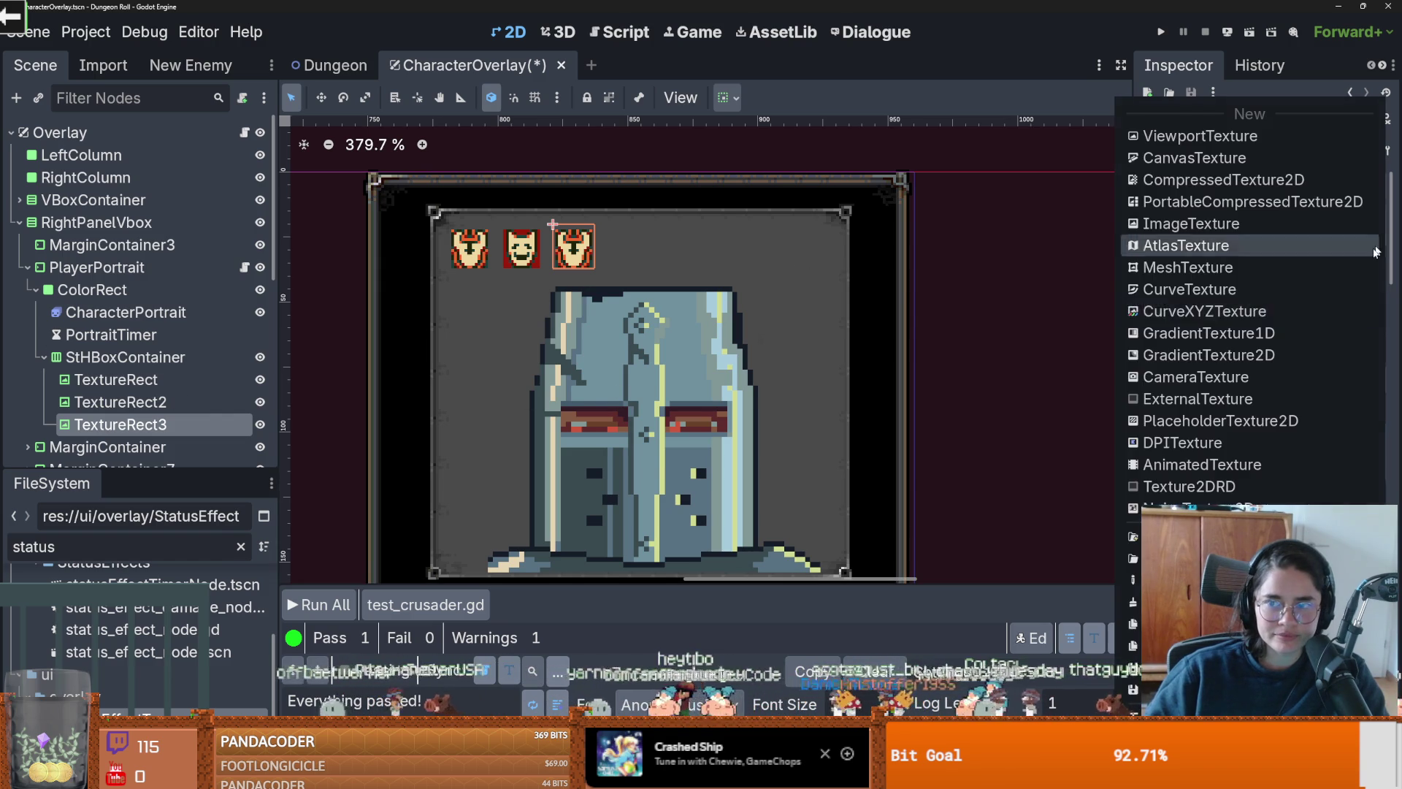
pyautogui.click(1130, 621)
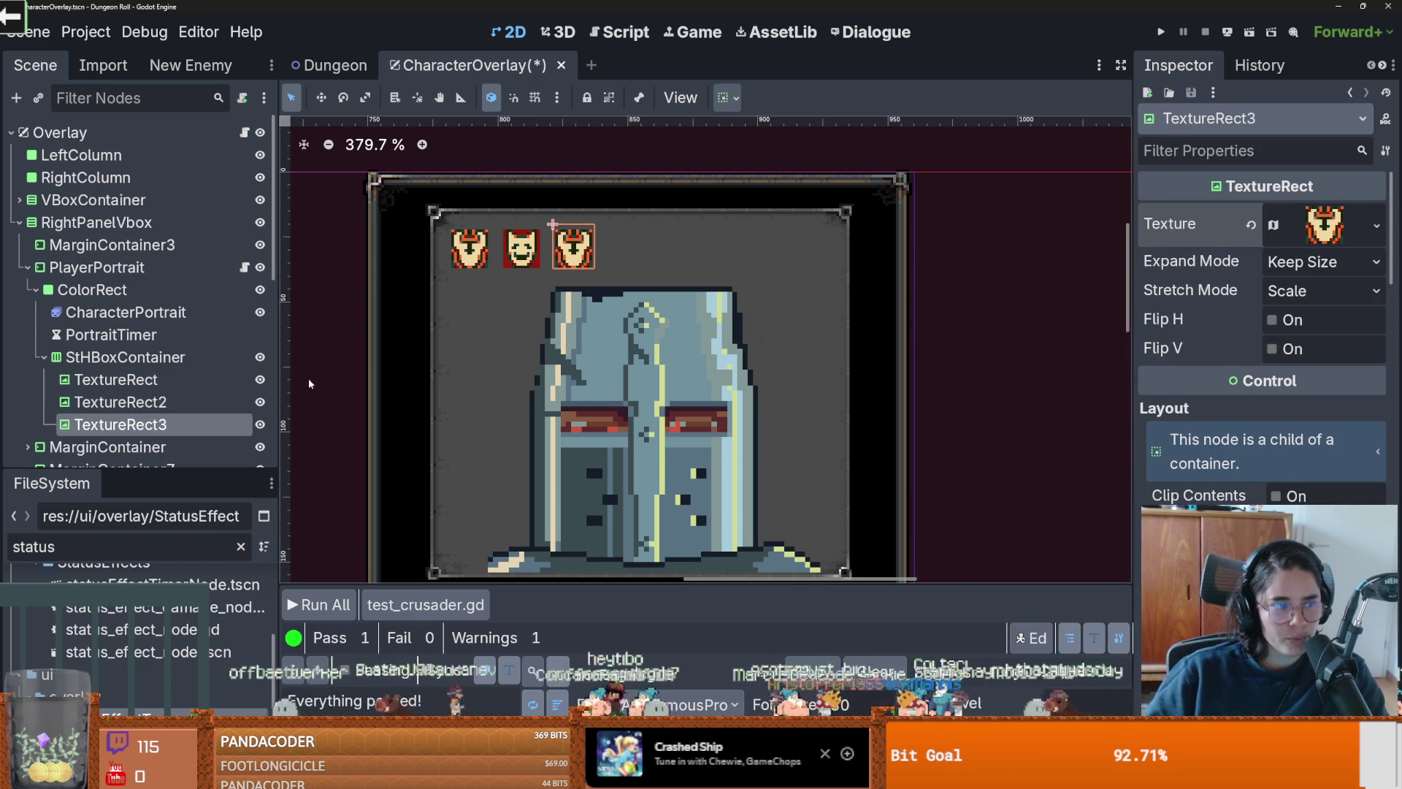
# Step: Set the first icon's atlas region to the Z tile and save CharacterOverlay
pyautogui.click(453, 264)
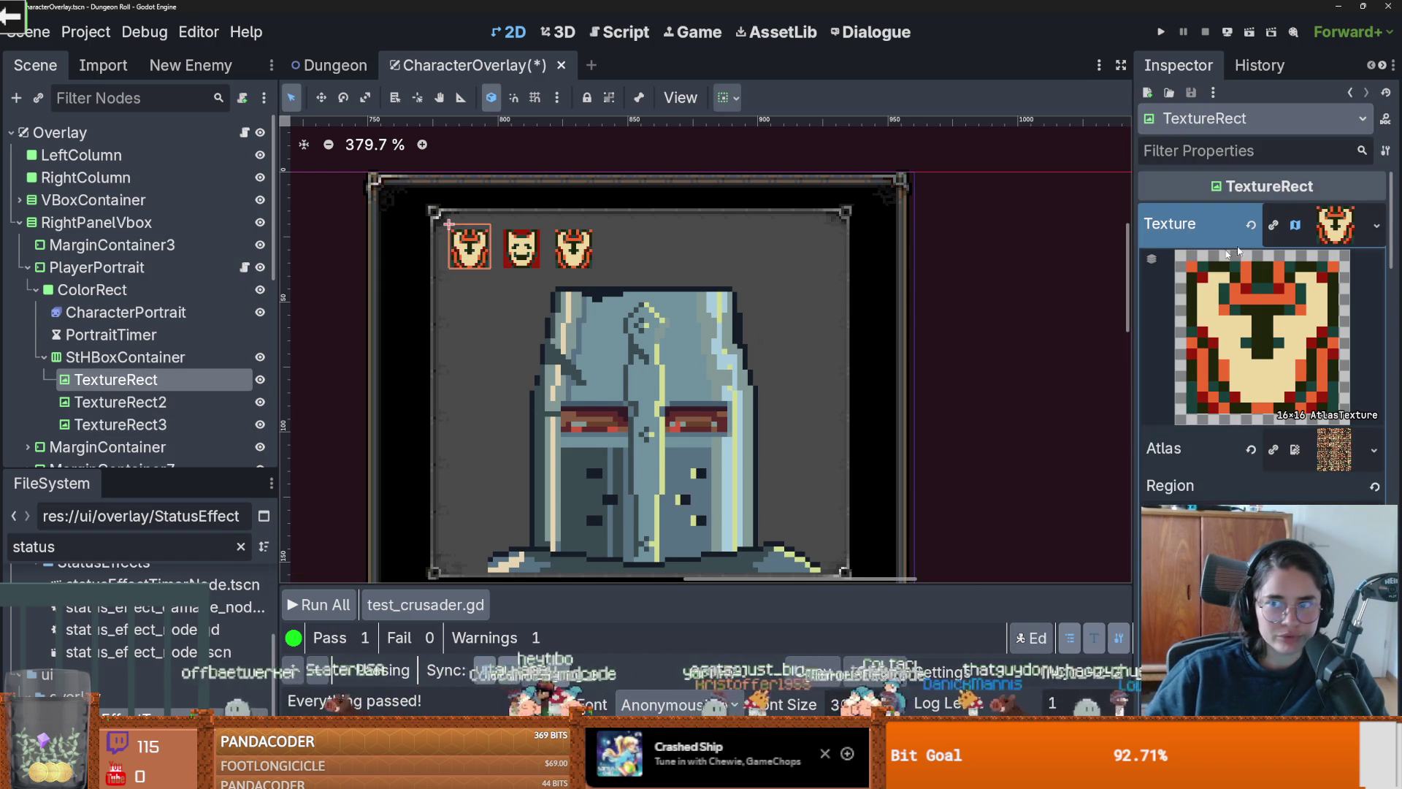
pyautogui.click(1271, 512)
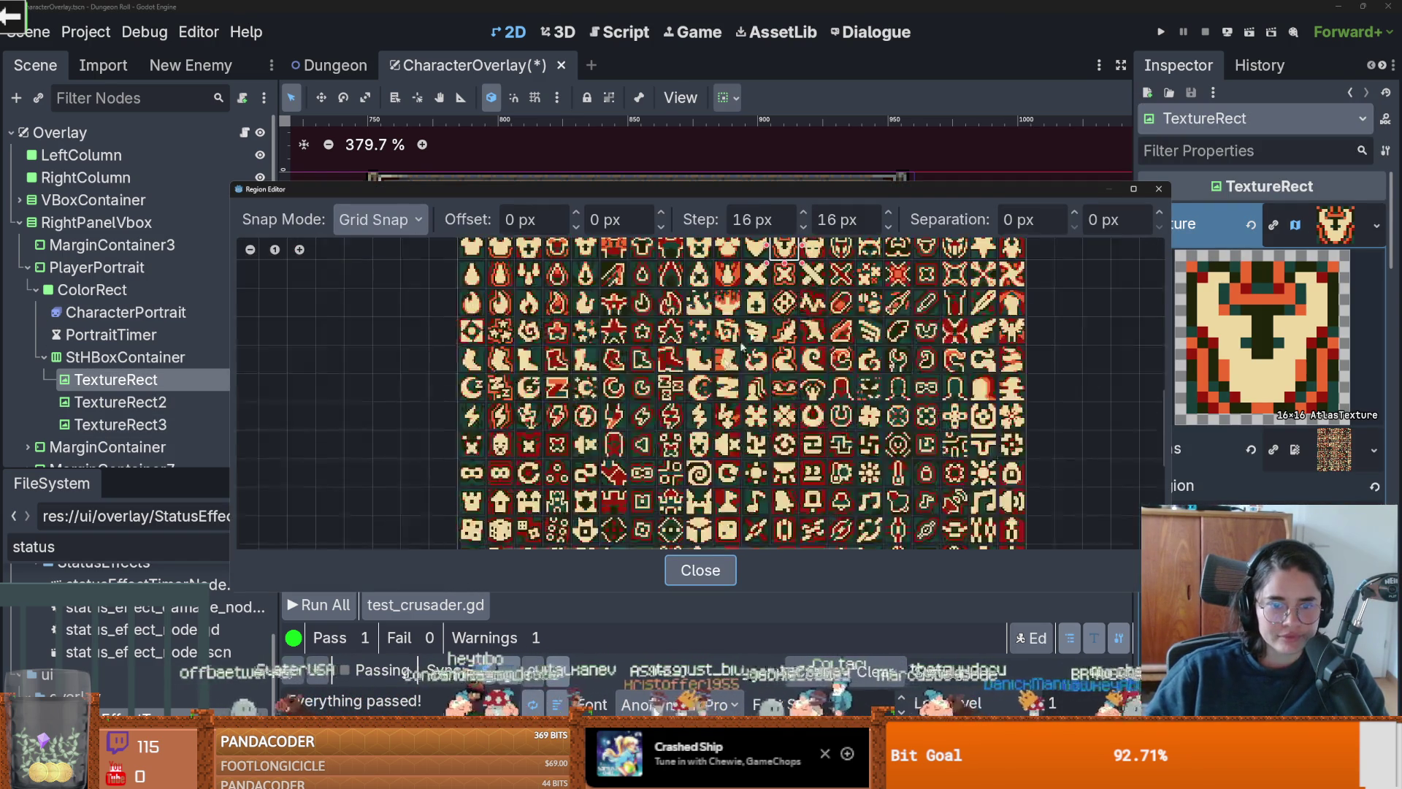
pyautogui.scroll(1, 731, 354)
pyautogui.scroll(1, 532, 406)
pyautogui.click(493, 389)
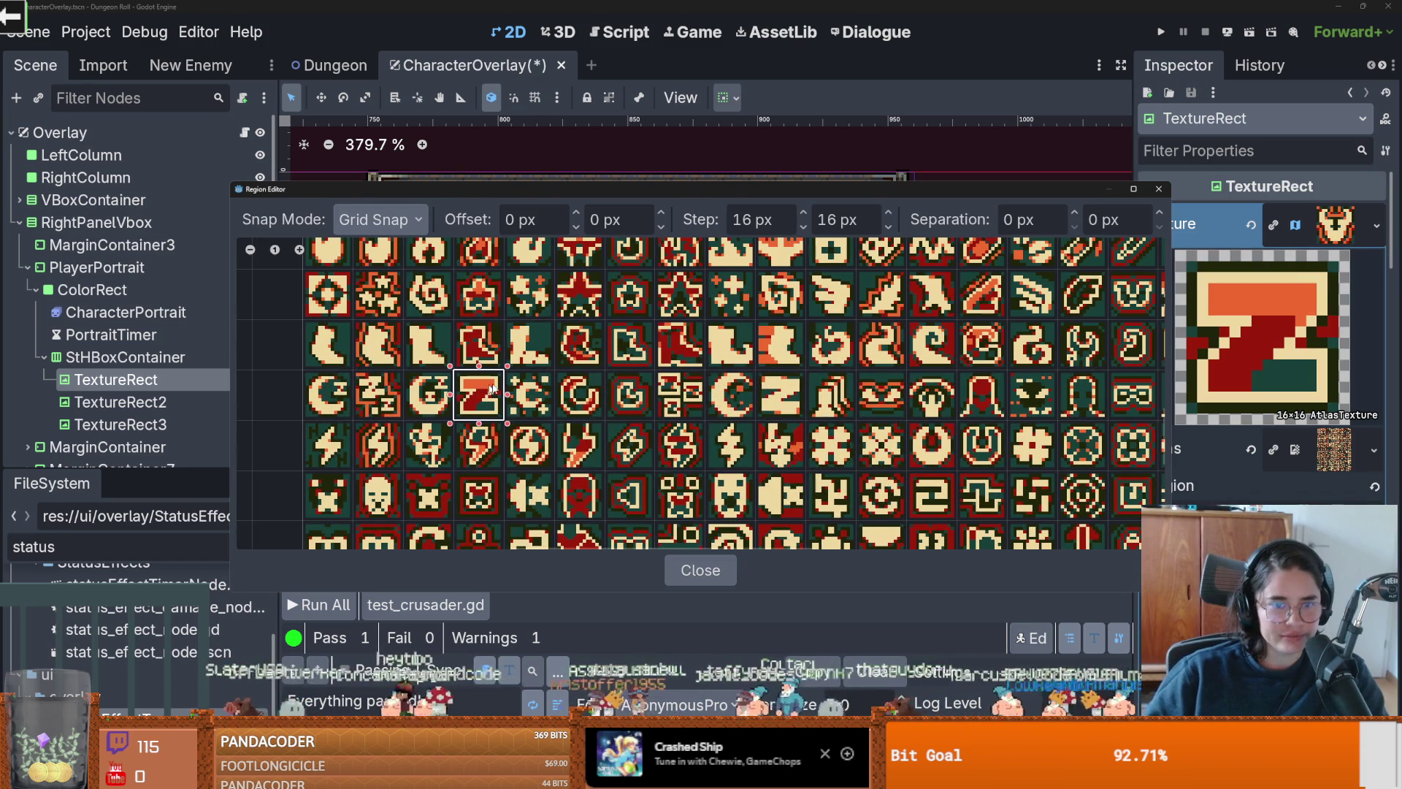
pyautogui.click(1159, 189)
pyautogui.scroll(1, 595, 269)
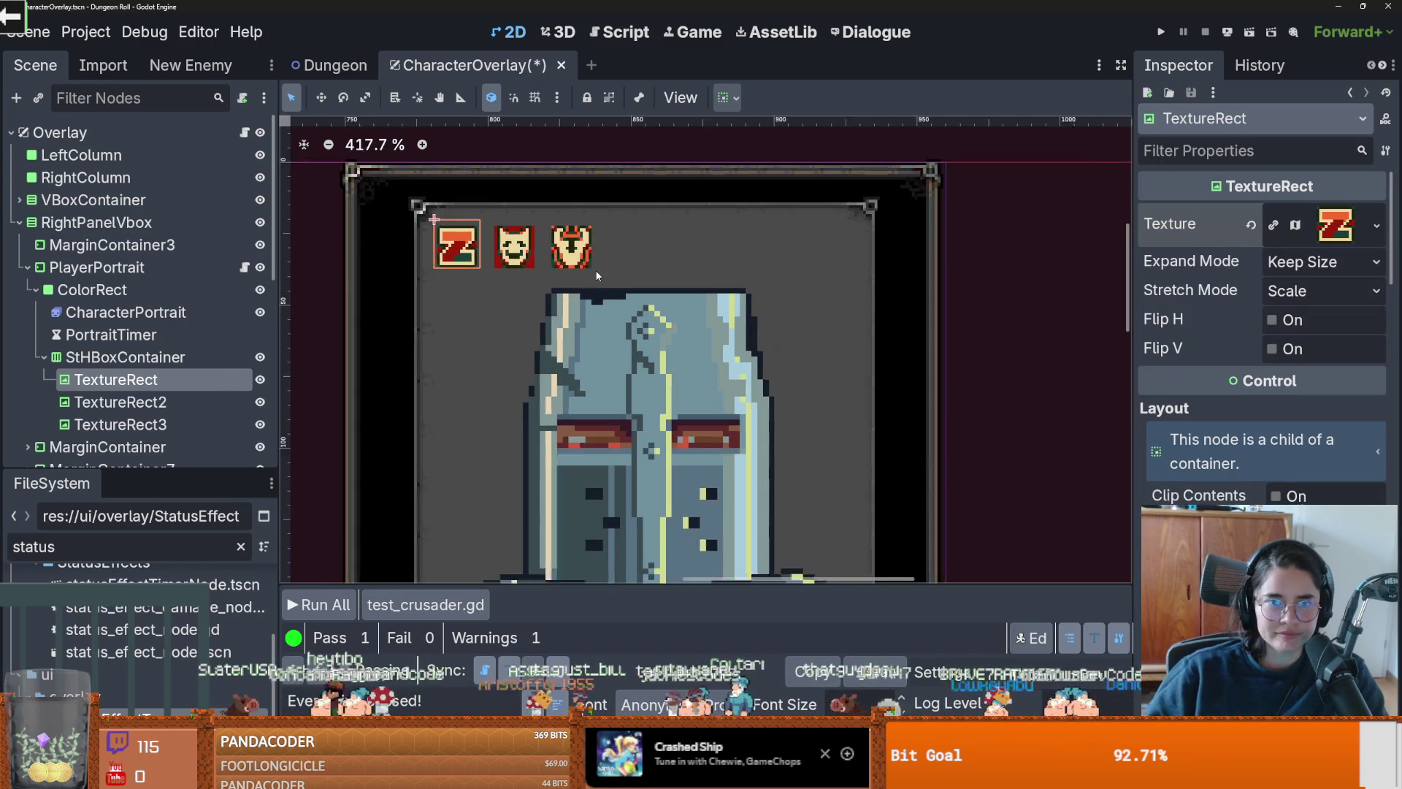
pyautogui.scroll(-1, 594, 270)
pyautogui.hotkey('ctrl', 's')
pyautogui.click(129, 401)
# Step: Duplicate the third status icon until the container holds six icons
pyautogui.click(120, 425)
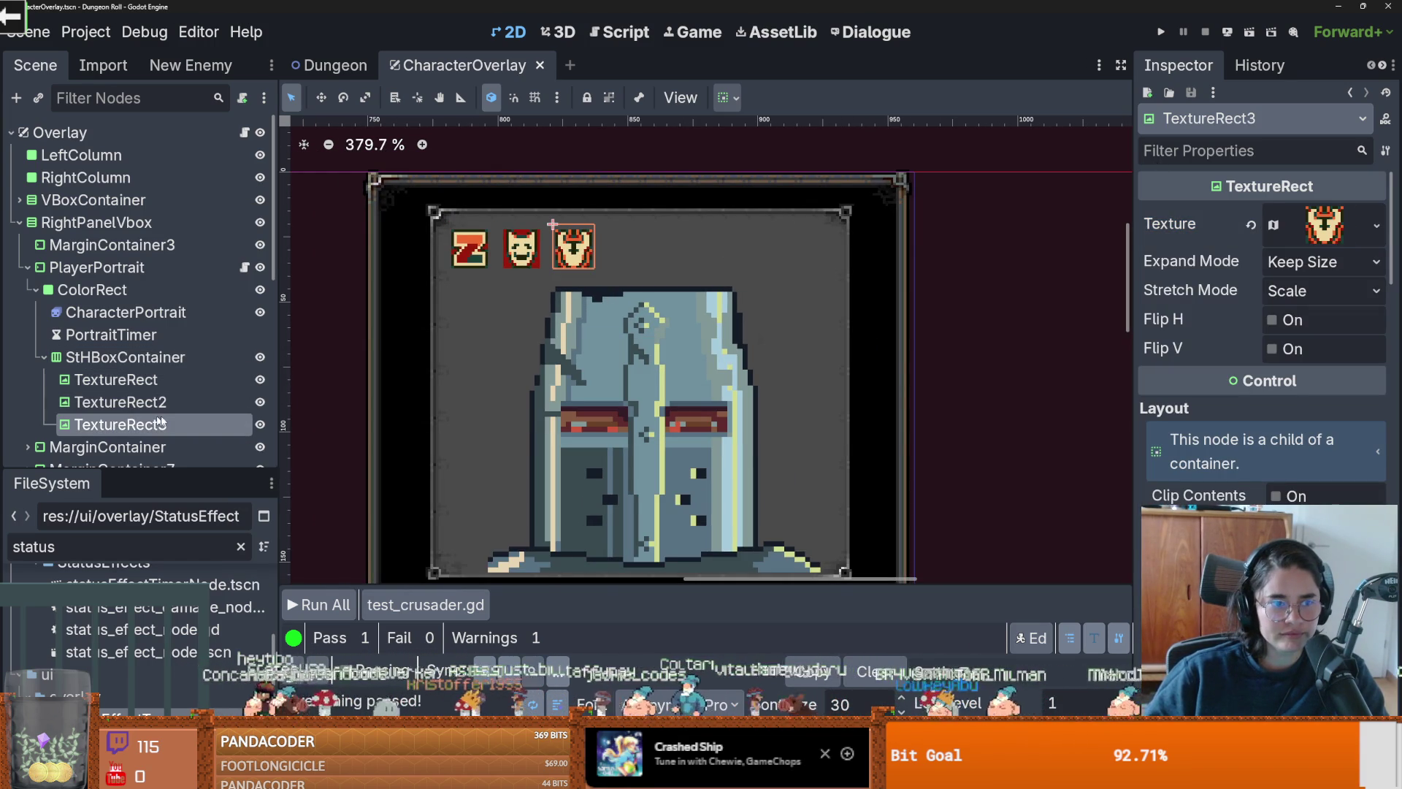
pyautogui.hotkey('ctrl', 'd')
pyautogui.hotkey('ctrl', 'd')
pyautogui.hotkey('ctrl', 'd')
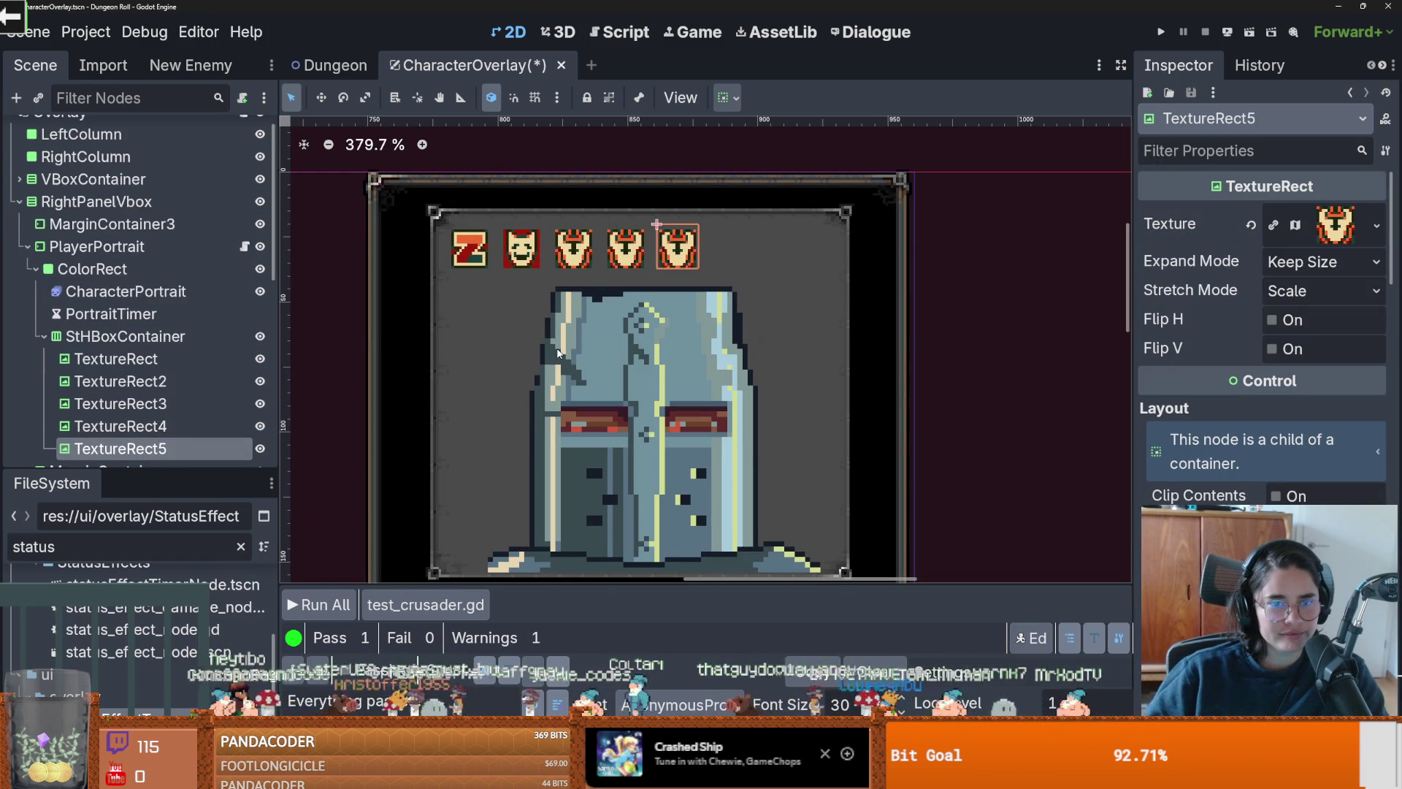
pyautogui.scroll(-6, 563, 352)
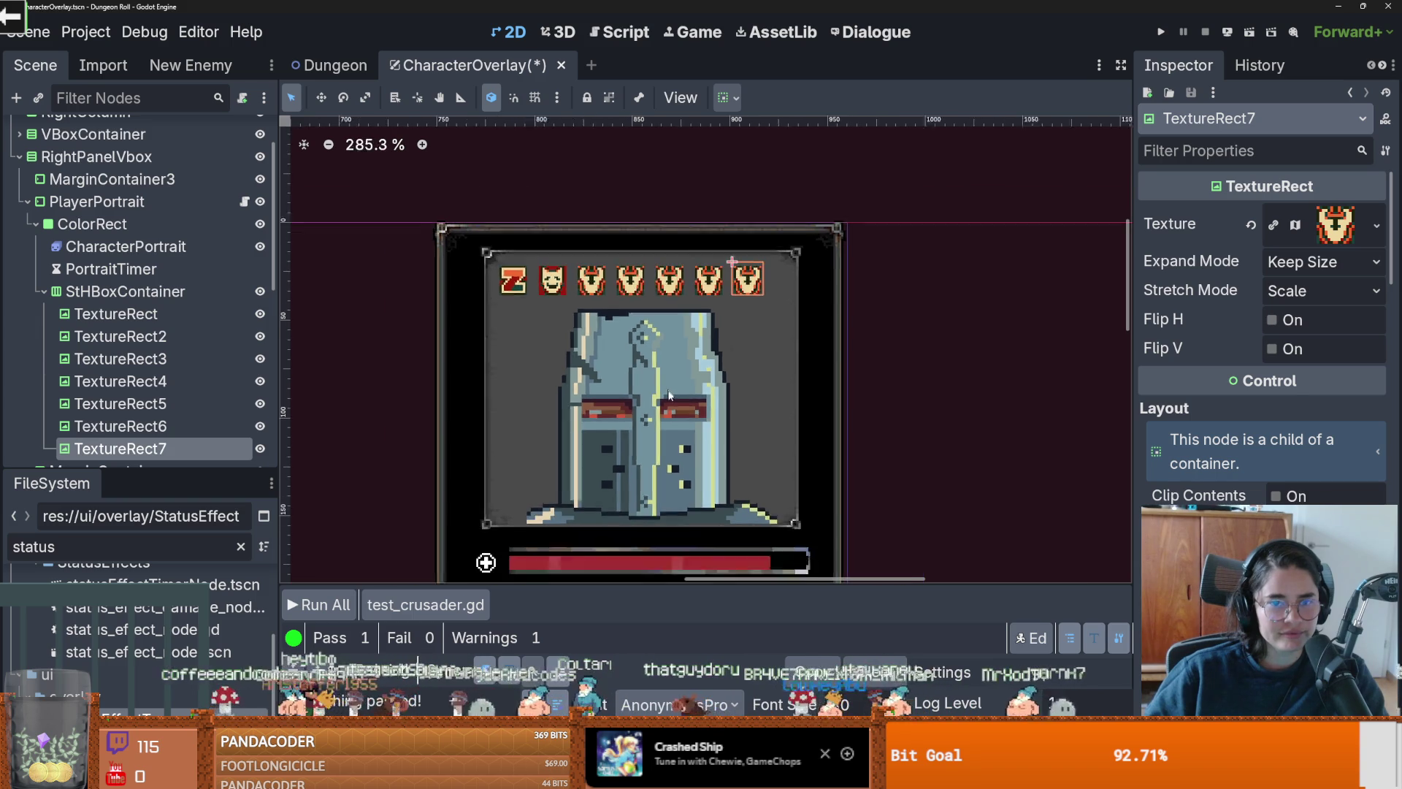
pyautogui.scroll(2, 673, 387)
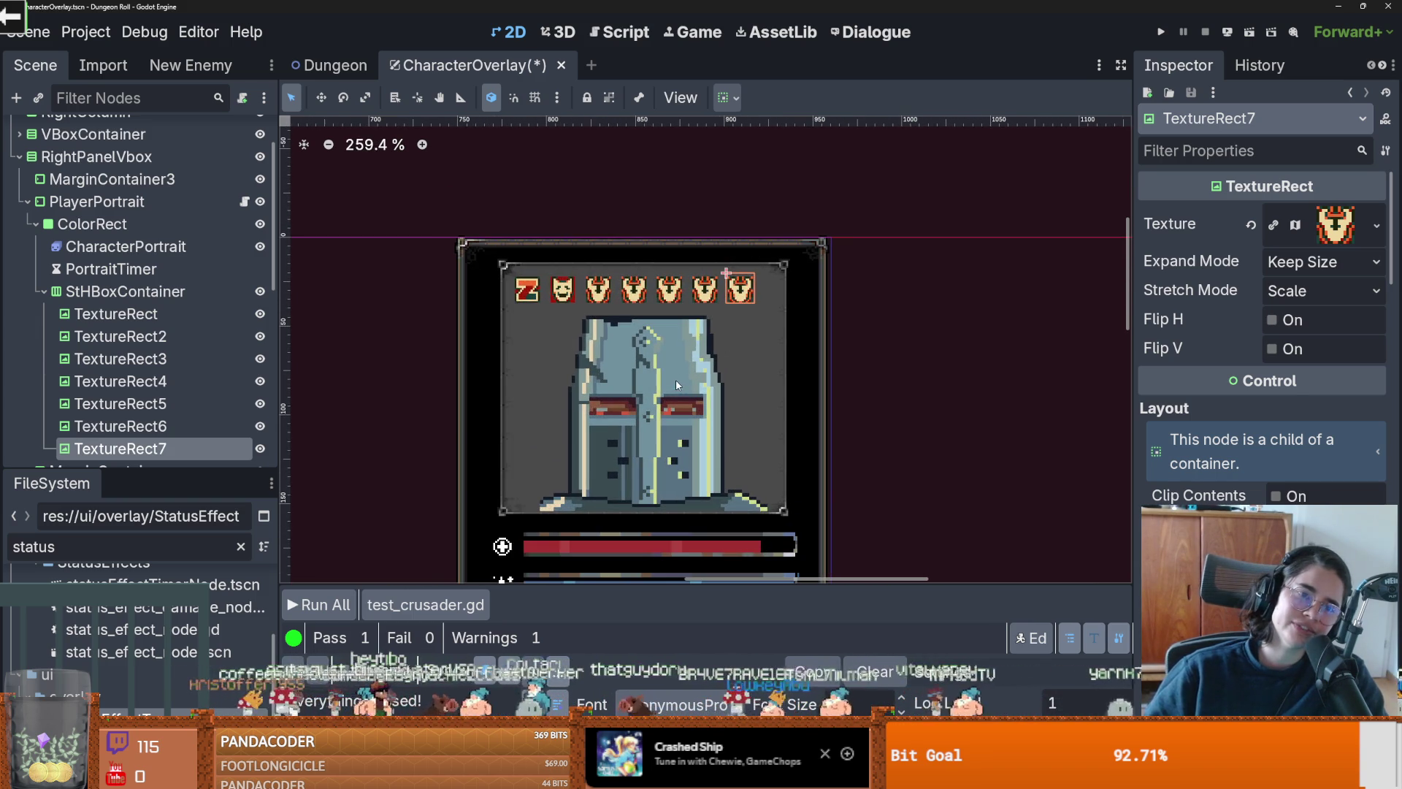
pyautogui.click(121, 382)
pyautogui.click(120, 358)
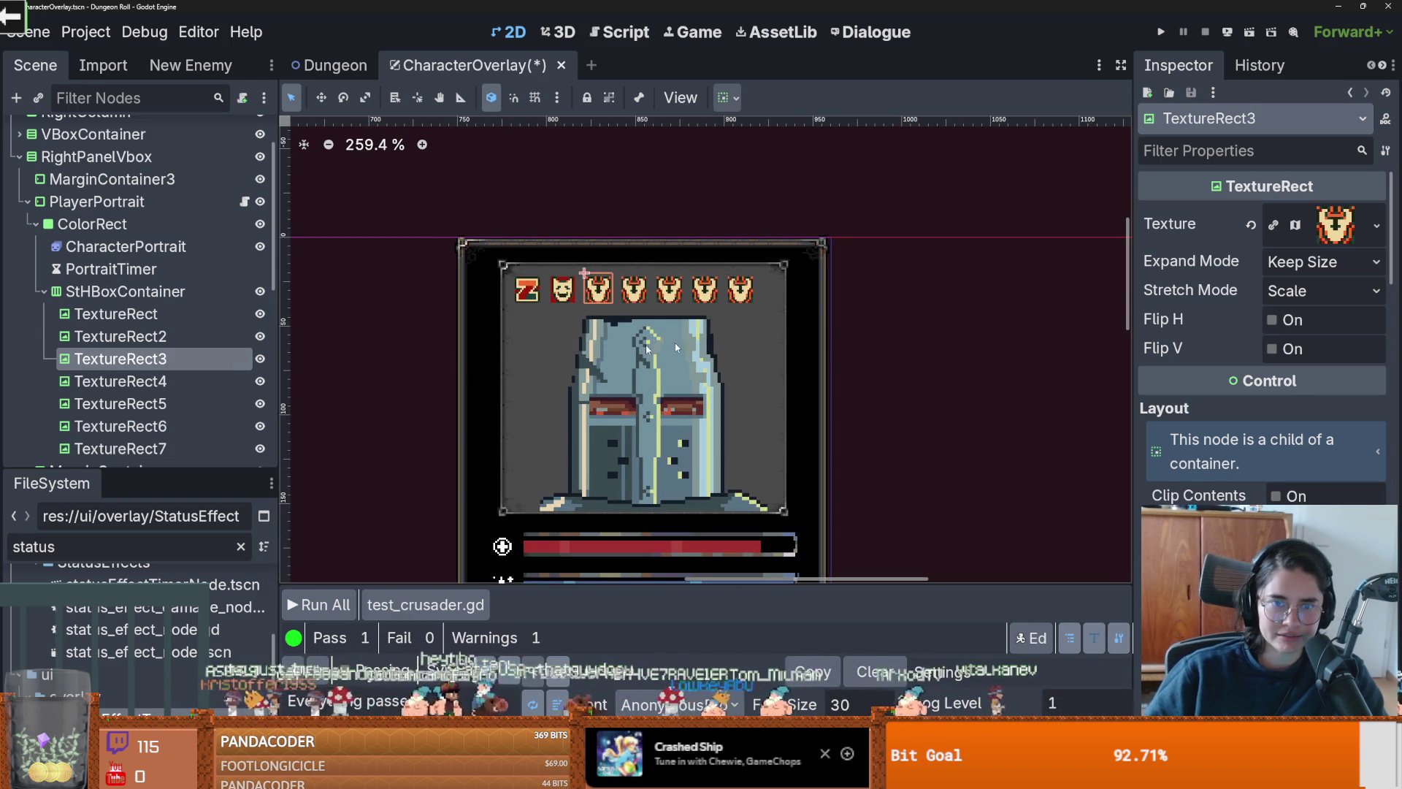
pyautogui.hotkey('ctrl', 'd')
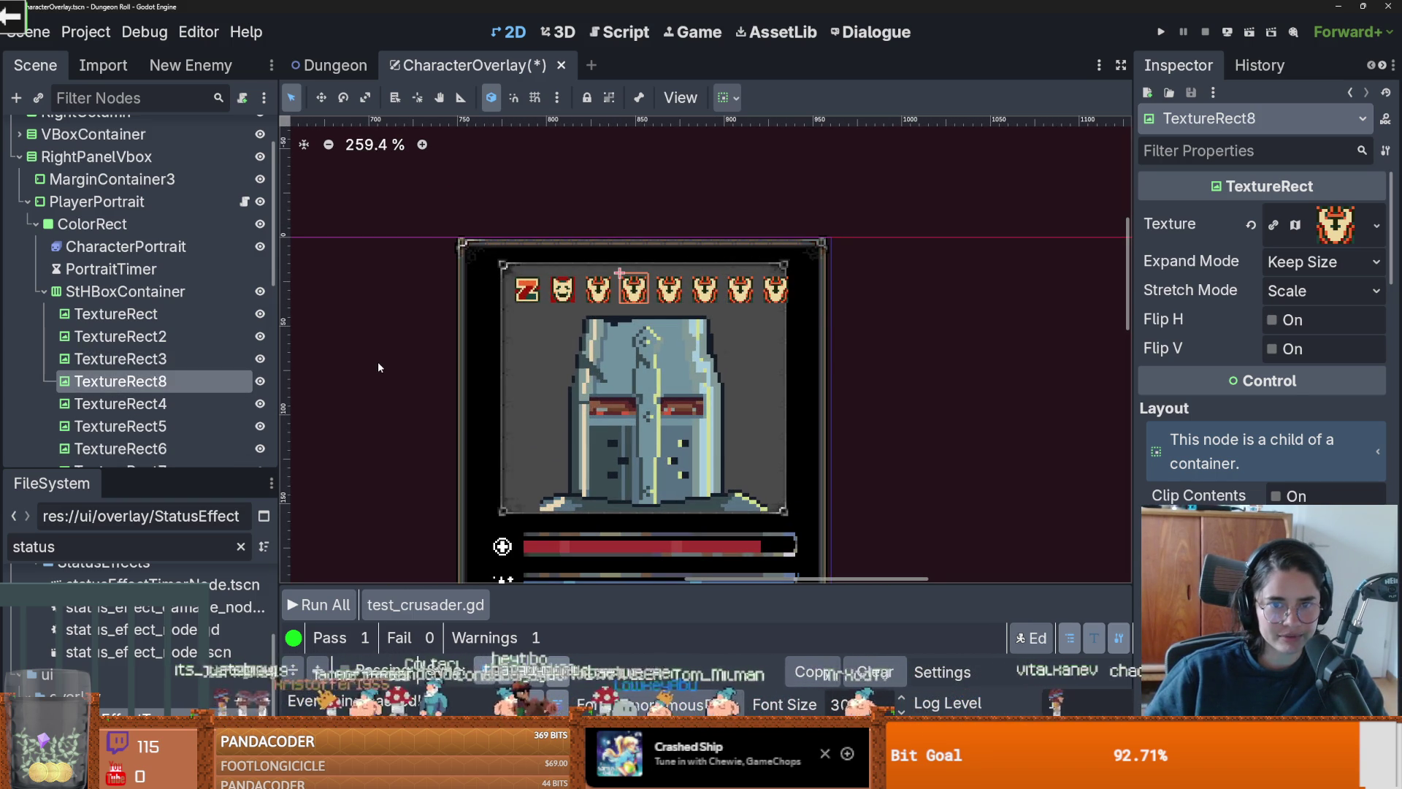
pyautogui.hotkey('ctrl', 'd')
pyautogui.hotkey('ctrl', 'd')
pyautogui.hotkey('ctrl', 'd')
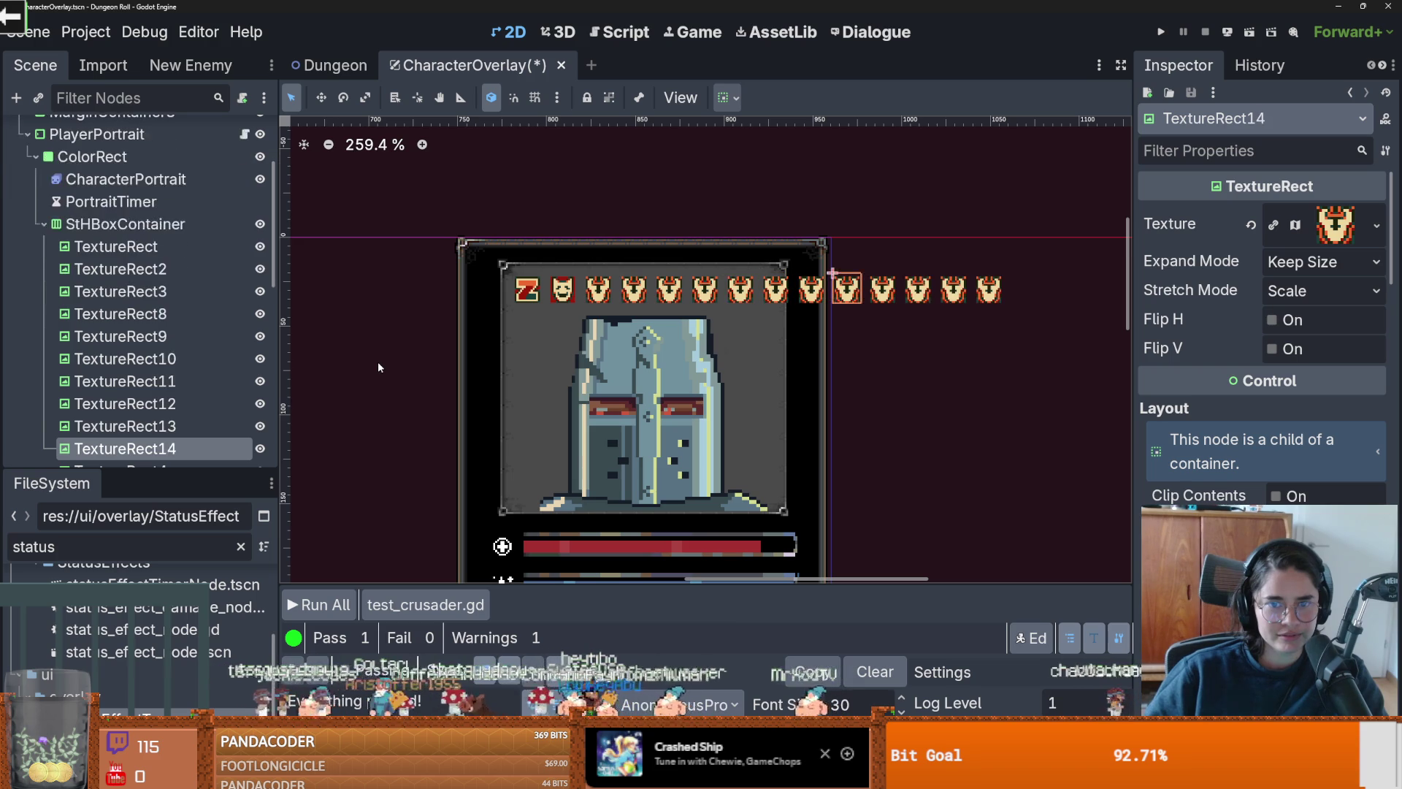
pyautogui.hotkey('ctrl', 'z')
pyautogui.hotkey('ctrl', 'z')
pyautogui.hotkey('ctrl', 'z')
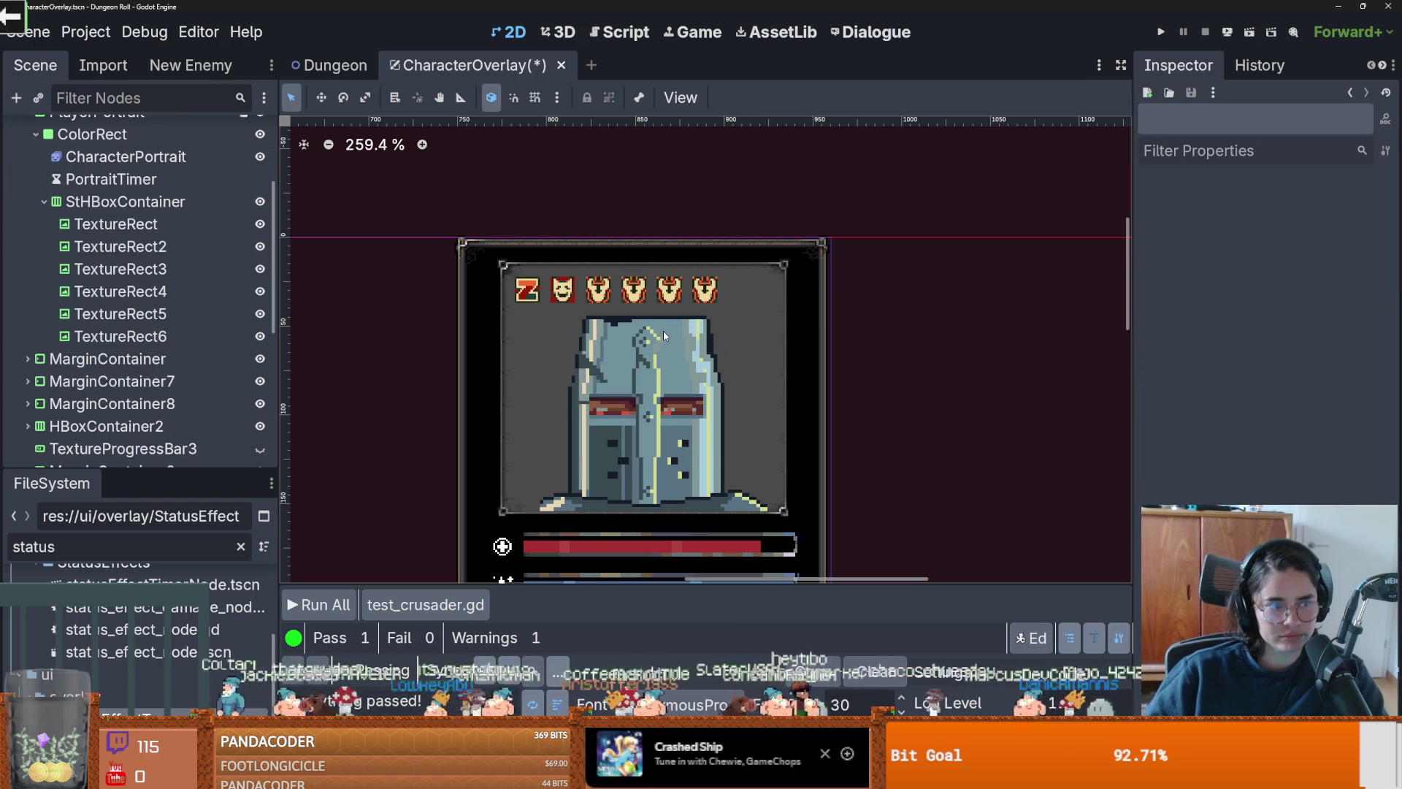
pyautogui.scroll(-3, 102, 292)
pyautogui.scroll(2, 102, 260)
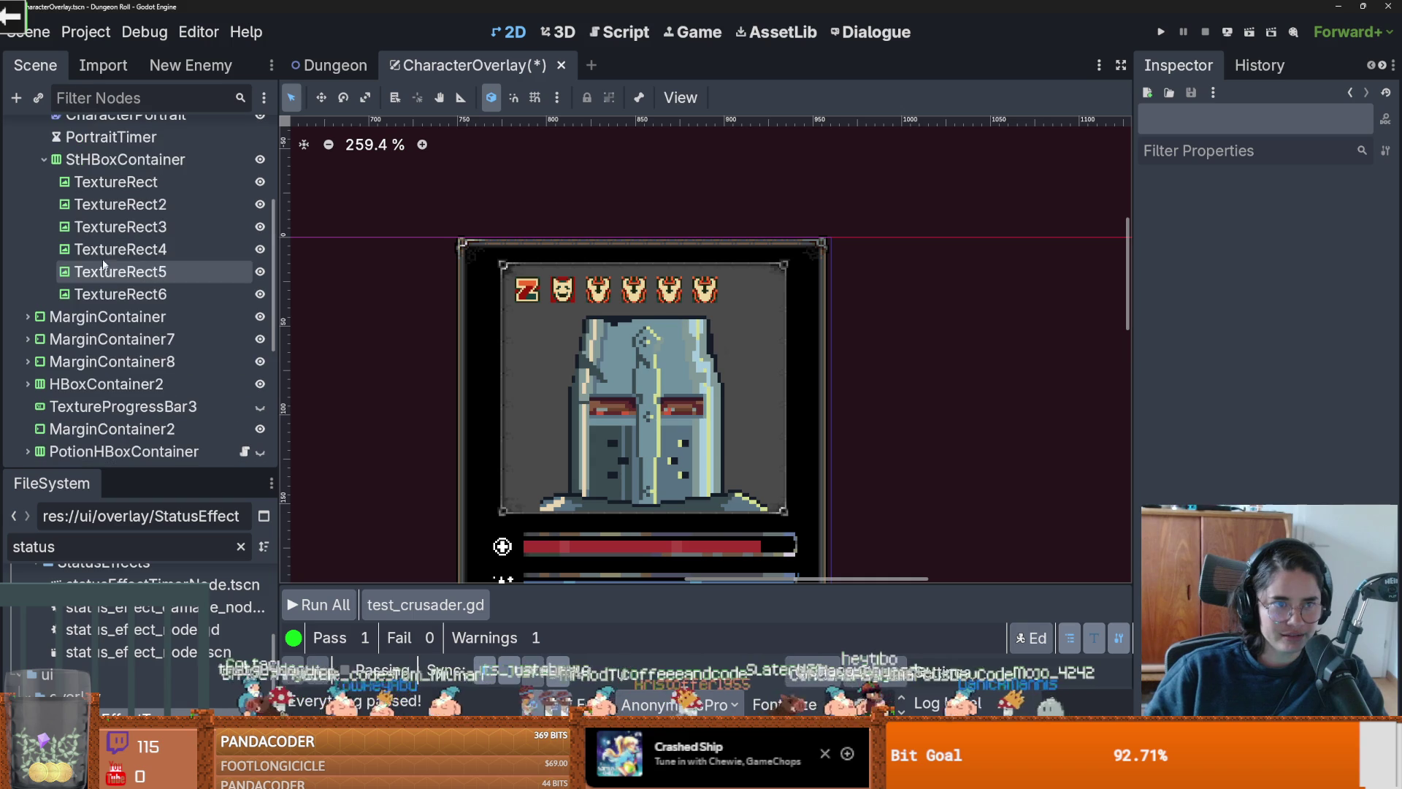
# Step: Change the icon container's type to GridContainer by searching 'grid' in Change Type
pyautogui.click(103, 164)
pyautogui.scroll(3, 102, 175)
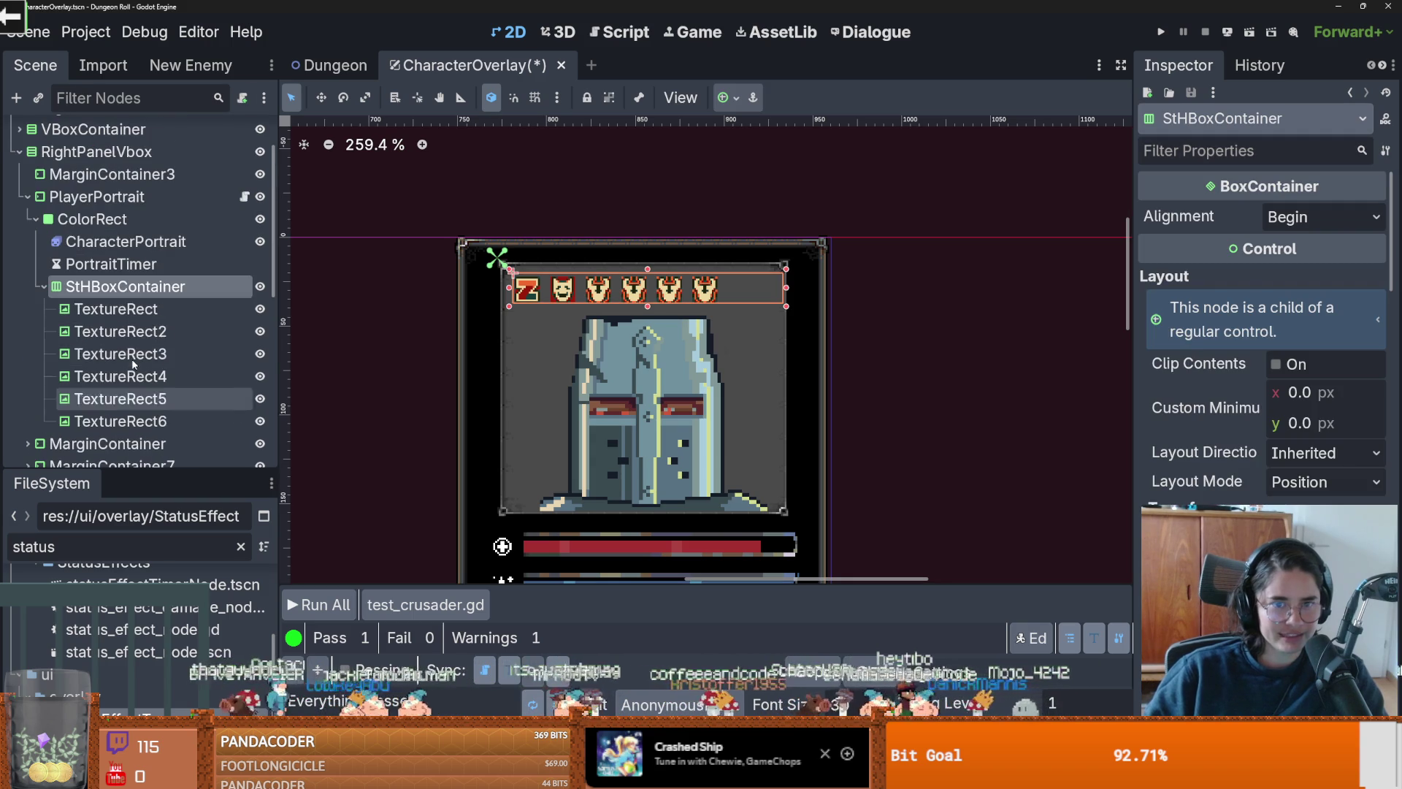
pyautogui.rightClick(79, 288)
pyautogui.click(164, 470)
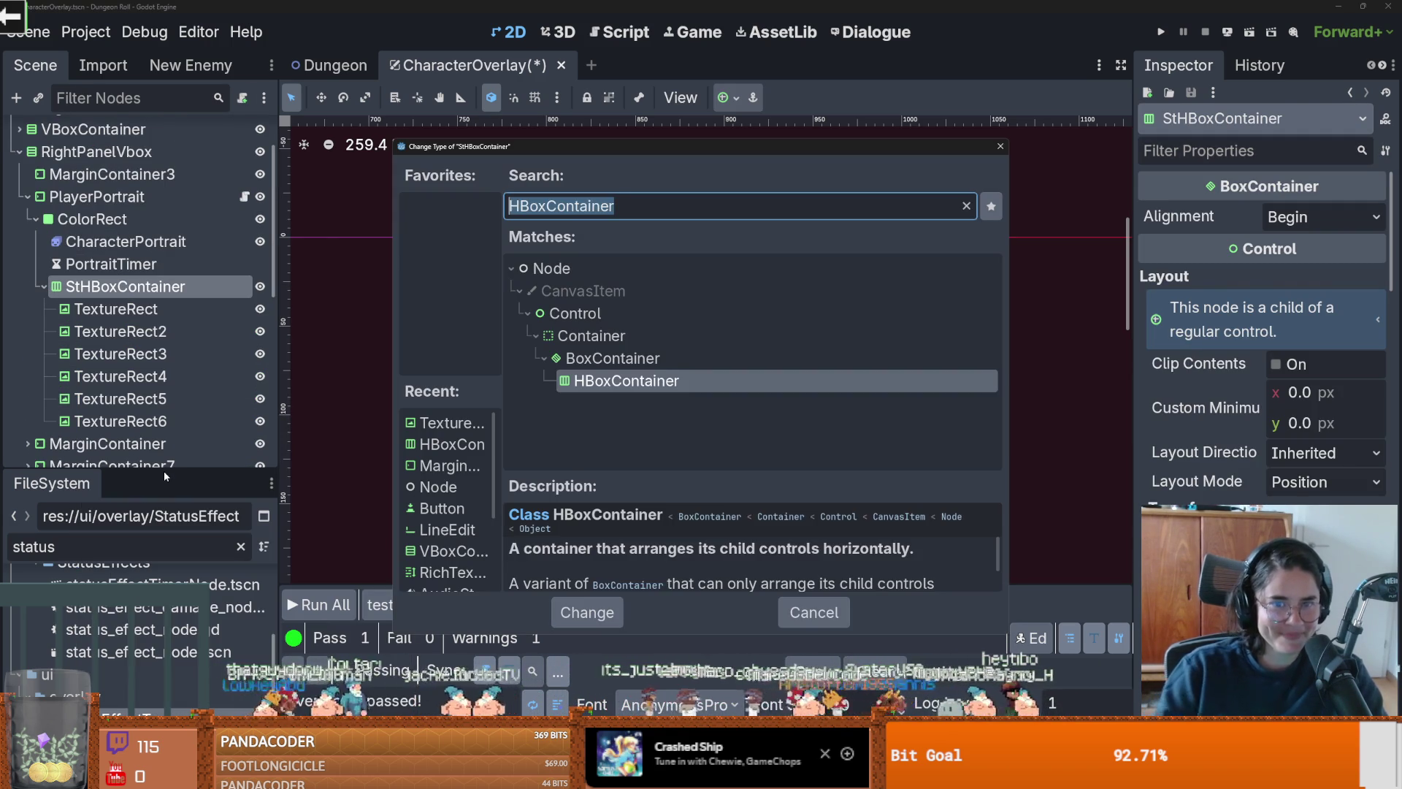
pyautogui.write('grid')
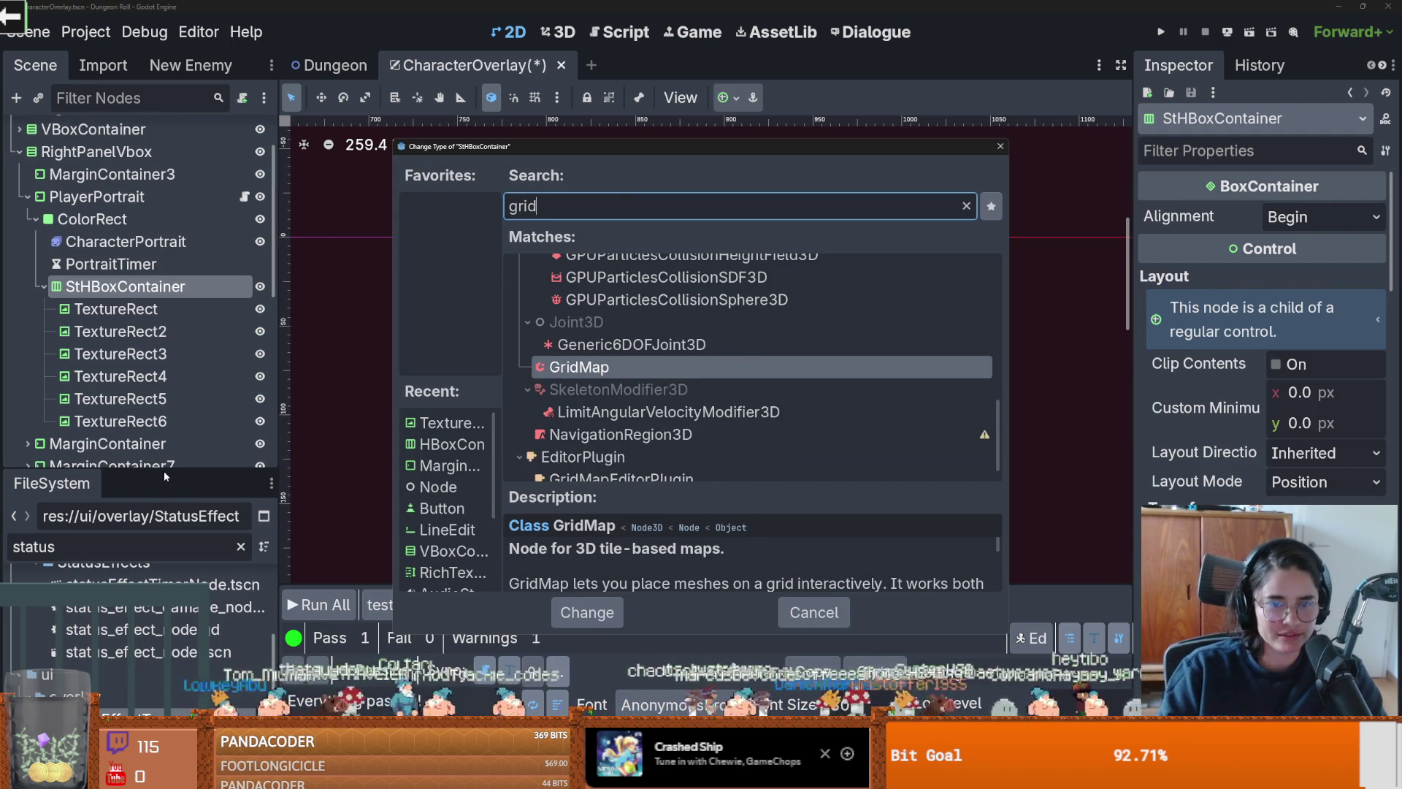
pyautogui.write('ma')
pyautogui.press('BackSpace')
pyautogui.press('BackSpace')
pyautogui.press('BackSpace')
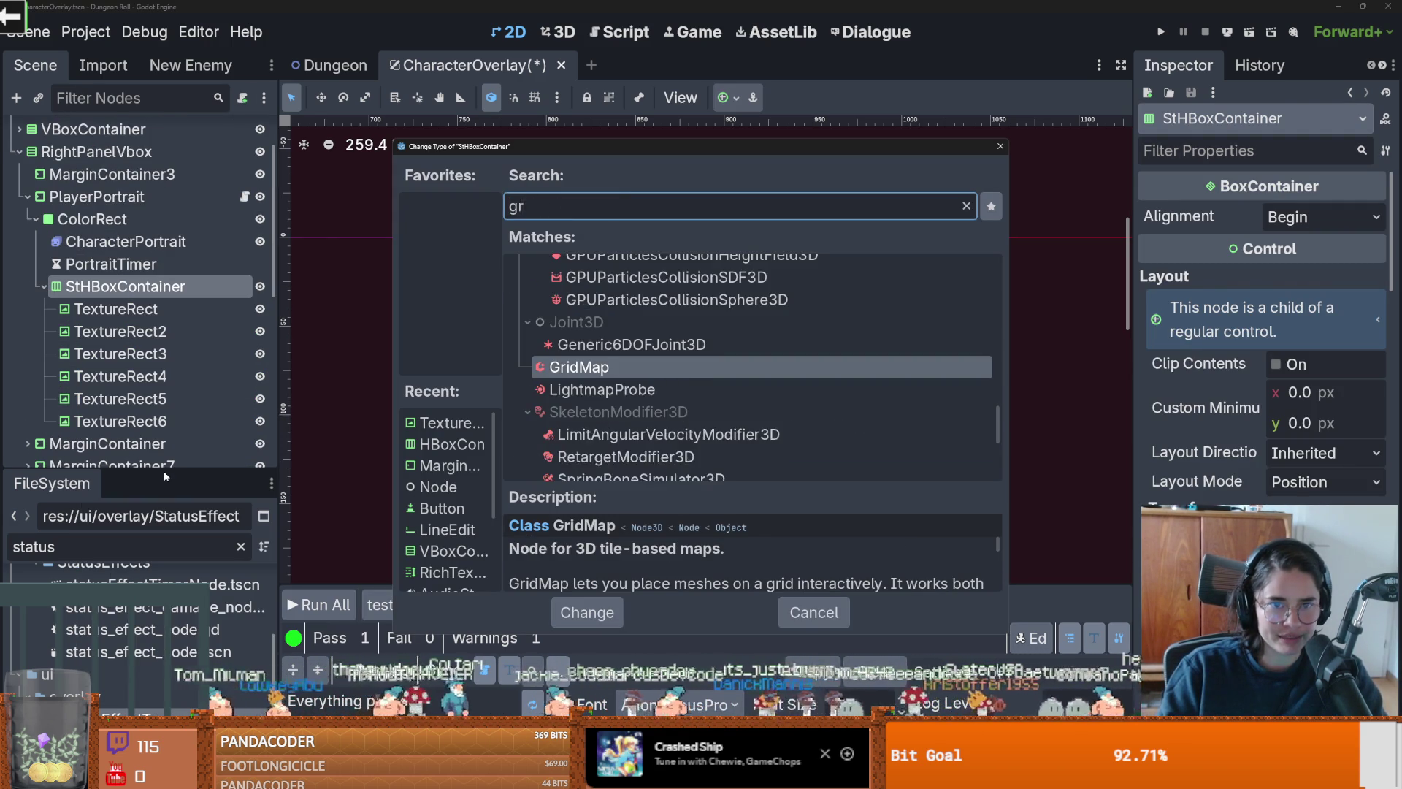
pyautogui.write('grid')
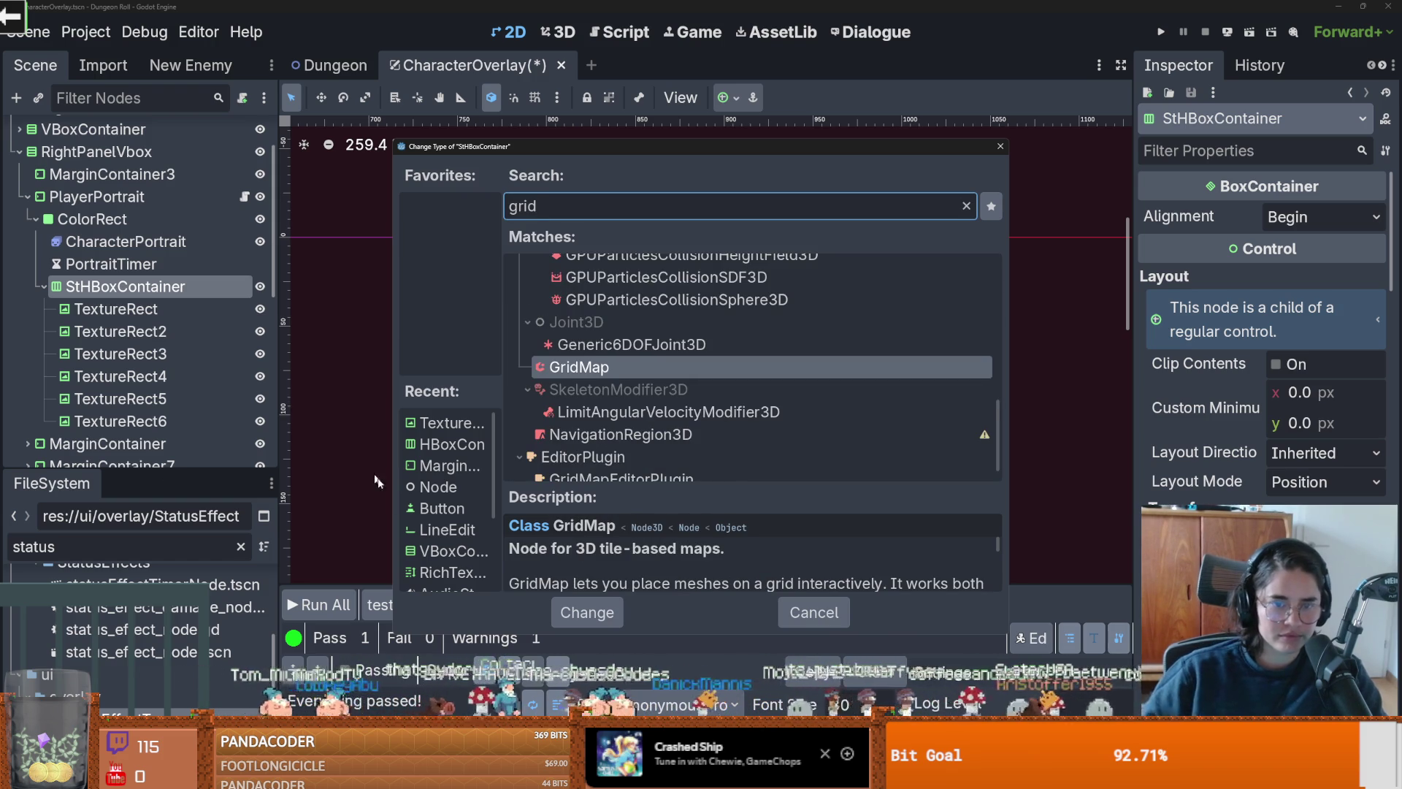
pyautogui.scroll(-1, 634, 395)
pyautogui.scroll(5, 639, 402)
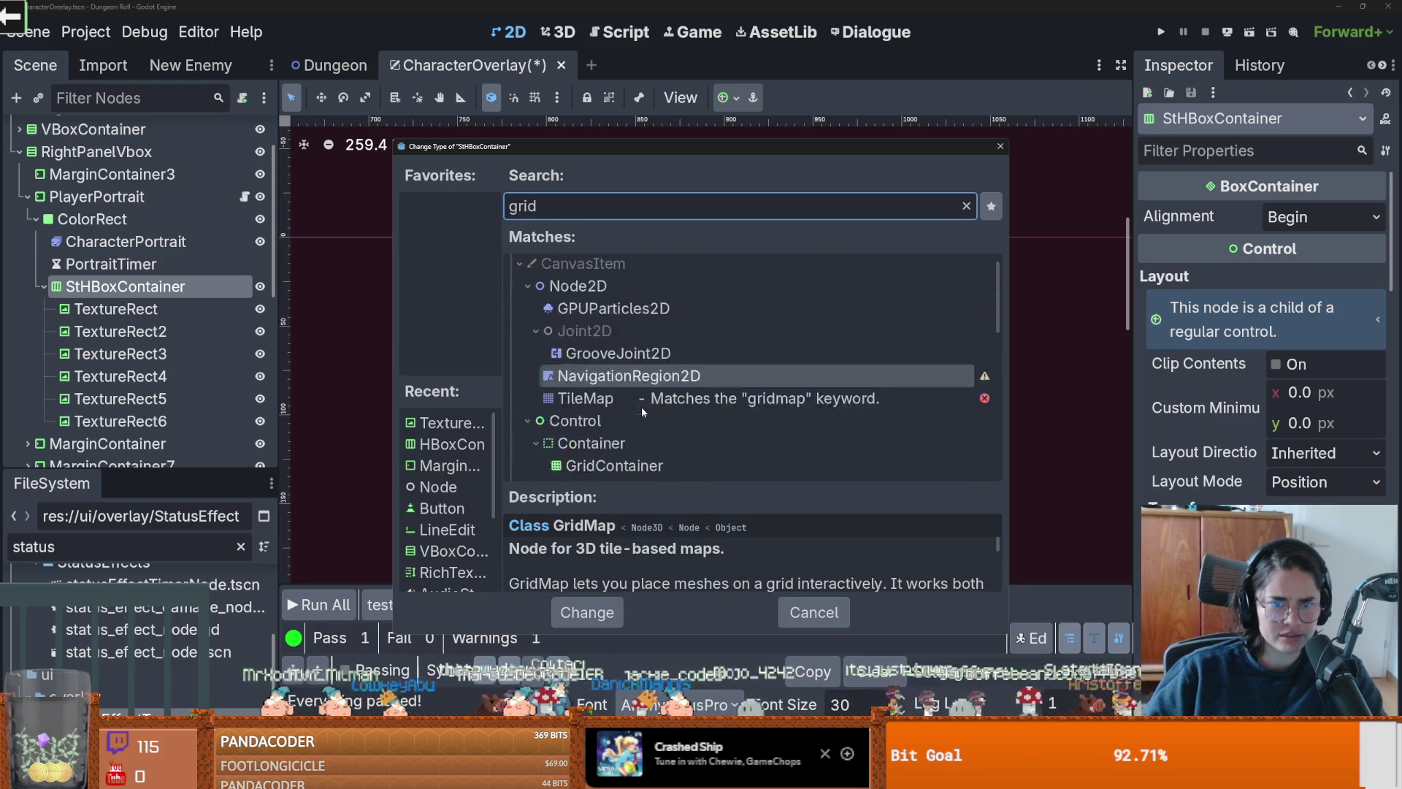
pyautogui.scroll(-1, 621, 406)
pyautogui.doubleClick(599, 410)
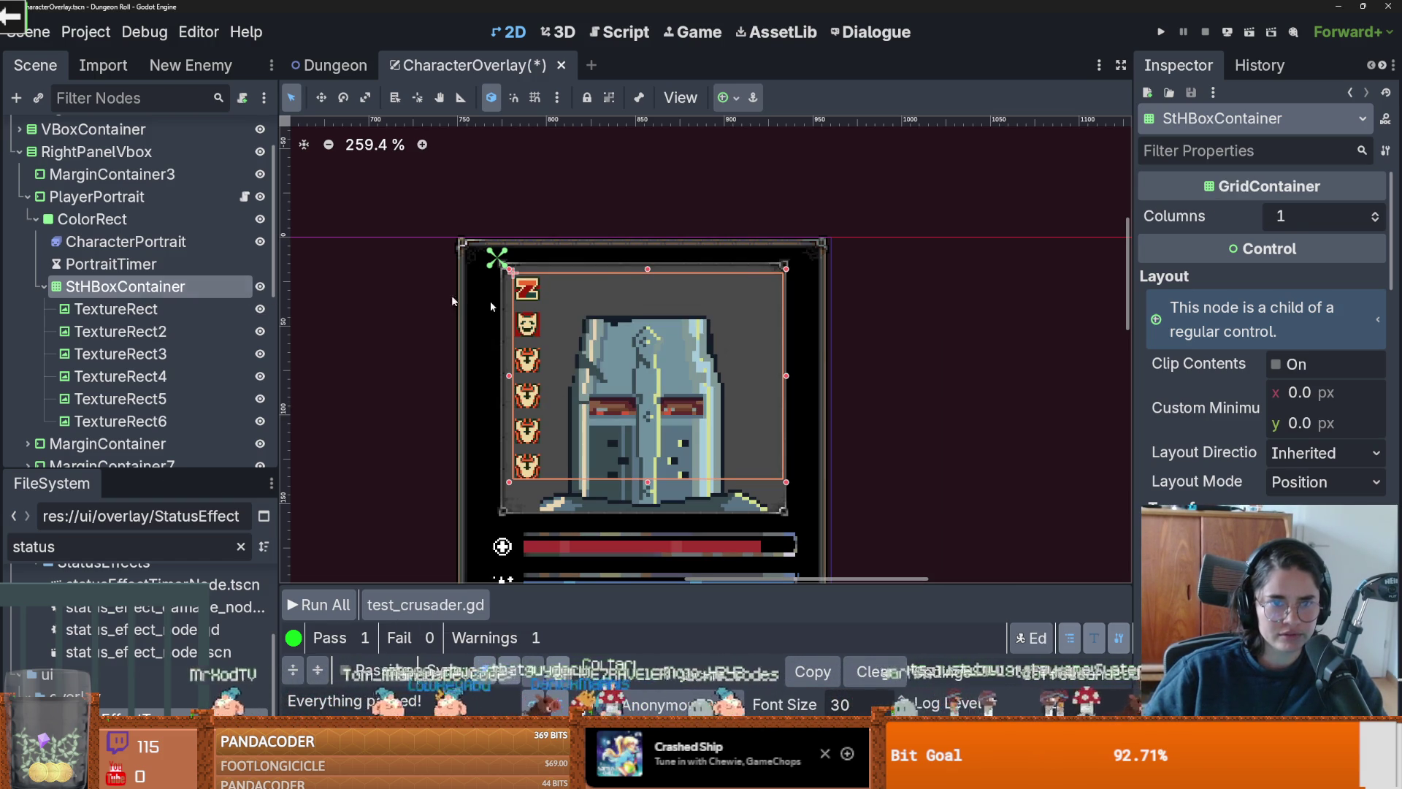
# Step: Raise the grid's column count and duplicate the sixth icon to fill several more rows
pyautogui.click(1376, 214)
pyautogui.click(1376, 214)
pyautogui.click(1376, 214)
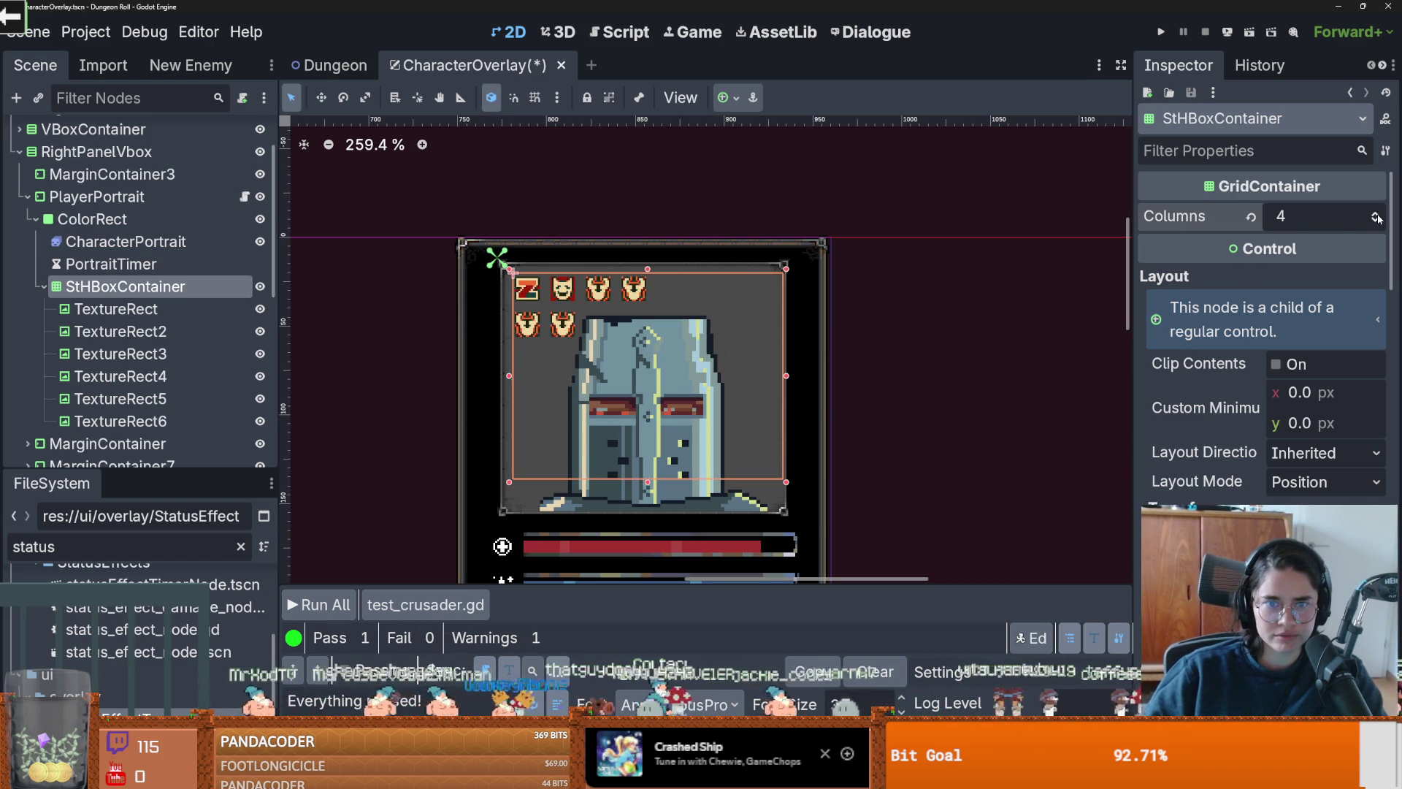
pyautogui.click(1377, 214)
pyautogui.click(1376, 214)
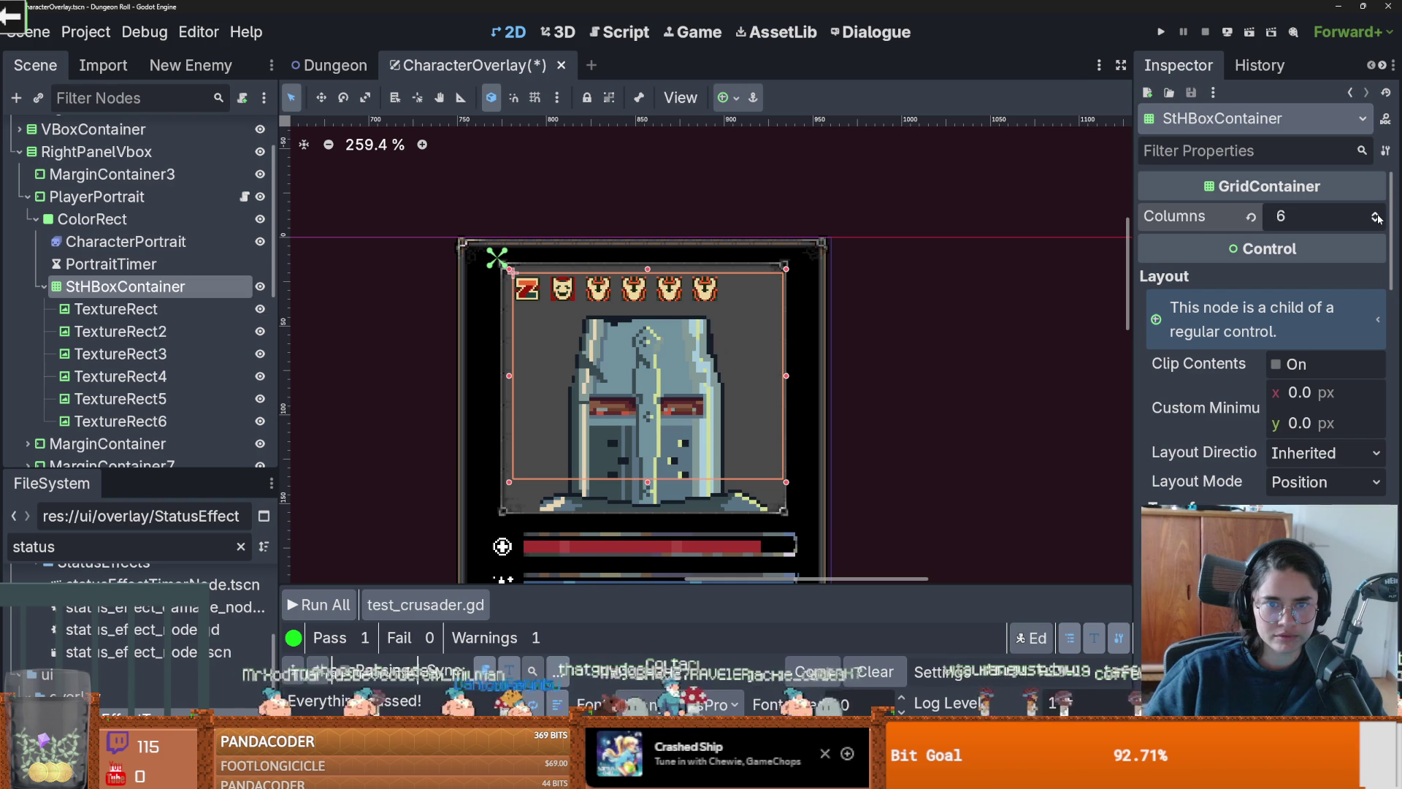
pyautogui.click(190, 418)
pyautogui.hotkey('ctrl', 'd')
pyautogui.hotkey('ctrl', 'd')
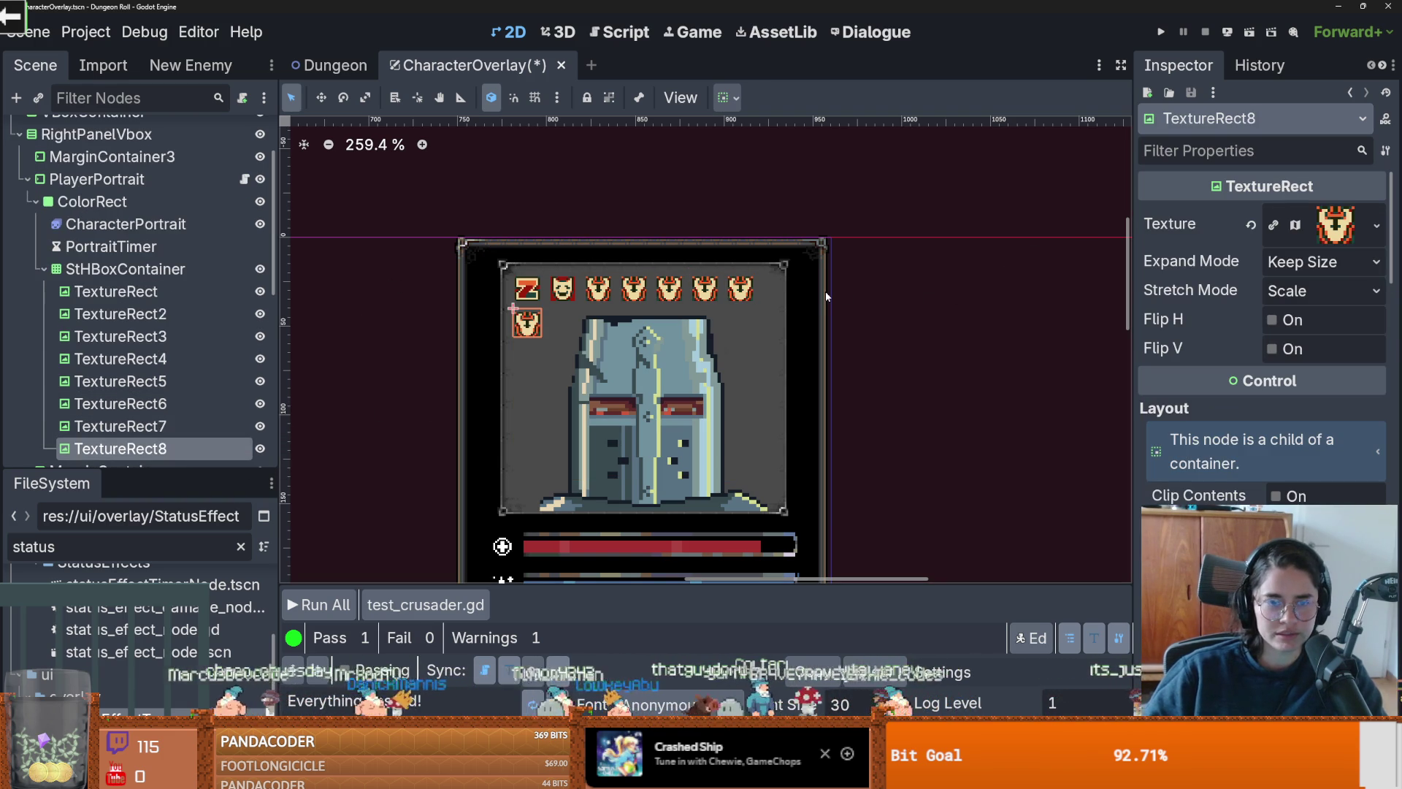
pyautogui.hotkey('ctrl', 'd')
pyautogui.hotkey('ctrl', 'd')
pyautogui.hotkey('ctrl', 'd')
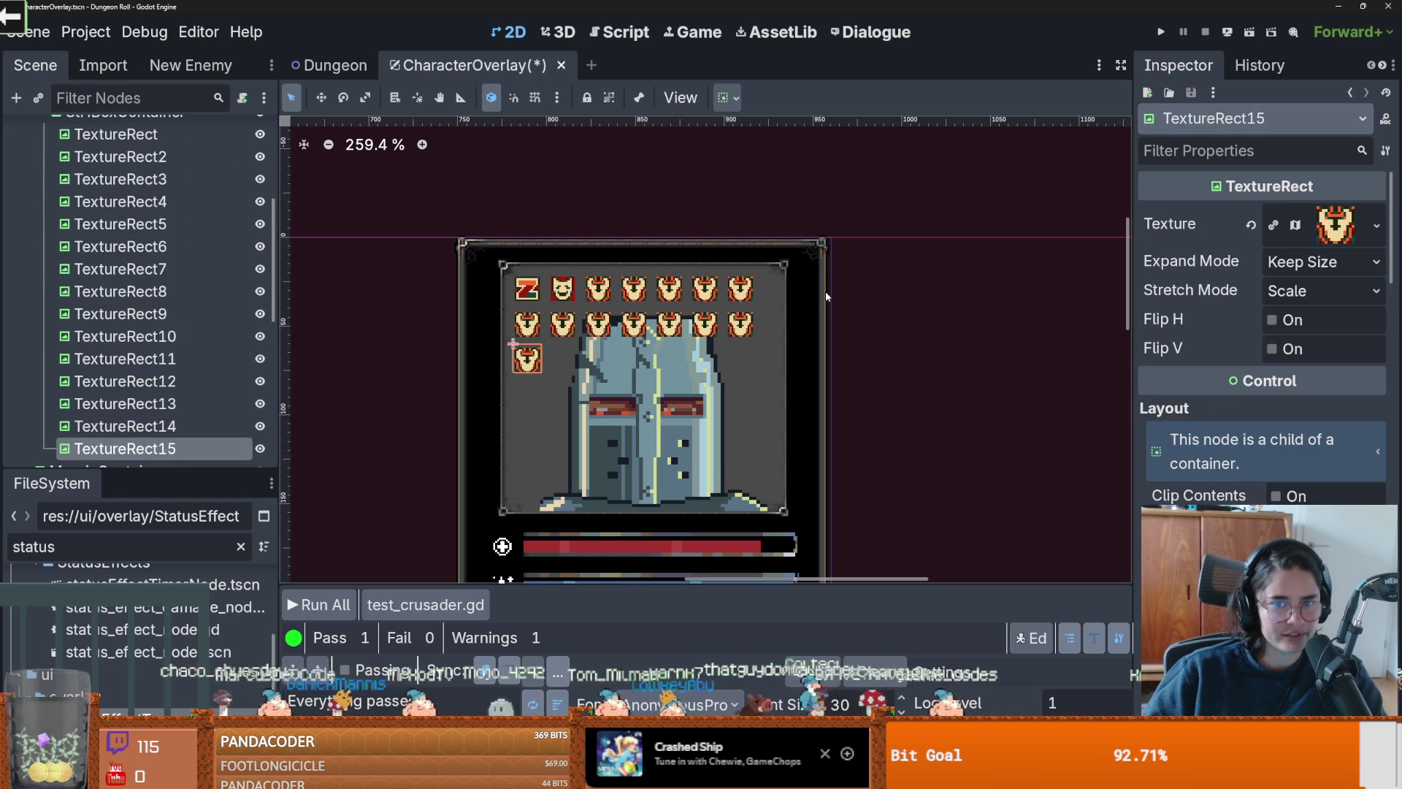
pyautogui.hotkey('ctrl', 'd')
pyautogui.hotkey('ctrl', 'd')
pyautogui.hotkey('ctrl', 'd')
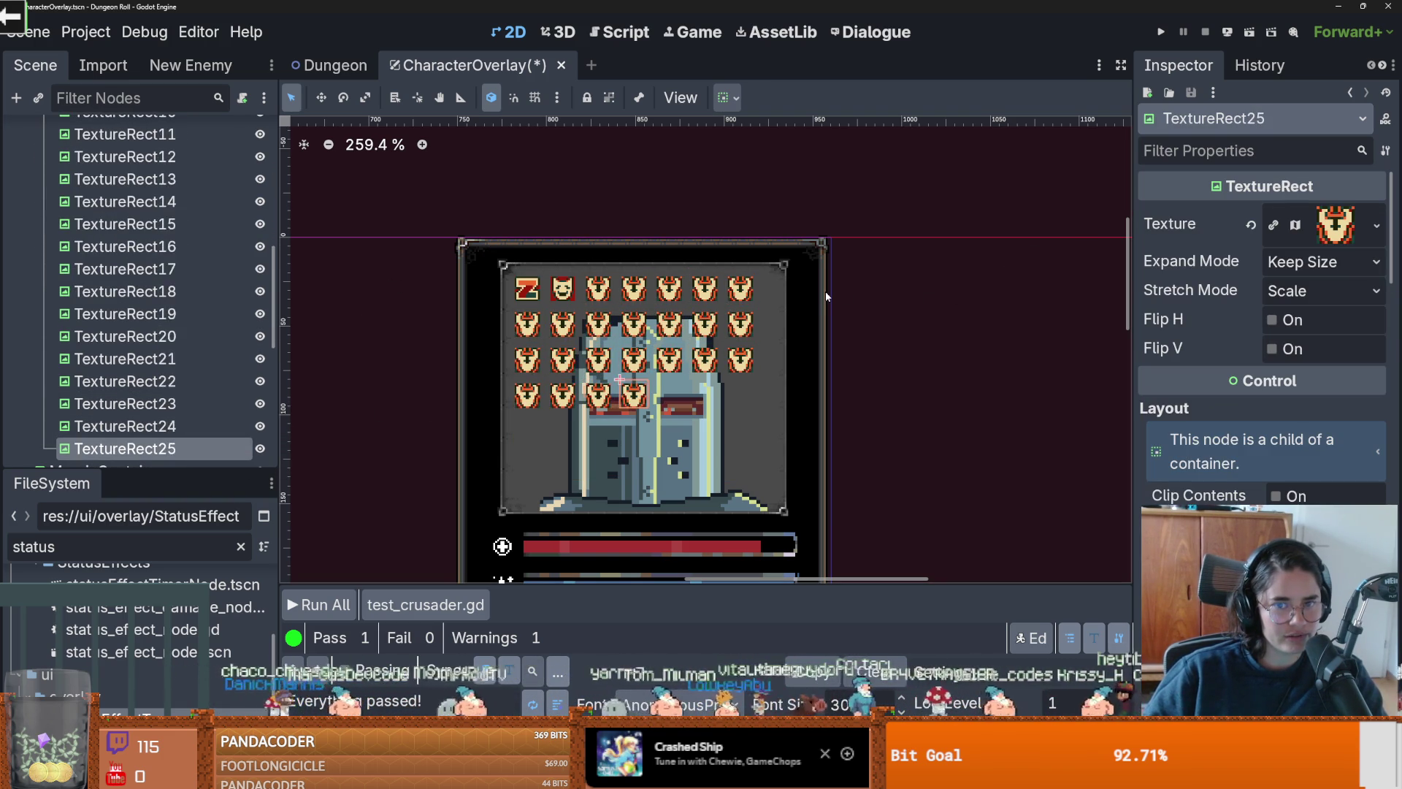
pyautogui.hotkey('ctrl', 'd')
pyautogui.hotkey('ctrl', 'd')
pyautogui.hotkey('ctrl', 'd')
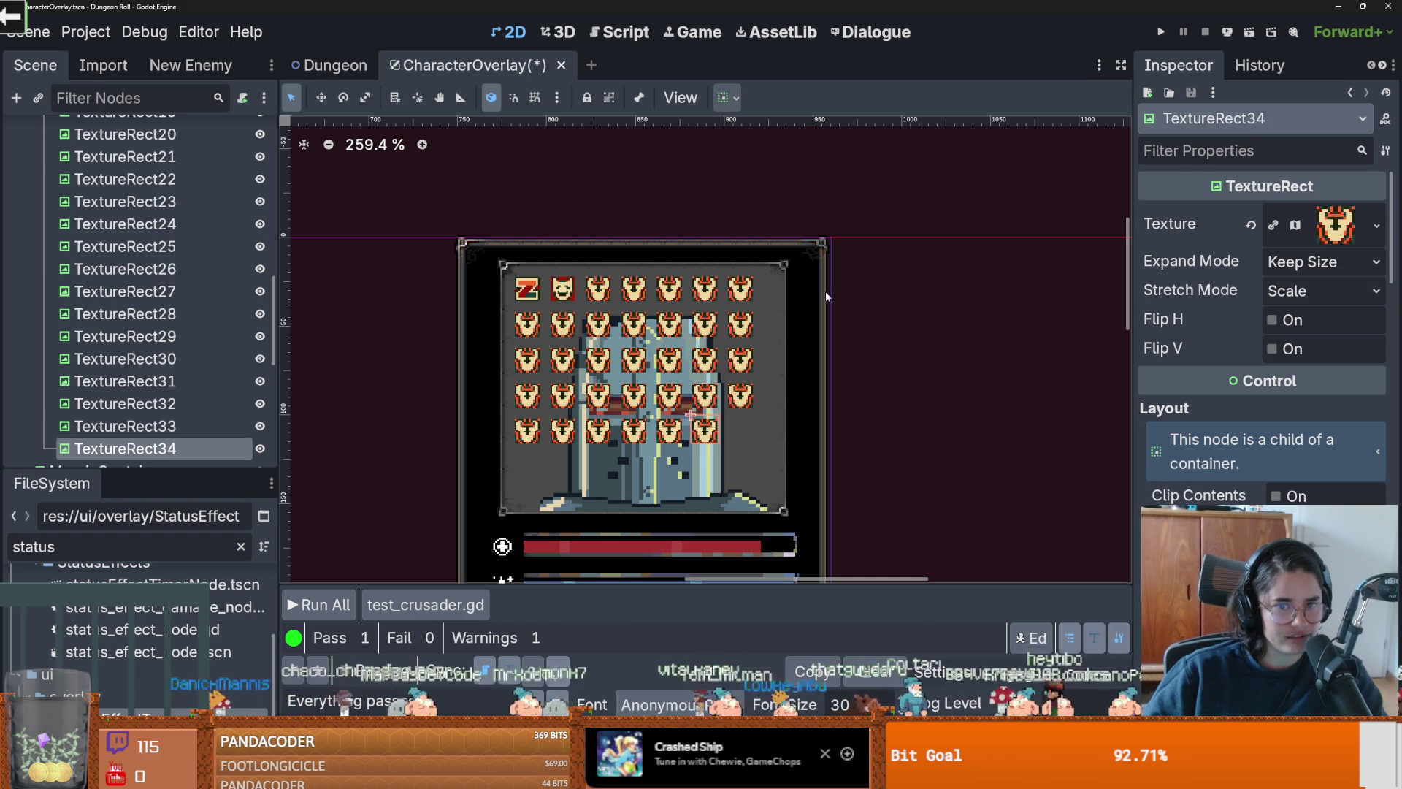
pyautogui.hotkey('ctrl', 'd')
pyautogui.hotkey('ctrl', 'd')
pyautogui.hotkey('ctrl', 'd')
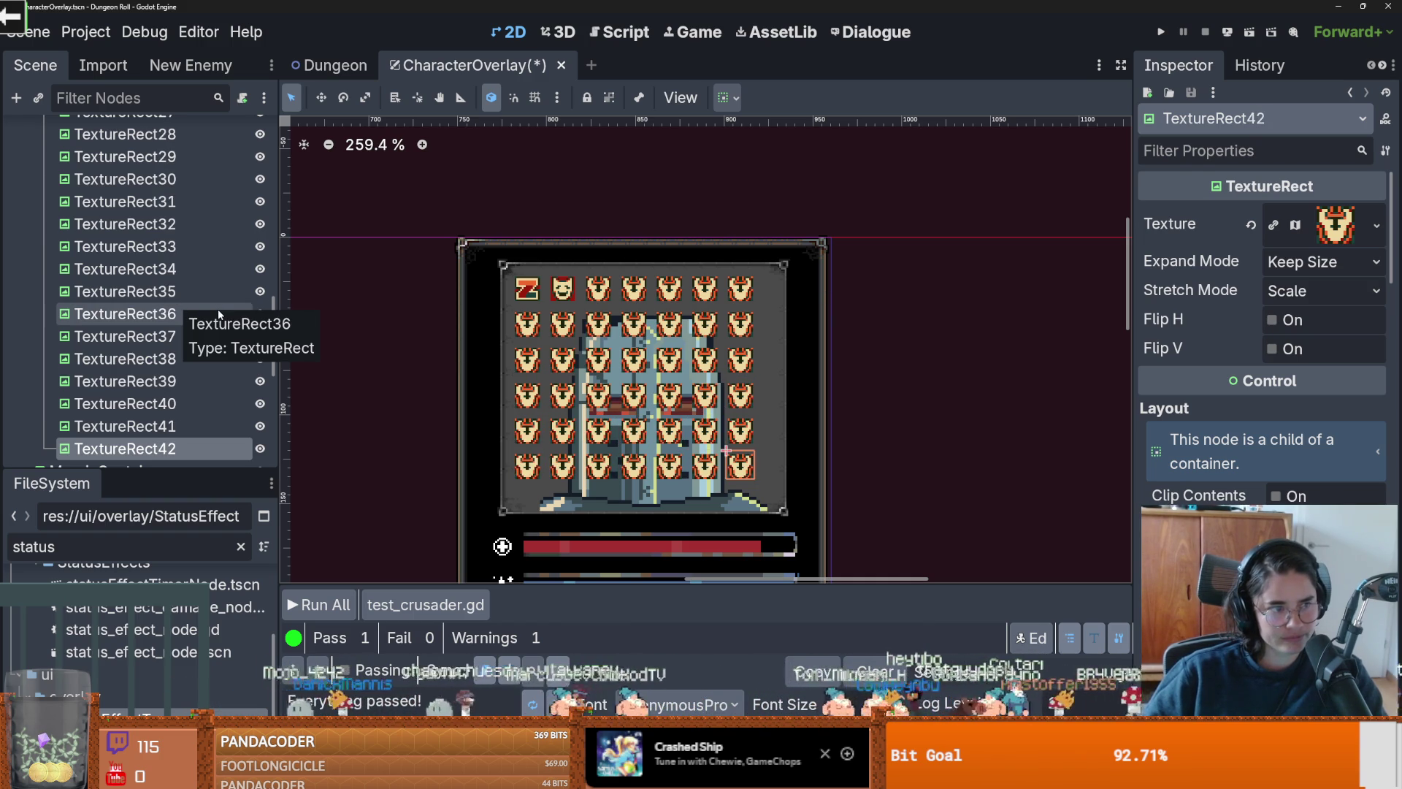
# Step: Undo back to an HBoxContainer with four stretched status icons
pyautogui.hotkey('ctrl', 'z')
pyautogui.hotkey('ctrl', 'z')
pyautogui.hotkey('ctrl', 'z')
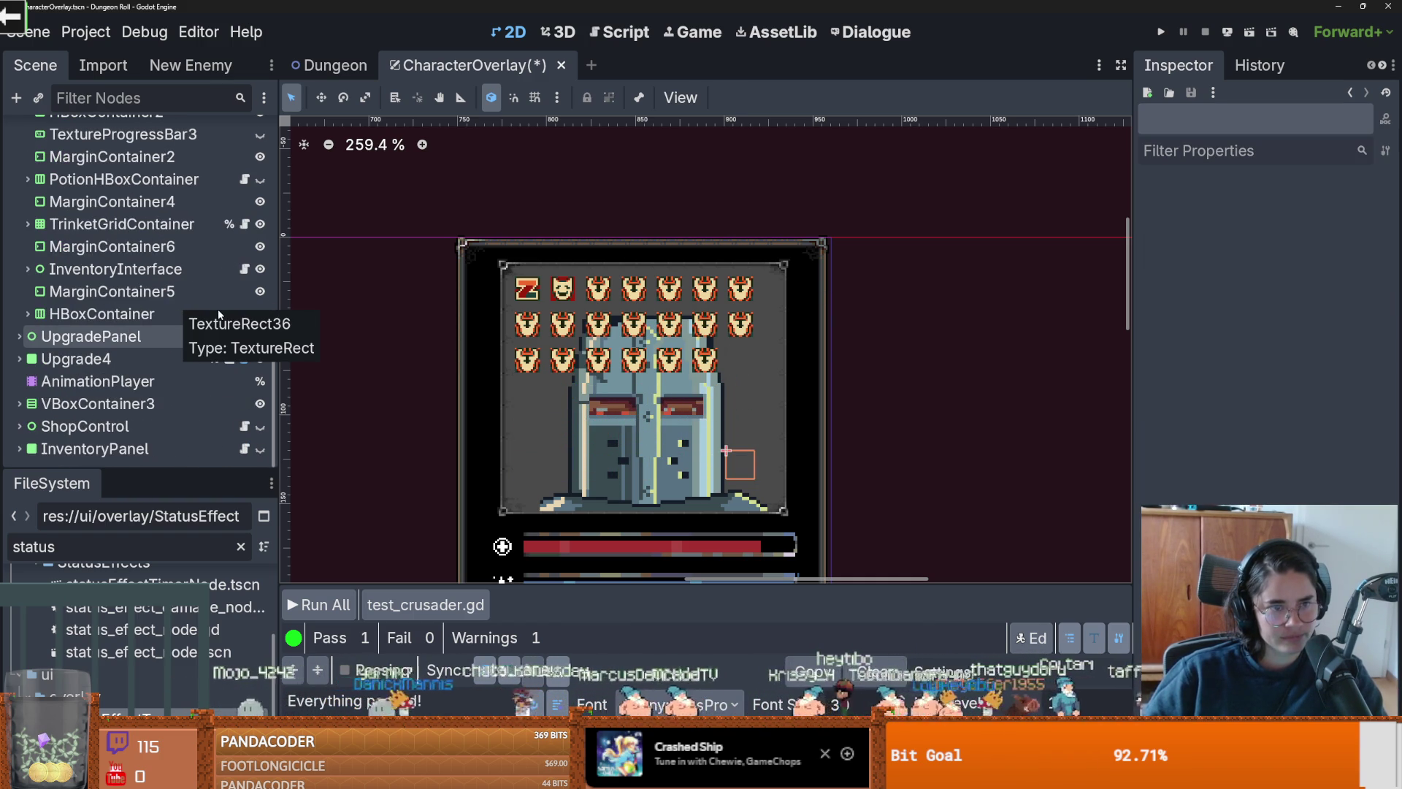
pyautogui.hotkey('ctrl', 'z')
pyautogui.hotkey('ctrl', 'z')
pyautogui.hotkey('ctrl', 'z')
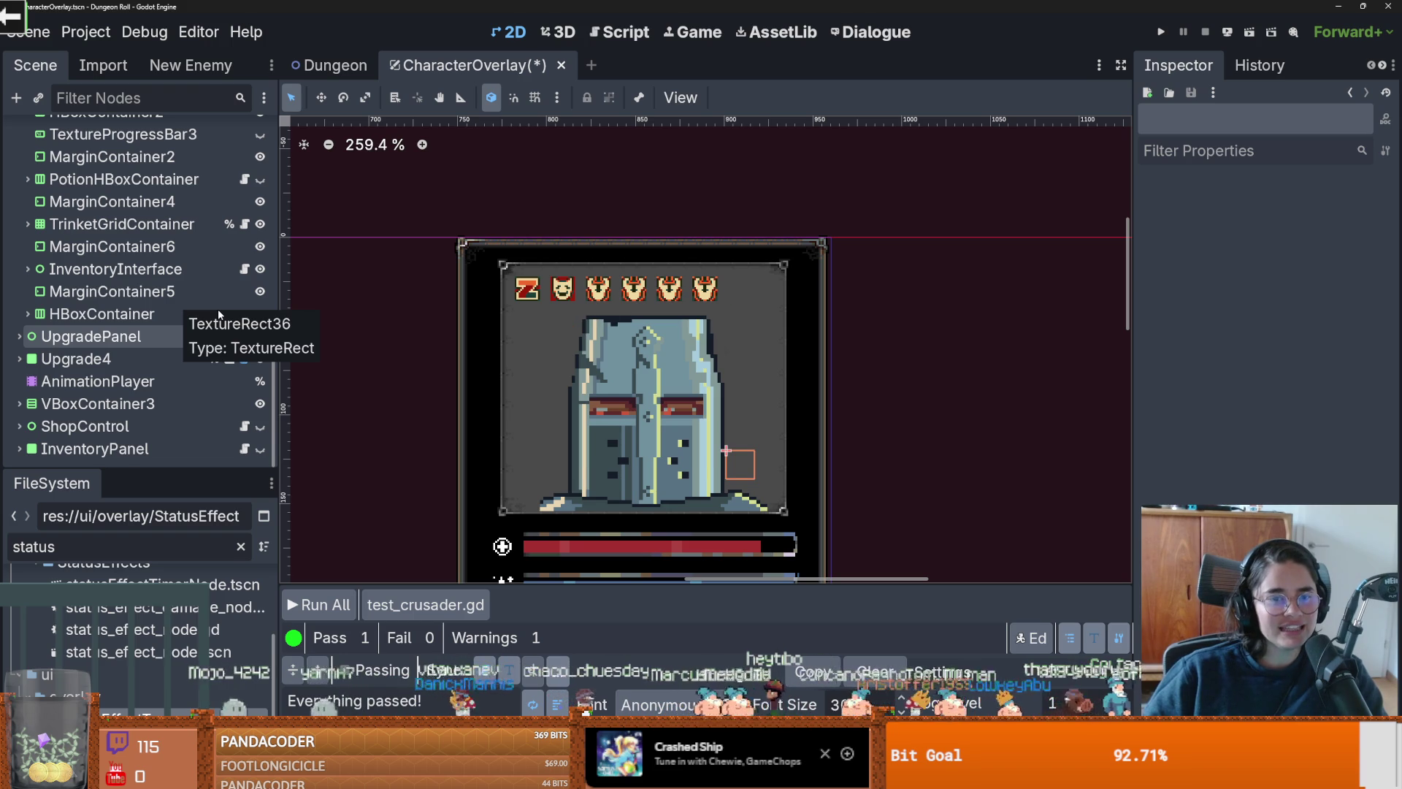
pyautogui.hotkey('ctrl', 'z')
pyautogui.hotkey('ctrl', 'z')
pyautogui.hotkey('ctrl', 'z')
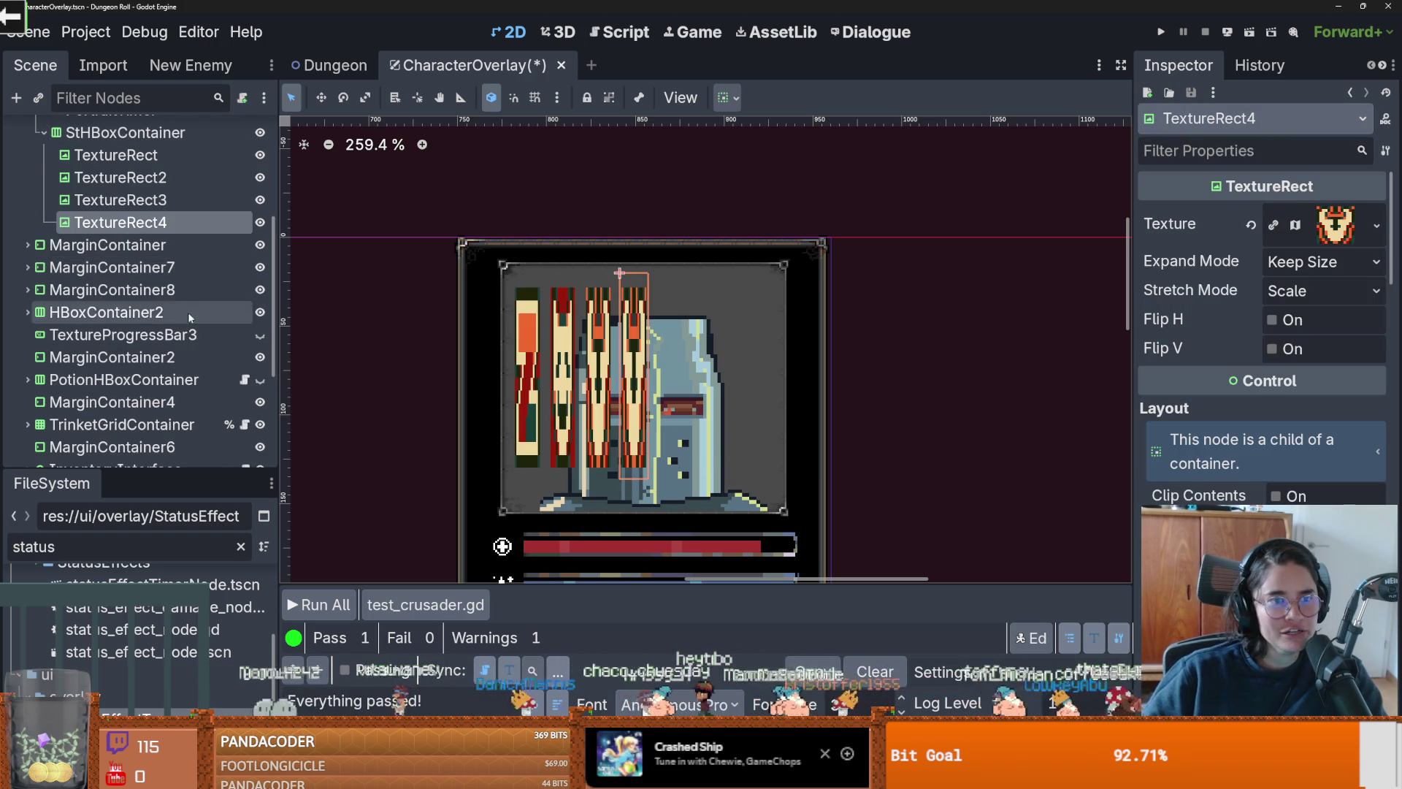
# Step: Redo the GridContainer conversion and icon copies with Ctrl+Shift+Z
pyautogui.scroll(3, 189, 314)
pyautogui.click(126, 301)
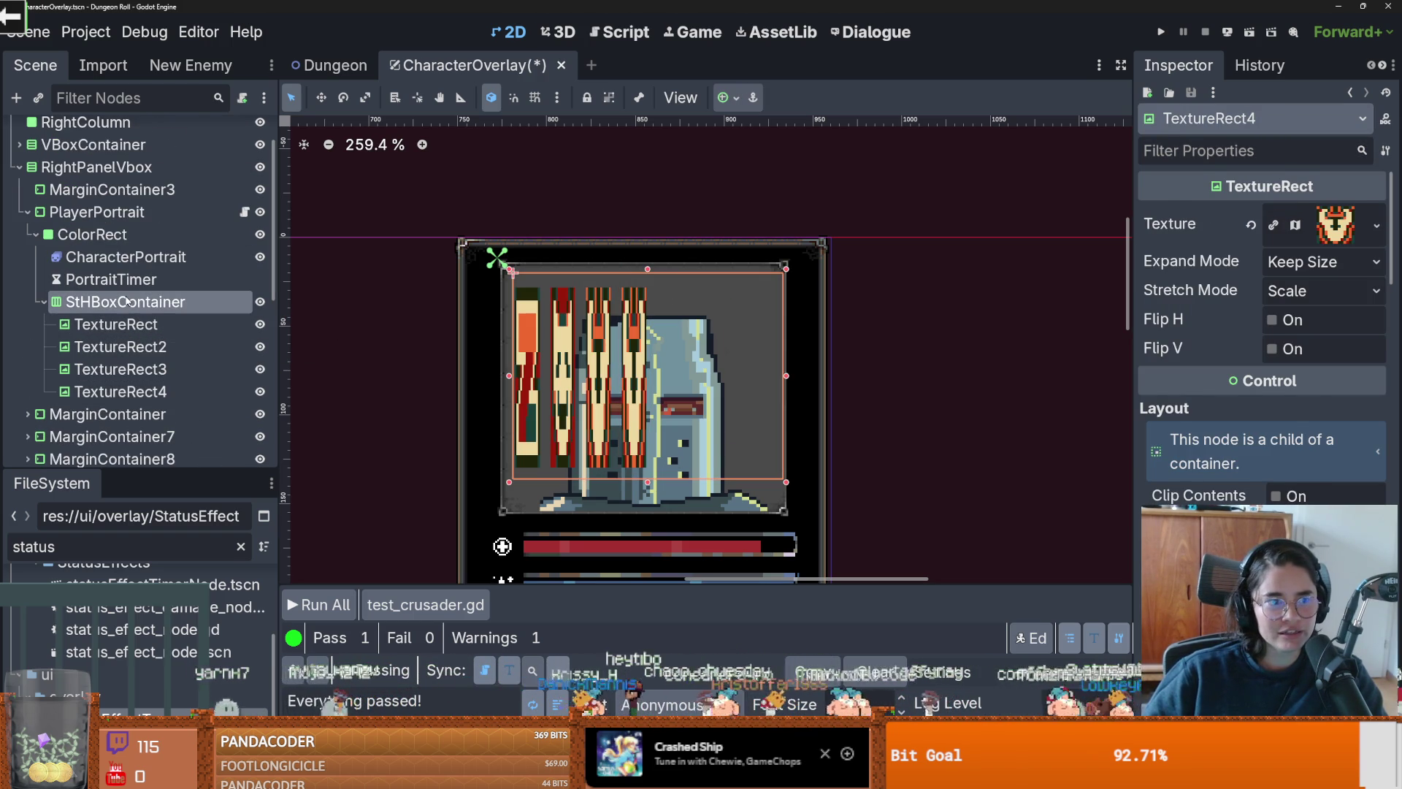
pyautogui.hotkey('ctrl', 'shift', 'z')
pyautogui.hotkey('ctrl', 'shift', 'z')
pyautogui.hotkey('ctrl', 'shift', 'z')
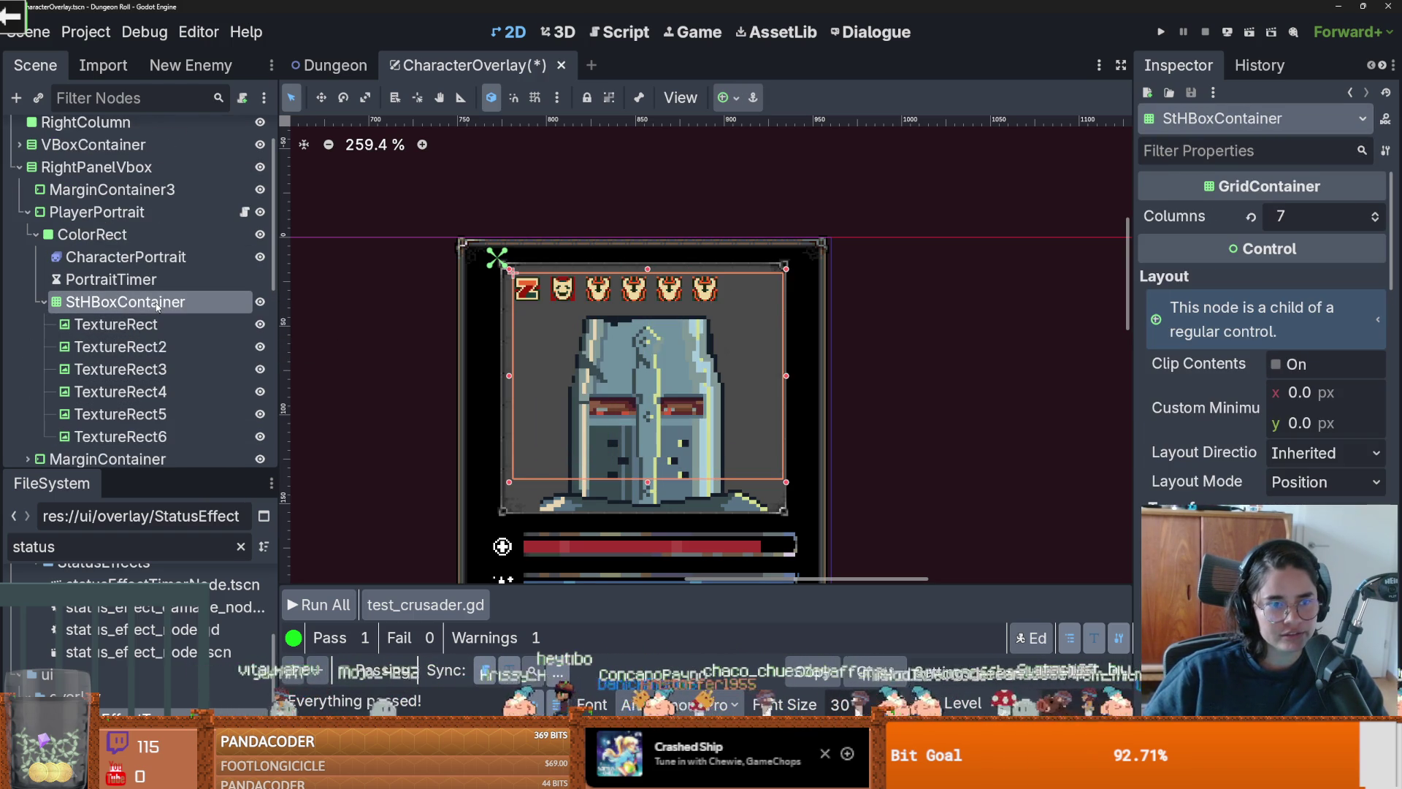
# Step: Delete TextureRect4 through 6, leaving three icons, and narrow the grid's right edge slightly
pyautogui.click(153, 378)
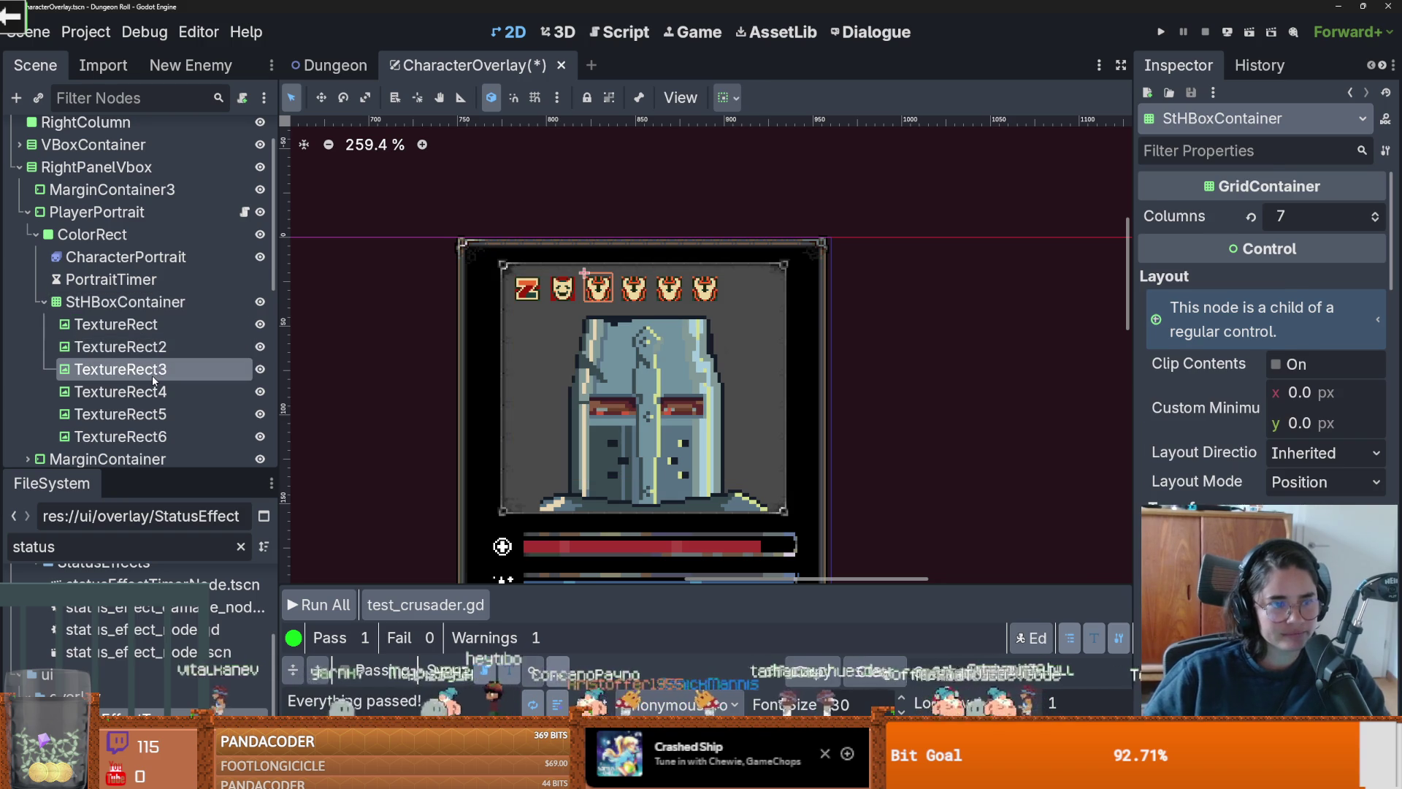
pyautogui.keyDown('shift'); pyautogui.click(169, 435); pyautogui.keyUp('shift')
pyautogui.rightClick(173, 429)
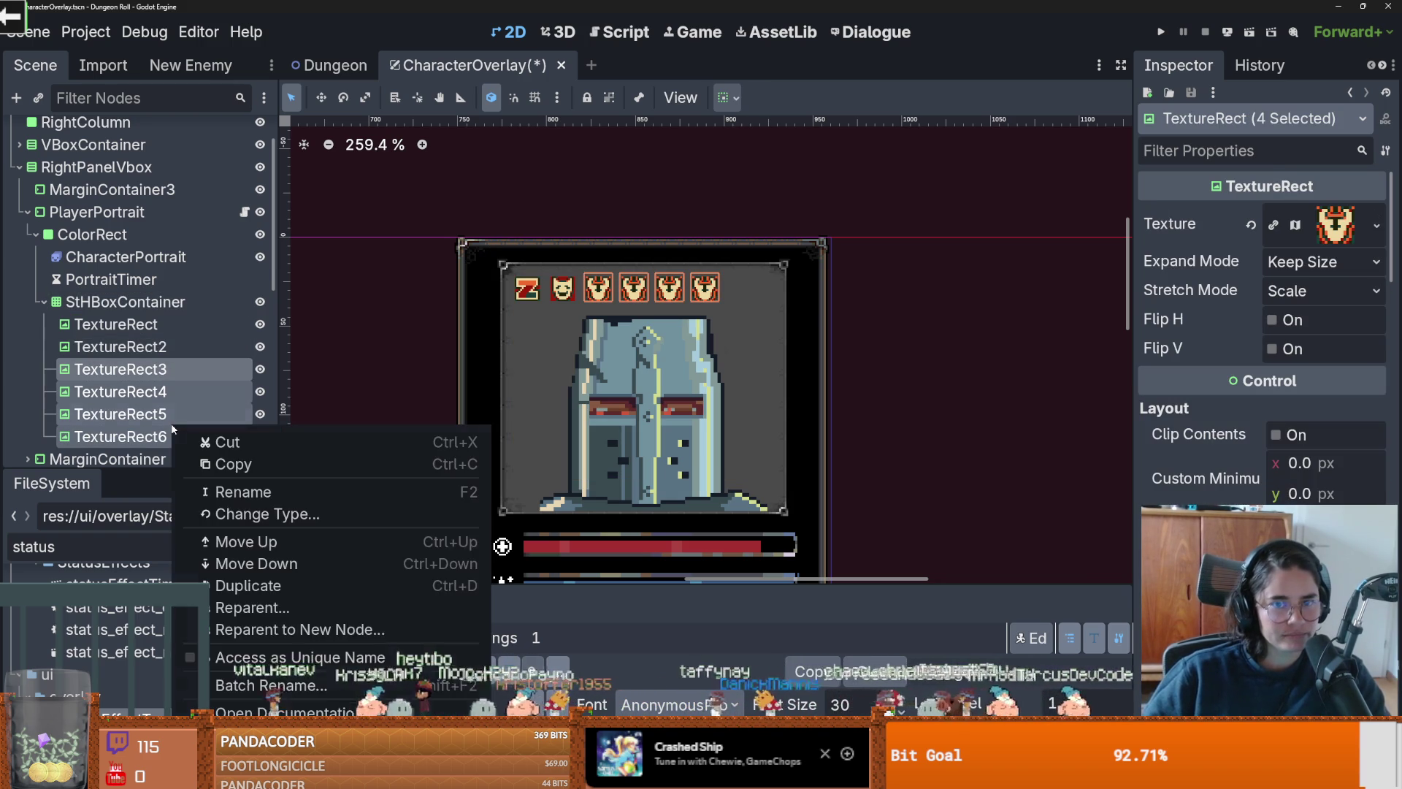
pyautogui.press('Escape')
pyautogui.click(102, 391)
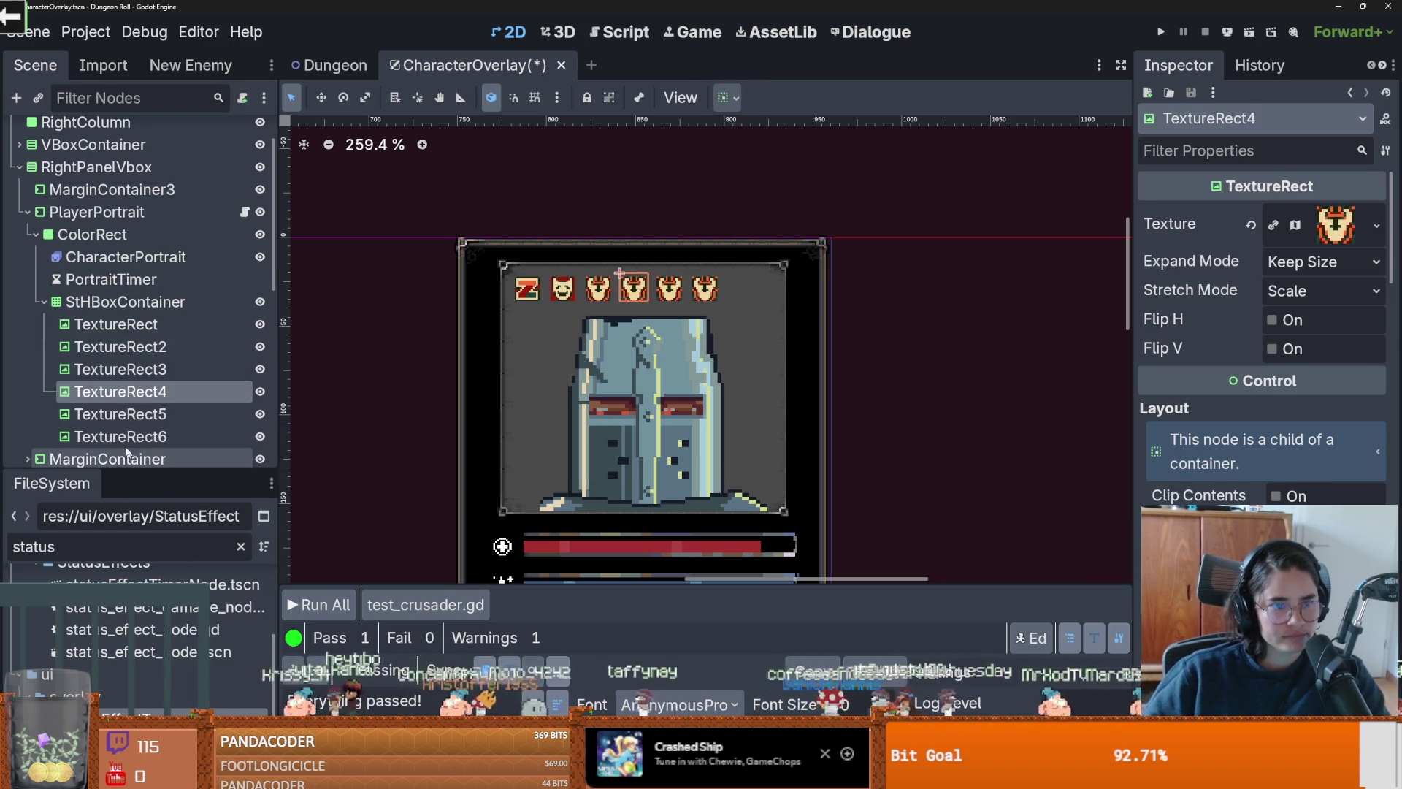
pyautogui.keyDown('shift'); pyautogui.click(126, 442); pyautogui.keyUp('shift')
pyautogui.rightClick(126, 442)
pyautogui.click(146, 689)
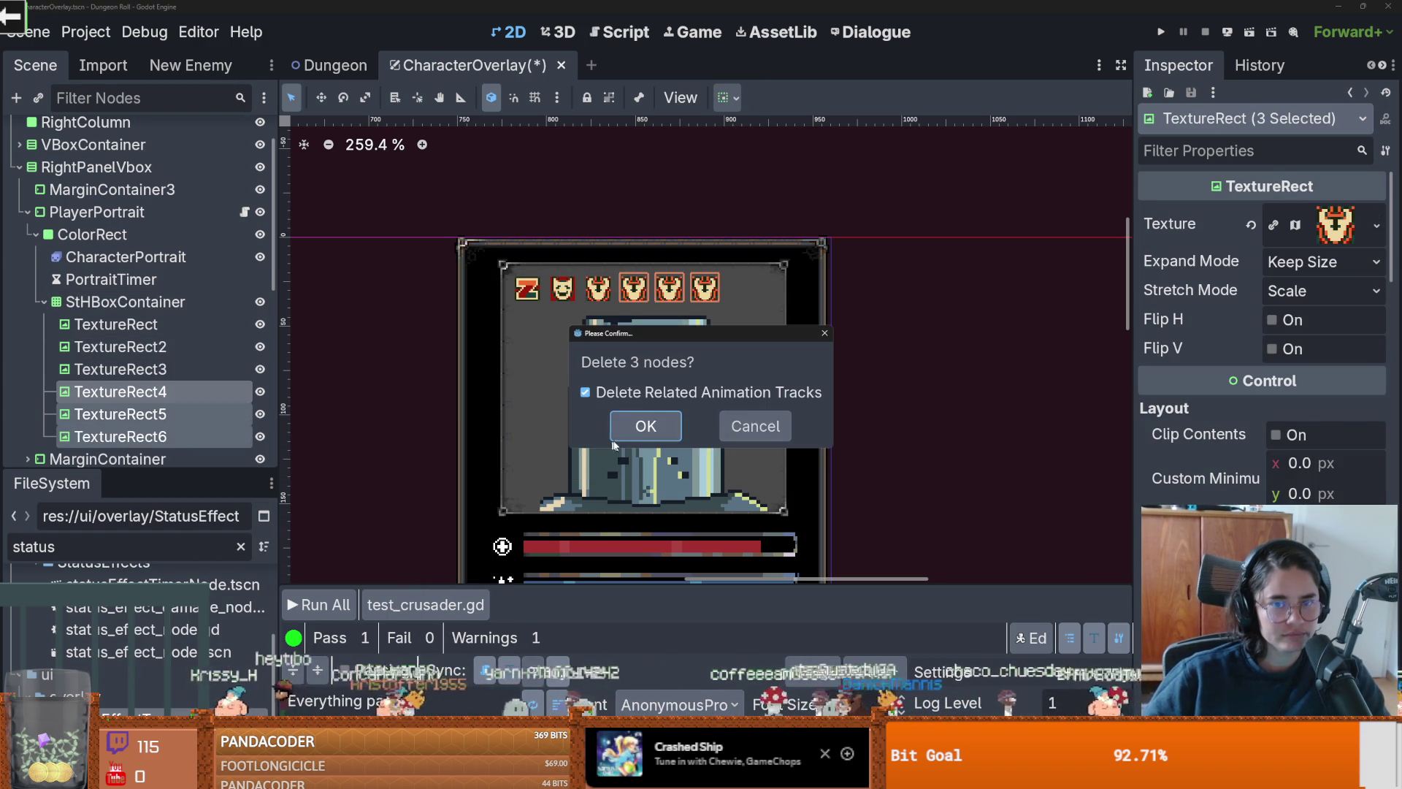
pyautogui.click(618, 427)
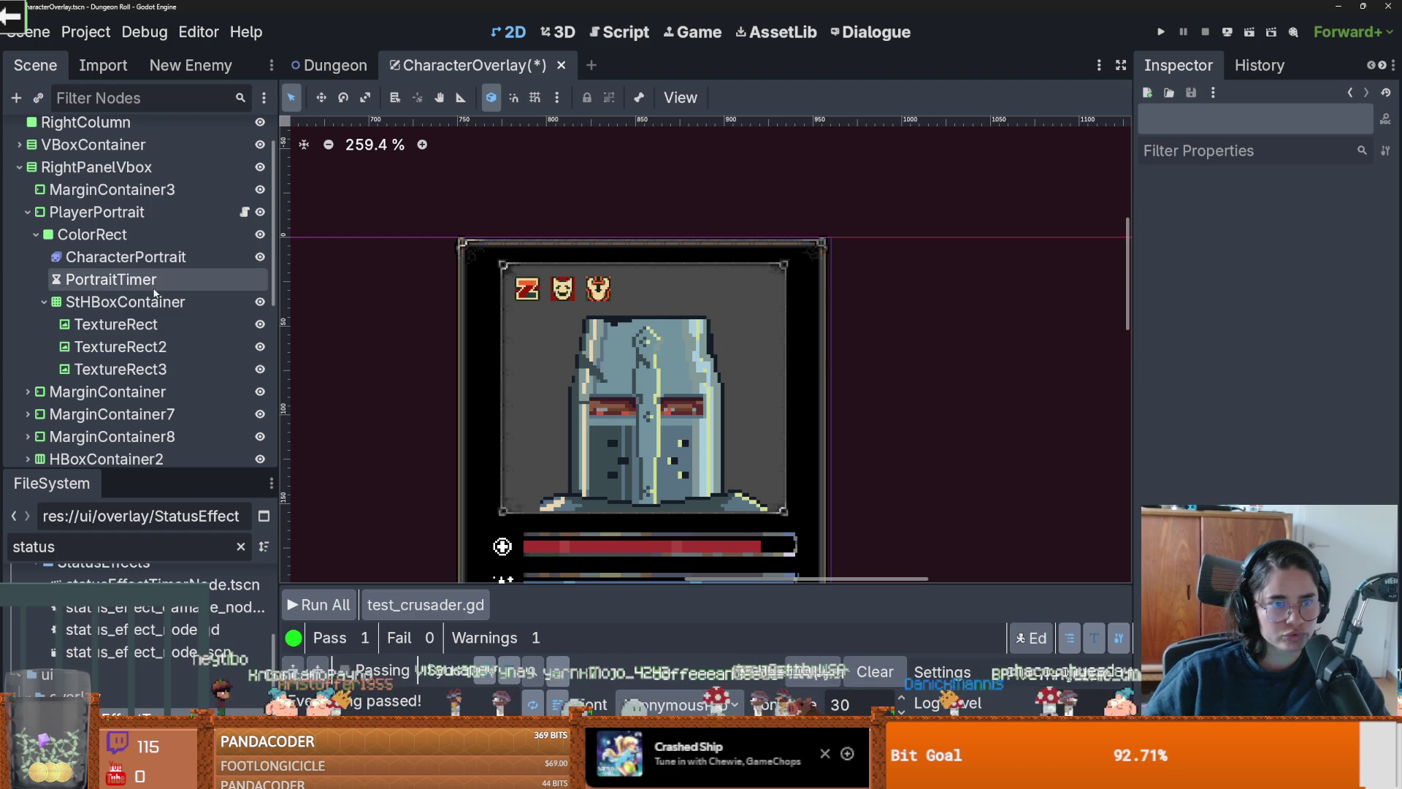
pyautogui.click(133, 303)
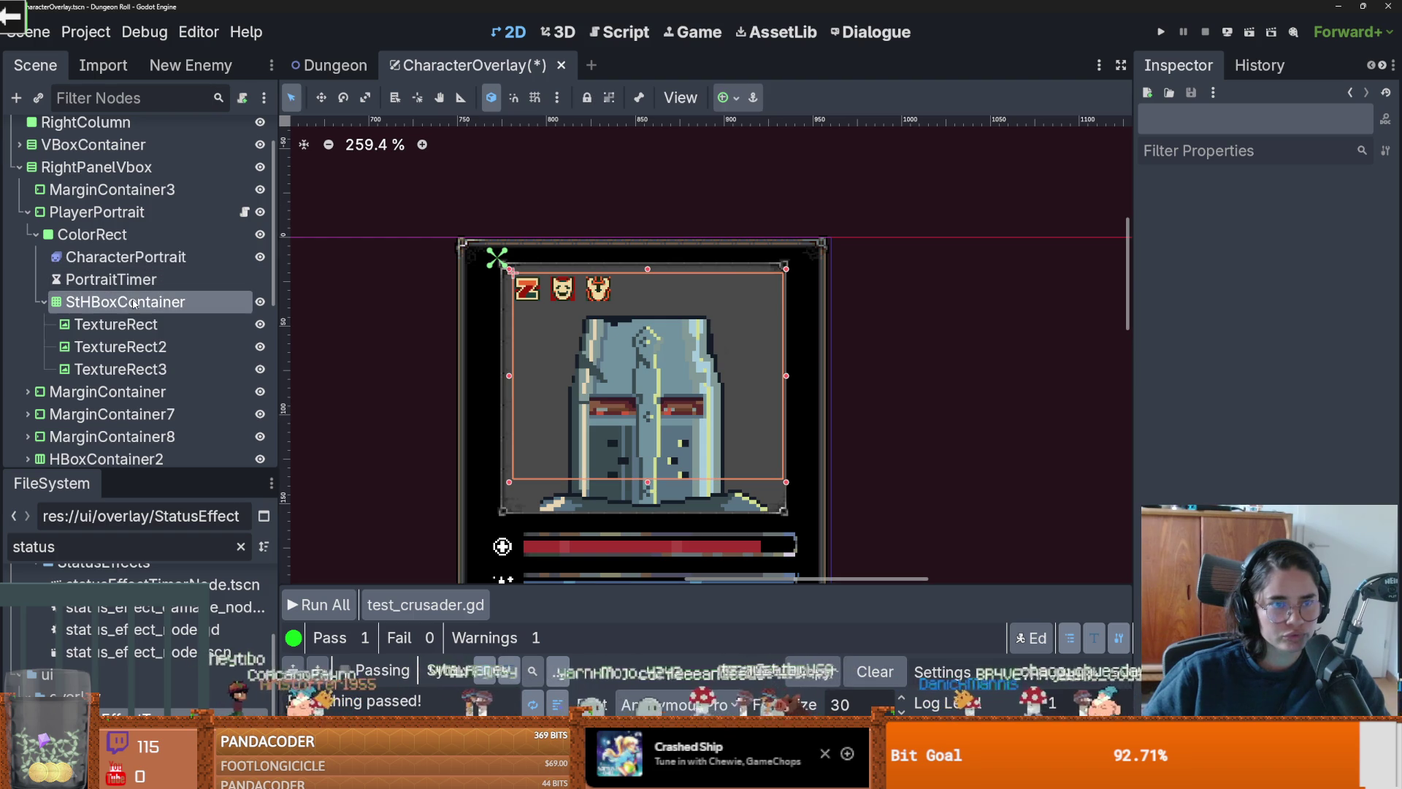
pyautogui.moveTo(787, 376); pyautogui.dragTo(779, 375)
# Step: Set the first icon's atlas region to the dice tile
pyautogui.click(771, 376)
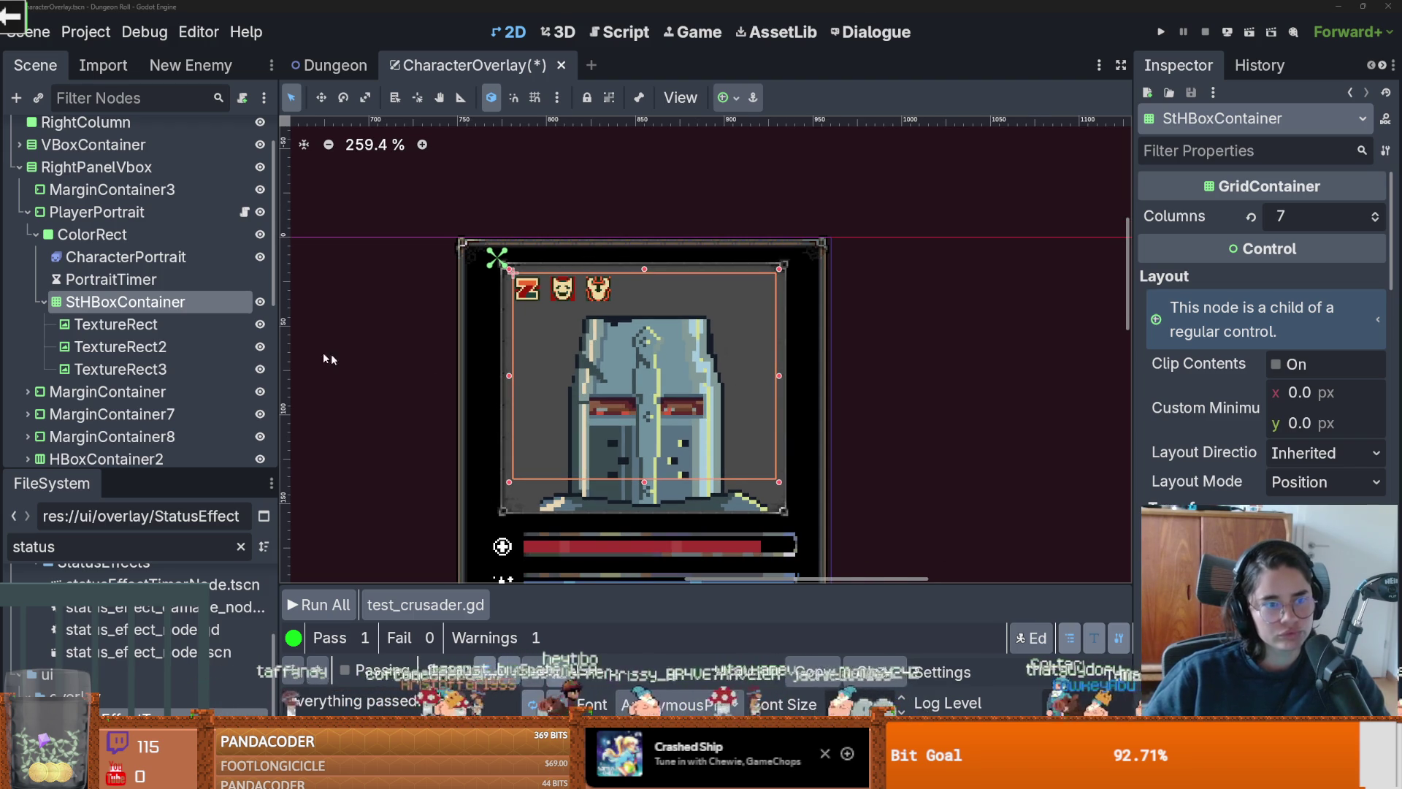
pyautogui.click(157, 329)
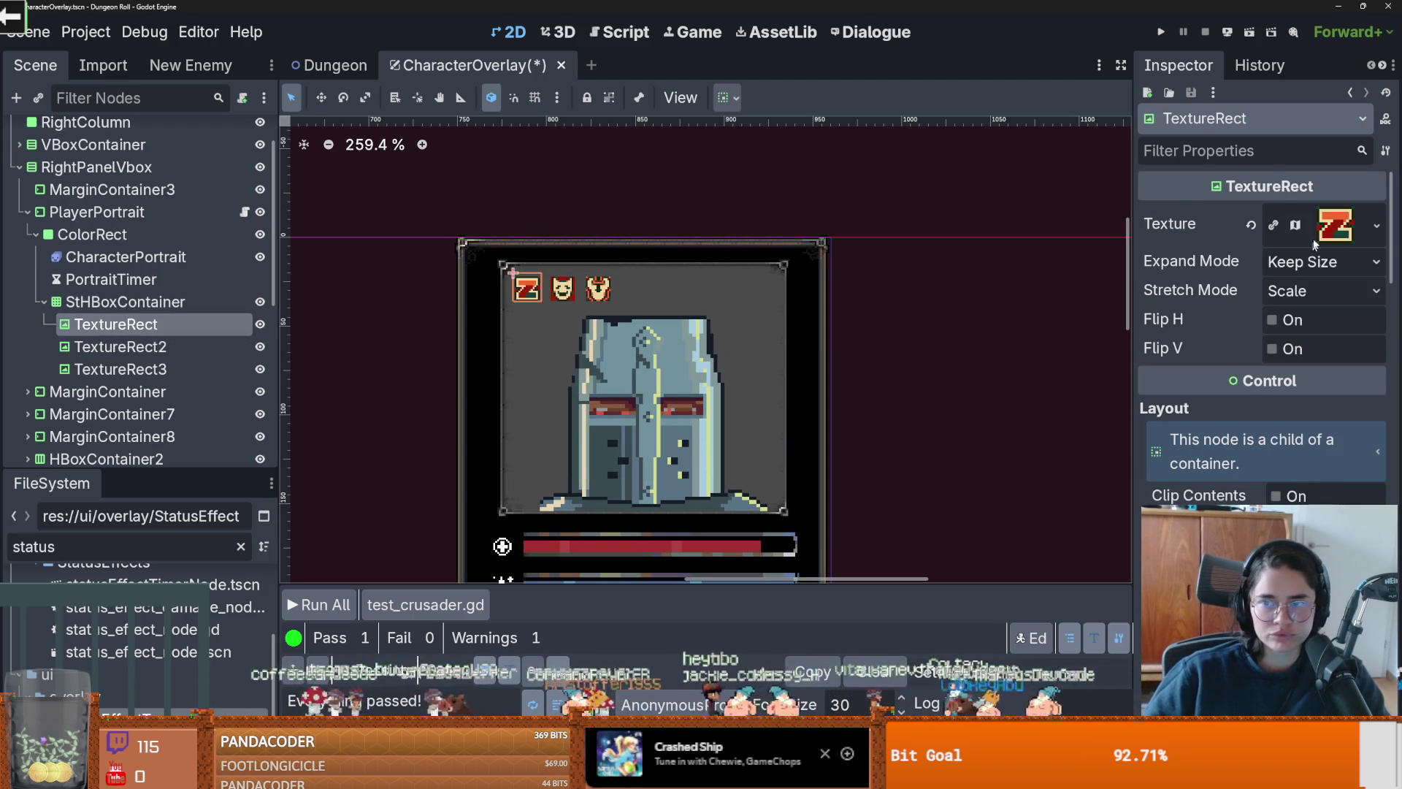
pyautogui.click(1335, 225)
pyautogui.click(1296, 485)
pyautogui.scroll(2, 670, 391)
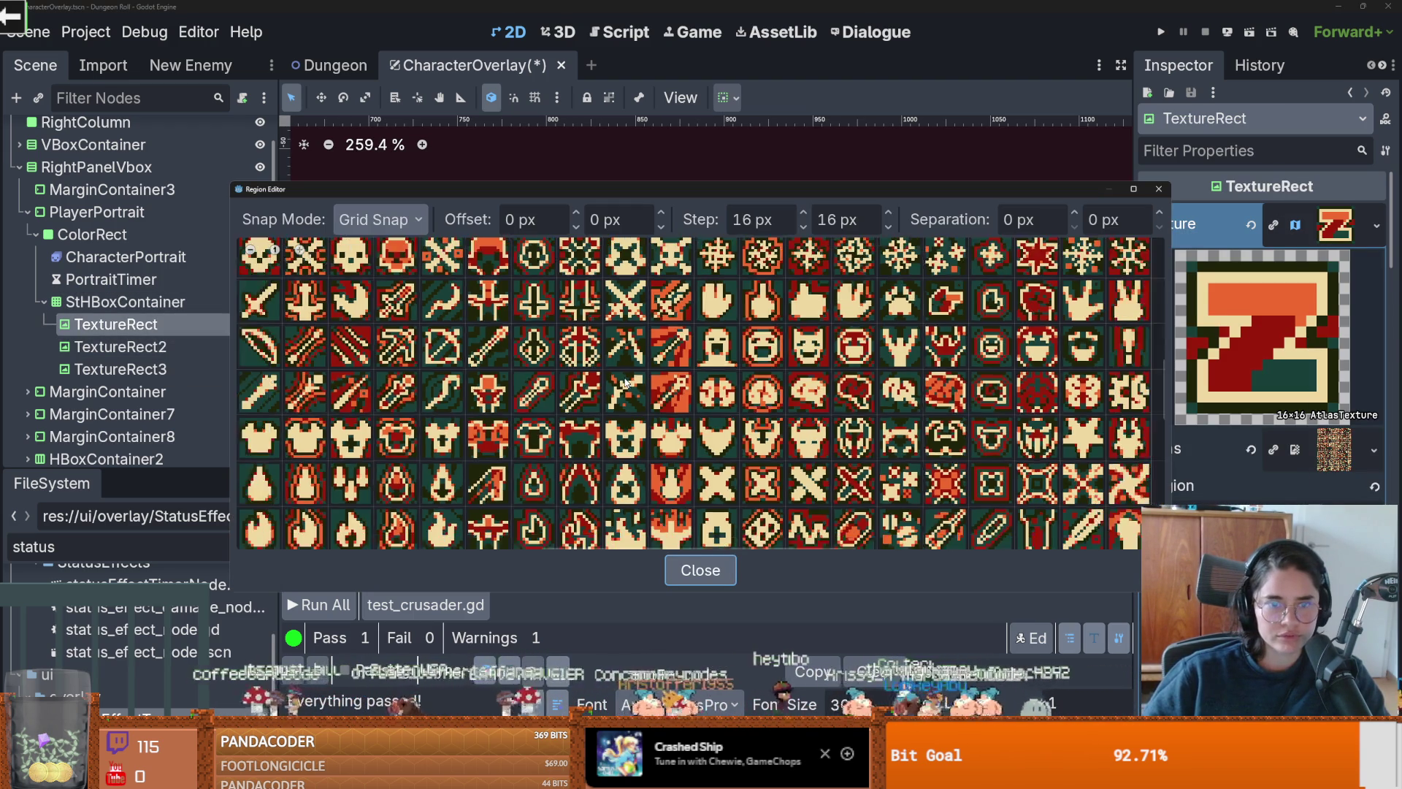
pyautogui.scroll(-3, 729, 367)
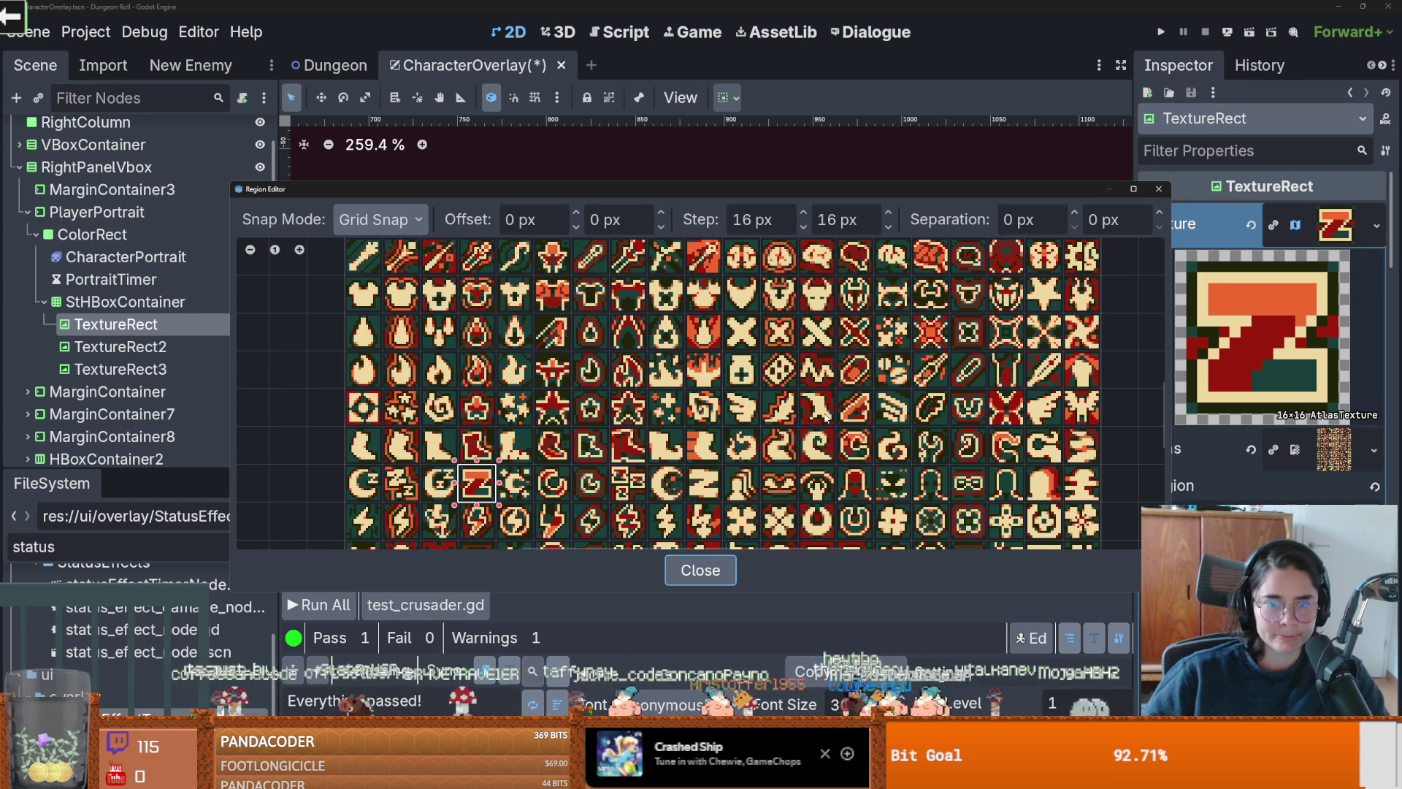
pyautogui.scroll(-2, 801, 411)
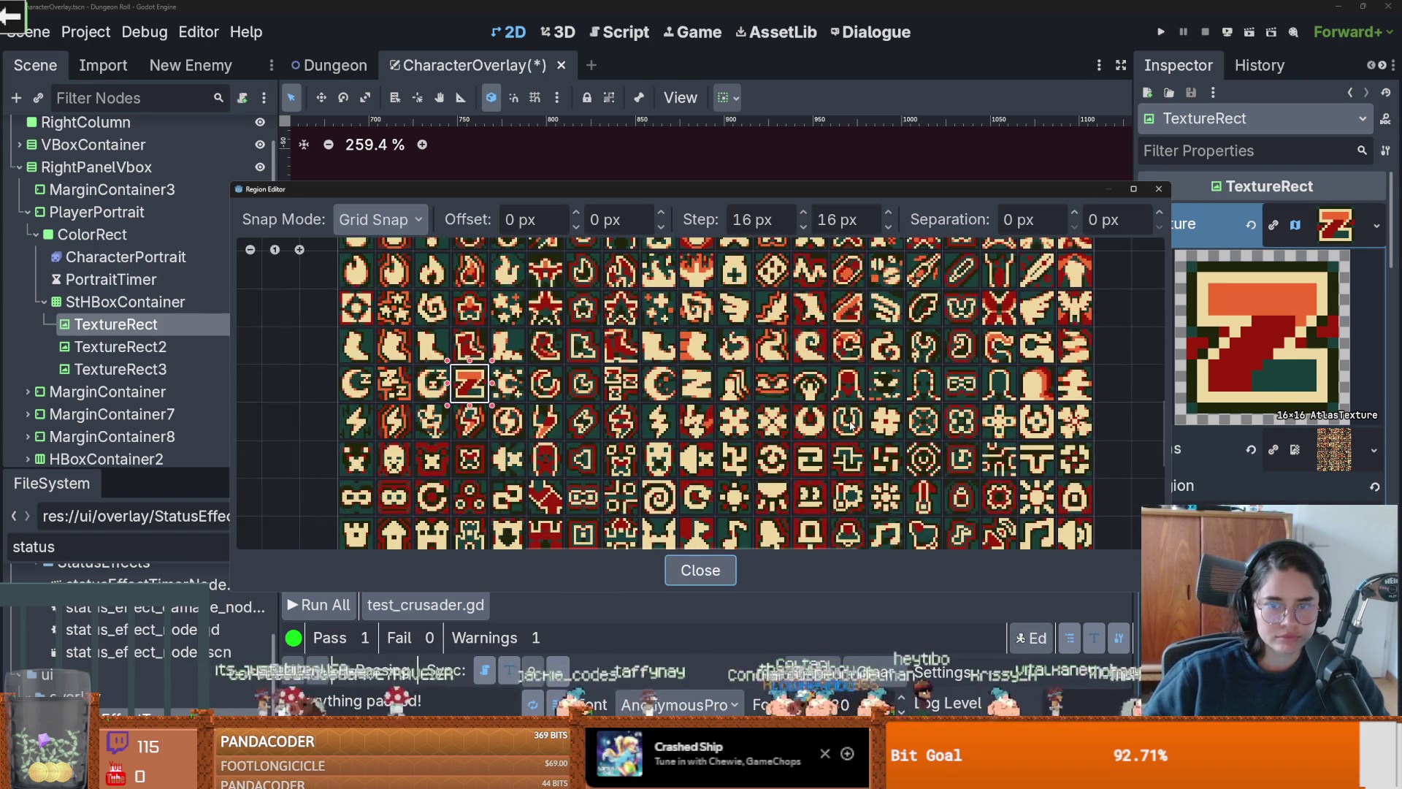
pyautogui.scroll(-2, 840, 367)
pyautogui.scroll(-2, 721, 347)
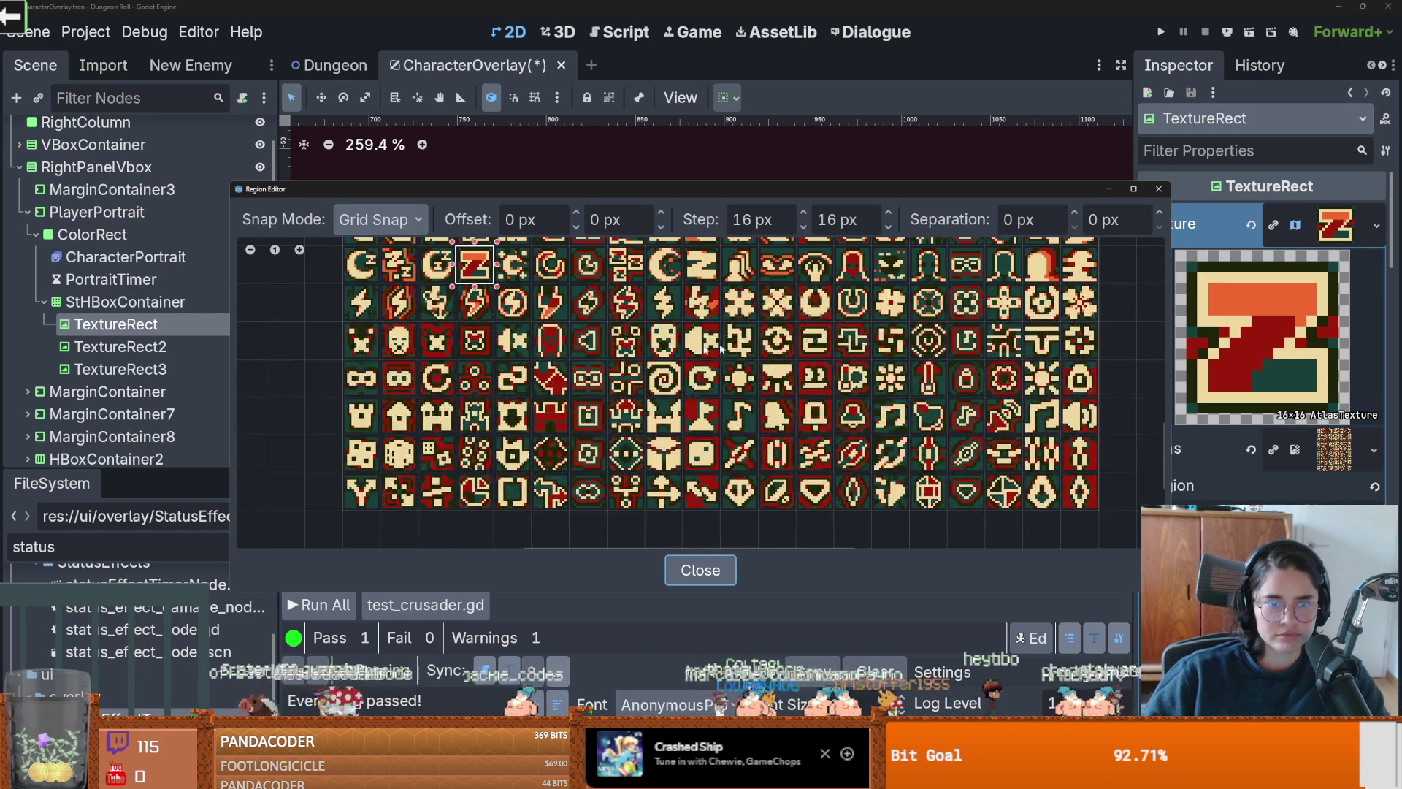
pyautogui.scroll(1, 489, 491)
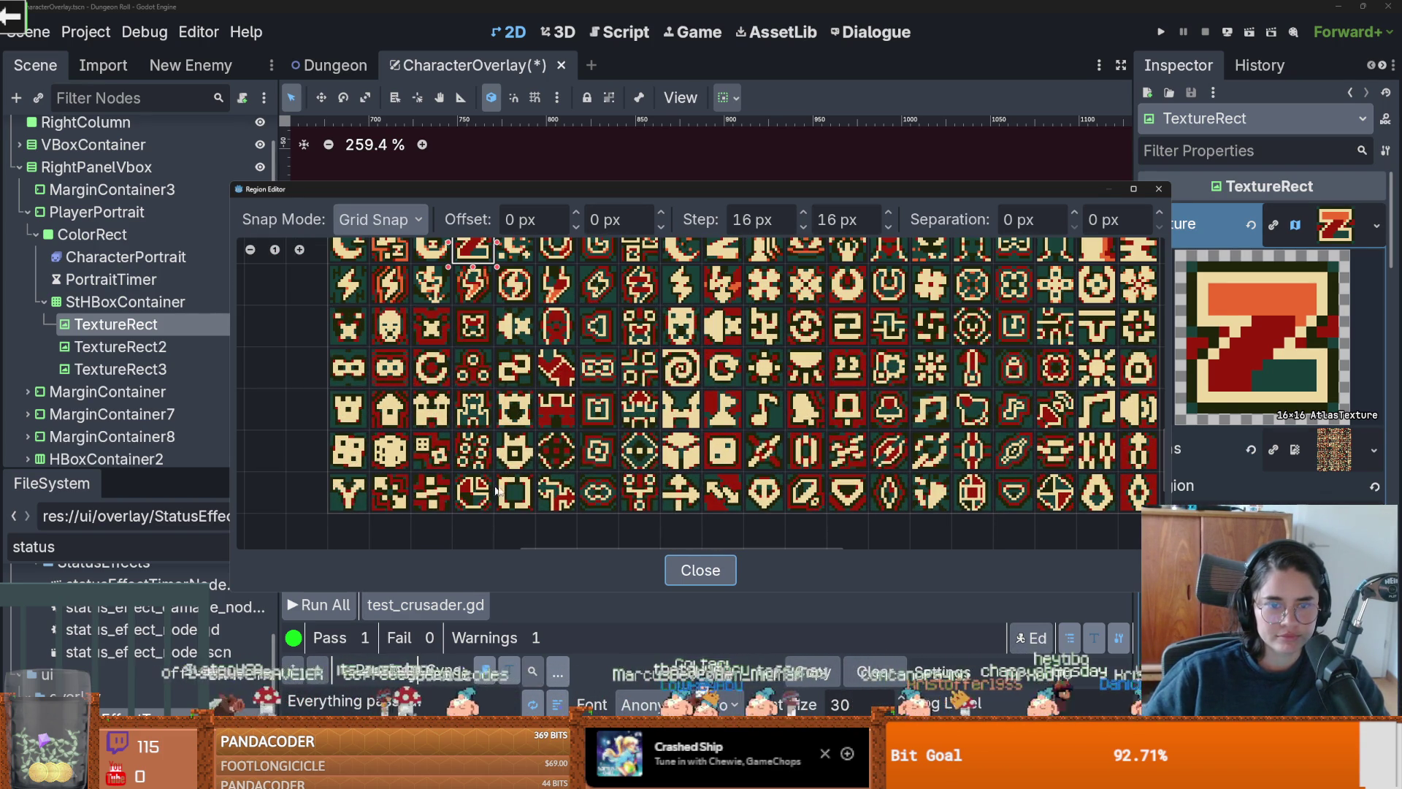
pyautogui.moveTo(411, 468); pyautogui.dragTo(411, 429)
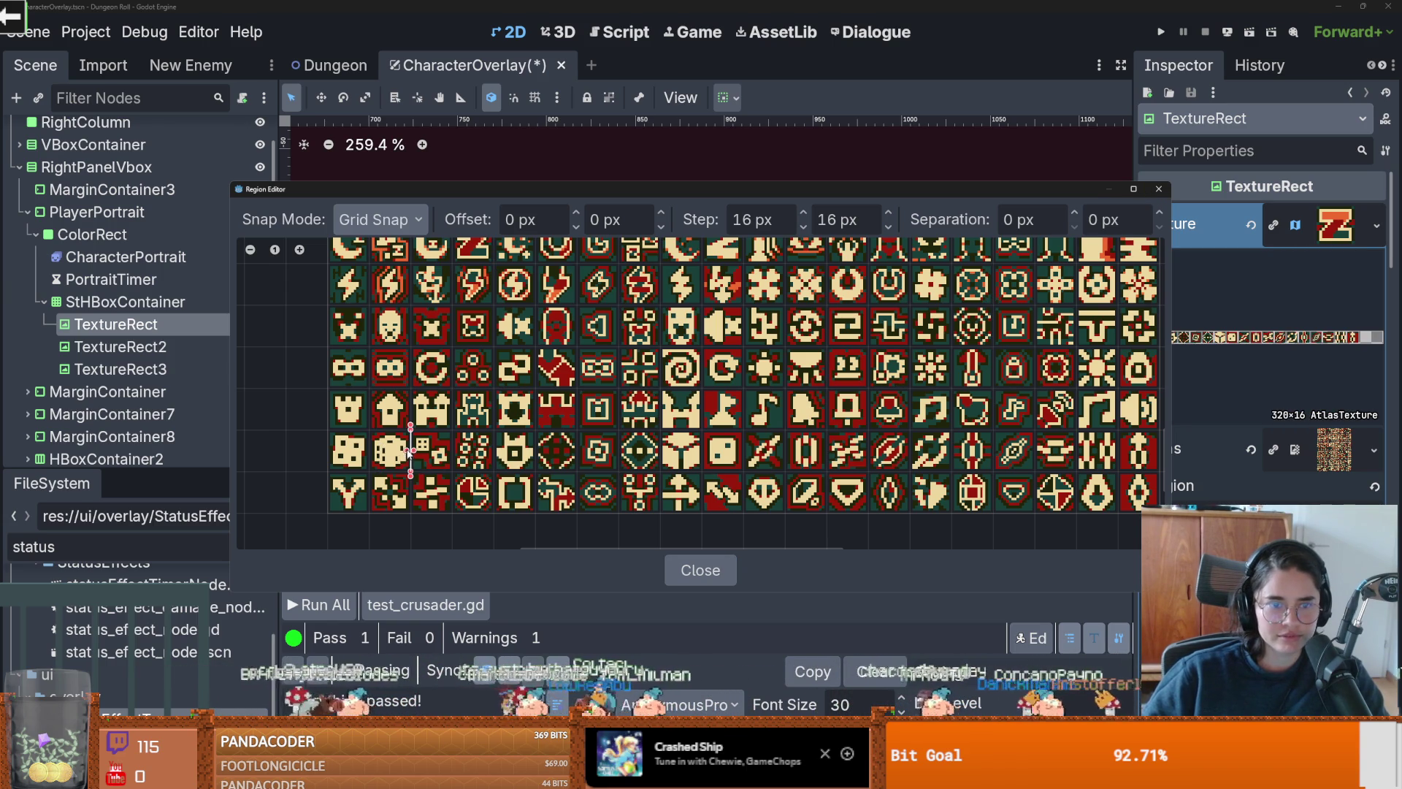
pyautogui.click(393, 453)
pyautogui.click(1159, 189)
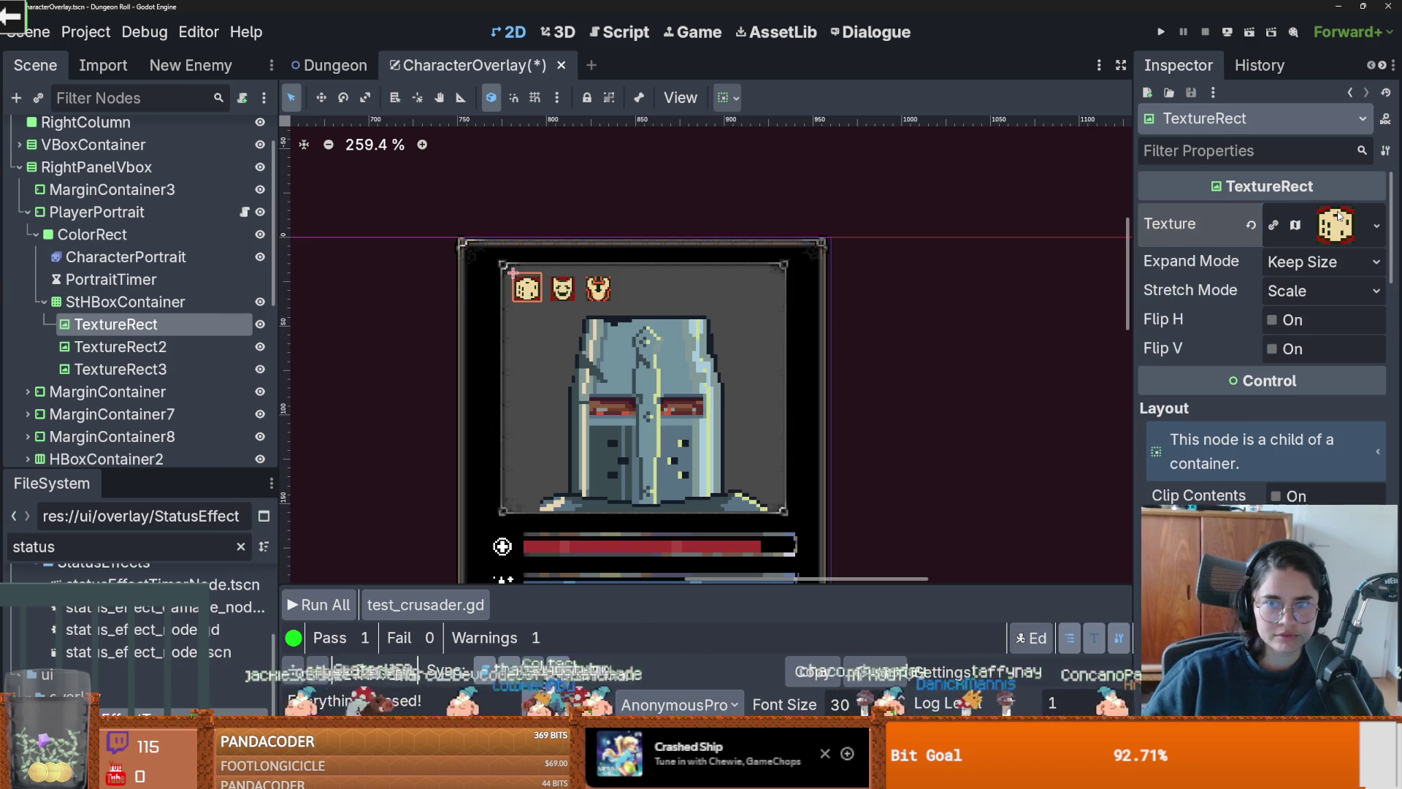
# Step: Give the third icon the square-frame tile from the atlas sheet
pyautogui.click(117, 369)
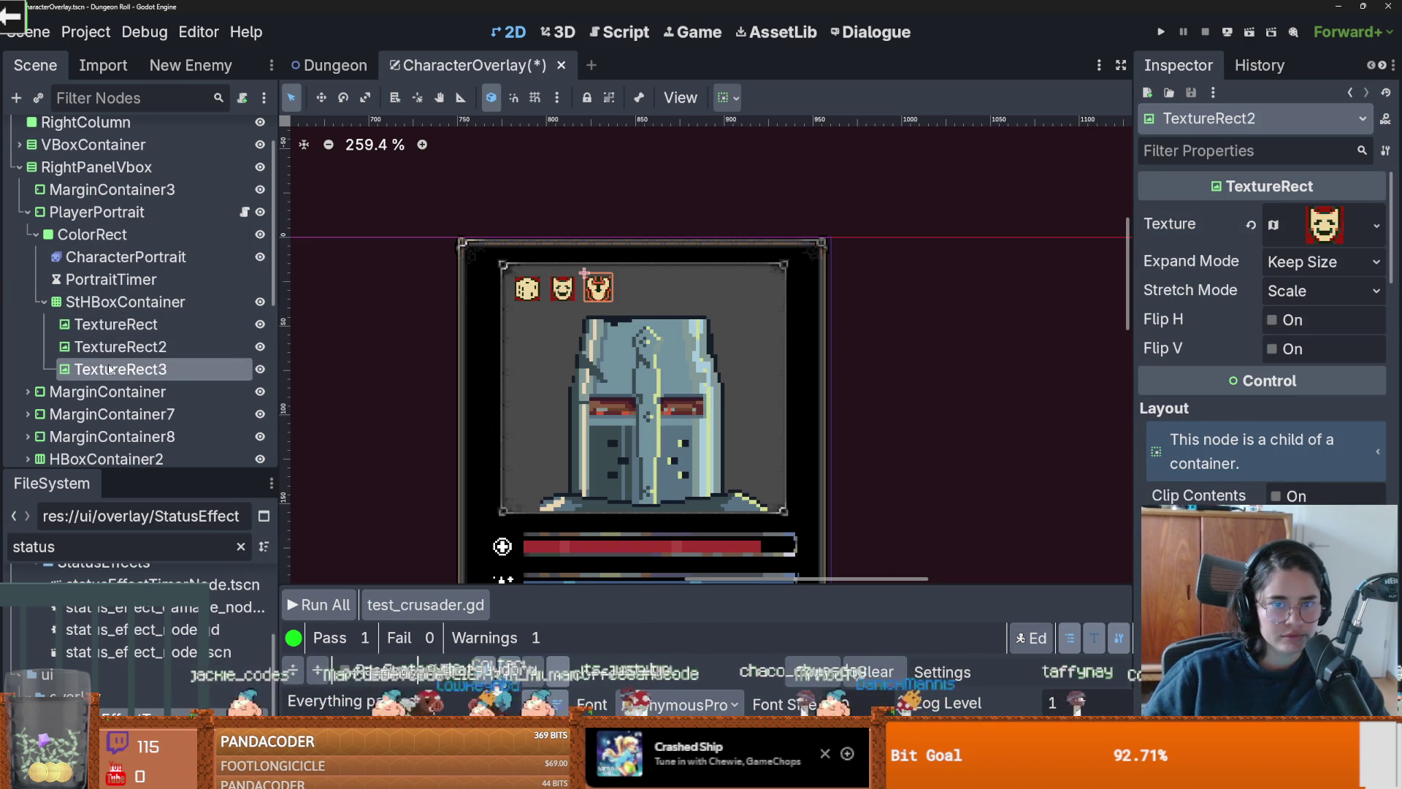
pyautogui.click(1328, 230)
pyautogui.click(1263, 515)
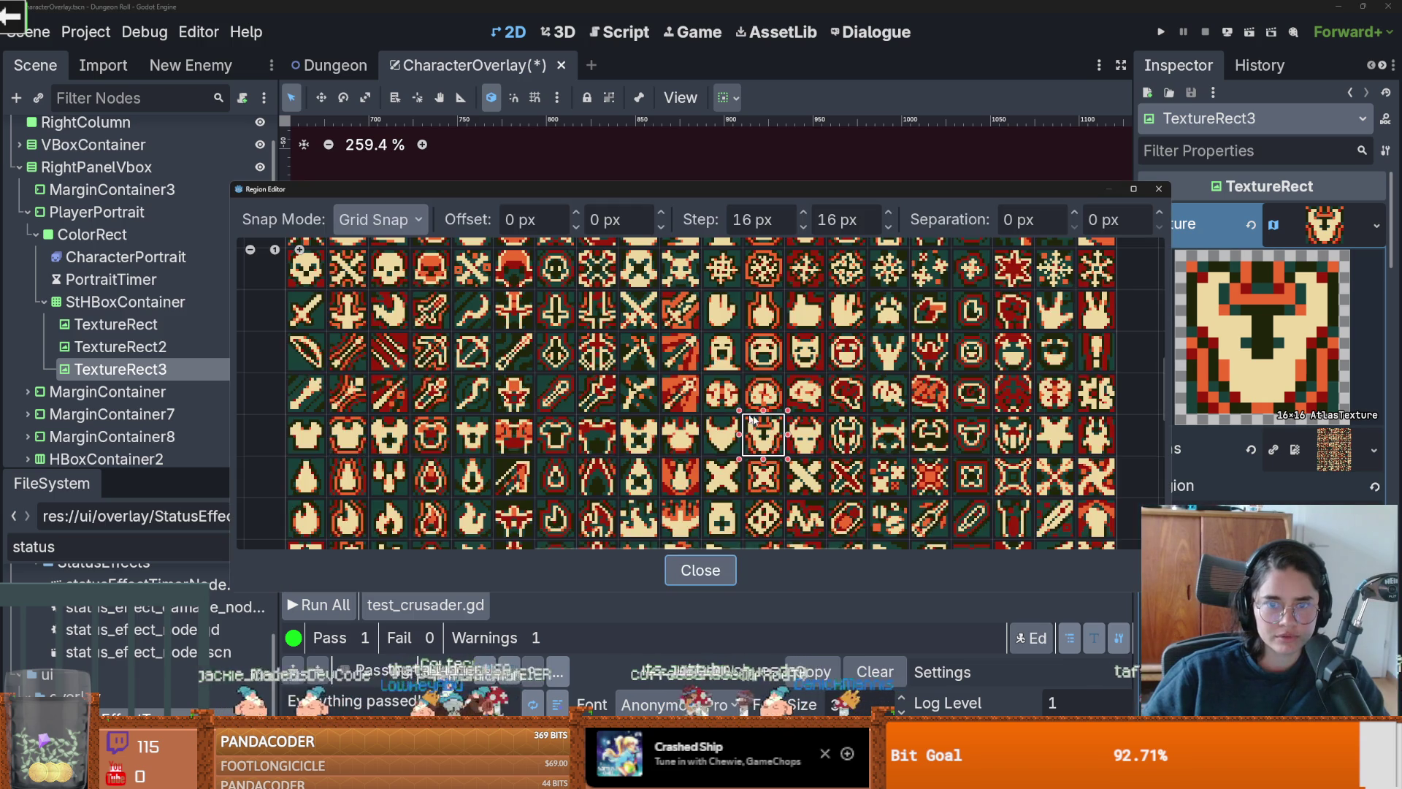
pyautogui.scroll(2, 906, 394)
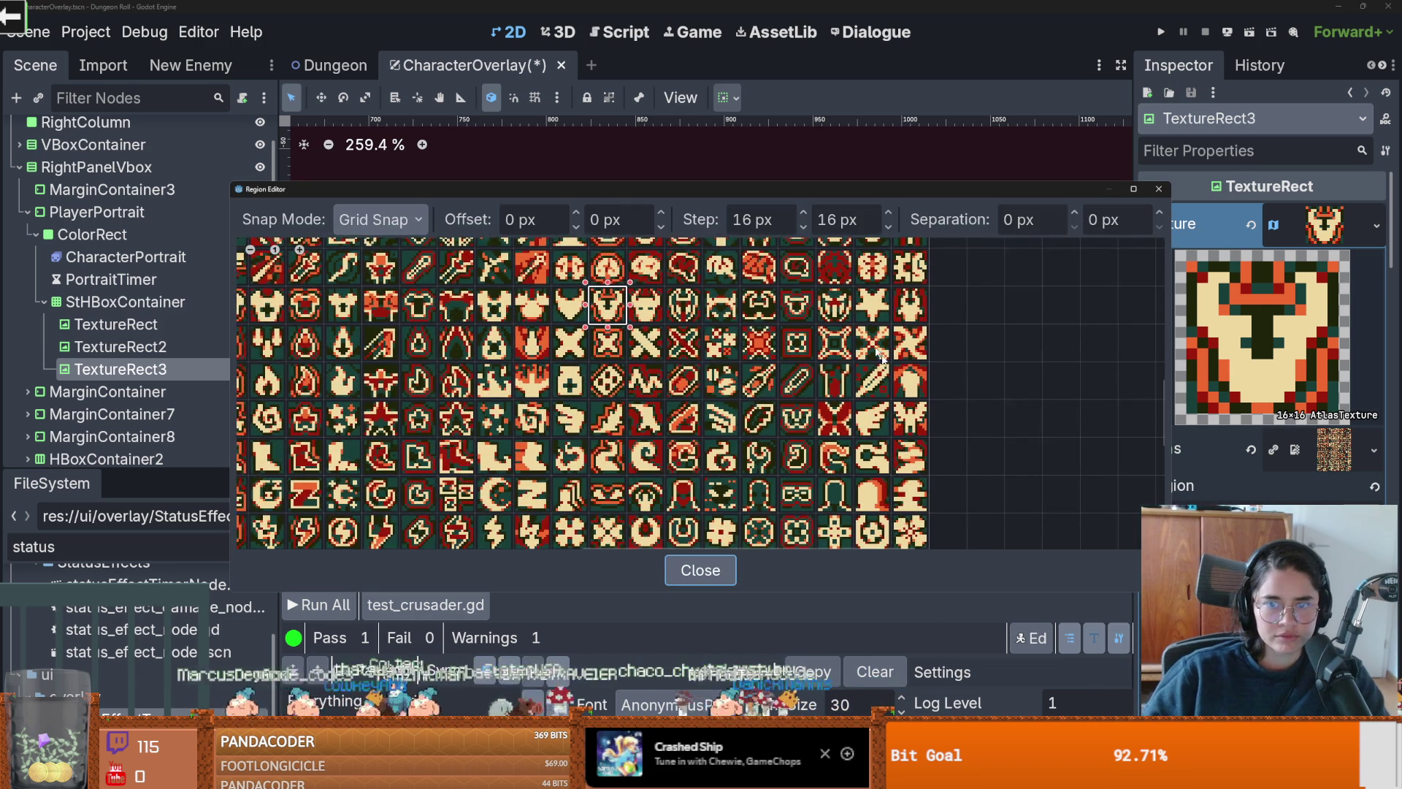
pyautogui.click(821, 340)
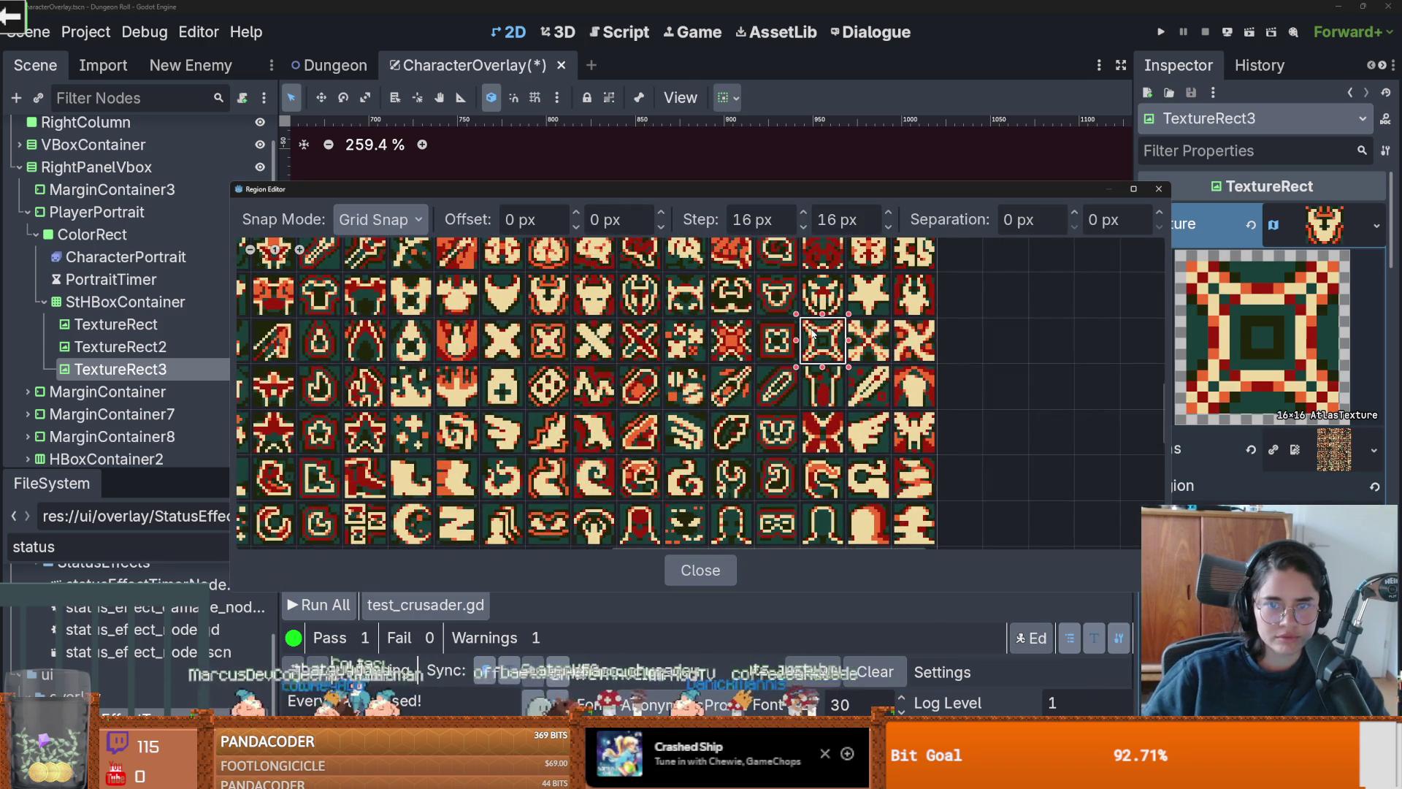
pyautogui.click(1159, 188)
# Step: Save CharacterOverlay and run the game to check the portrait icons
pyautogui.scroll(-1, 903, 300)
pyautogui.hotkey('ctrl', 's')
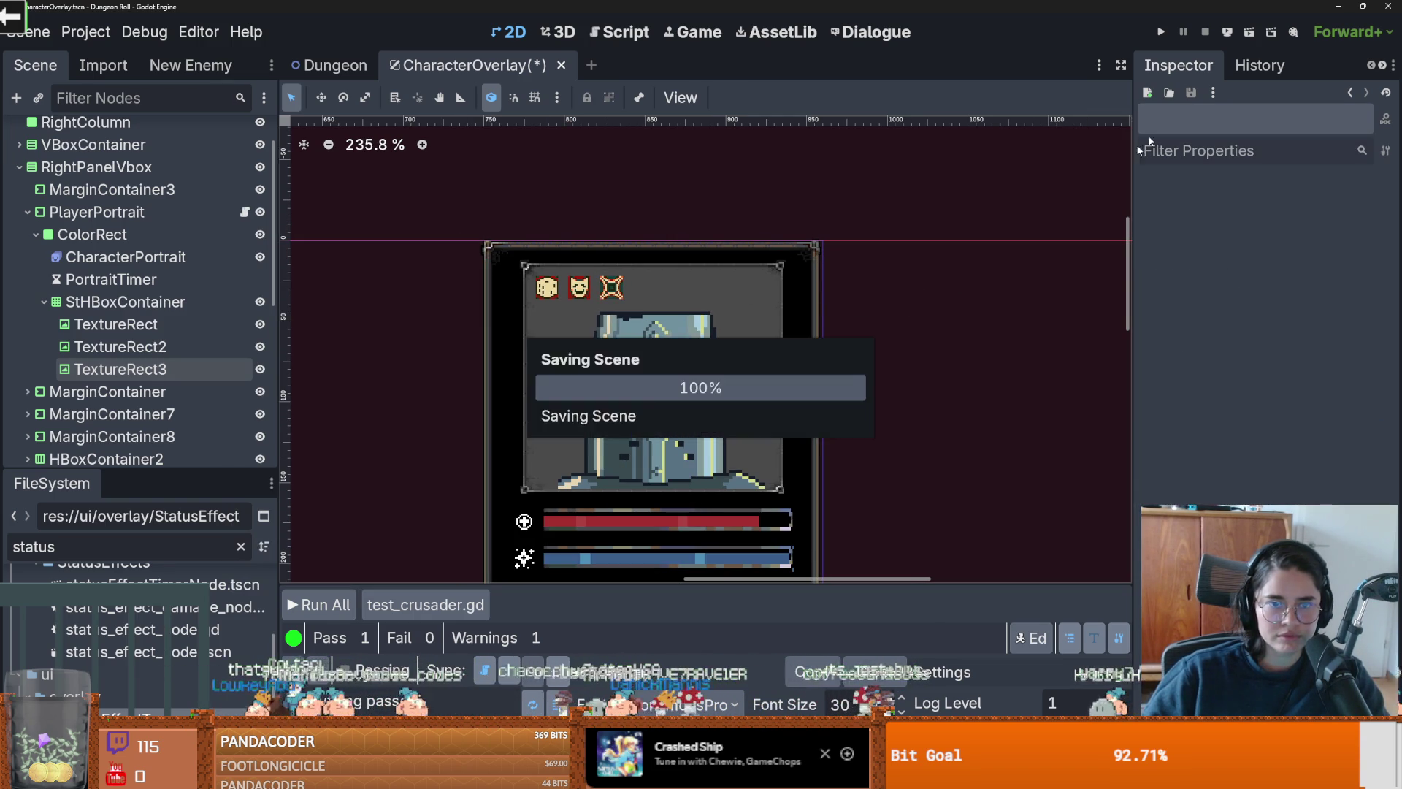
pyautogui.click(1163, 33)
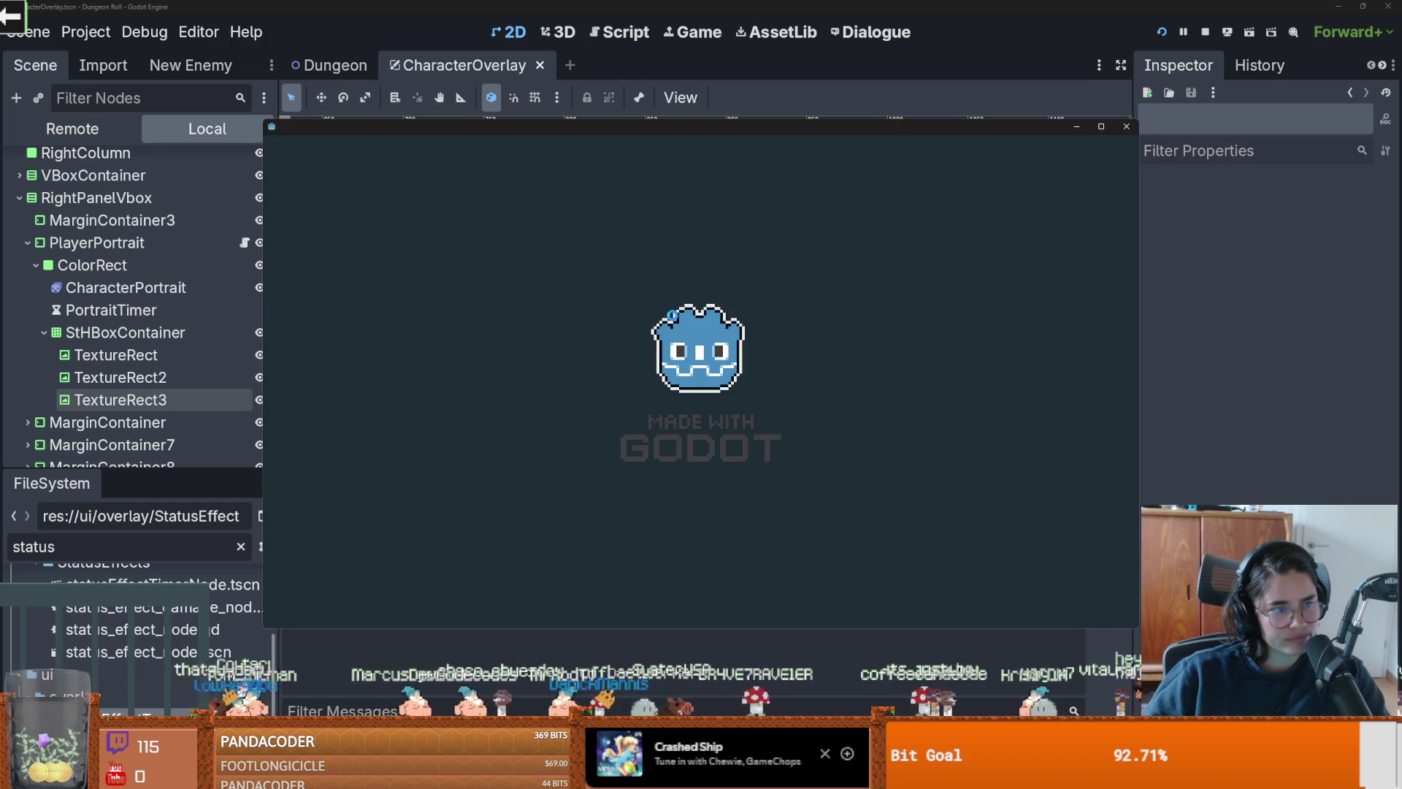
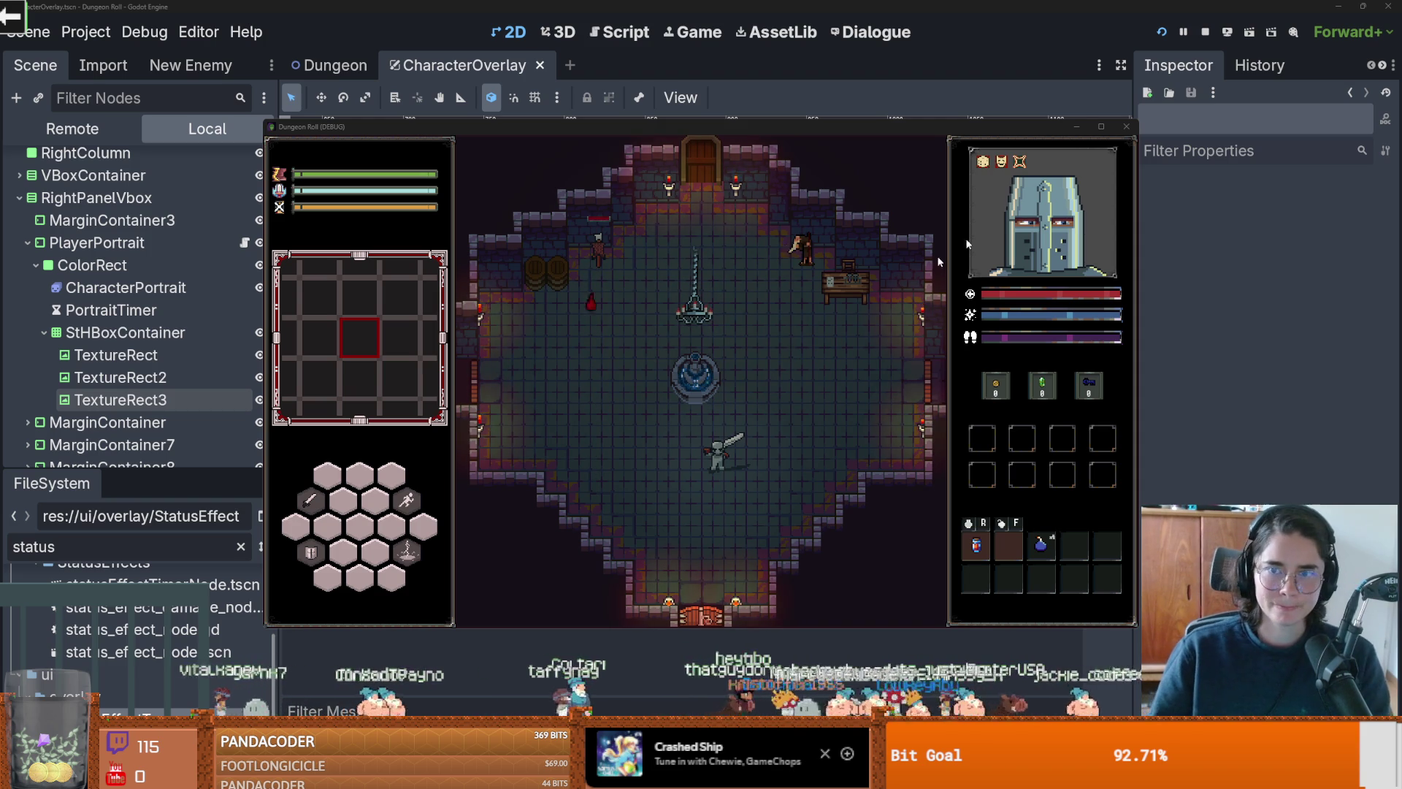
# Step: Maximize the game window and walk and dash the knight around the dungeon room
pyautogui.click(1100, 126)
pyautogui.press('a')
pyautogui.press('w')
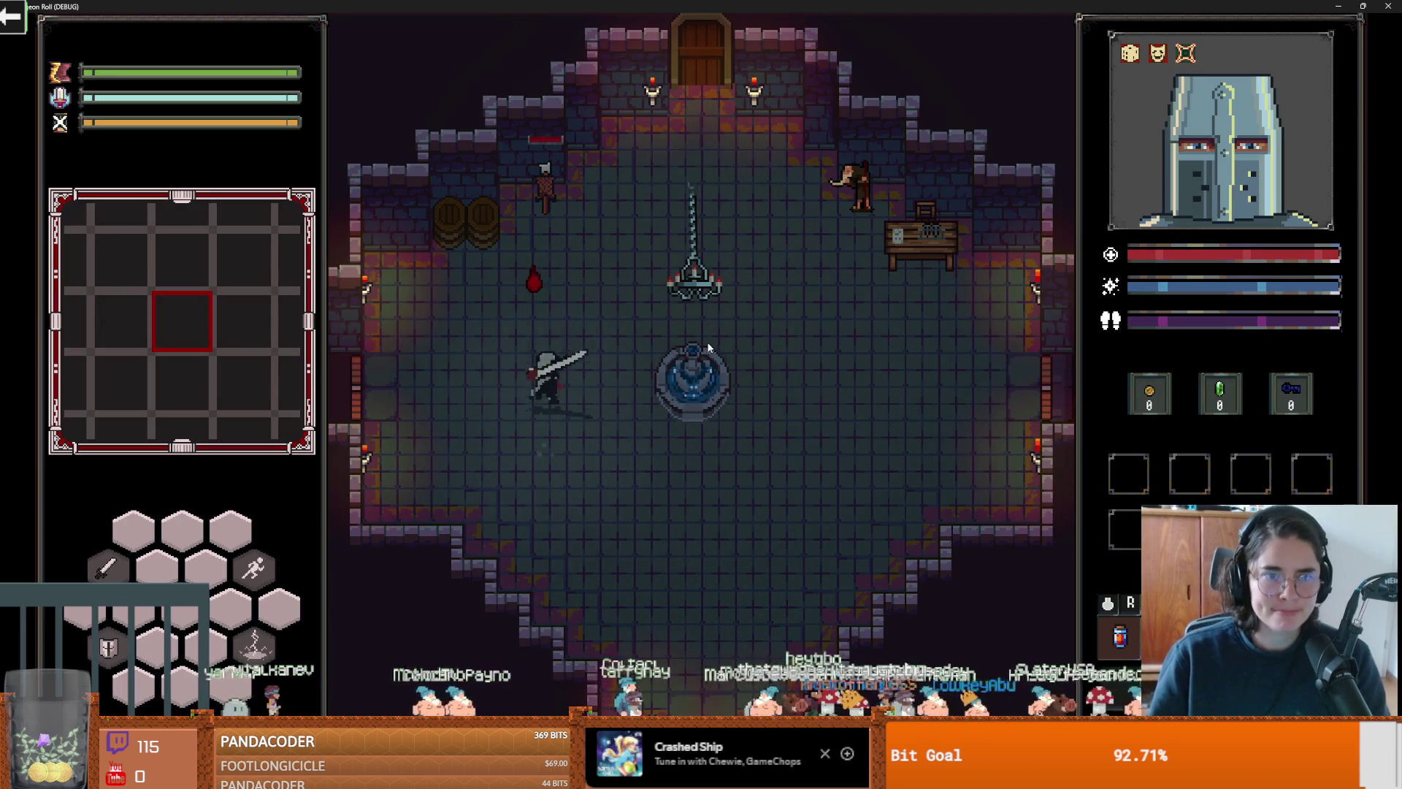
pyautogui.press('space')
pyautogui.press('w')
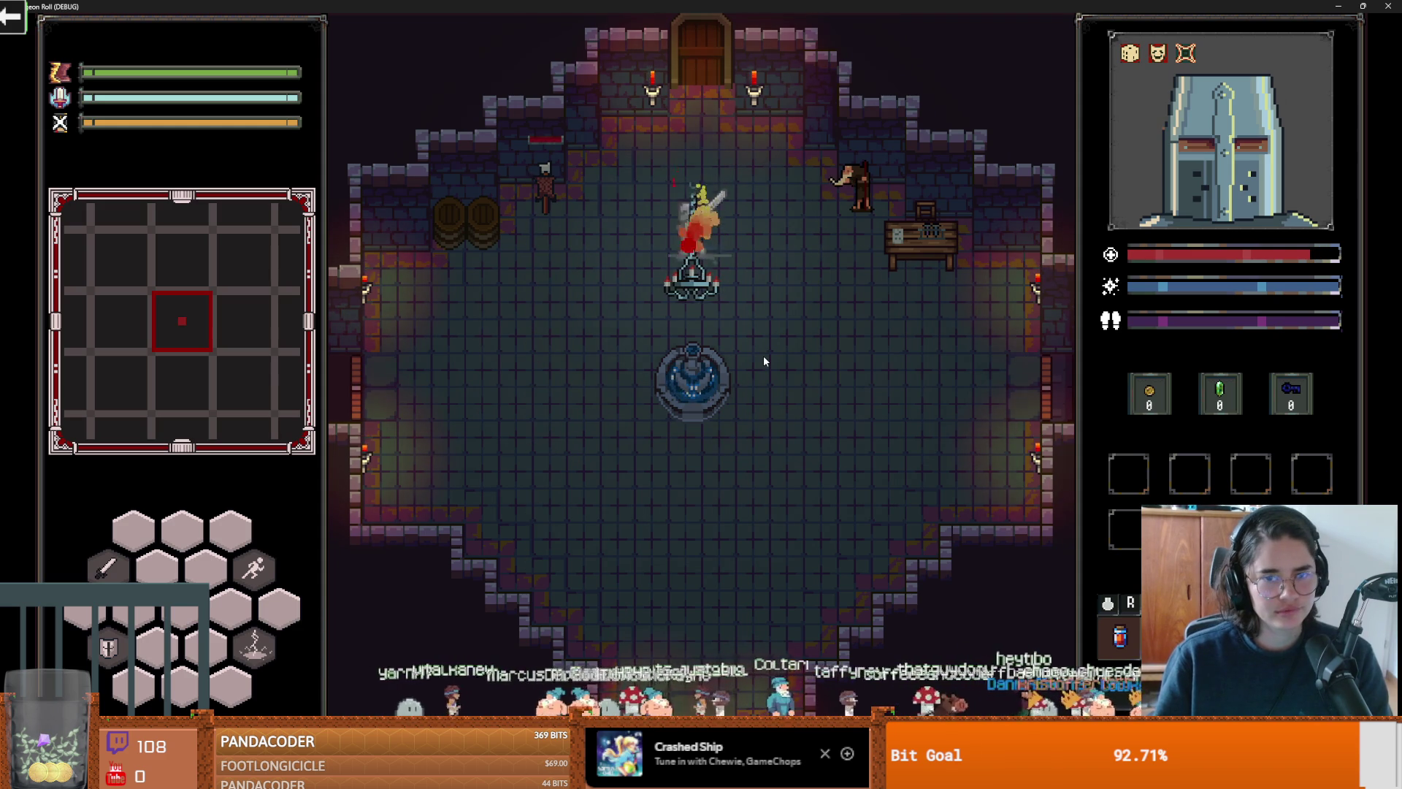
pyautogui.press('d')
pyautogui.press('space')
# Step: Keep moving the knight while swinging the sword, then close the game to stop debugging
pyautogui.press('s')
pyautogui.press('a')
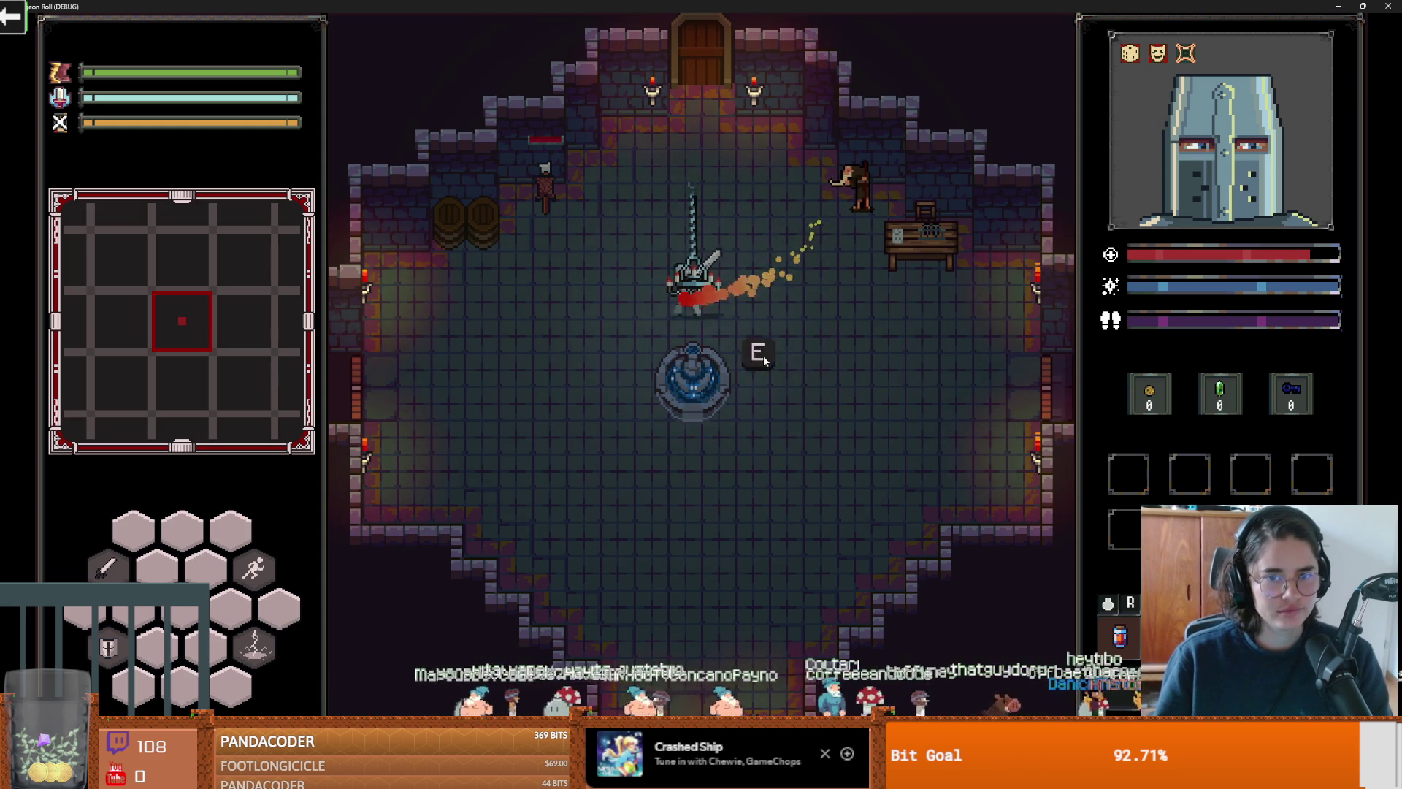
pyautogui.press('w')
pyautogui.press('d')
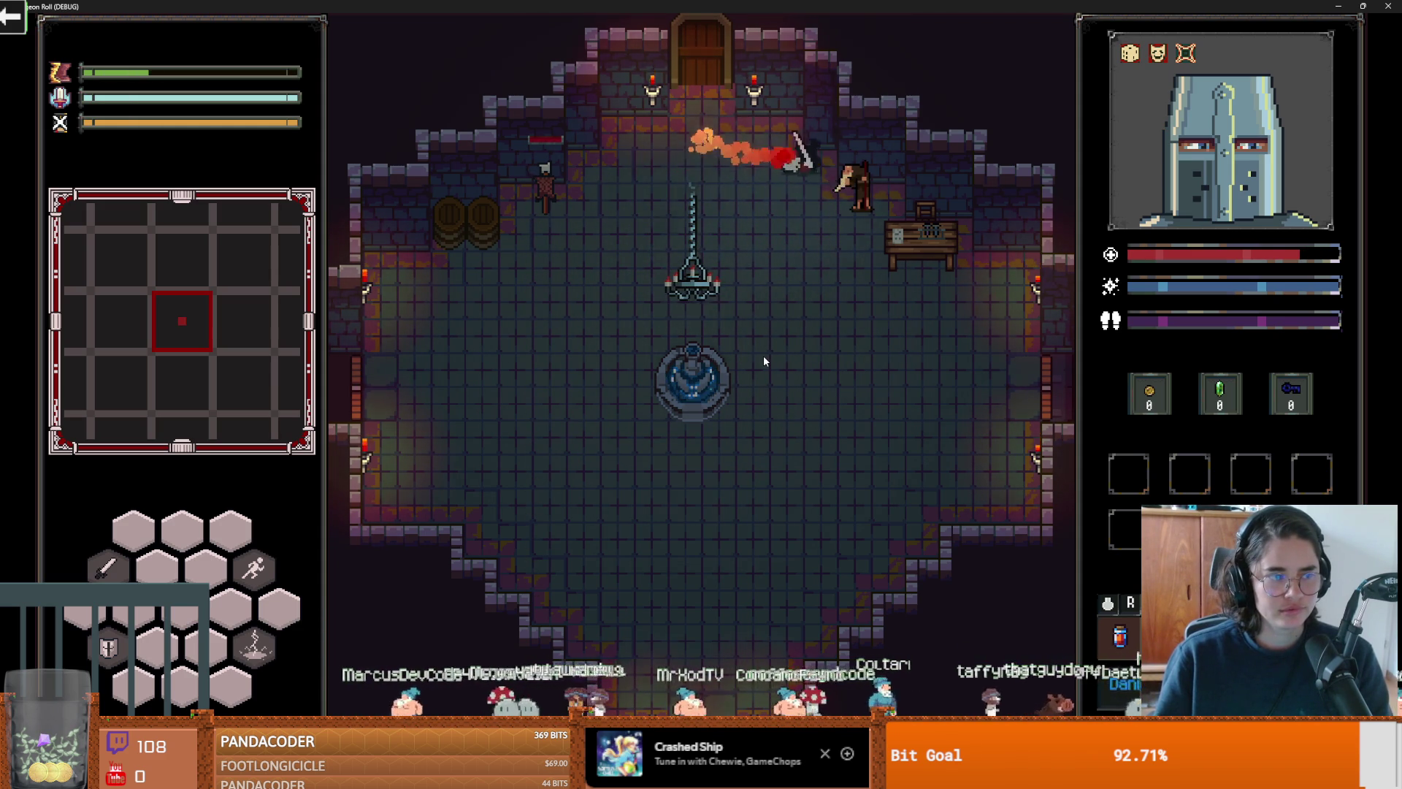
pyautogui.press('s')
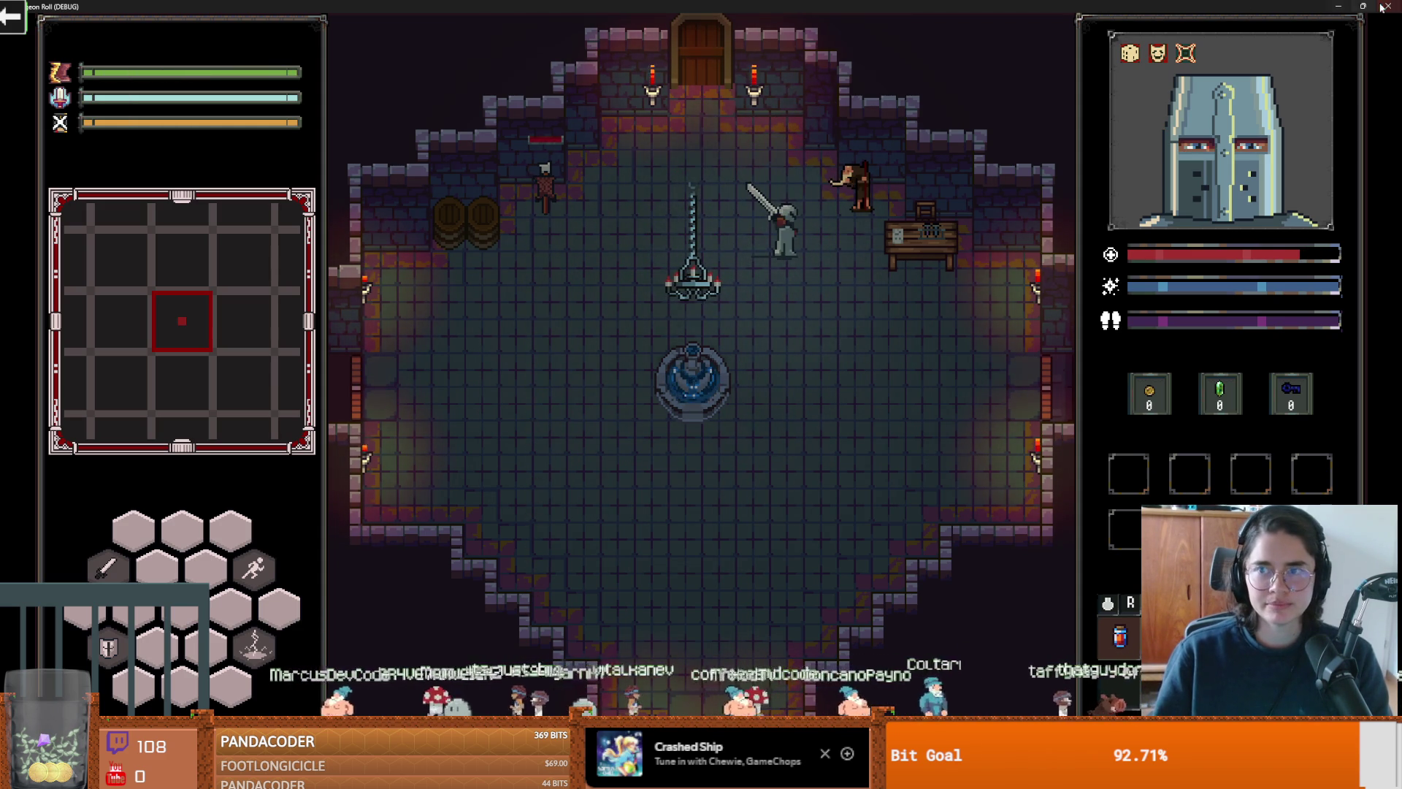
pyautogui.click(1388, 5)
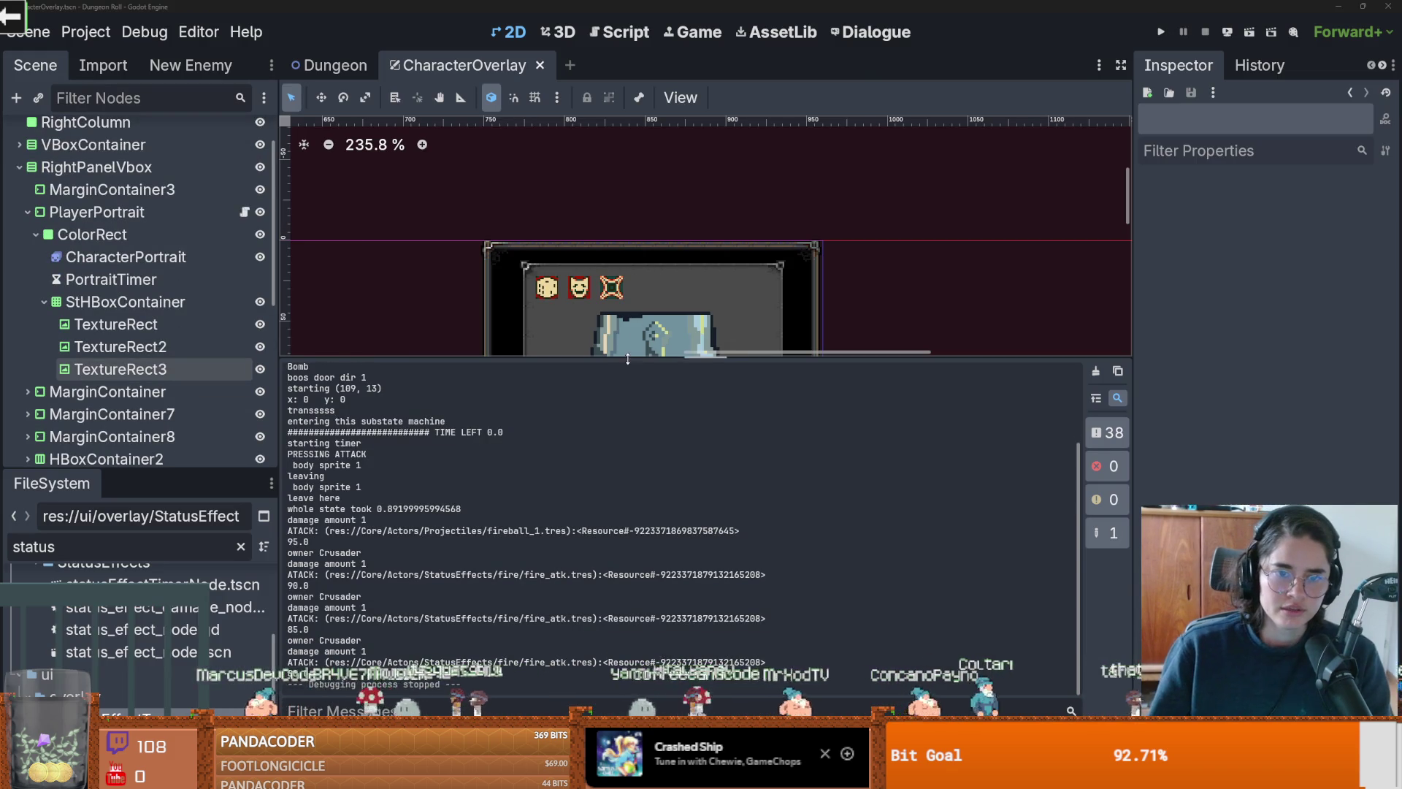
# Step: Save the current scene, then start a new scene with a TextureRect root node
pyautogui.moveTo(627, 363); pyautogui.dragTo(627, 537)
pyautogui.hotkey('ctrl', 's')
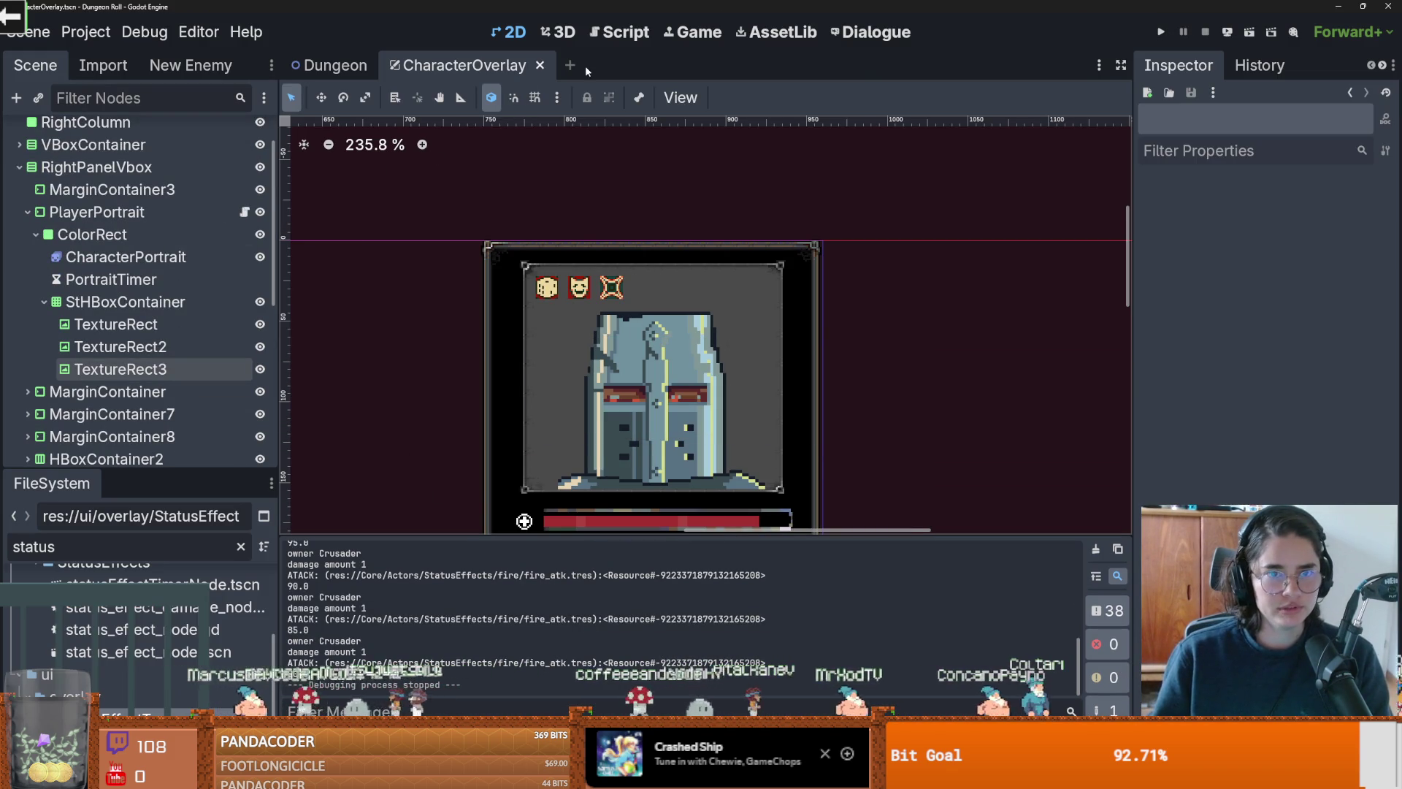
pyautogui.click(570, 65)
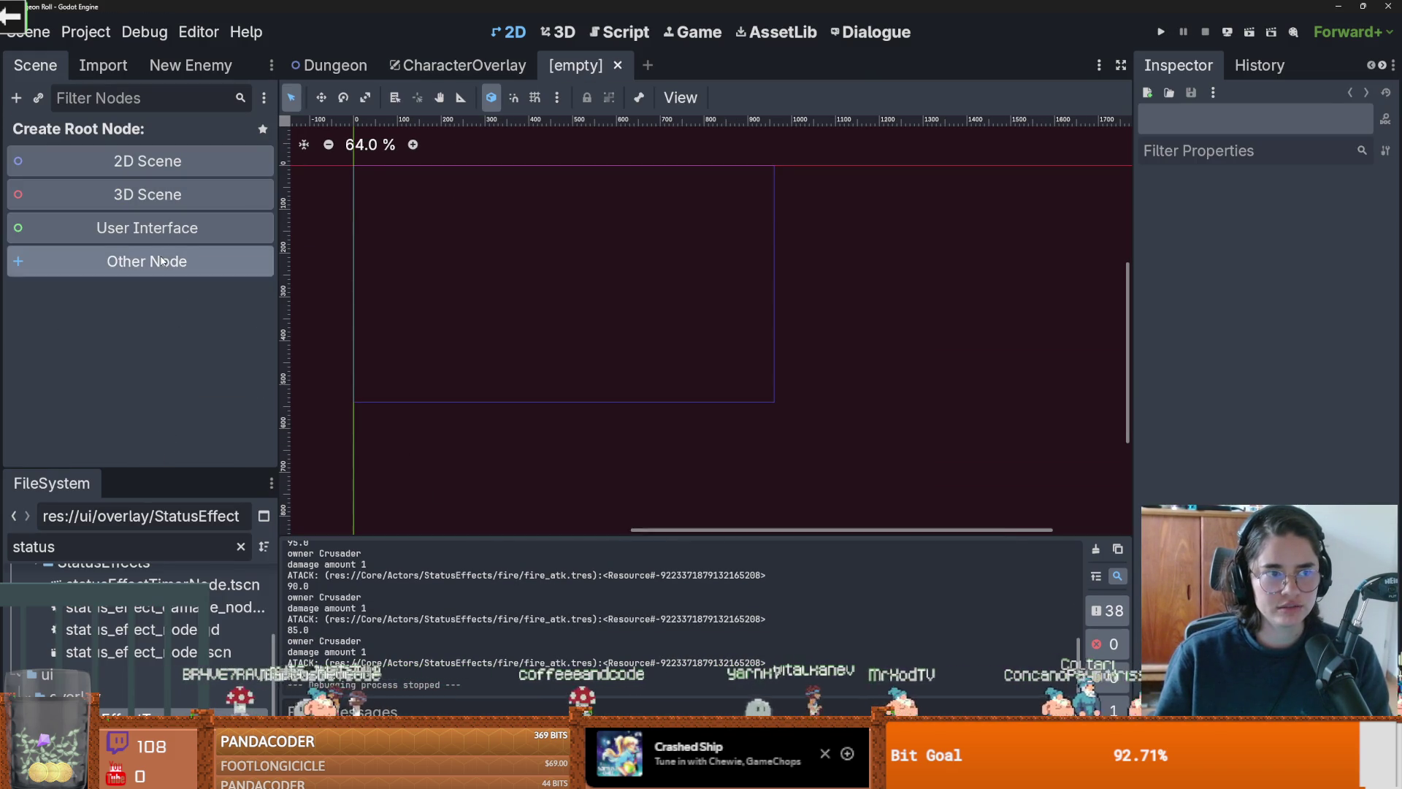
pyautogui.click(168, 261)
pyautogui.write('texture')
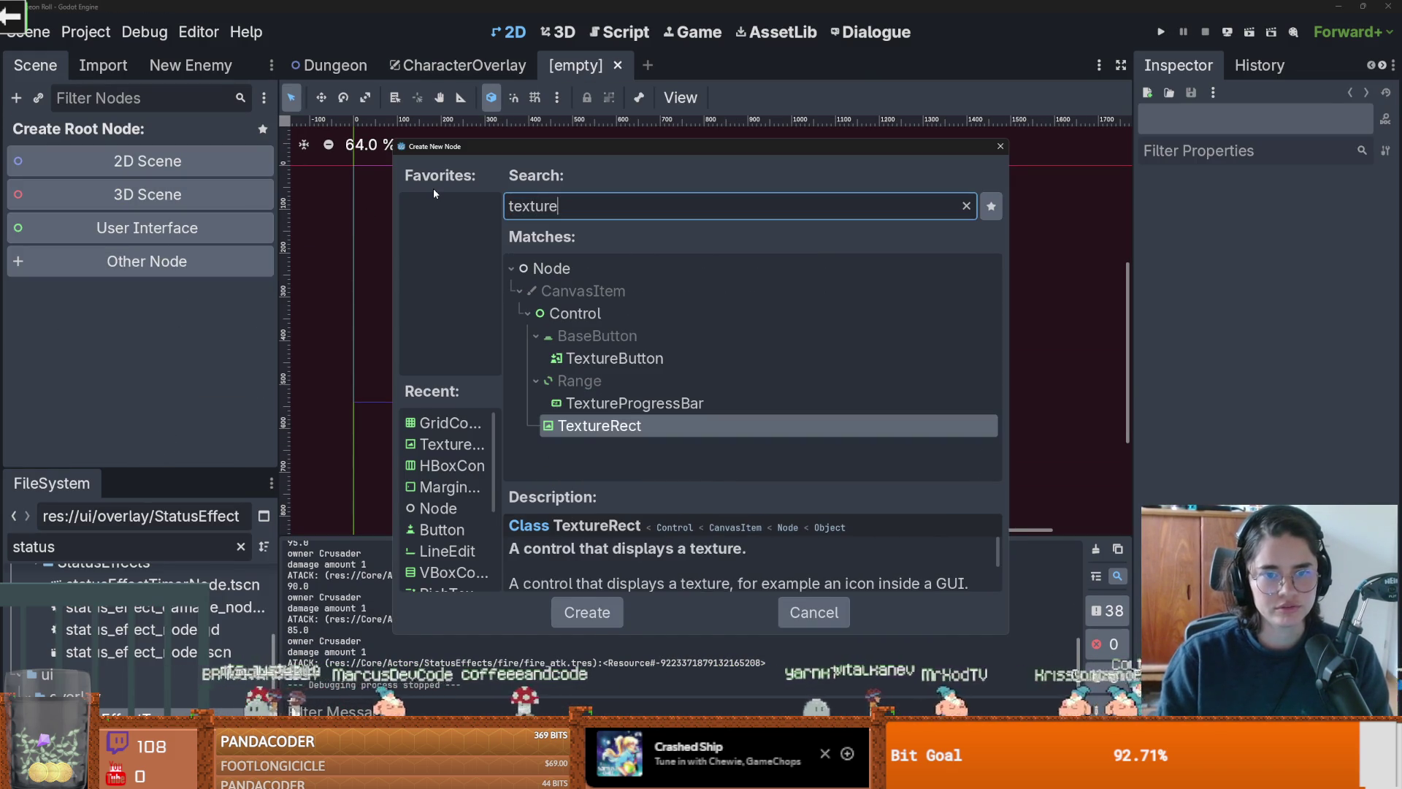
pyautogui.press('Return')
# Step: Save the scene as status_effect_text.tscn and rename the root node StatusEffectTexture
pyautogui.hotkey('ctrl', 's')
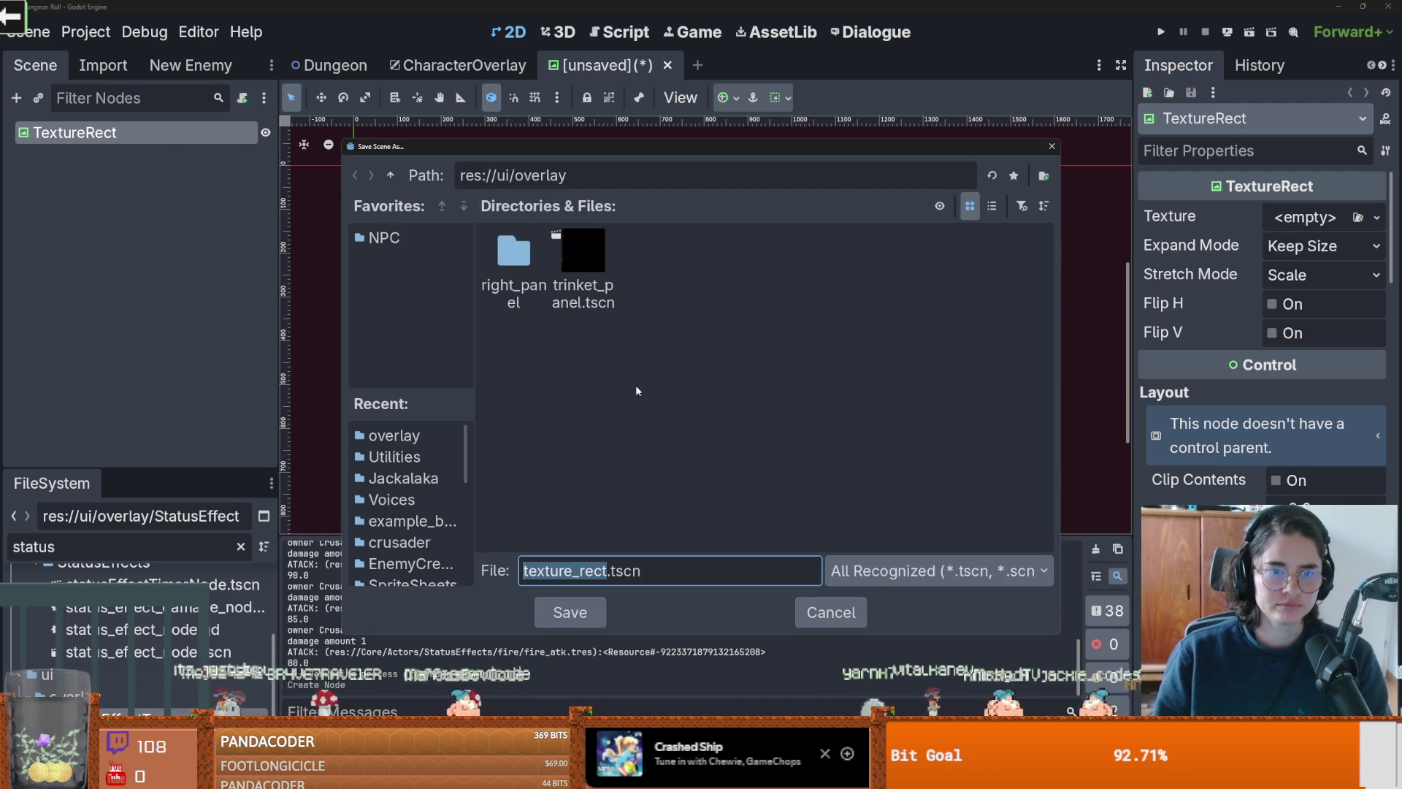
pyautogui.write('status_eff')
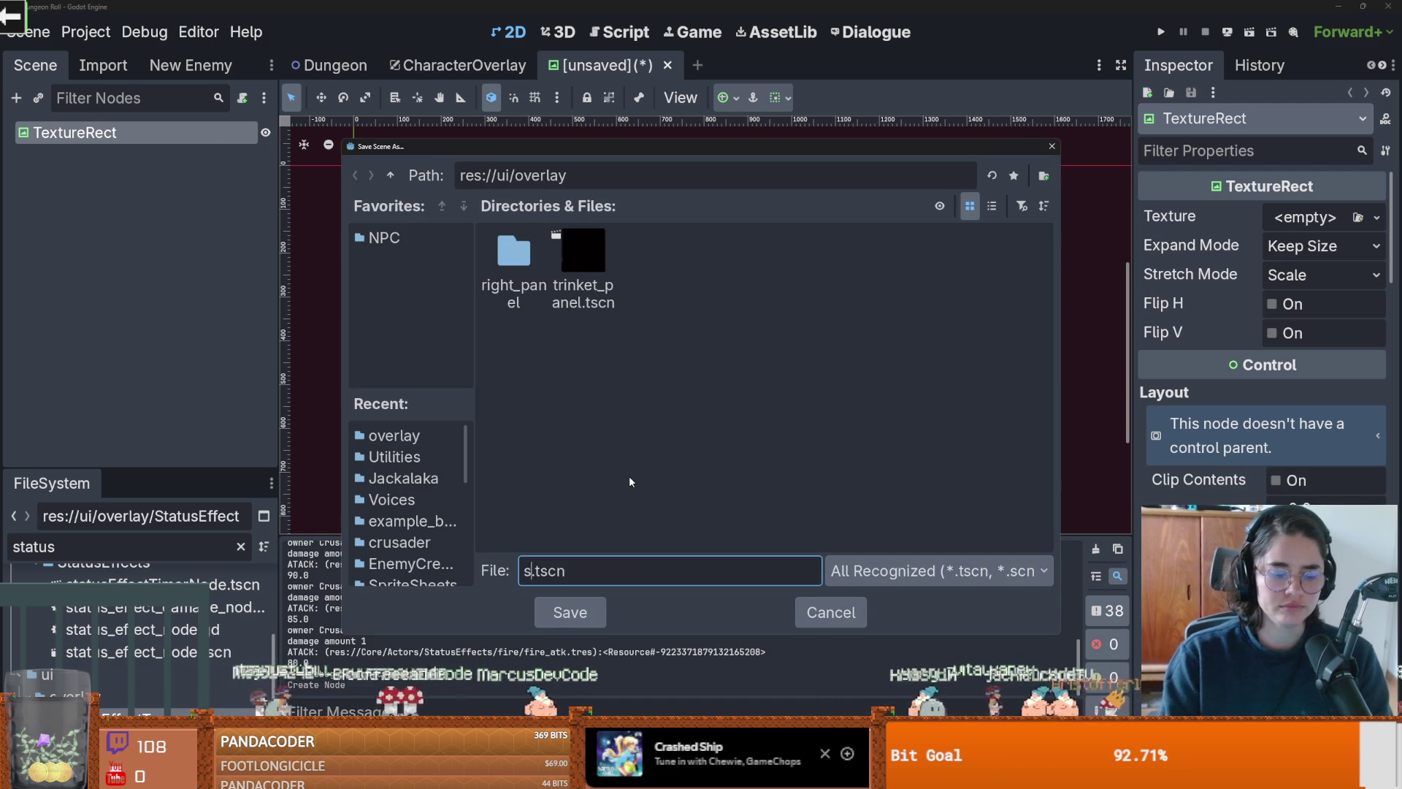
pyautogui.write('ect_tex')
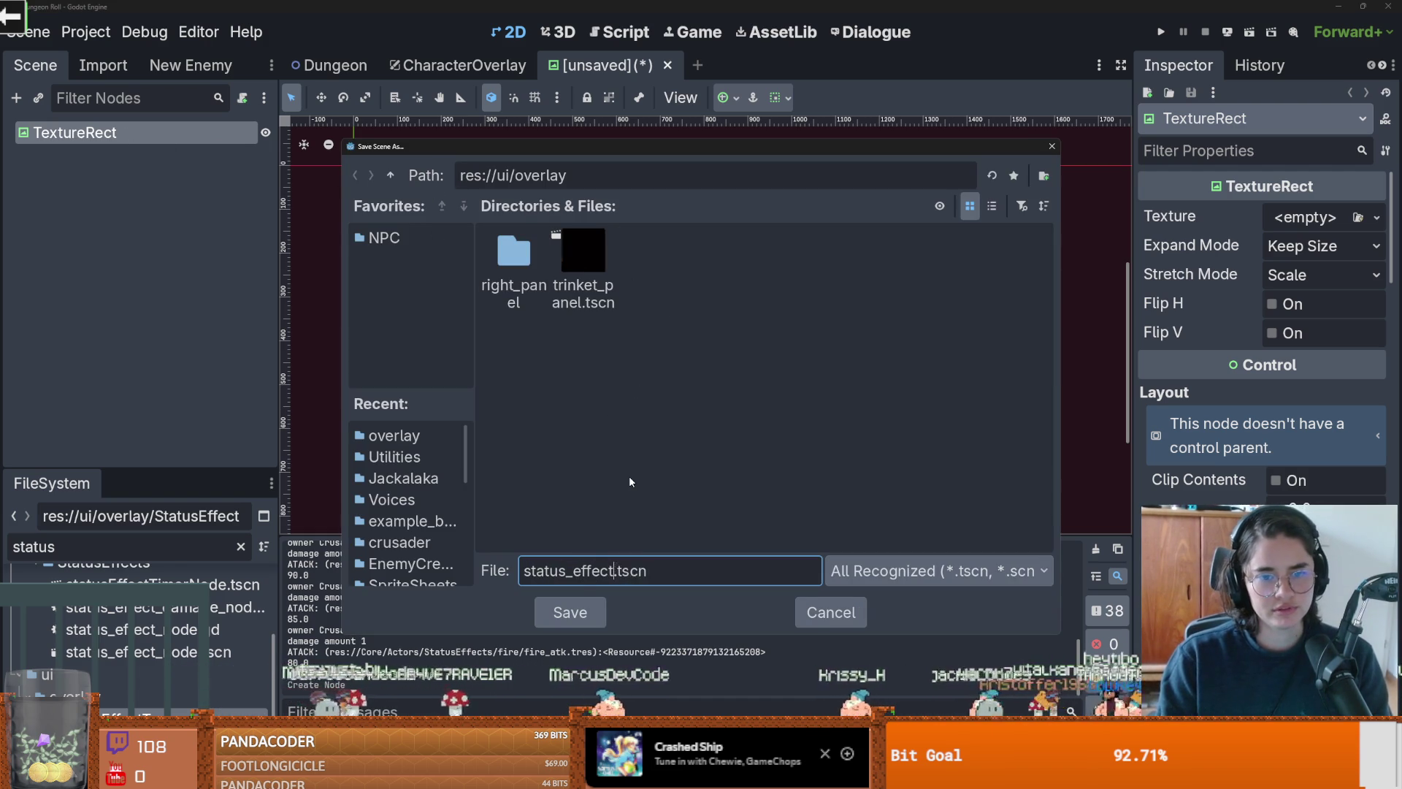
pyautogui.write('t')
pyautogui.press('Return')
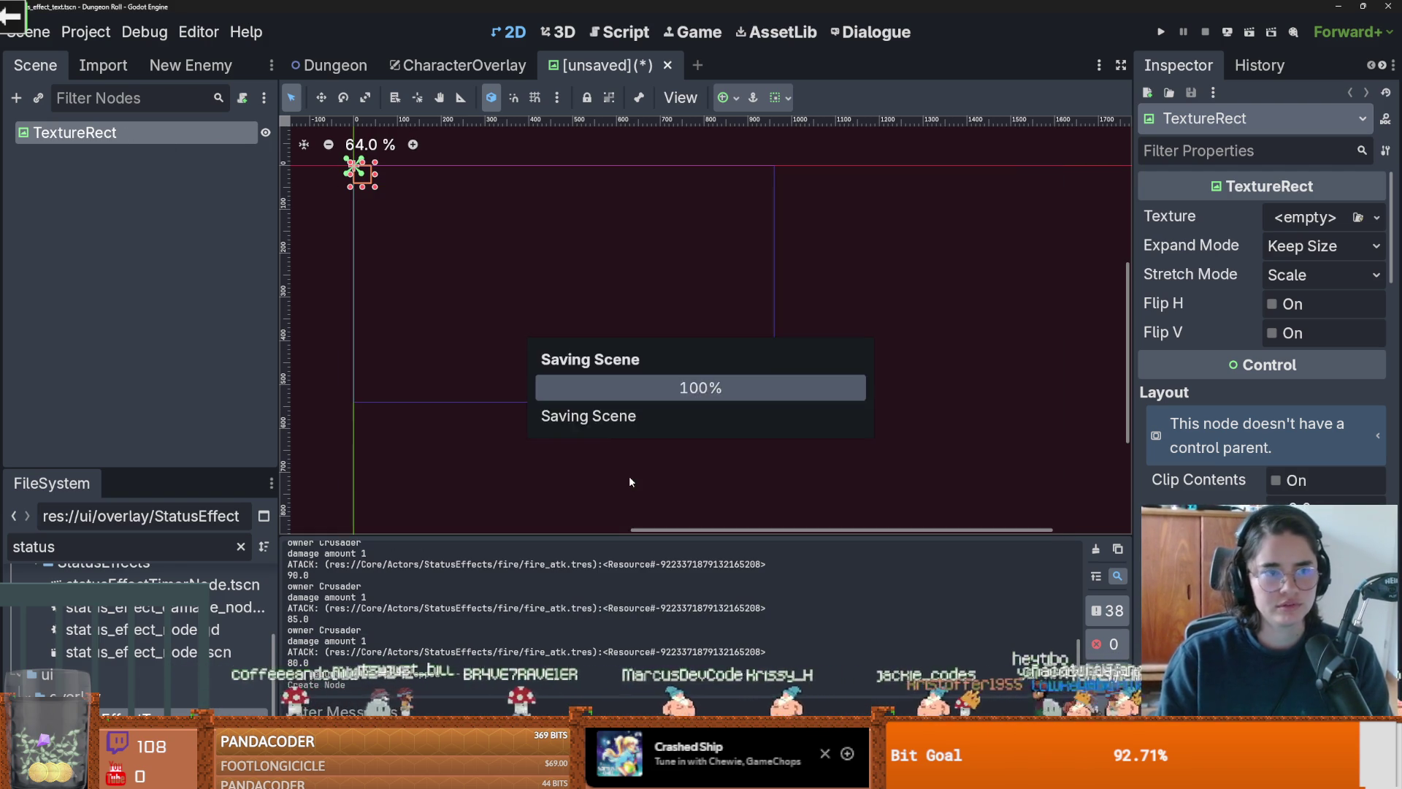
pyautogui.doubleClick(151, 140)
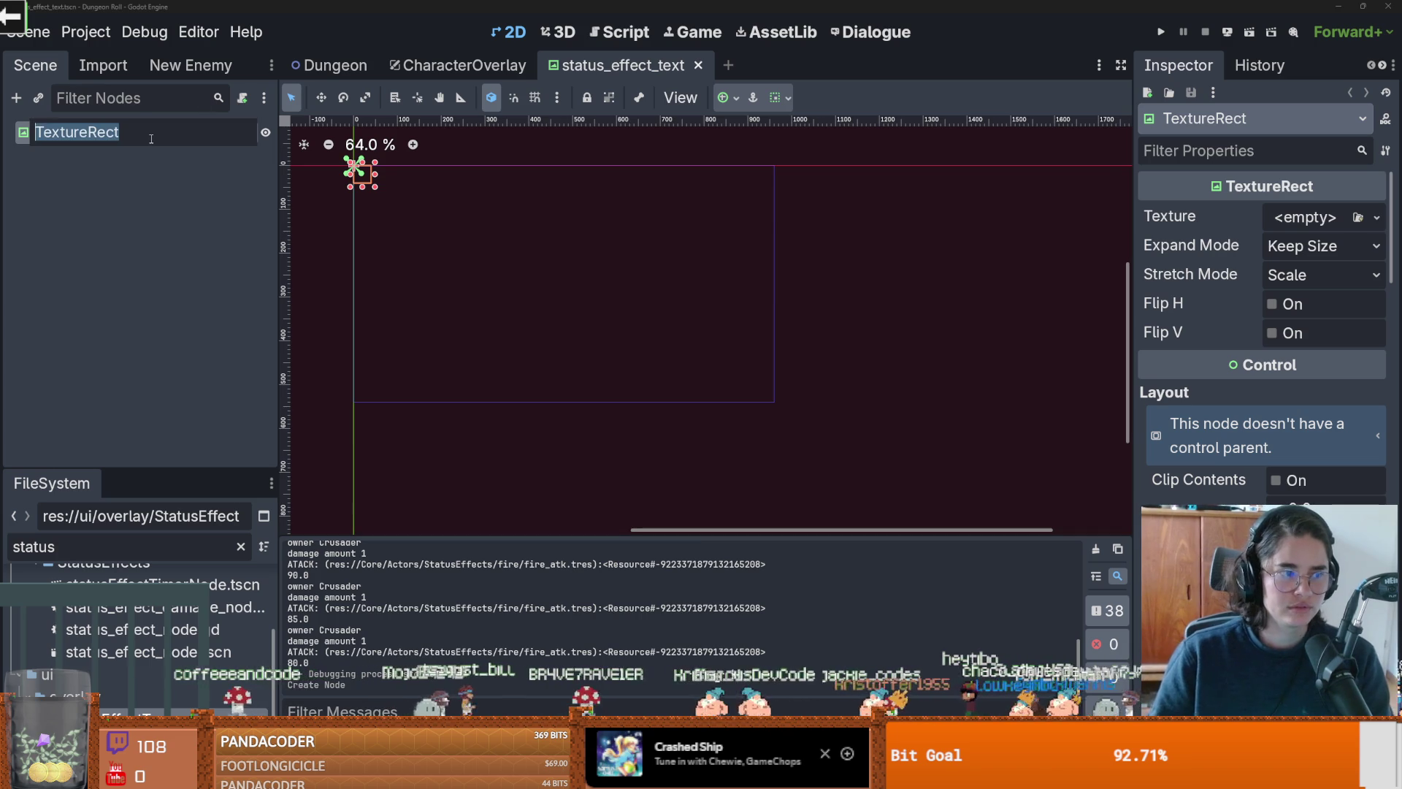
pyautogui.write('StatusEffe')
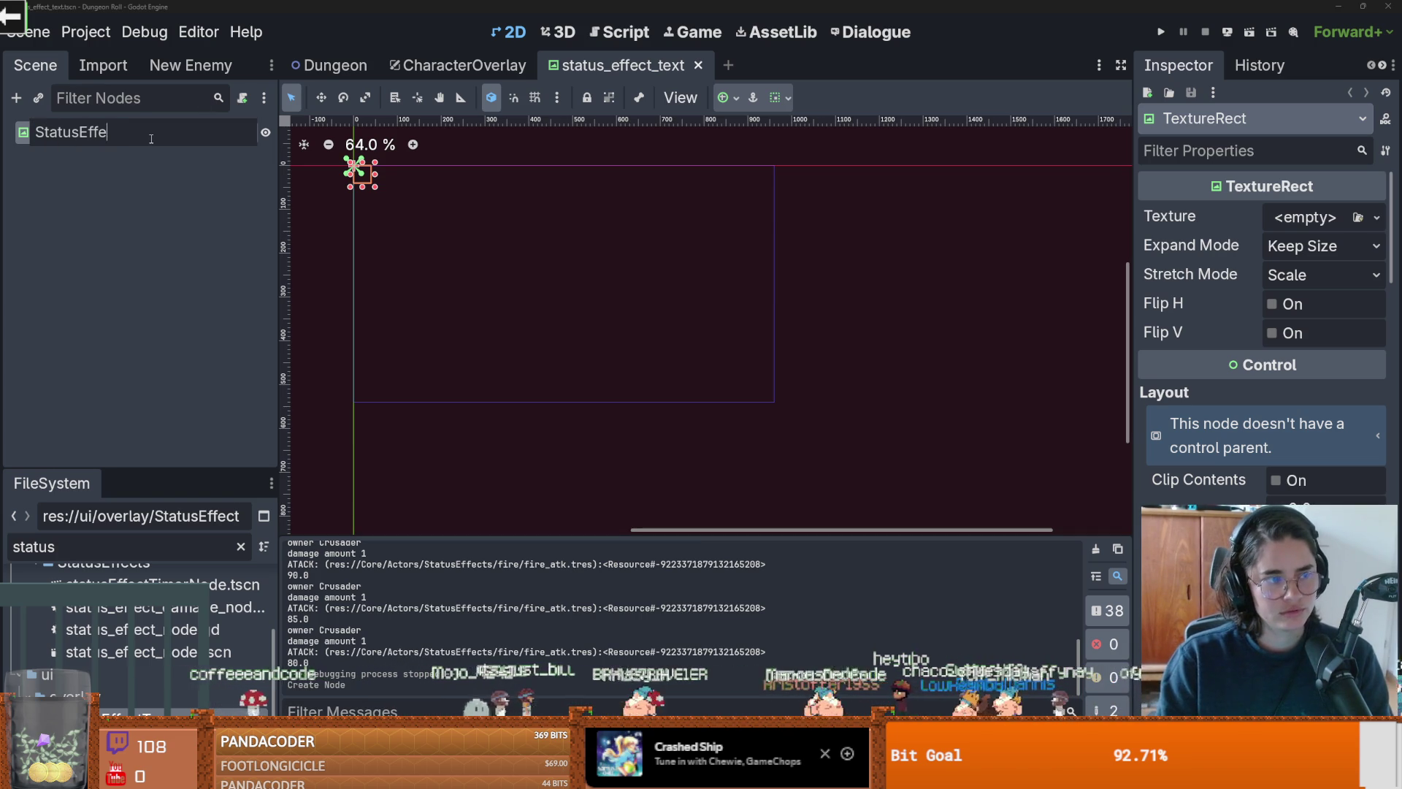
pyautogui.write('S')
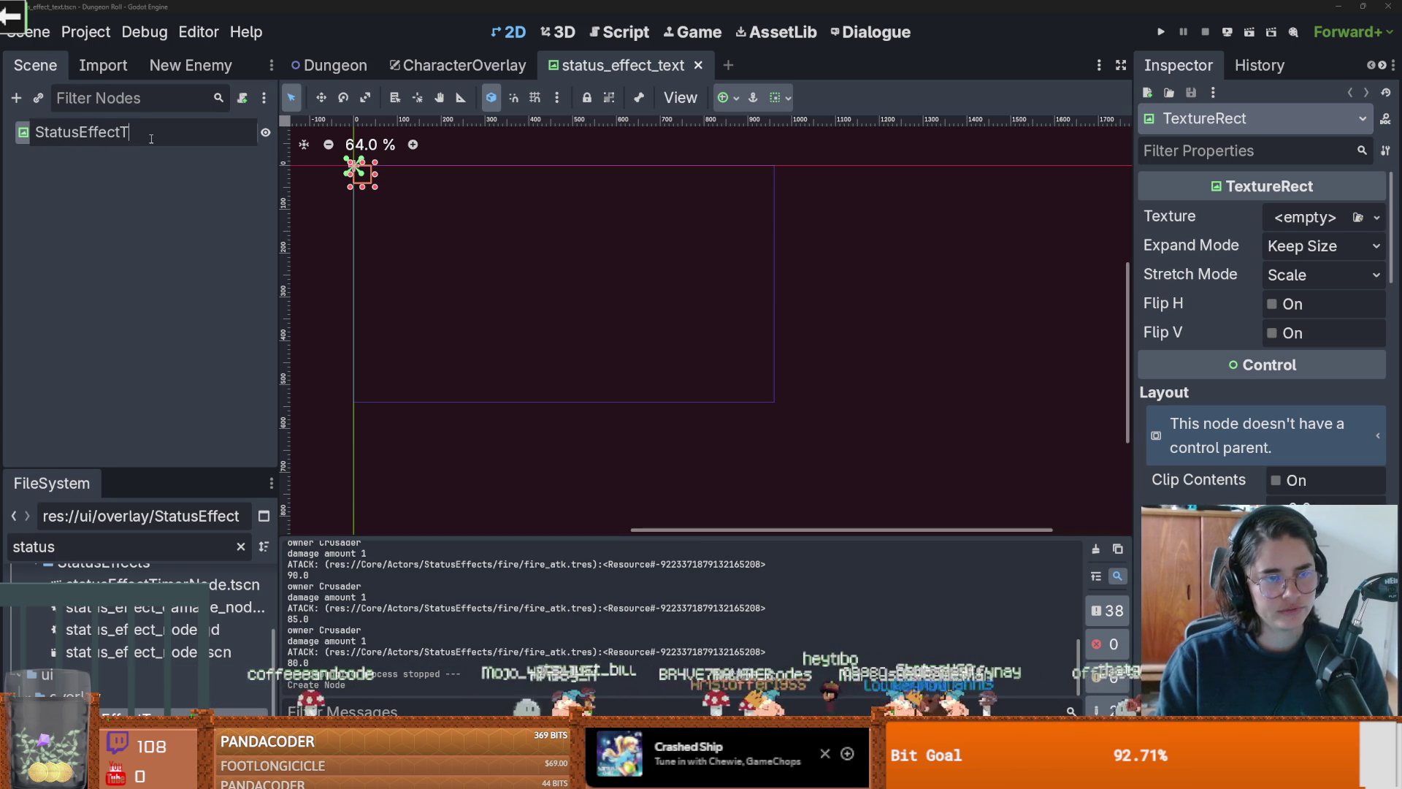
pyautogui.write('ture')
pyautogui.press('Return')
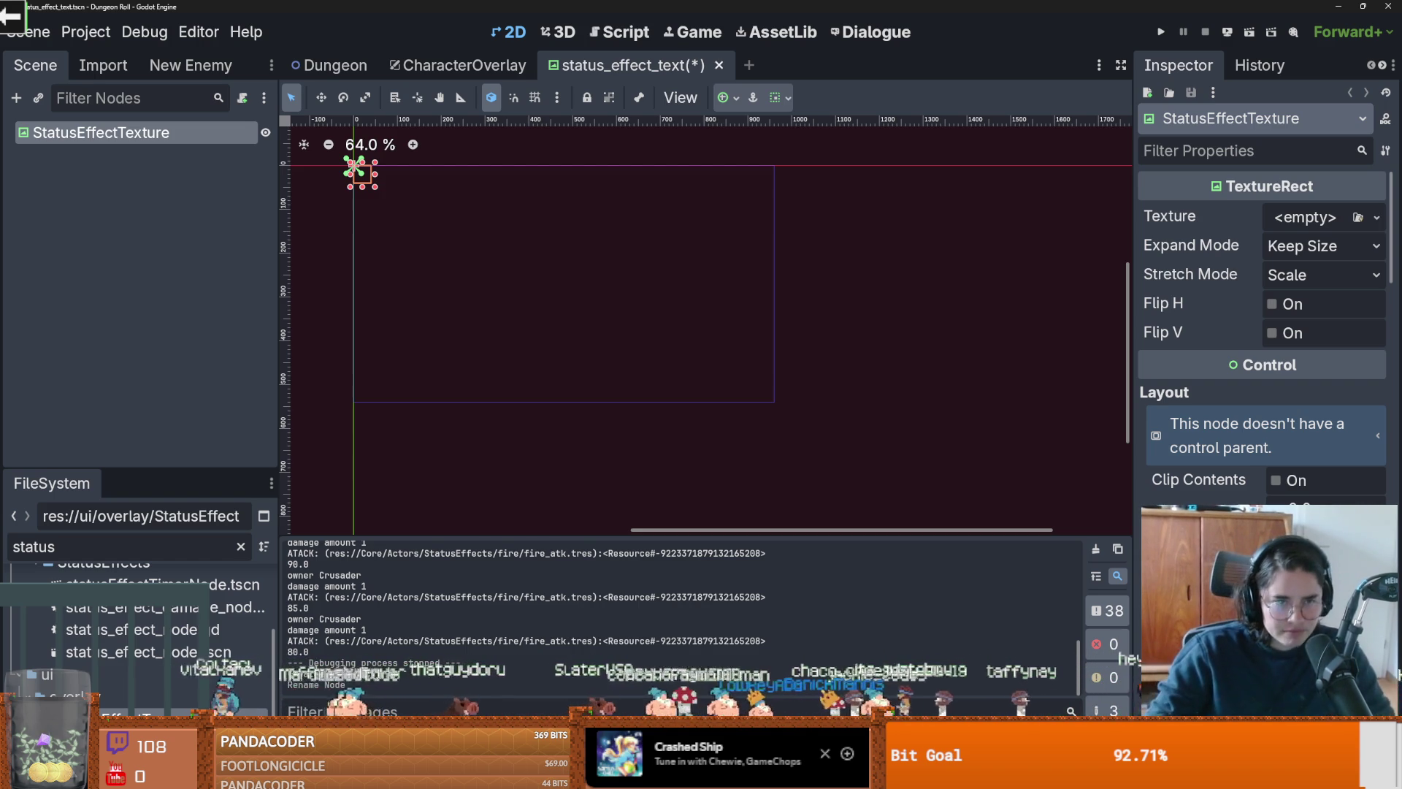
# Step: Attach a new status_effect_text.gd script to the StatusEffectTexture root node
pyautogui.click(242, 97)
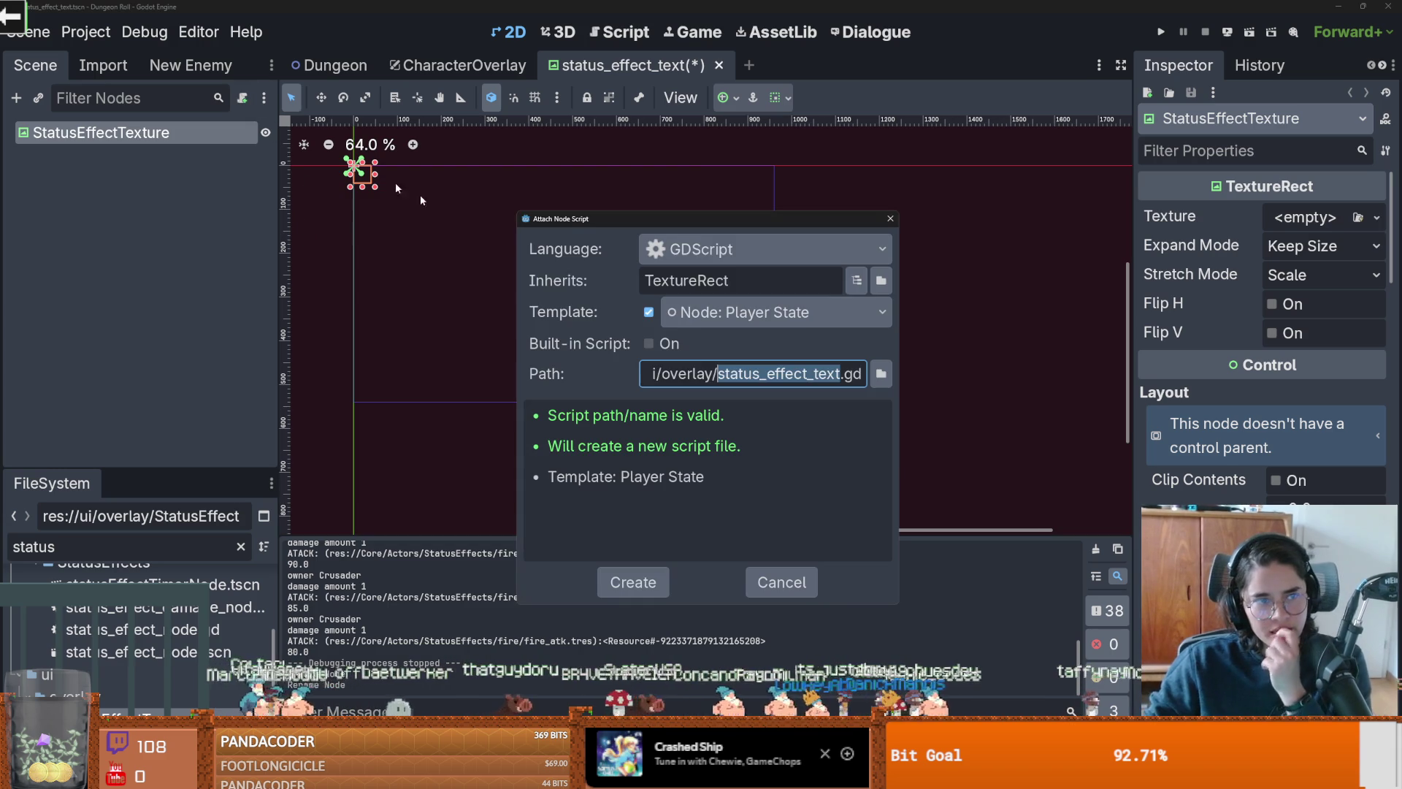
pyautogui.click(601, 574)
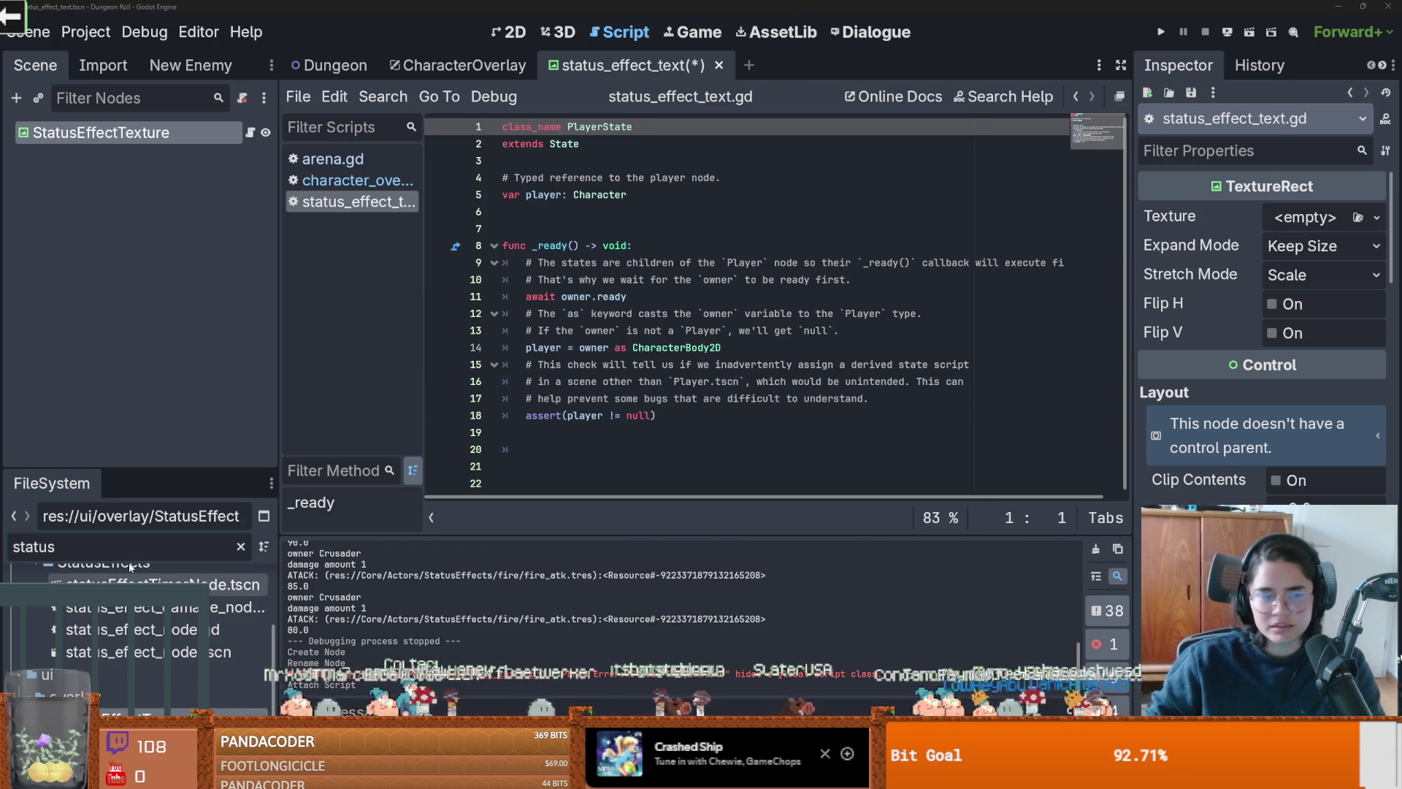
pyautogui.moveTo(102, 471); pyautogui.dragTo(103, 317)
# Step: Filter the FileSystem for 'chip' and play, then pause, a preview of ChipCool.mp3
pyautogui.doubleClick(100, 391)
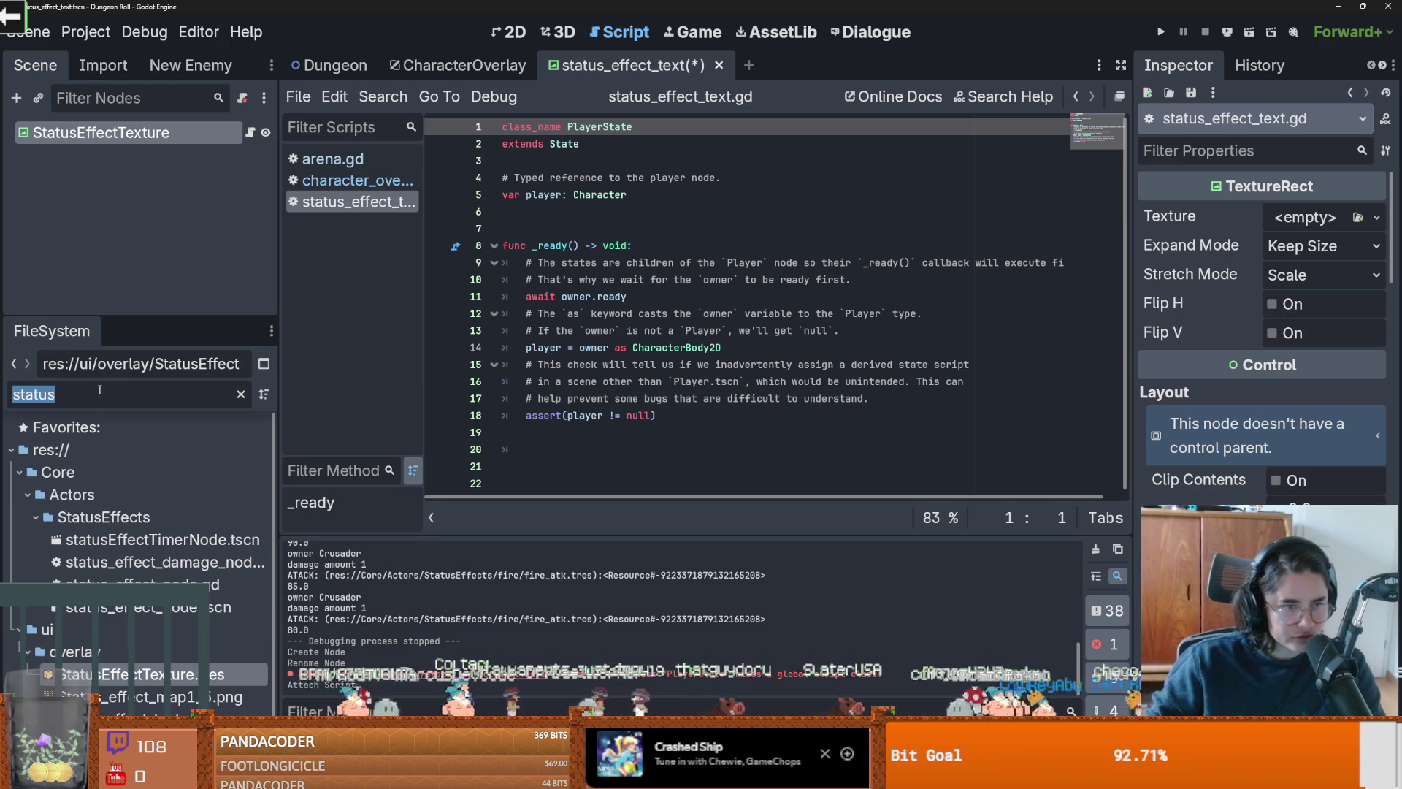
pyautogui.write('chip')
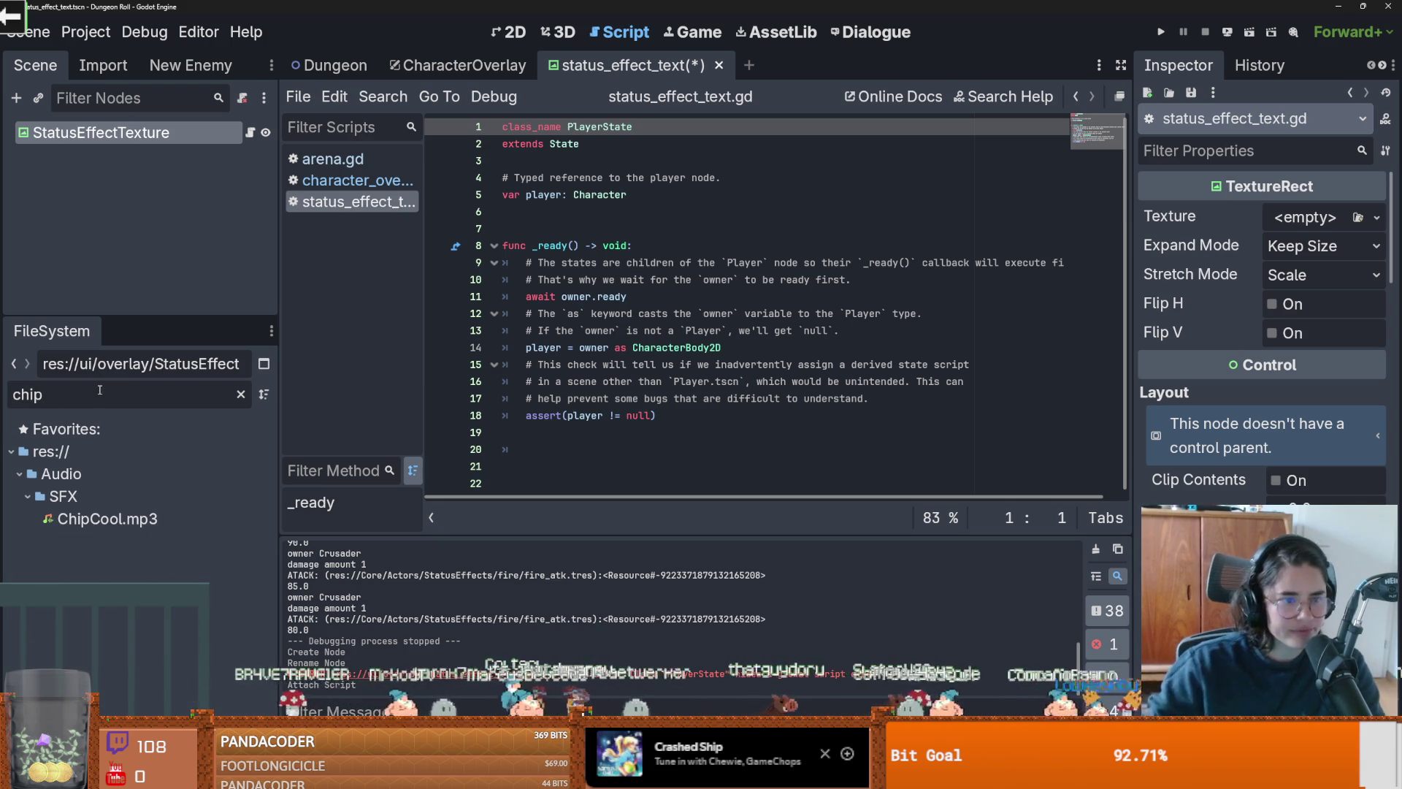
pyautogui.doubleClick(102, 519)
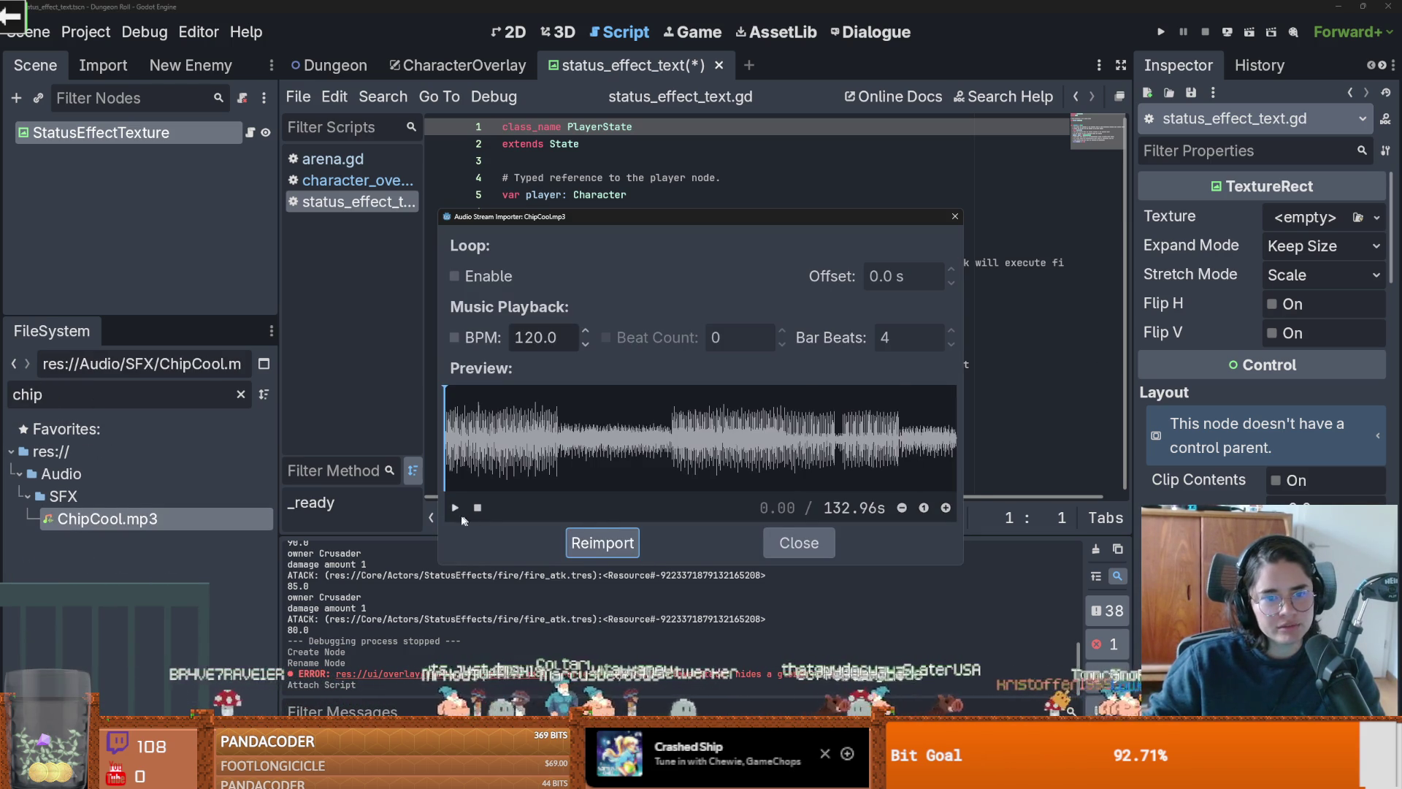
pyautogui.click(457, 509)
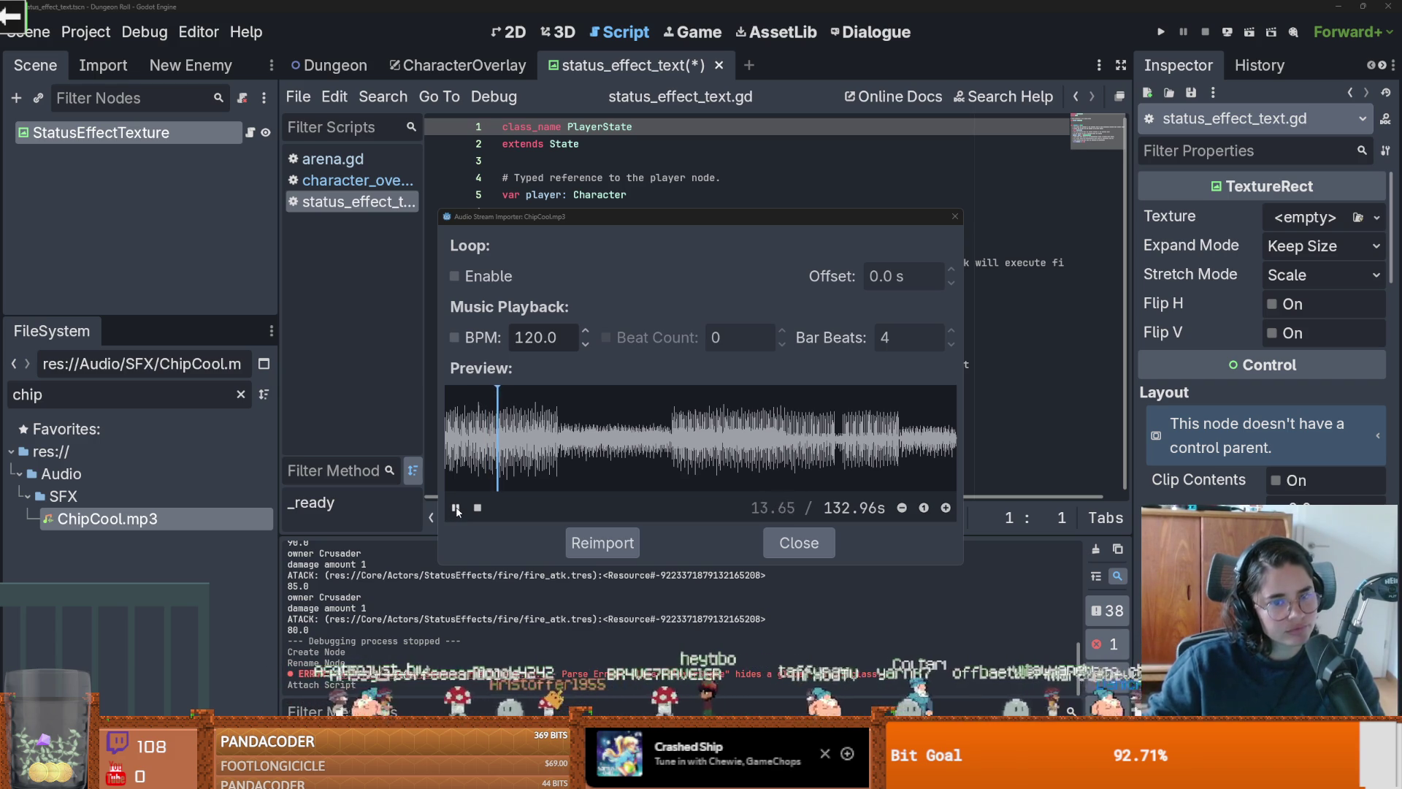
pyautogui.click(456, 509)
# Step: Replace the template script with 'extends Texture2D' and save it
pyautogui.click(954, 216)
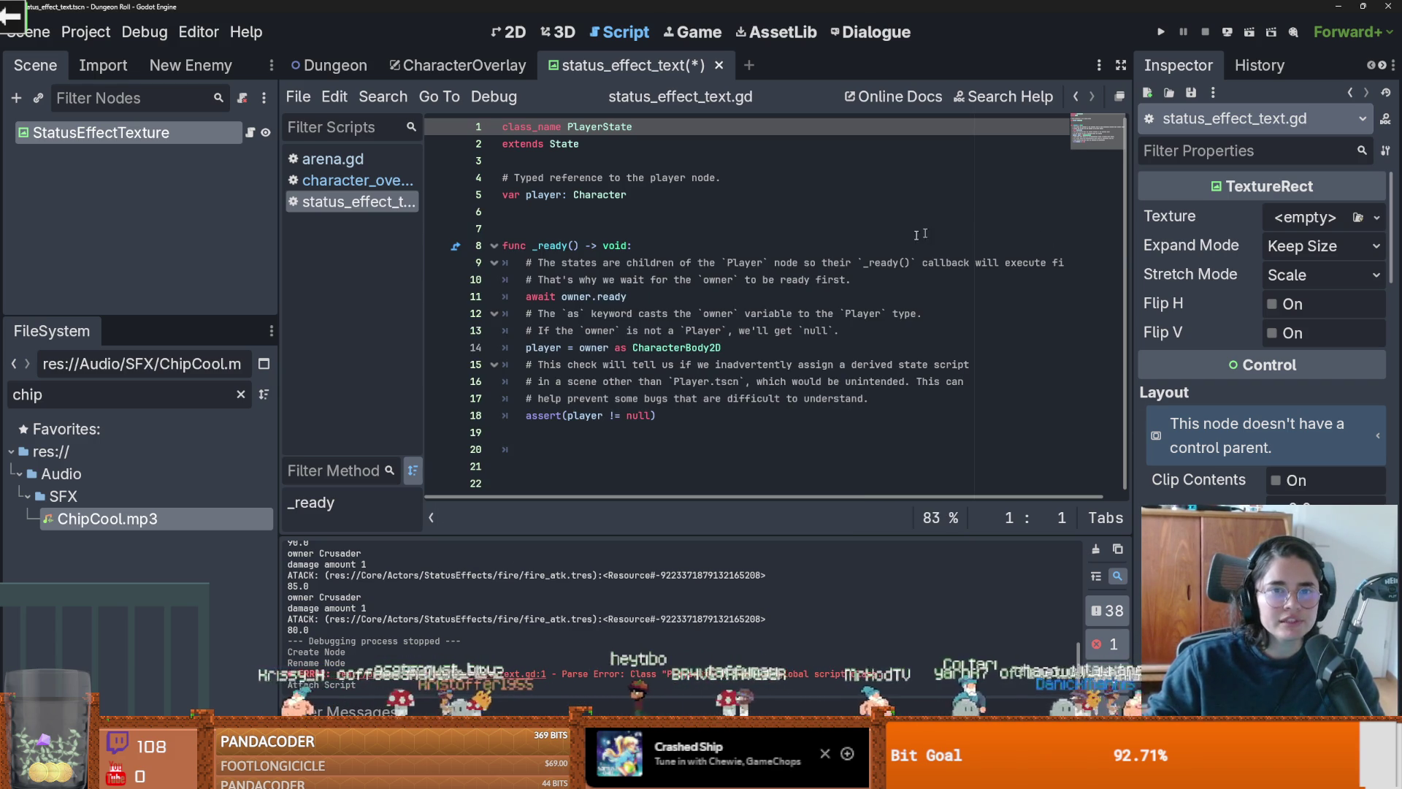
pyautogui.click(643, 399)
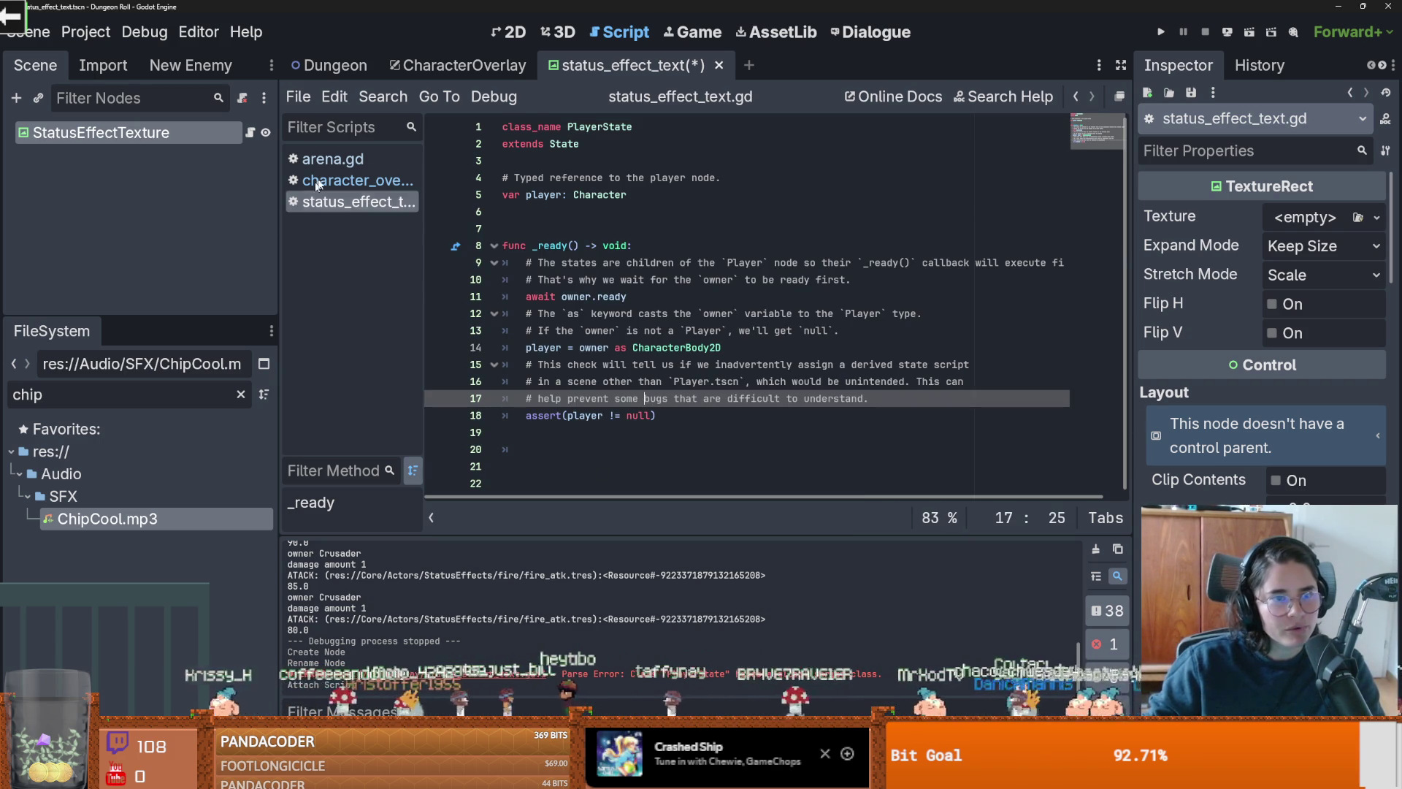
pyautogui.moveTo(704, 454); pyautogui.dragTo(582, 113)
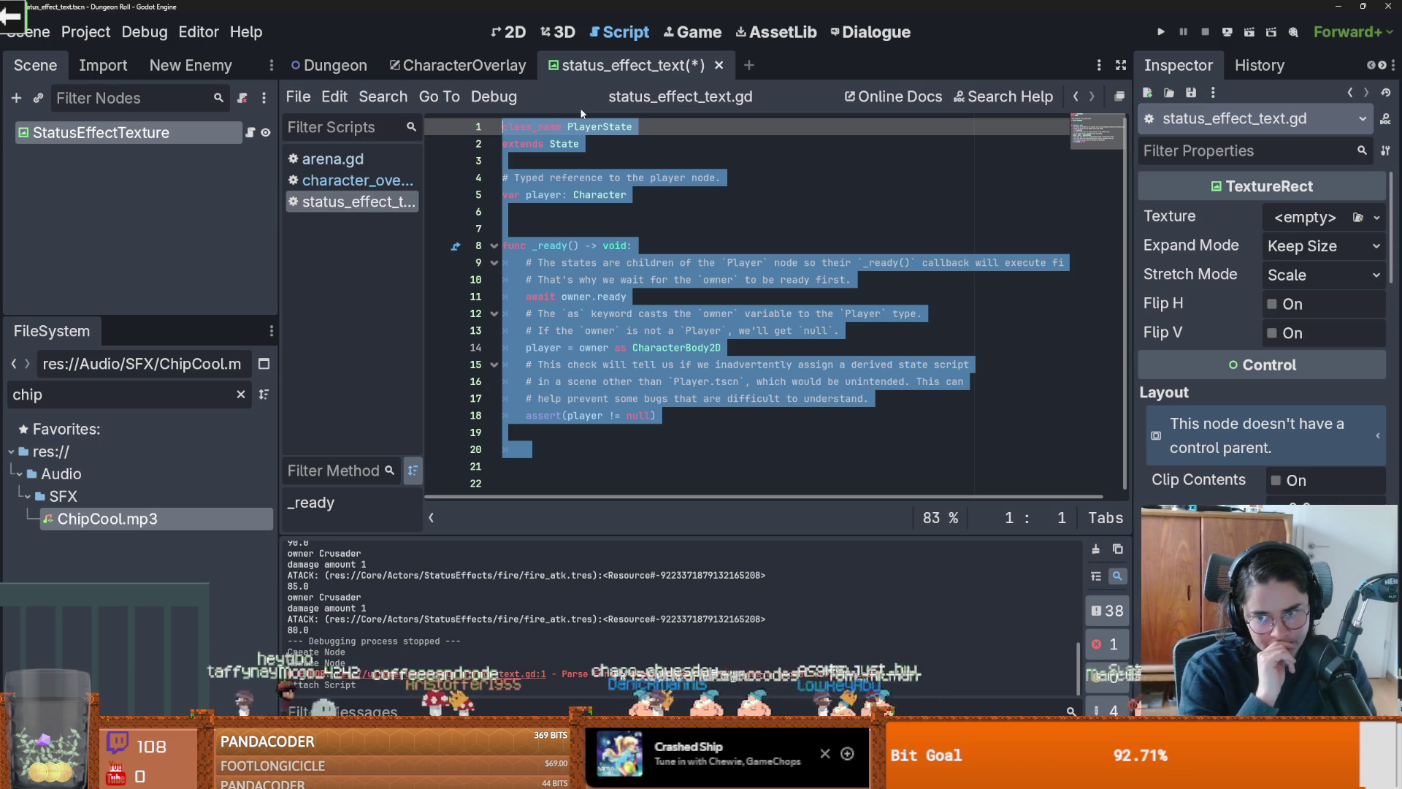
pyautogui.write('extends')
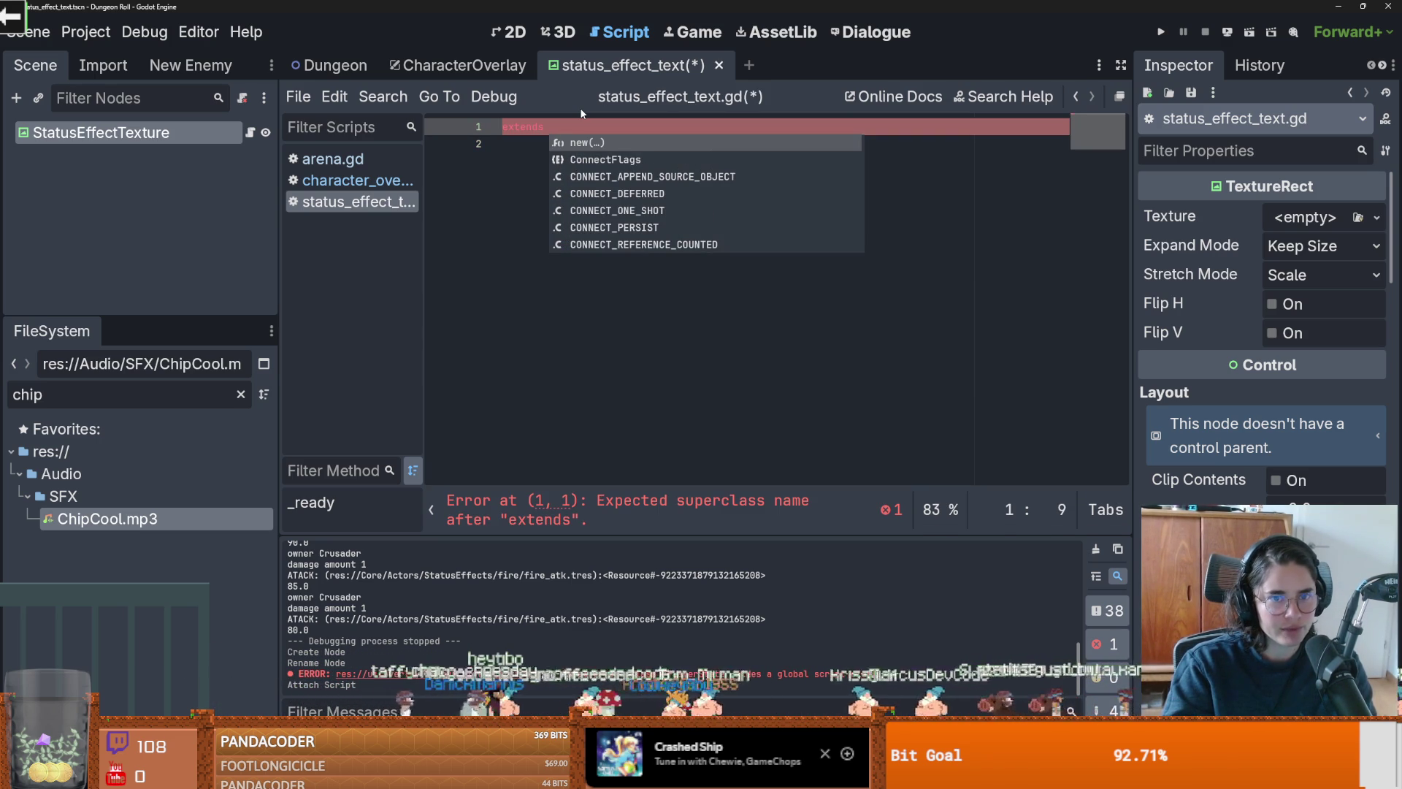
pyautogui.write('Texture2D')
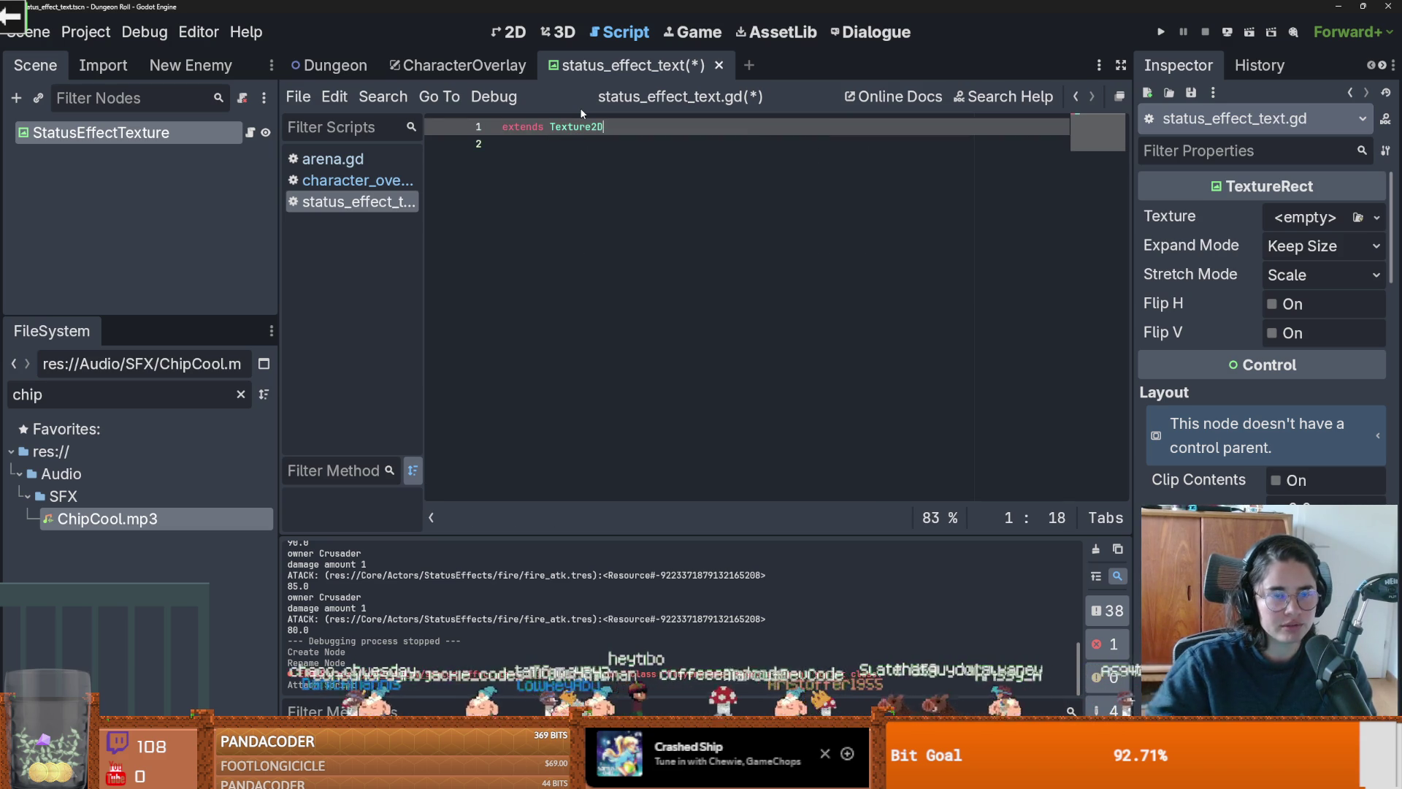
pyautogui.click(552, 150)
pyautogui.hotkey('ctrl', 's')
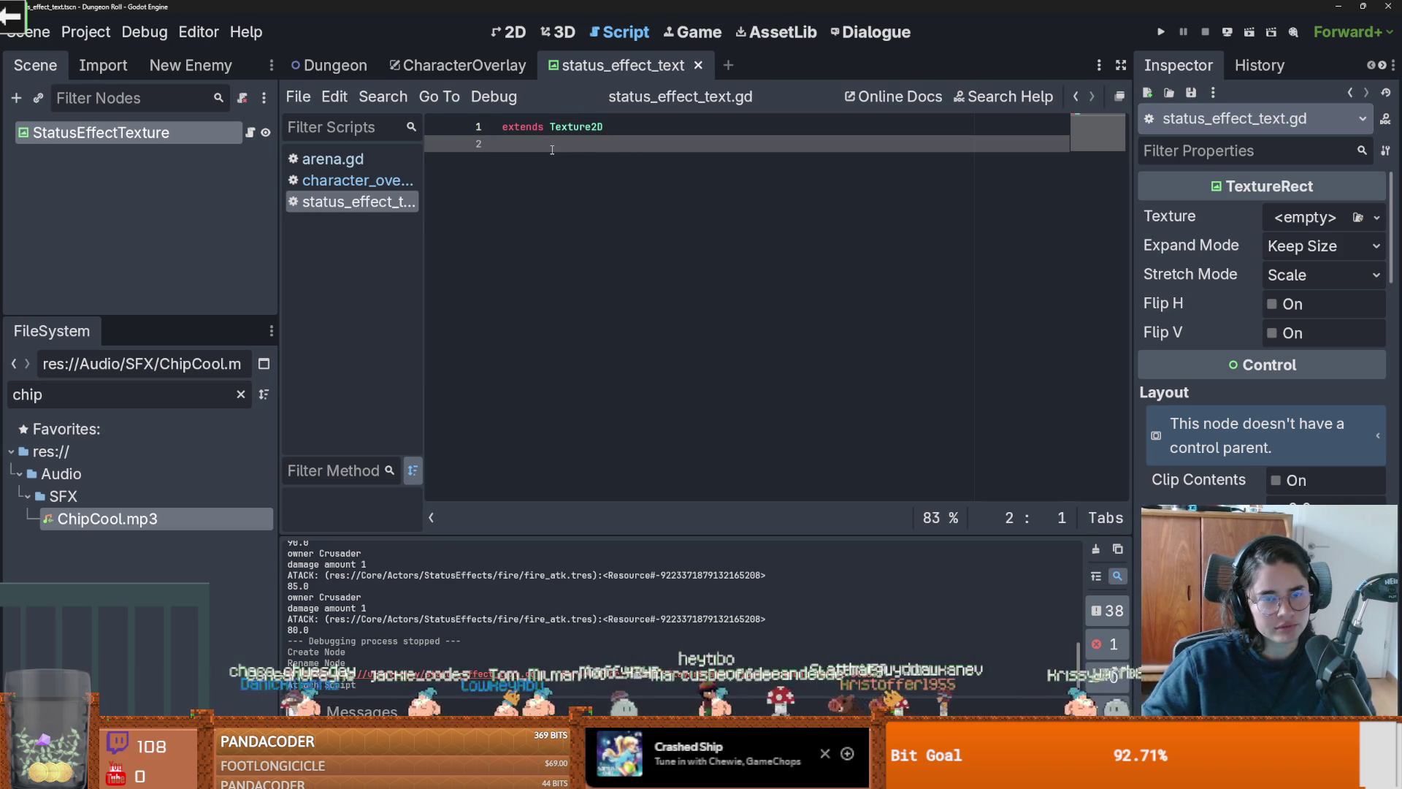
# Step: Begin a function declaration, trying _reset_state before settling on the name _ready
pyautogui.write('c')
pyautogui.press('Return')
pyautogui.write('func')
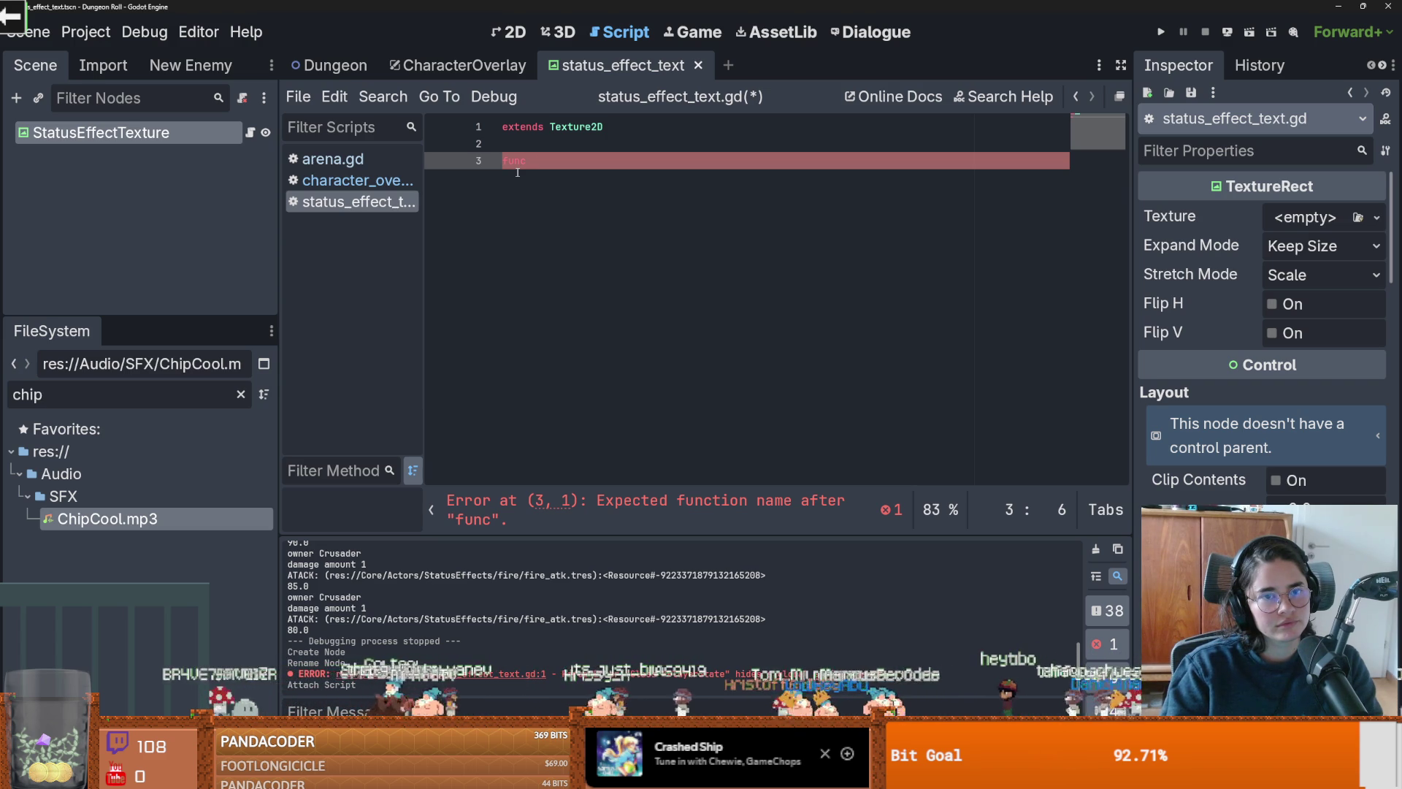
pyautogui.write('_reset_state() -> void:')
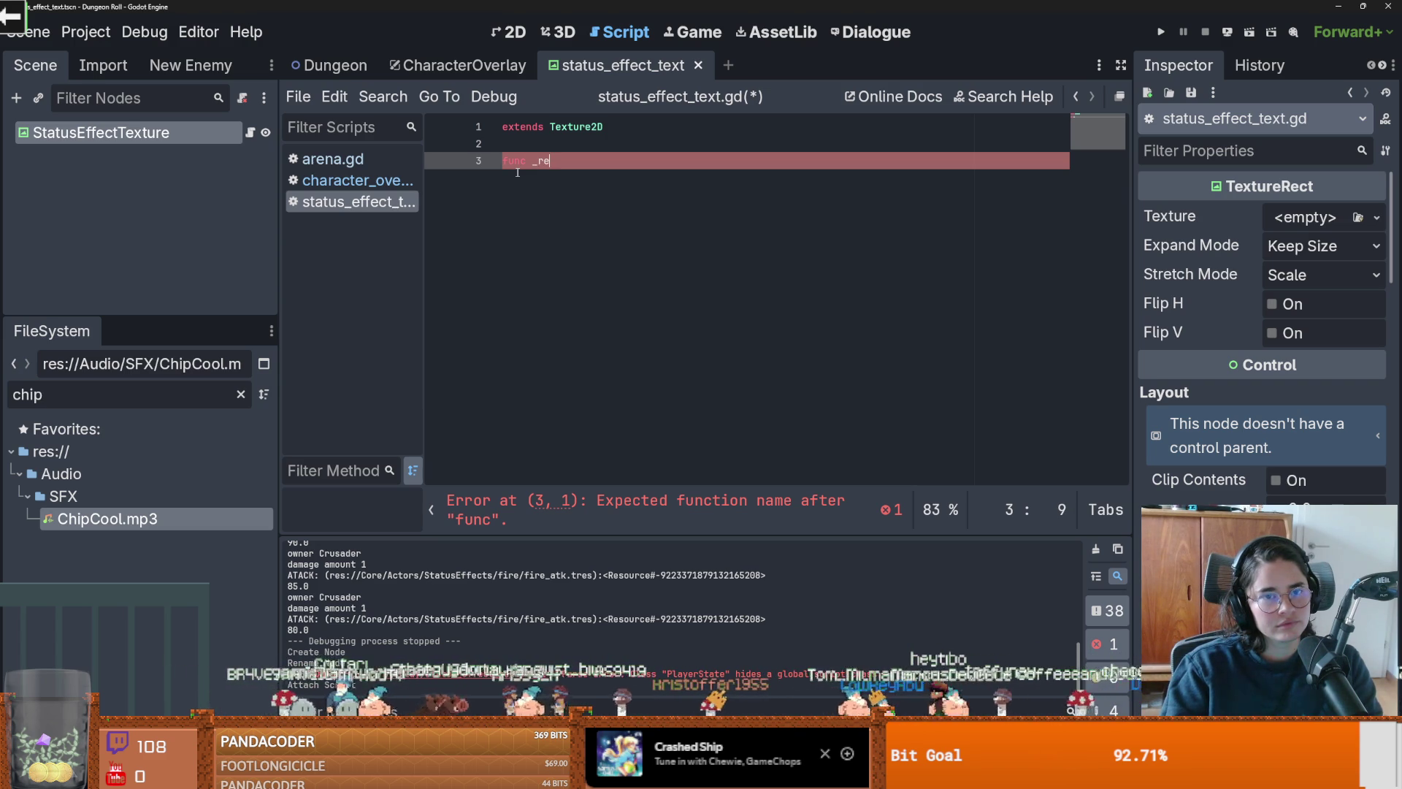
pyautogui.hotkey('ctrl', 'z')
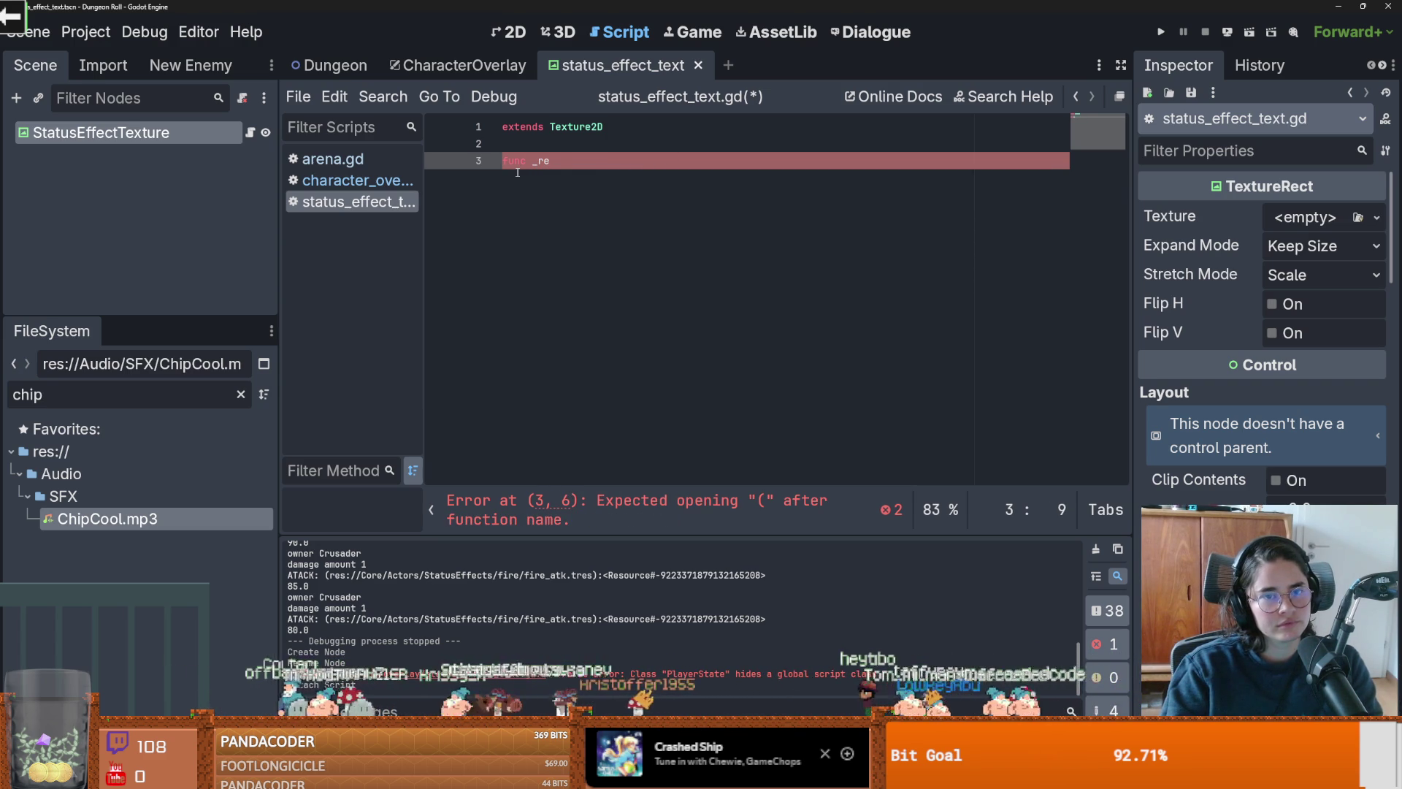
pyautogui.write('_ready')
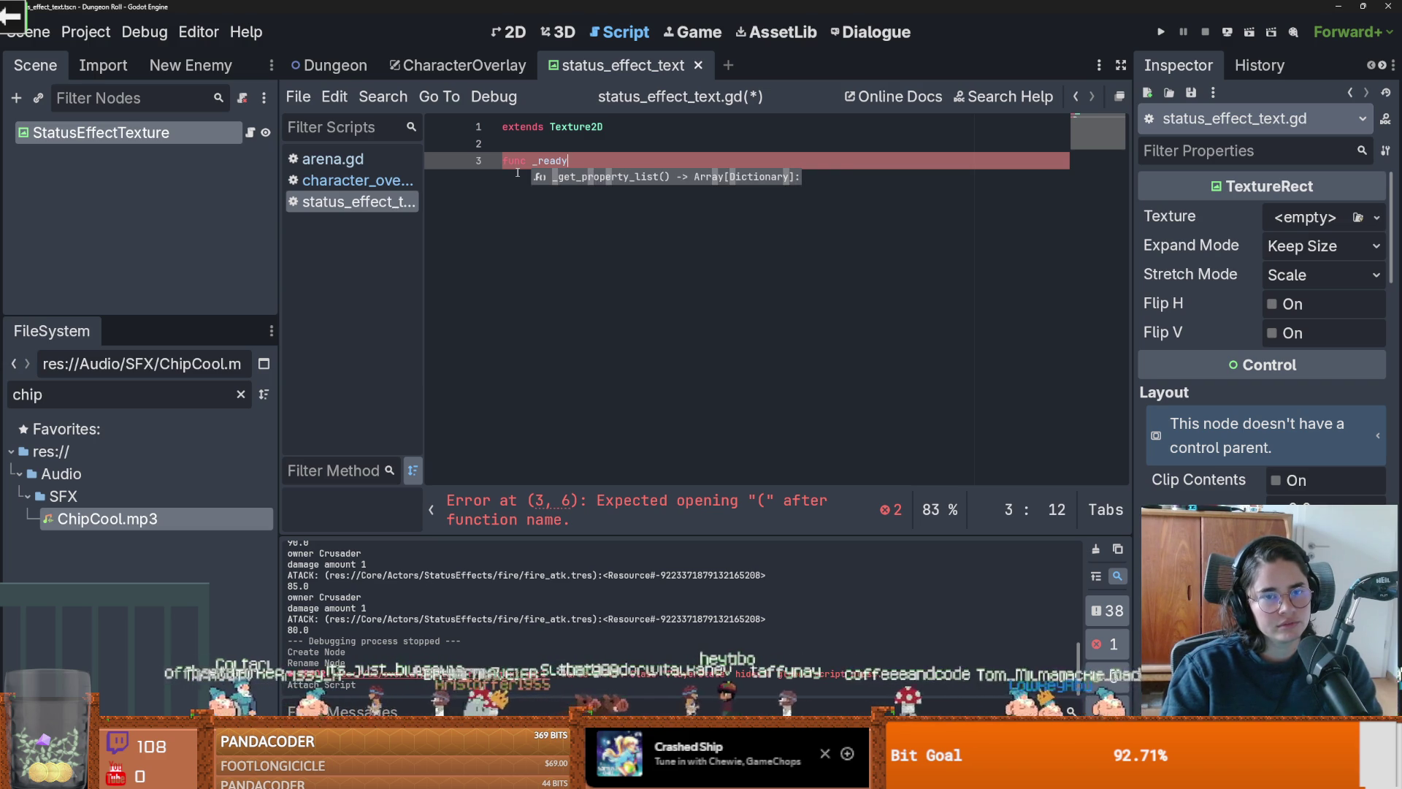
pyautogui.press('BackSpace')
pyautogui.press('BackSpace')
pyautogui.press('BackSpace')
pyautogui.press('BackSpace')
pyautogui.press('BackSpace')
pyautogui.press('BackSpace')
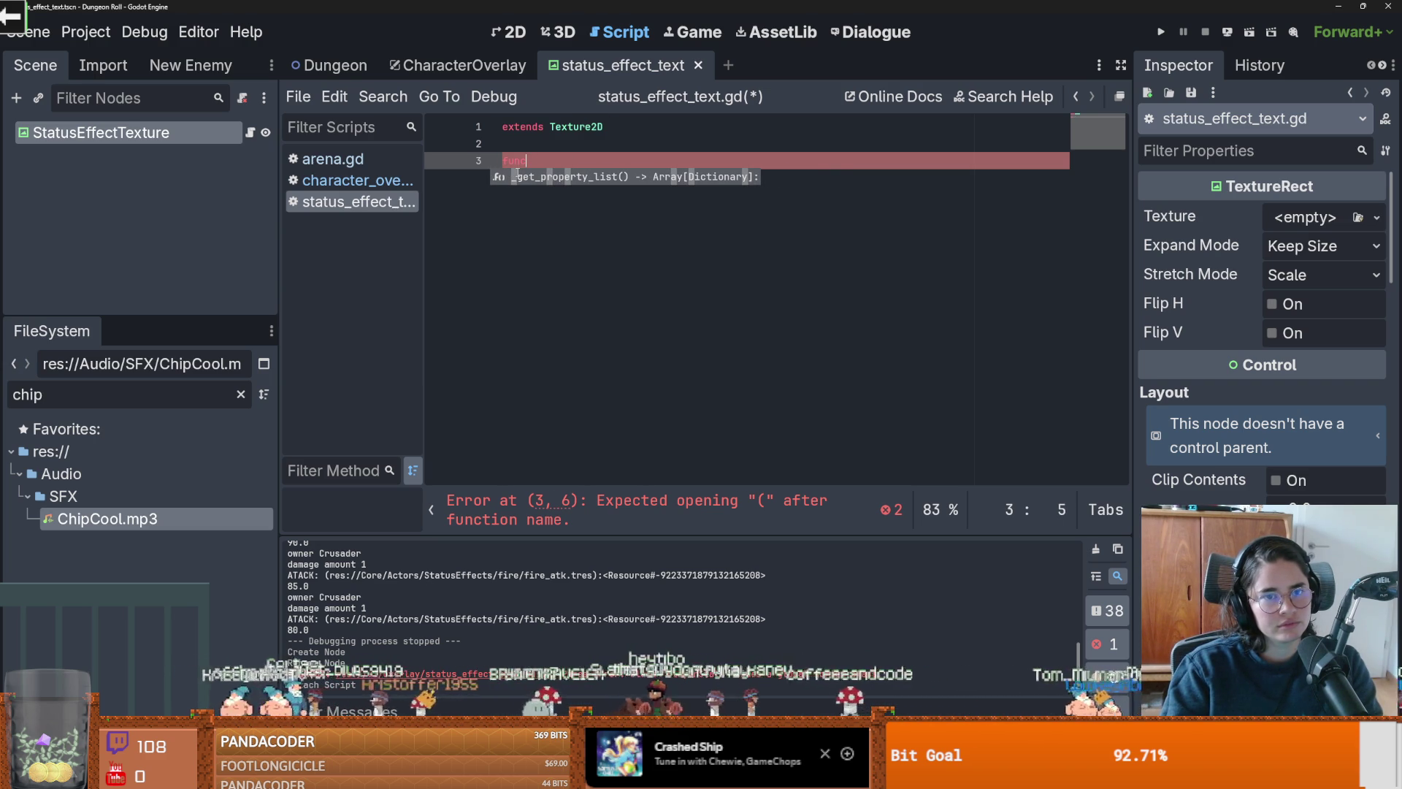
pyautogui.write('re')
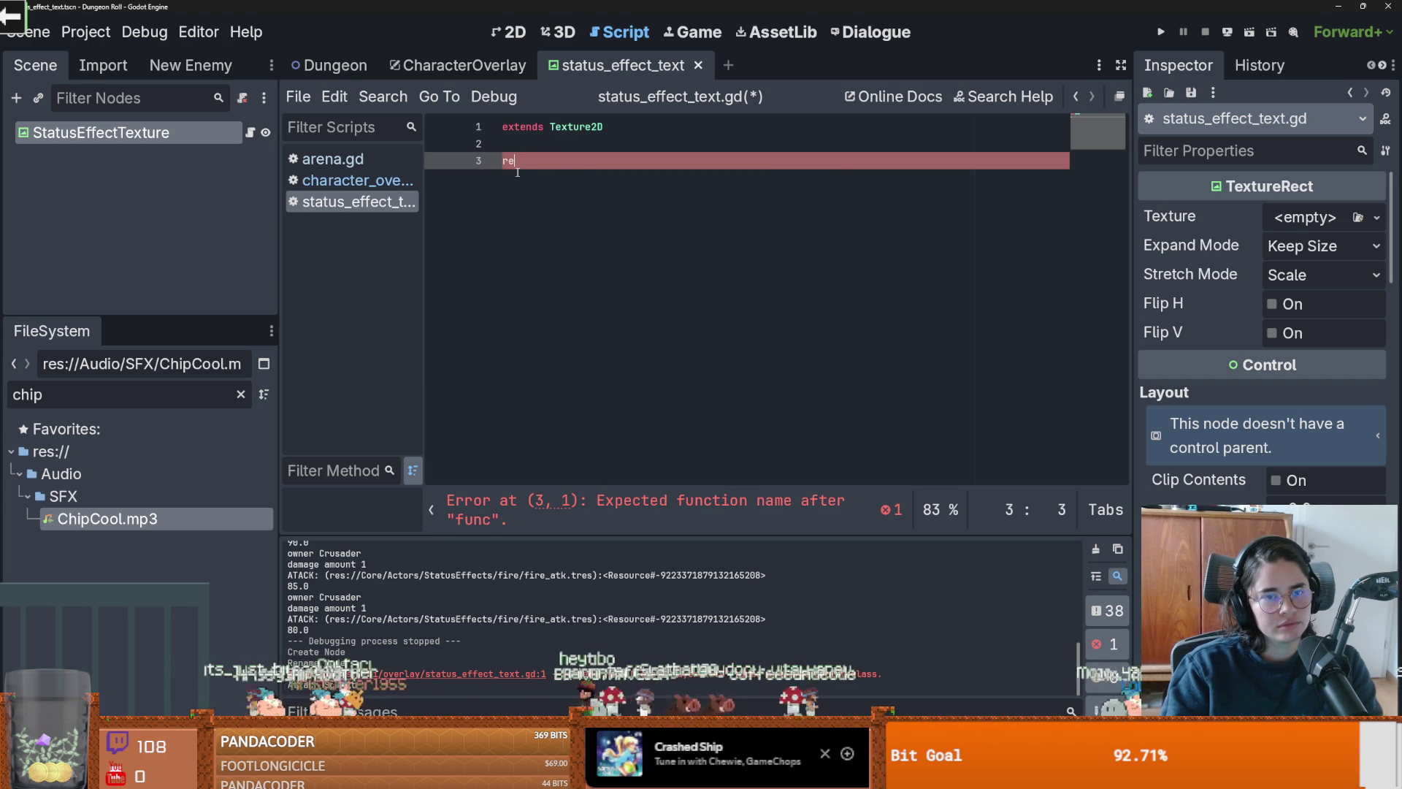
pyautogui.press('BackSpace')
pyautogui.press('BackSpace')
pyautogui.write('_ready')
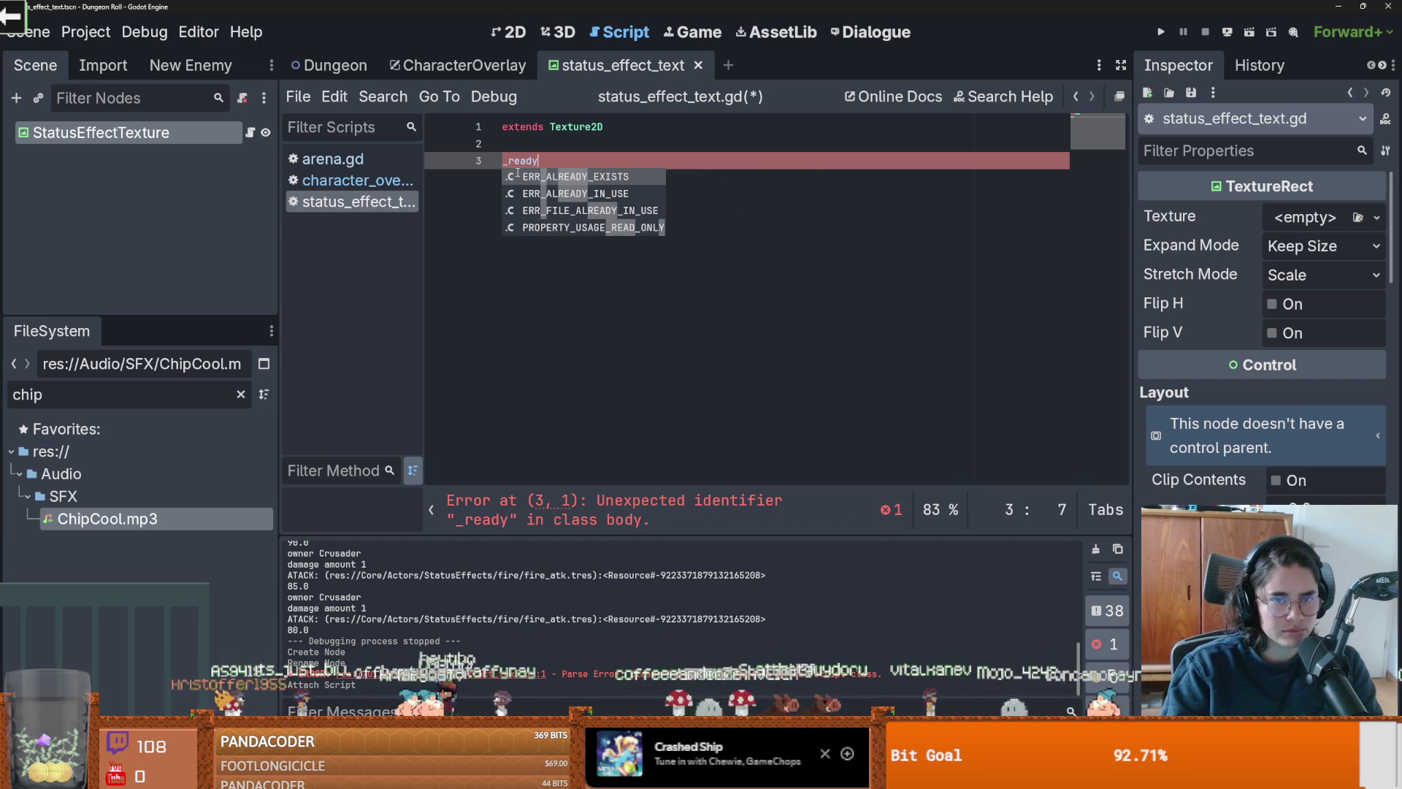
# Step: Rewrite line 3 as 'func _ready():' with a pass body and save the script
pyautogui.press('Home')
pyautogui.press('Return')
pyautogui.write('func')
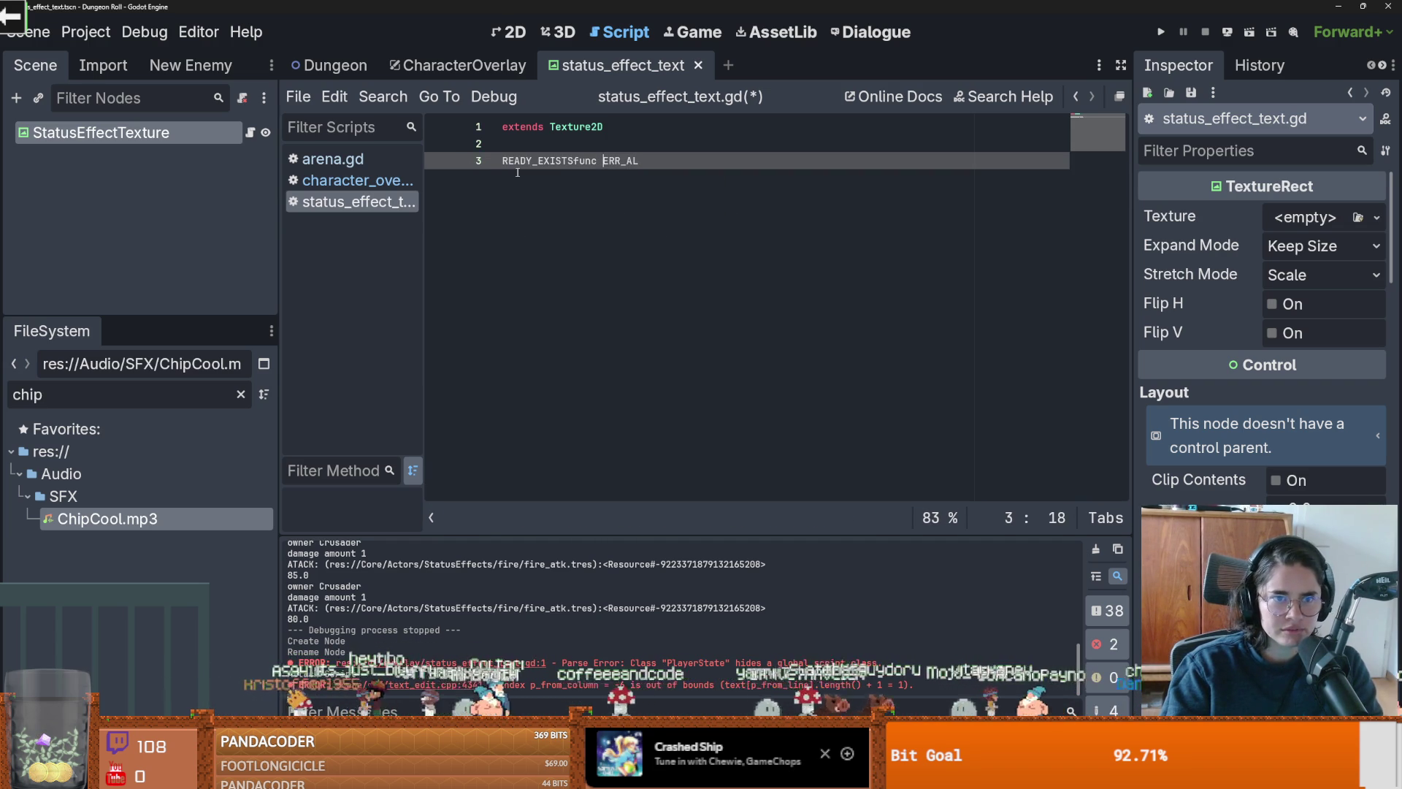
pyautogui.hotkey('ctrl', 'BackSpace')
pyautogui.hotkey('ctrl', 'BackSpace')
pyautogui.hotkey('ctrl', 'BackSpace')
pyautogui.write('f')
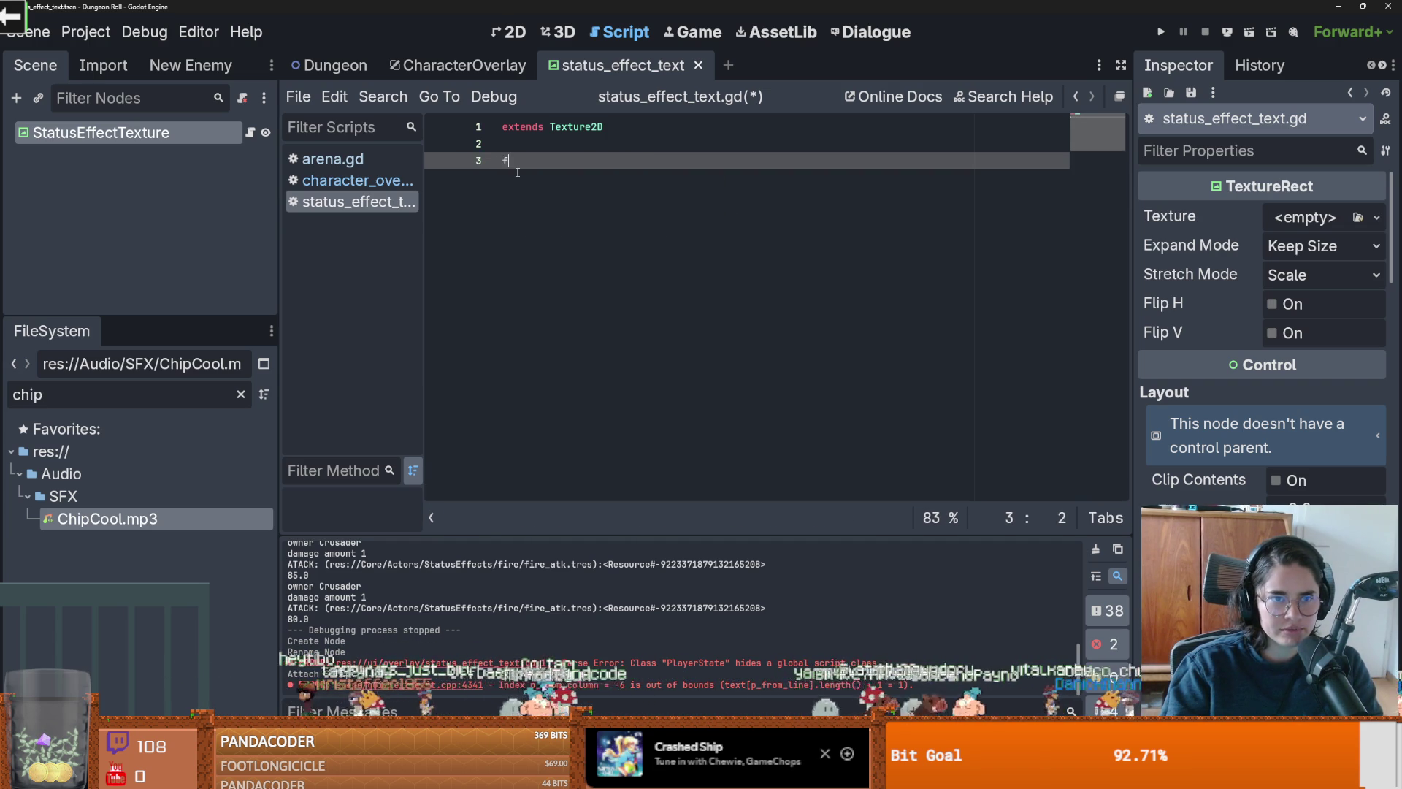
pyautogui.write('unc _ready')
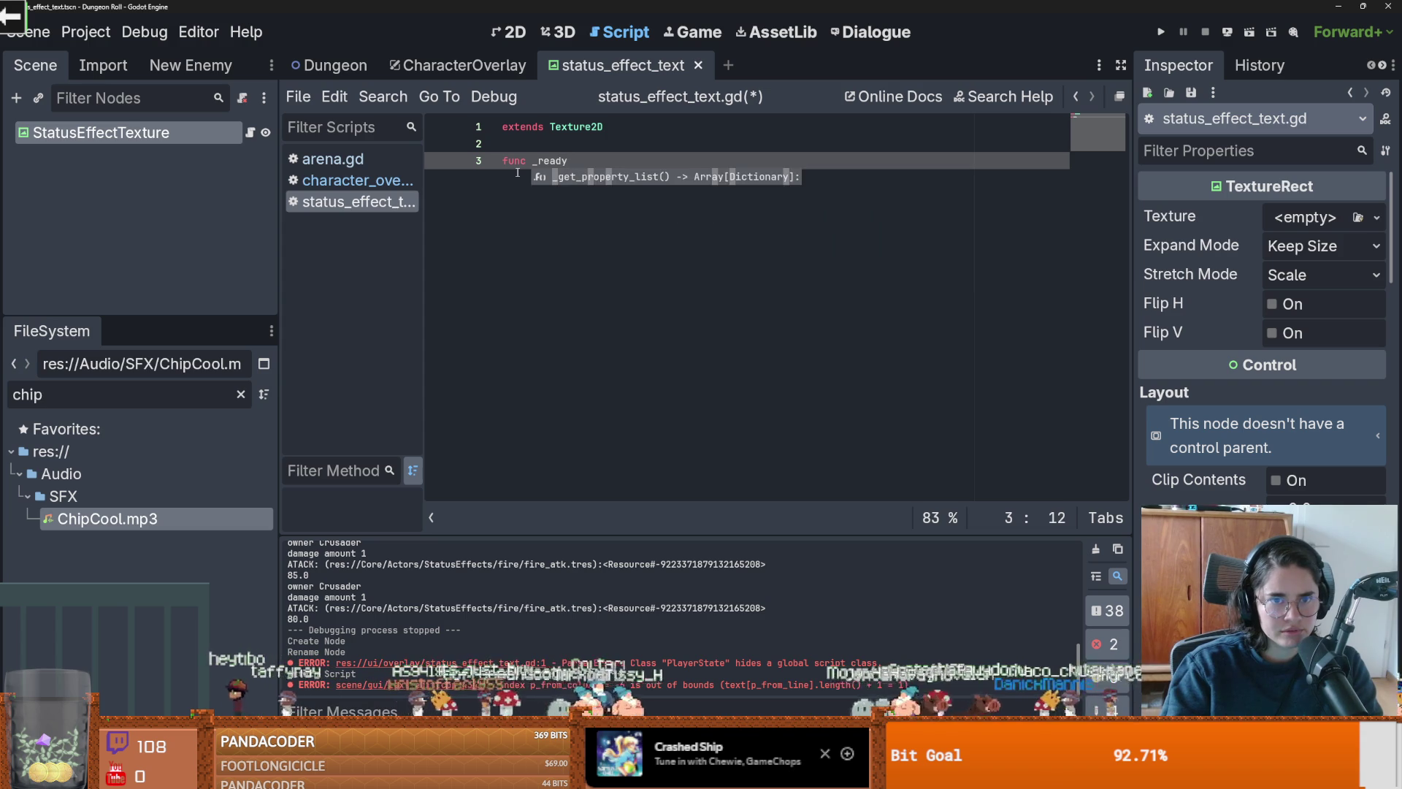
pyautogui.write('():')
pyautogui.press('Return')
pyautogui.write('pass')
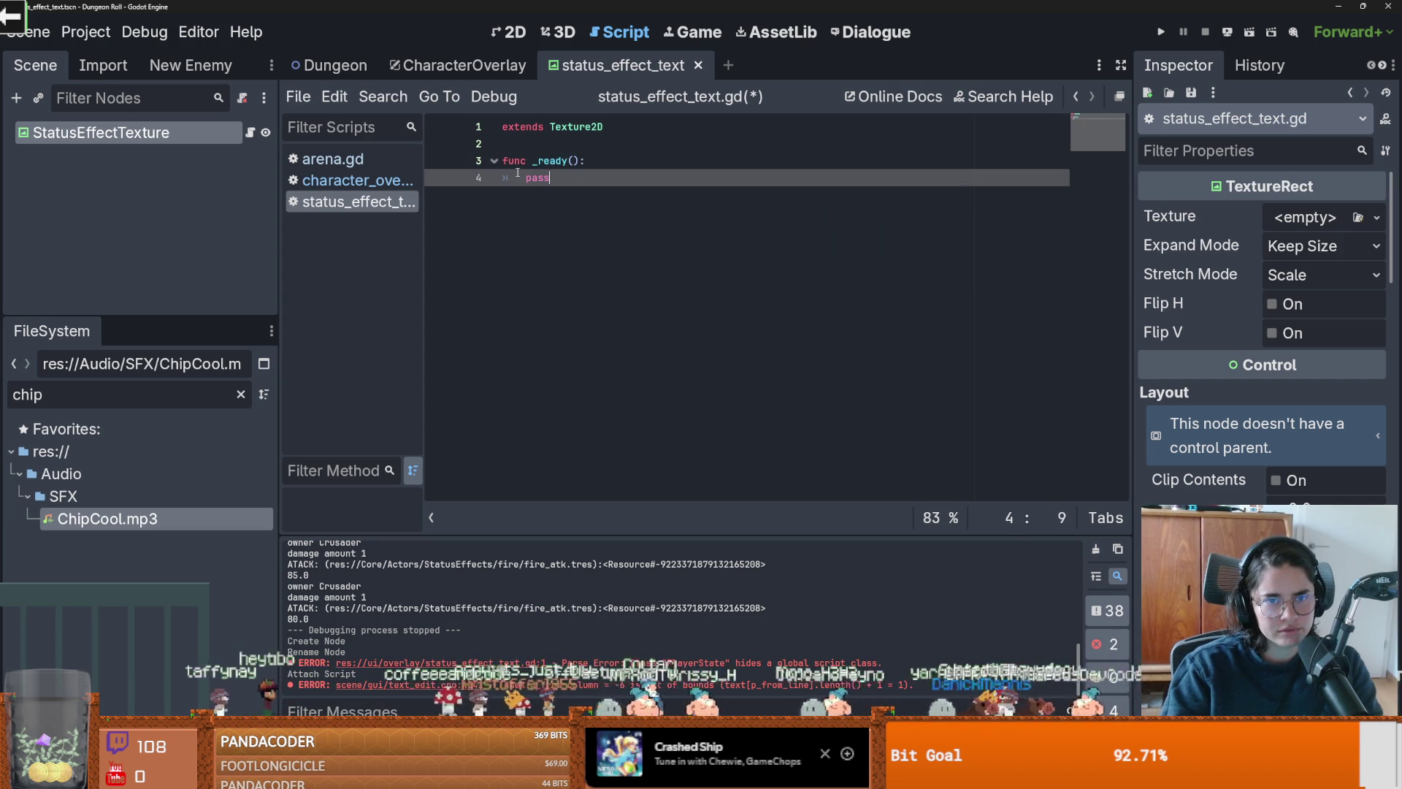
pyautogui.hotkey('ctrl', 's')
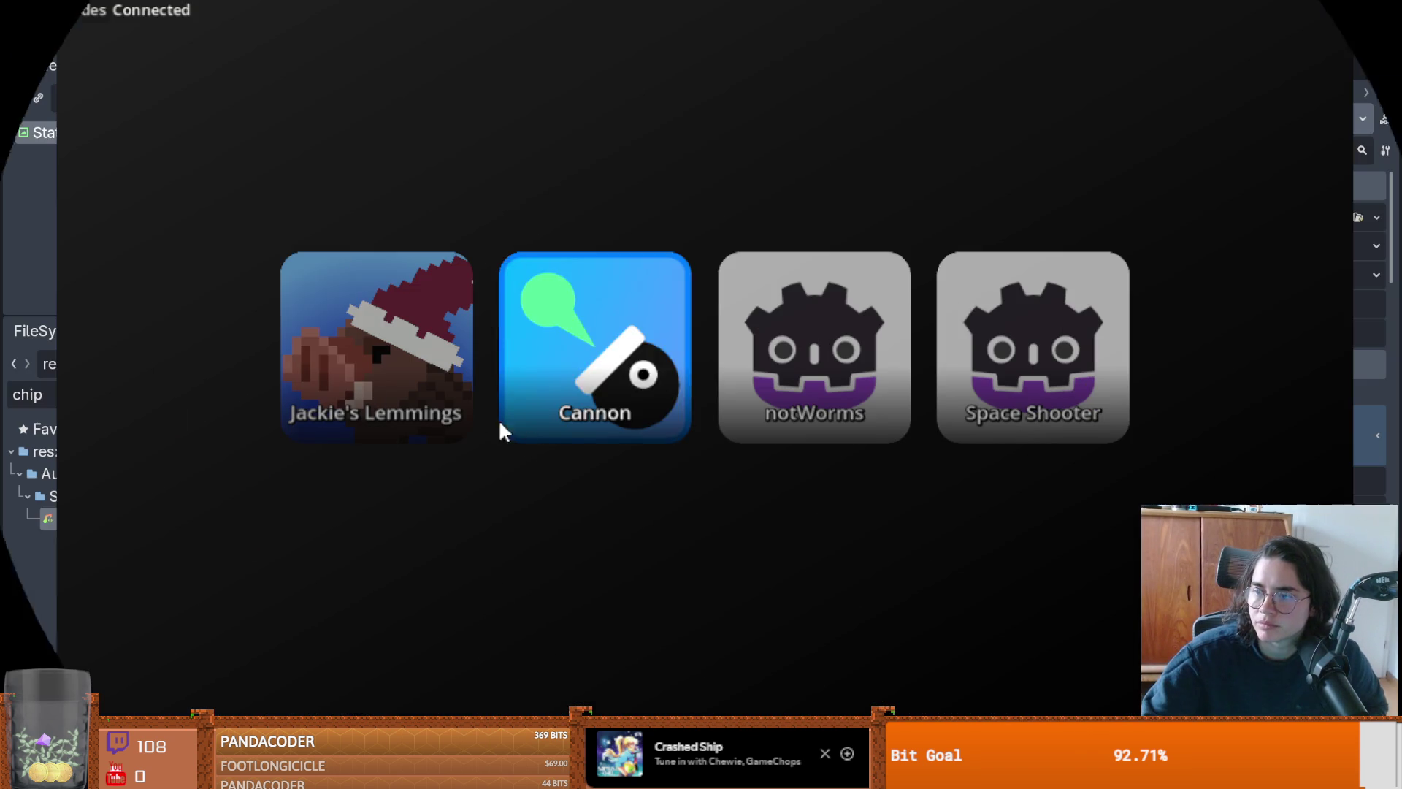
pyautogui.click(554, 384)
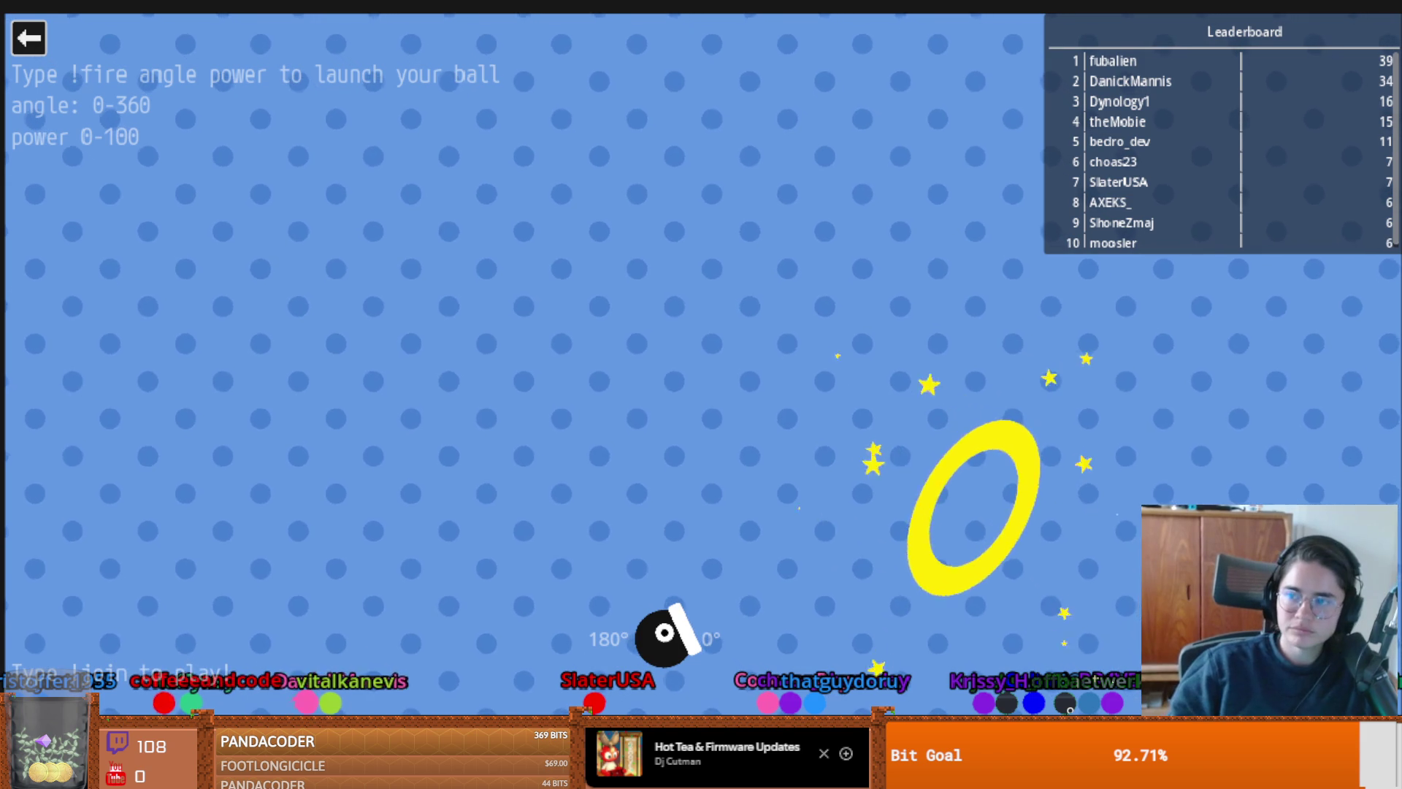
pyautogui.click(29, 41)
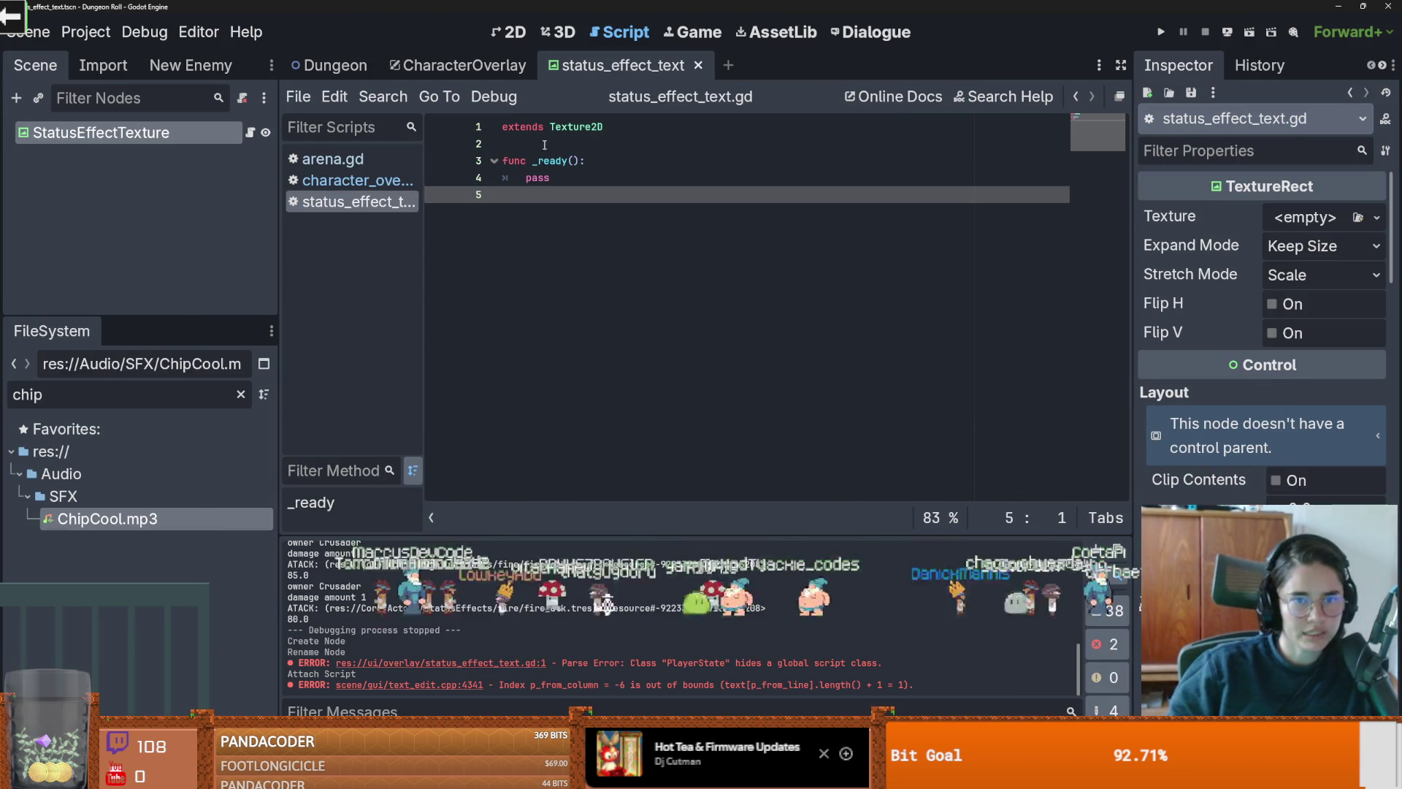
pyautogui.click(587, 232)
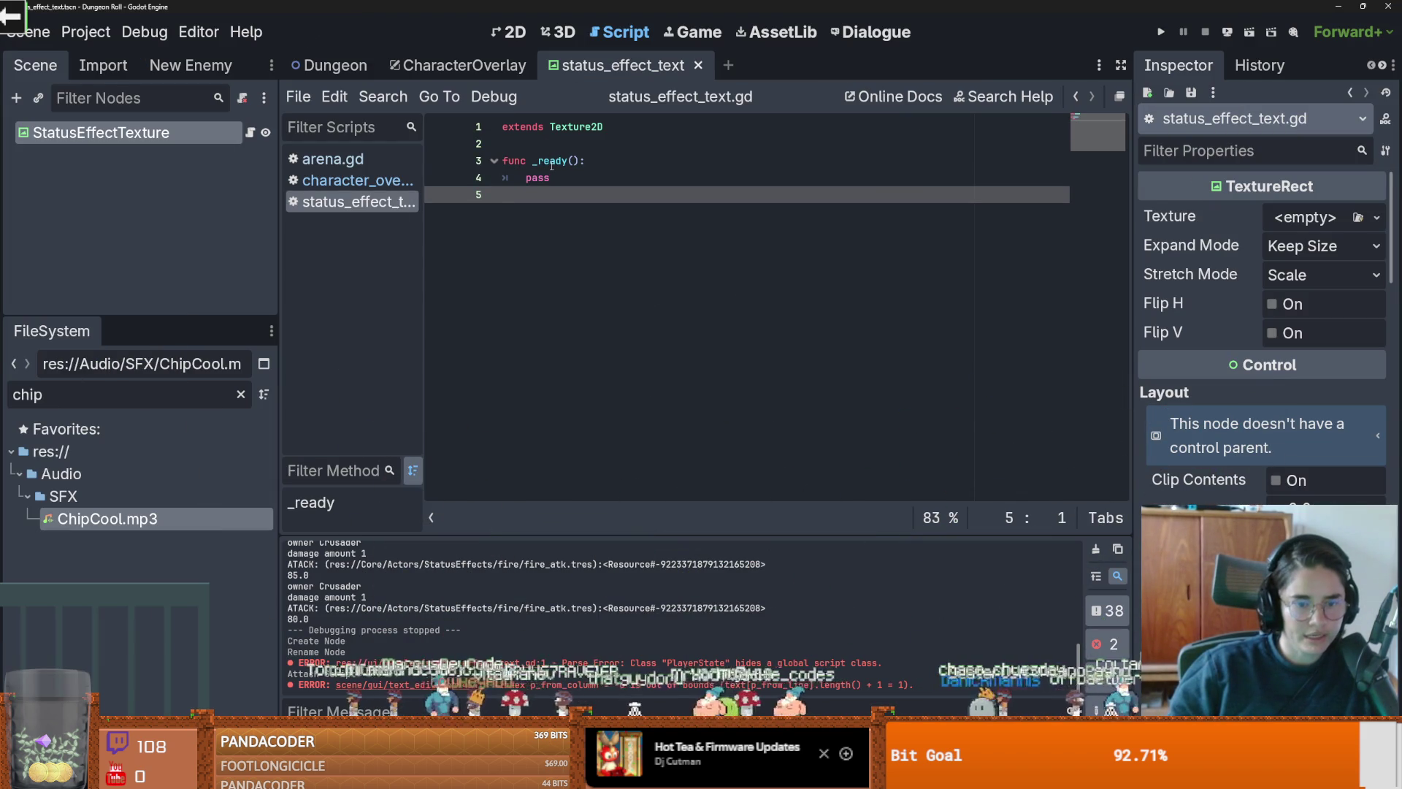
# Step: Check the Texture2D class docs, then change the base class to TextureRect
pyautogui.hotkey('ctrl', 's')
pyautogui.keyDown('ctrl'); pyautogui.click(576, 126); pyautogui.keyUp('ctrl')
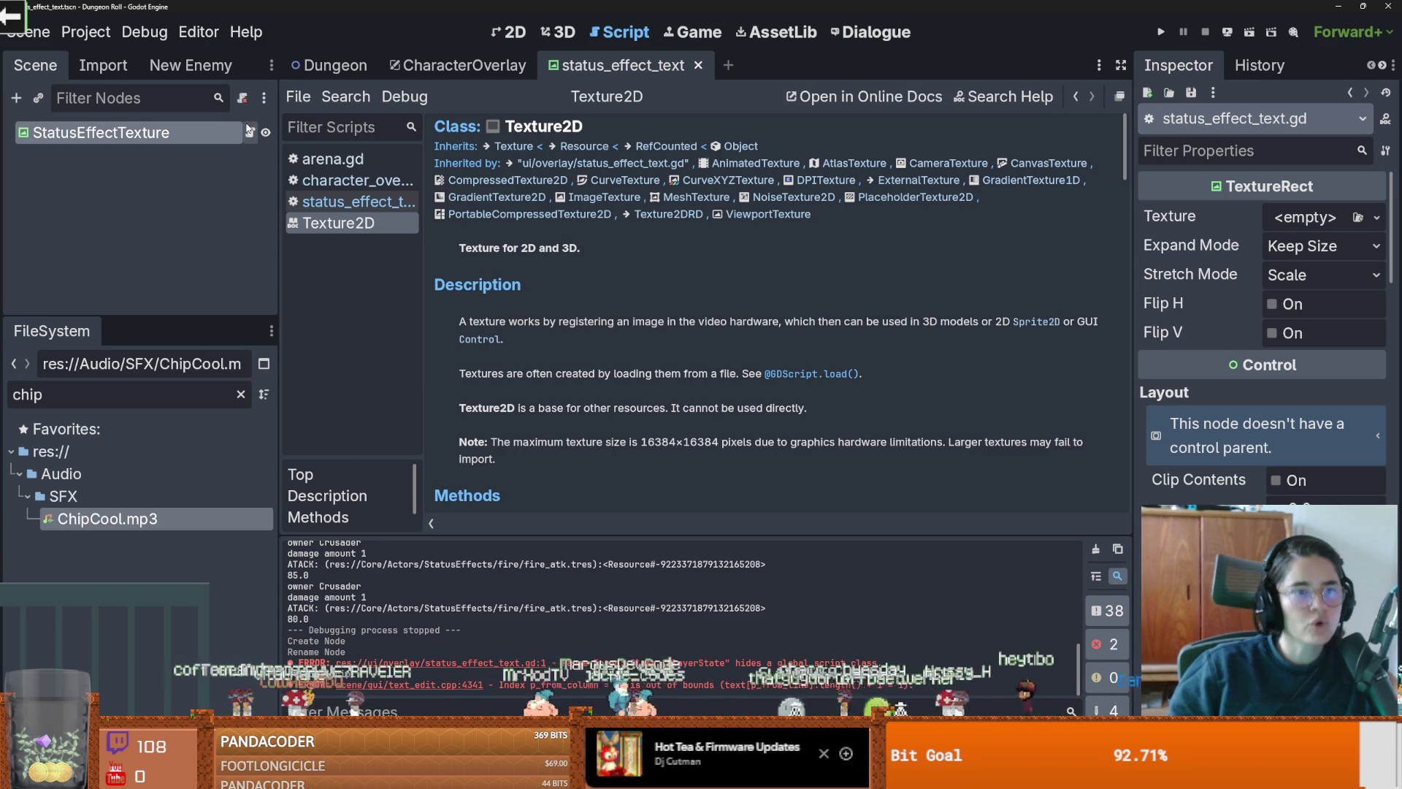
pyautogui.hotkey('alt', 'Left')
pyautogui.doubleClick(577, 126)
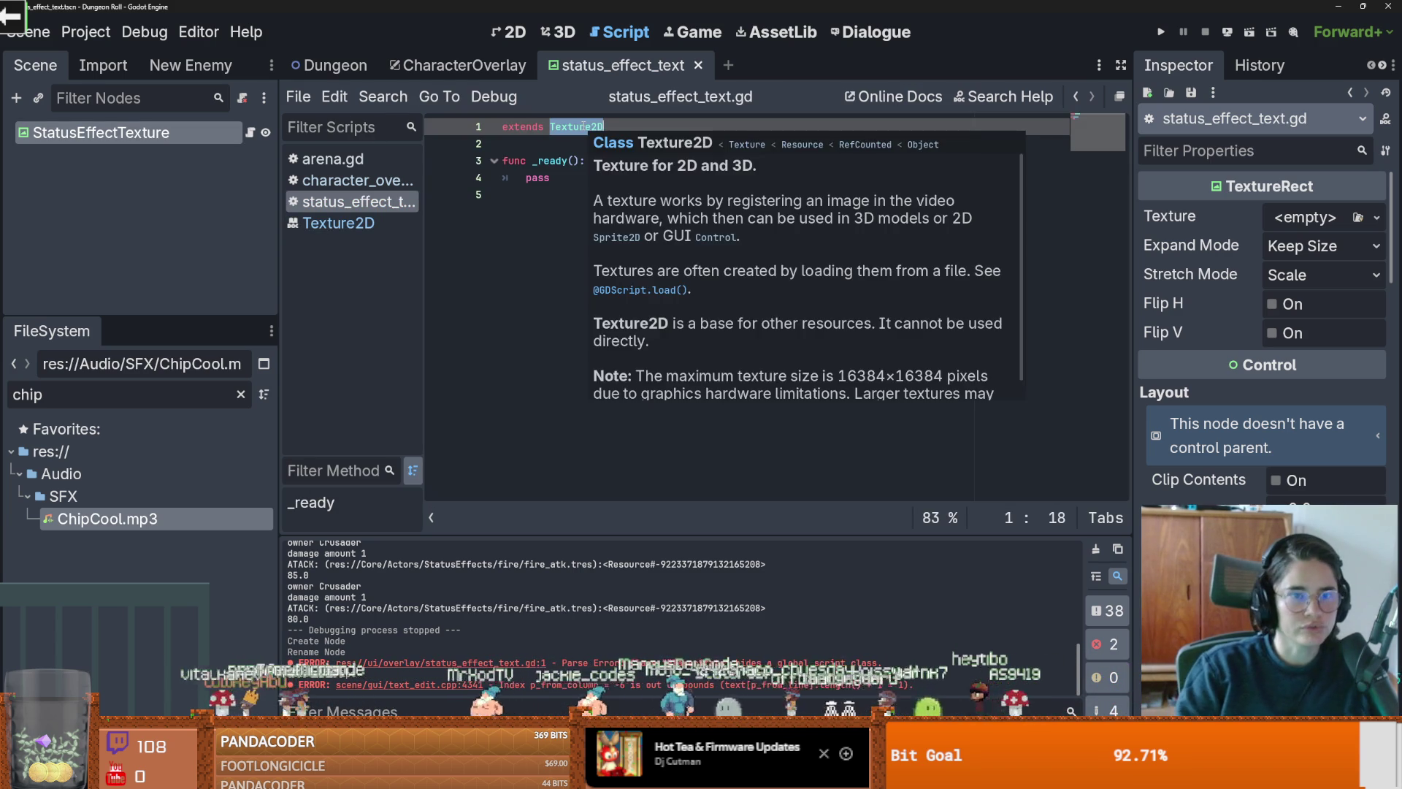
pyautogui.write('Texture')
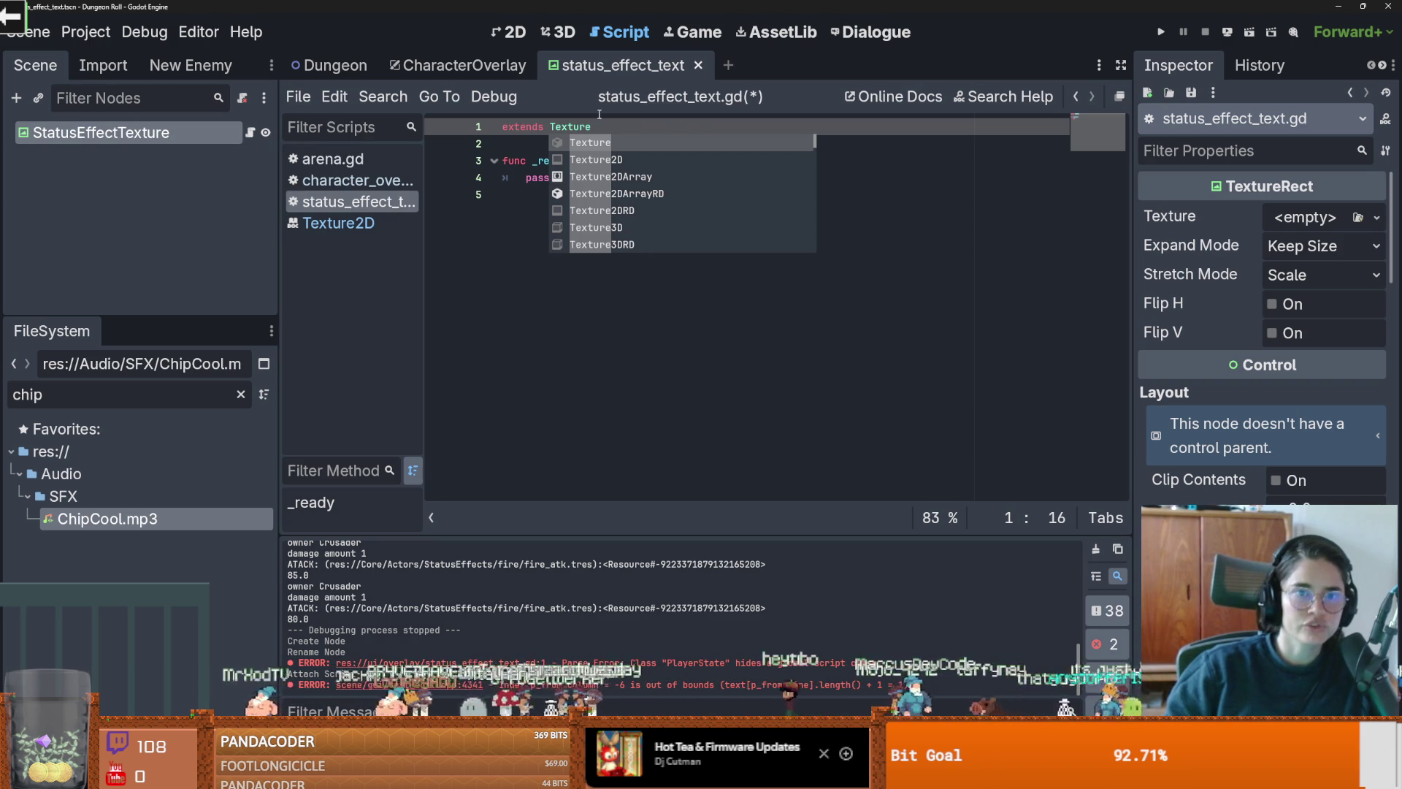
pyautogui.write('r')
pyautogui.press('Return')
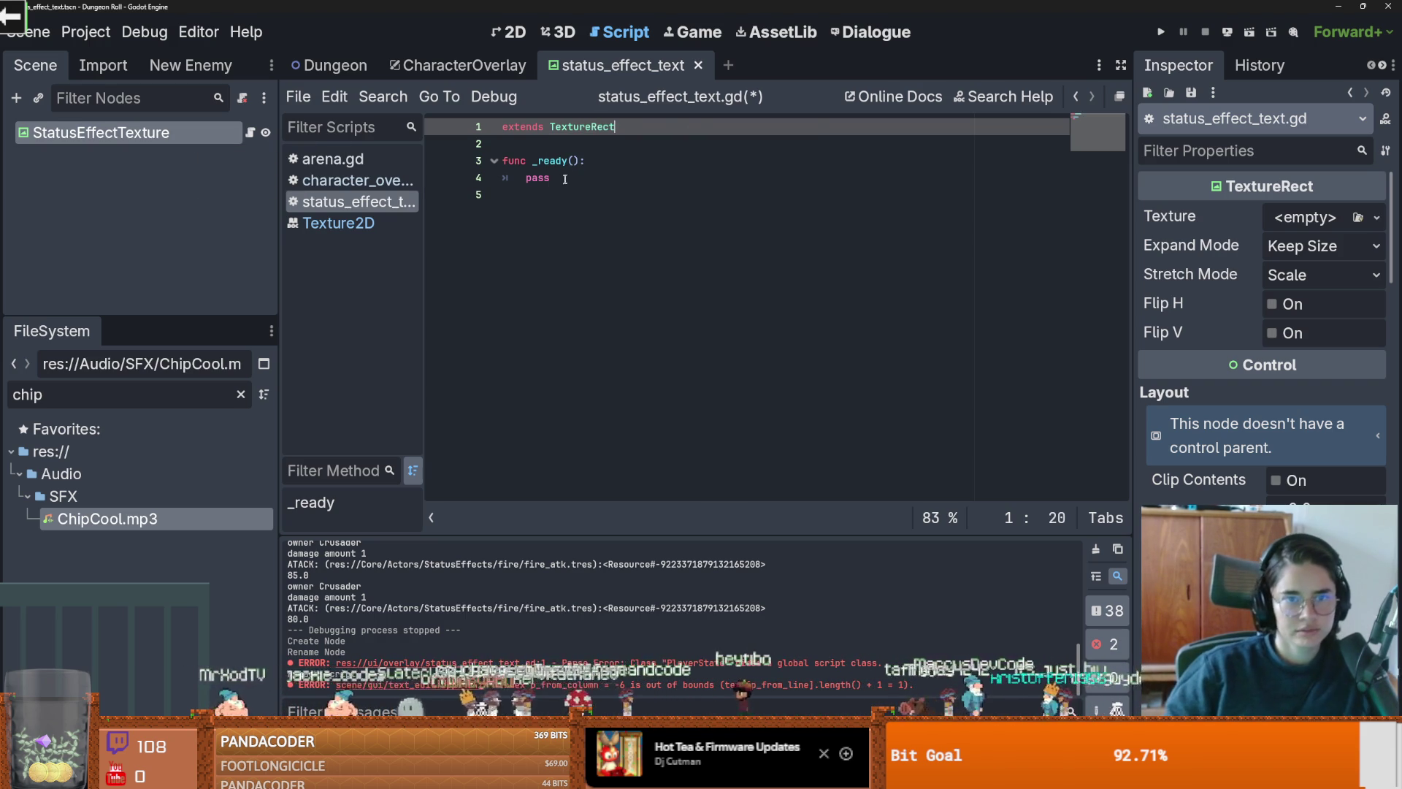
# Step: Retype the function as 'func _ready() -> void:' with pass and save the script
pyautogui.moveTo(555, 177); pyautogui.dragTo(472, 161)
pyautogui.write('func')
pyautogui.write('_re')
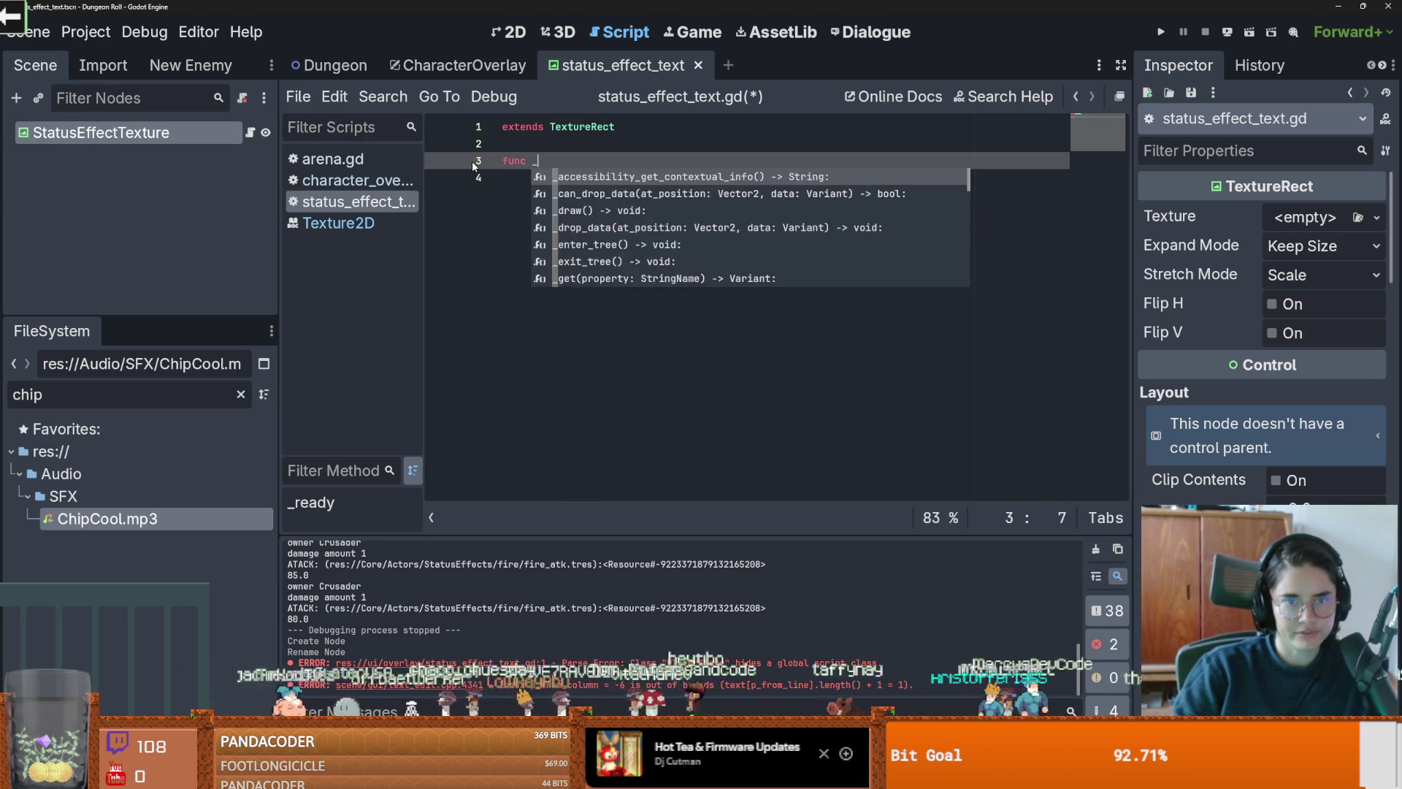
pyautogui.press('Return')
pyautogui.press('Return')
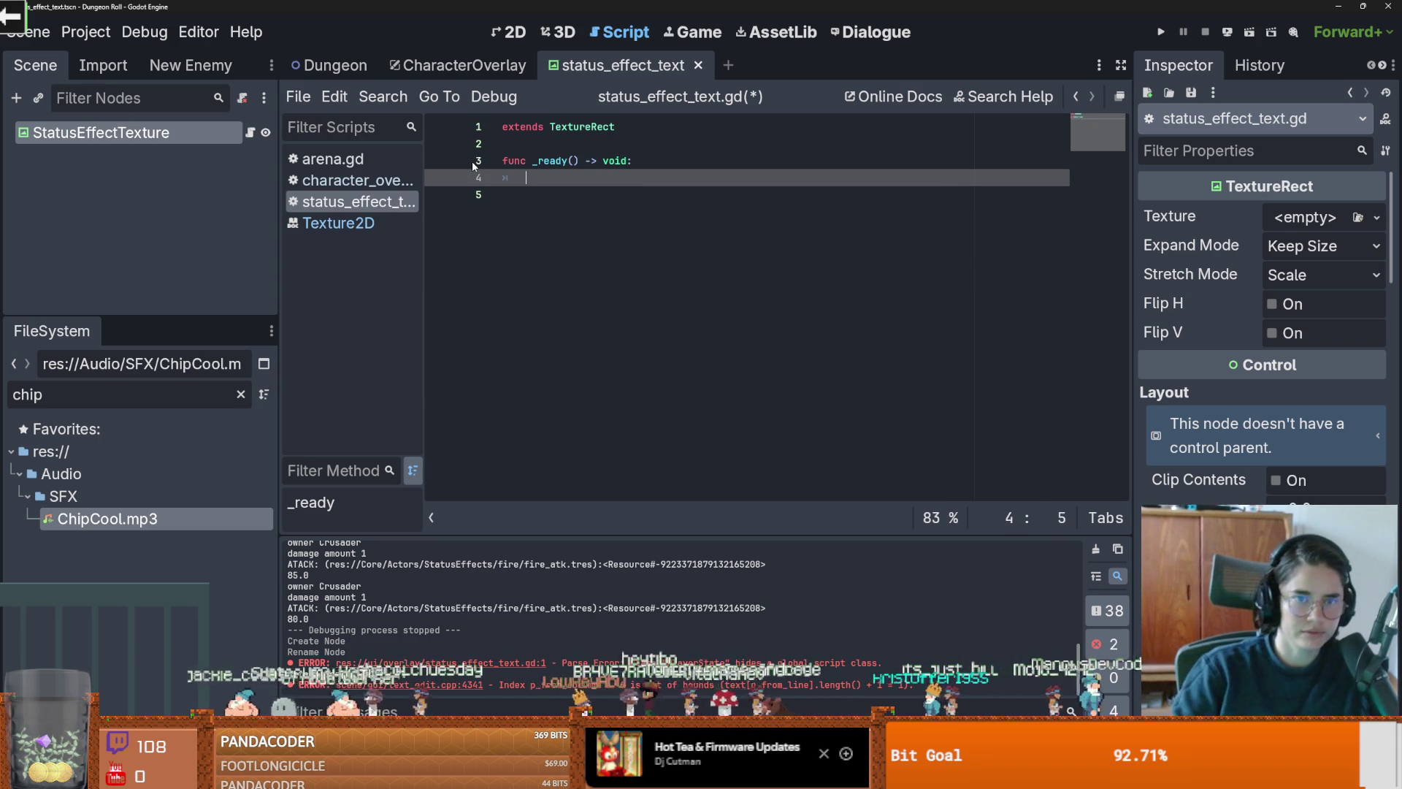
pyautogui.write('pass')
pyautogui.hotkey('ctrl', 's')
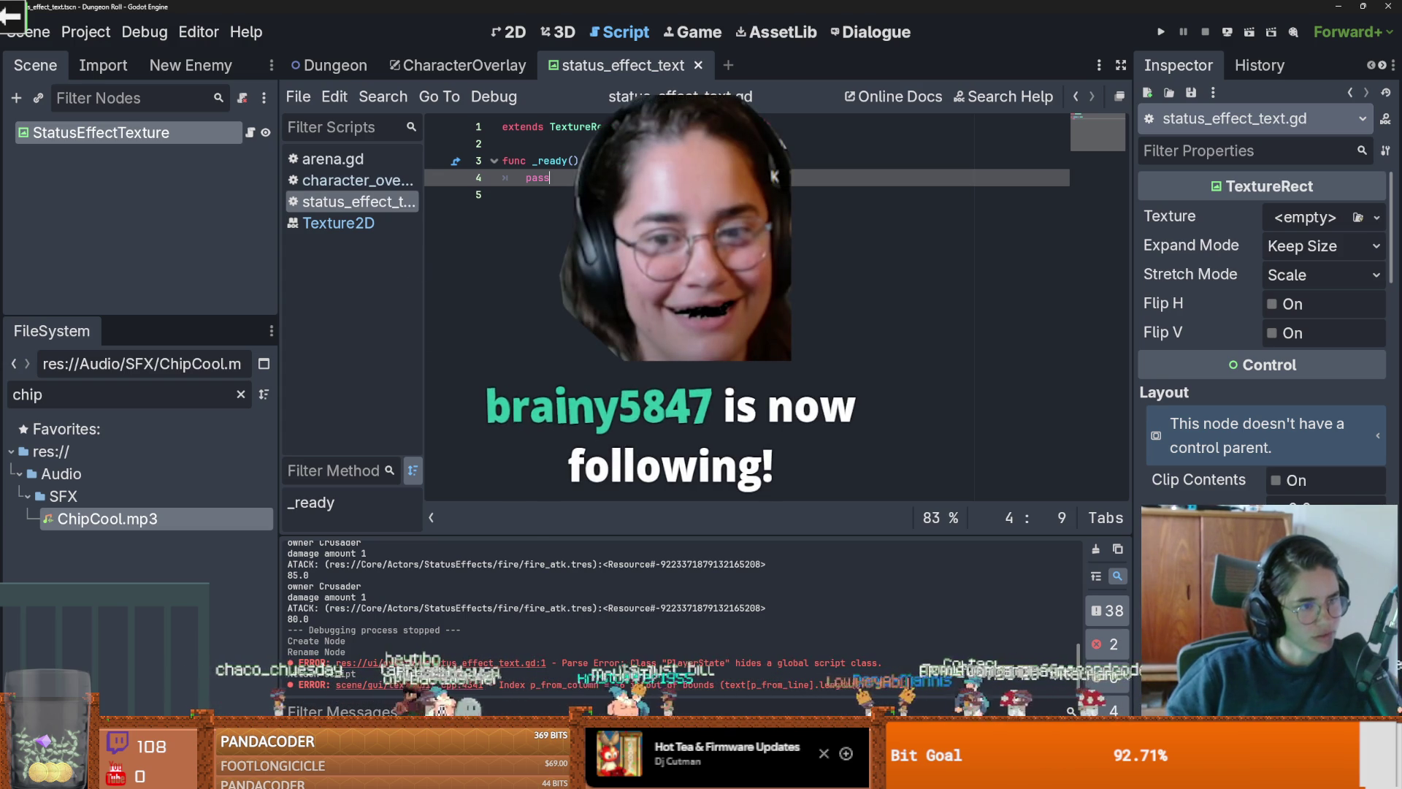
pyautogui.press('Down')
pyautogui.hotkey('ctrl', 's')
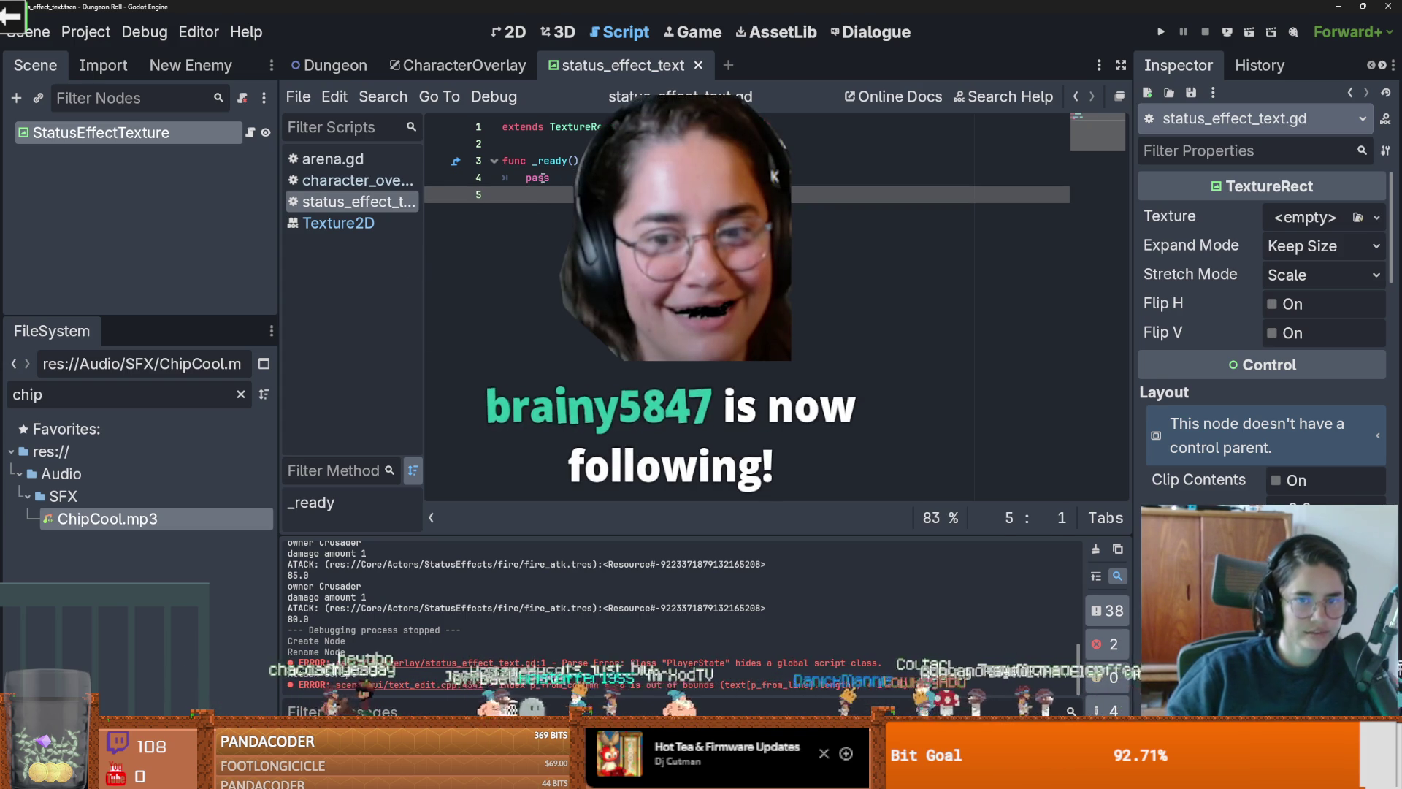
pyautogui.doubleClick(537, 178)
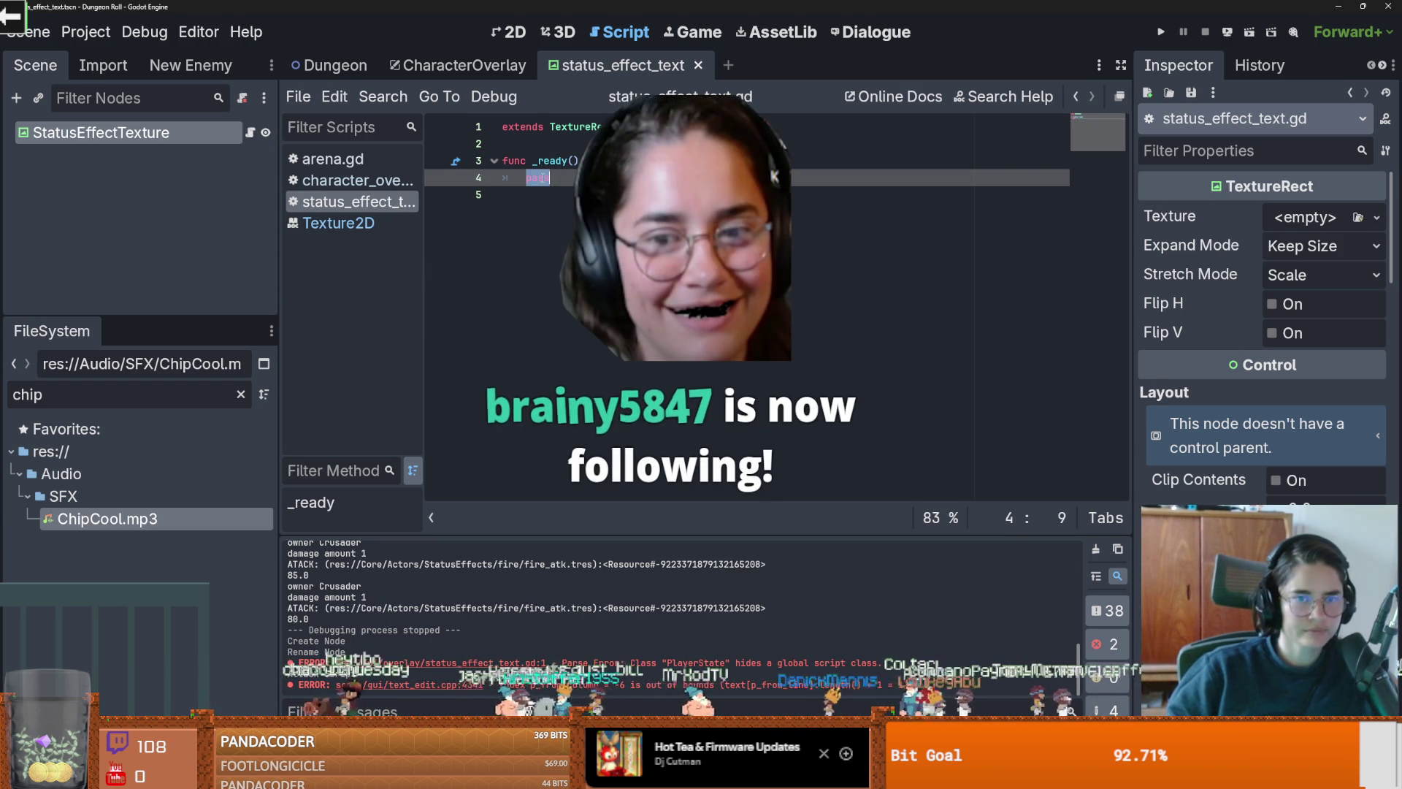
# Step: In _ready, write mouse_entered.connect(show_status_effects)
pyautogui.click(504, 36)
pyautogui.scroll(4, 604, 272)
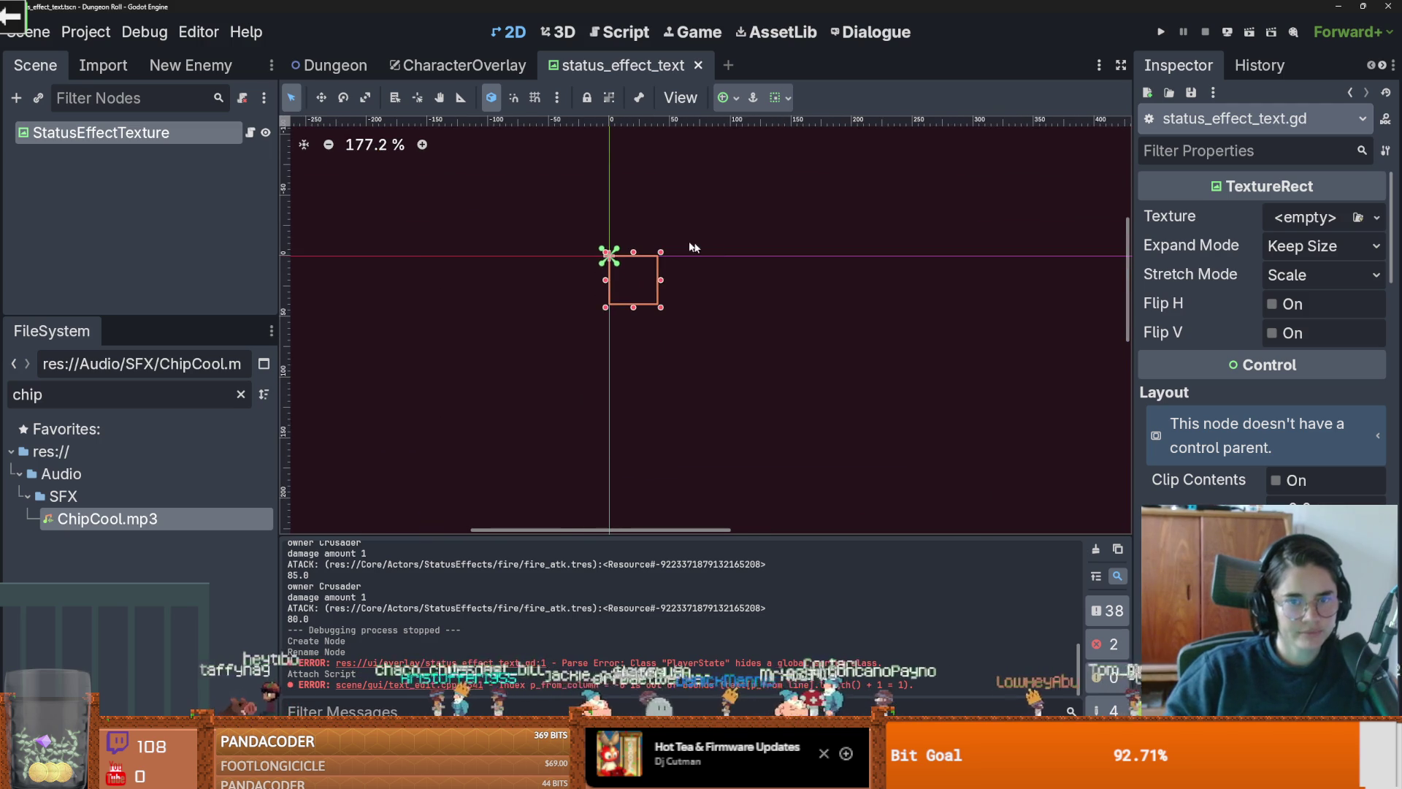
pyautogui.click(249, 132)
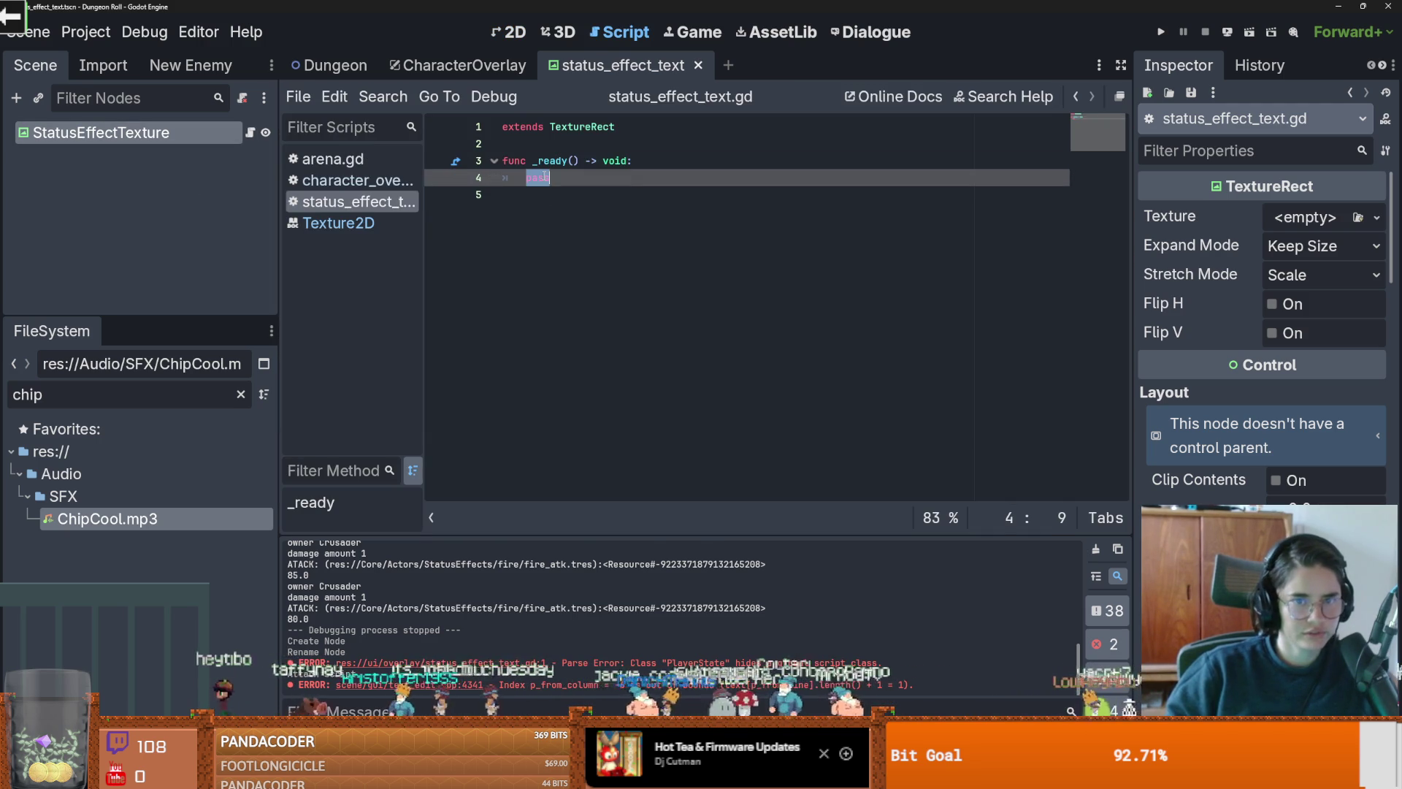
pyautogui.write('mo')
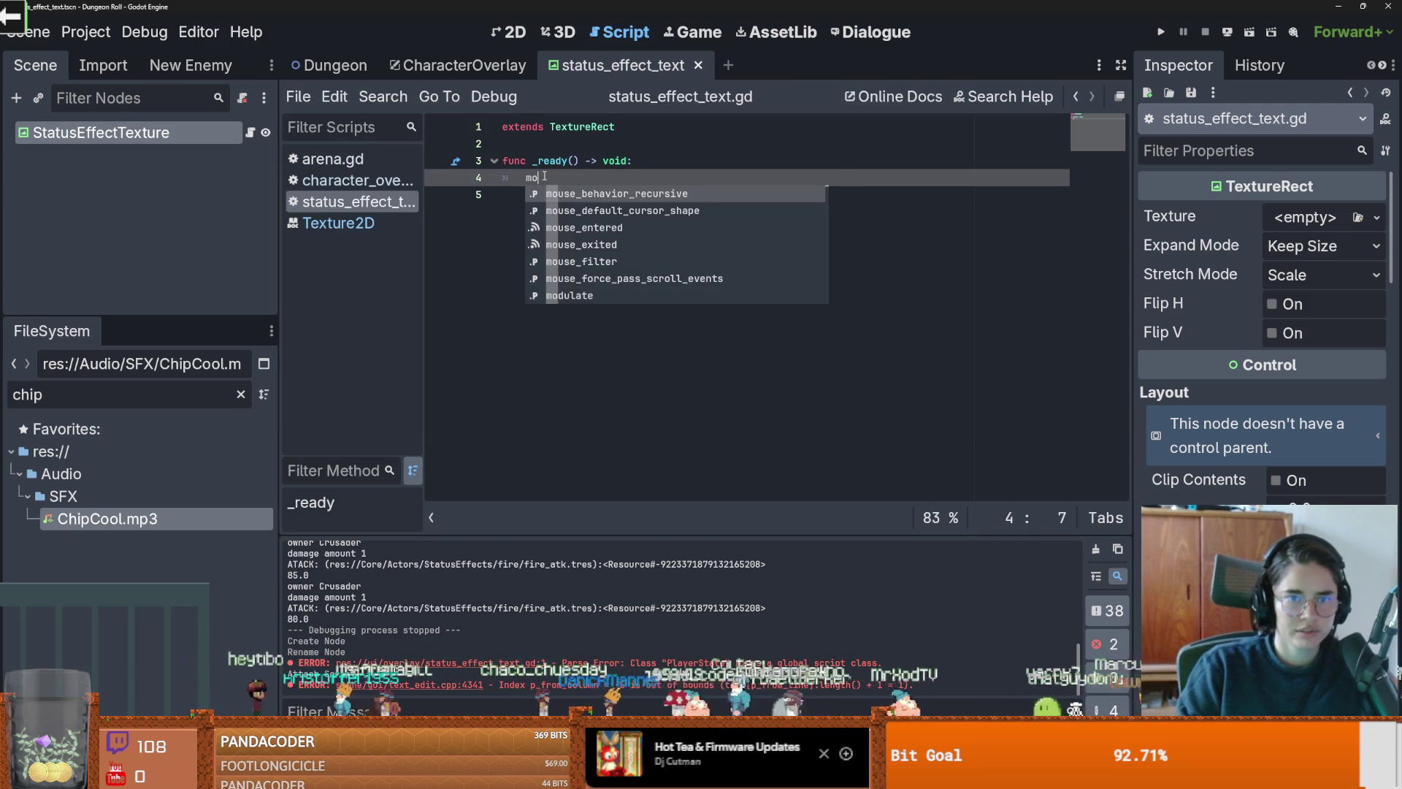
pyautogui.write('use_en')
pyautogui.press('Return')
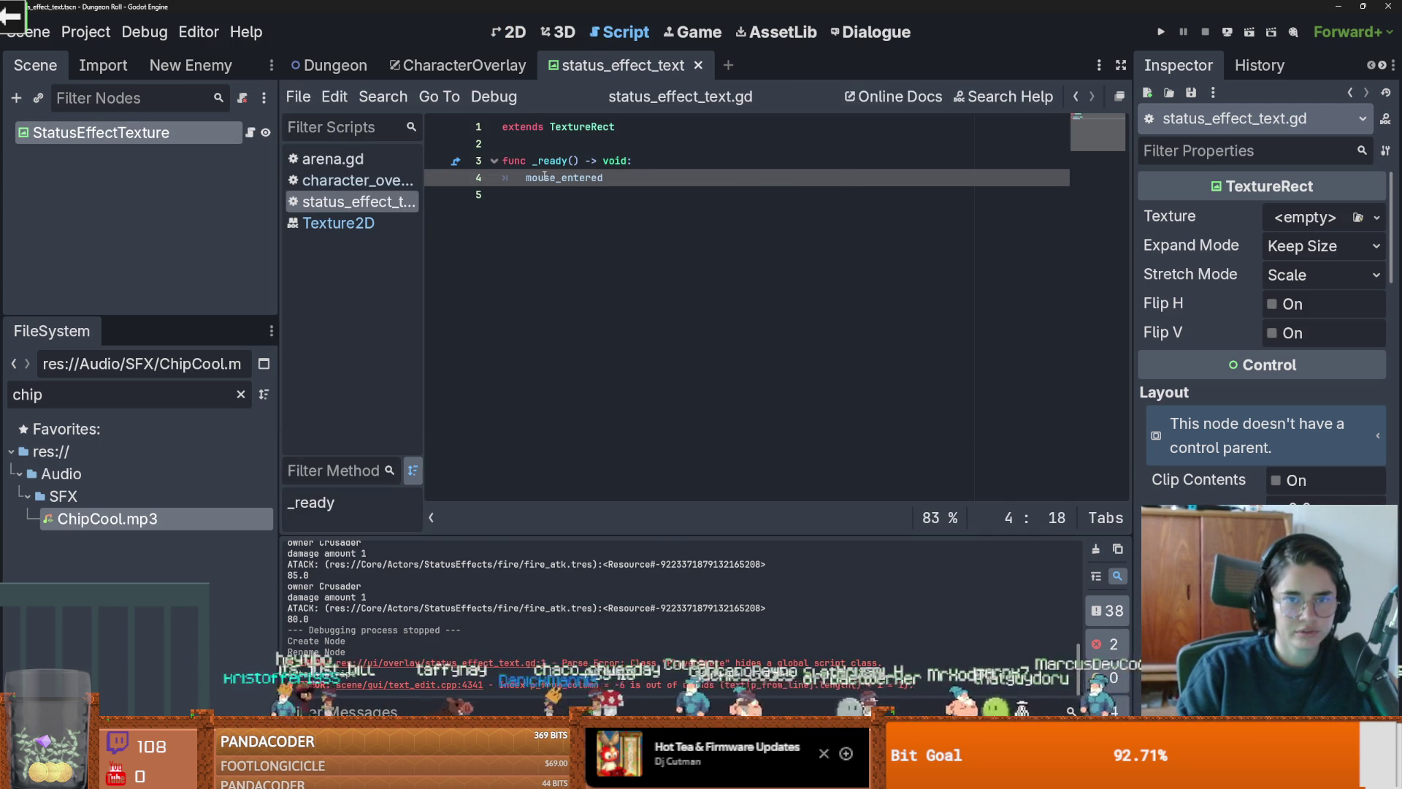
pyautogui.press('Return')
pyautogui.press('BackSpace')
pyautogui.write('.con')
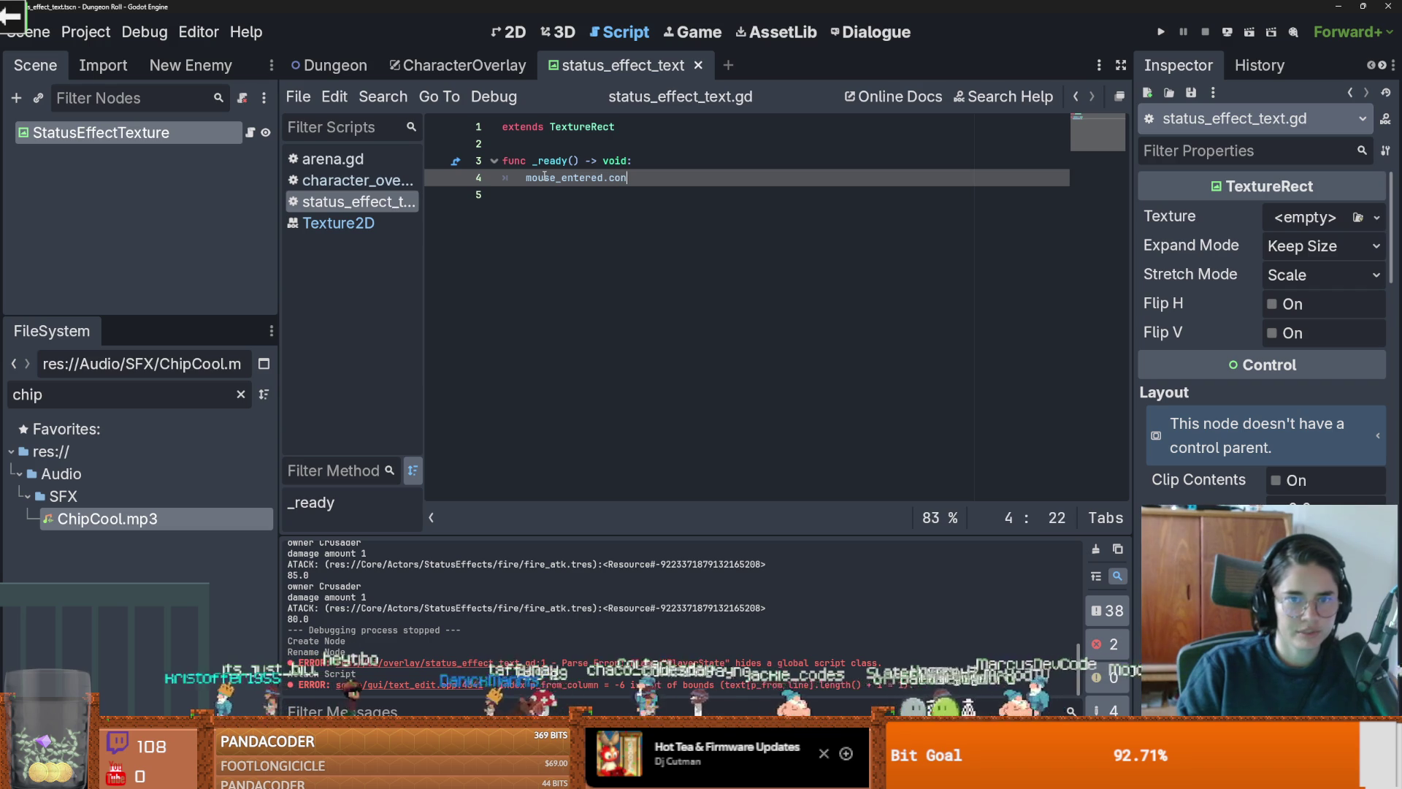
pyautogui.write('ect_')
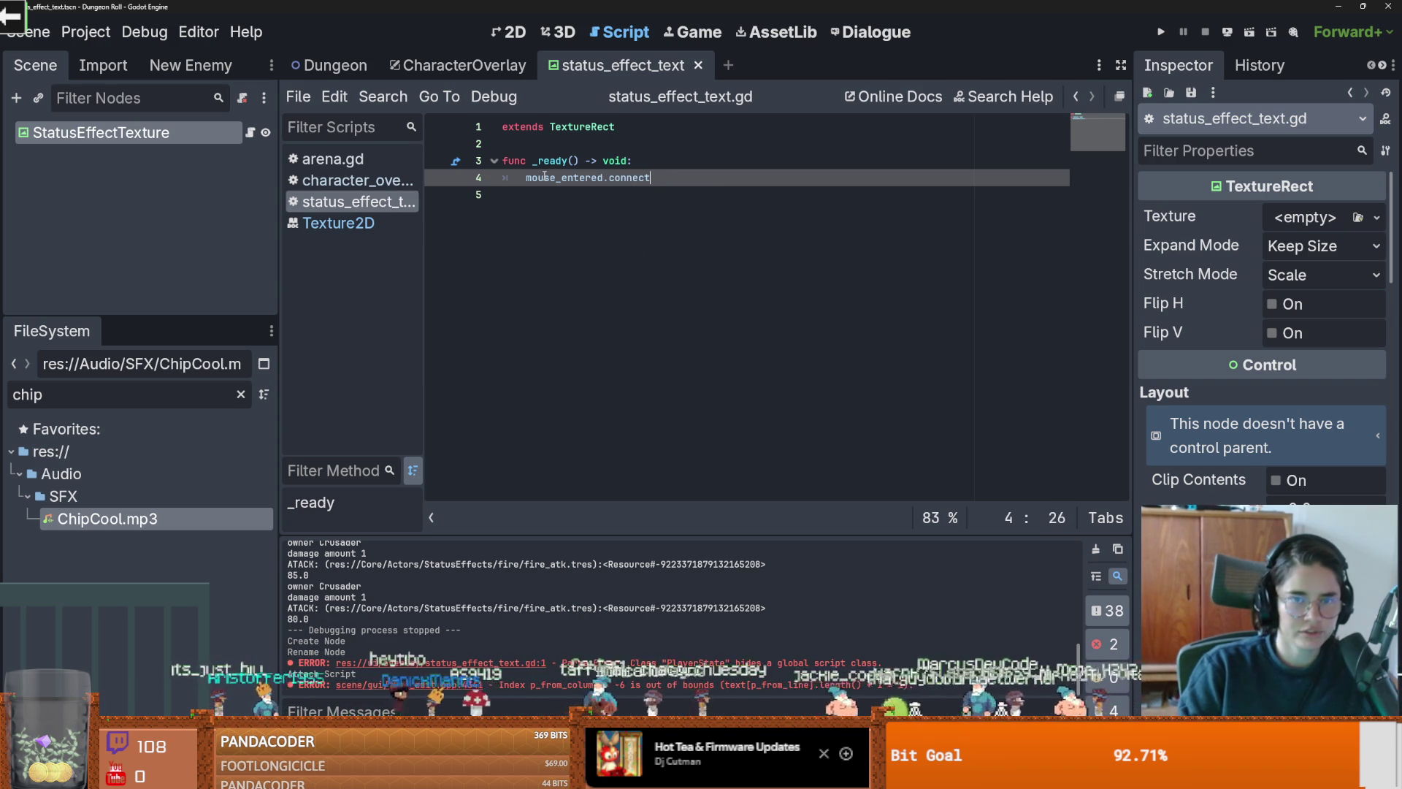
pyautogui.write('(')
pyautogui.write('show_st')
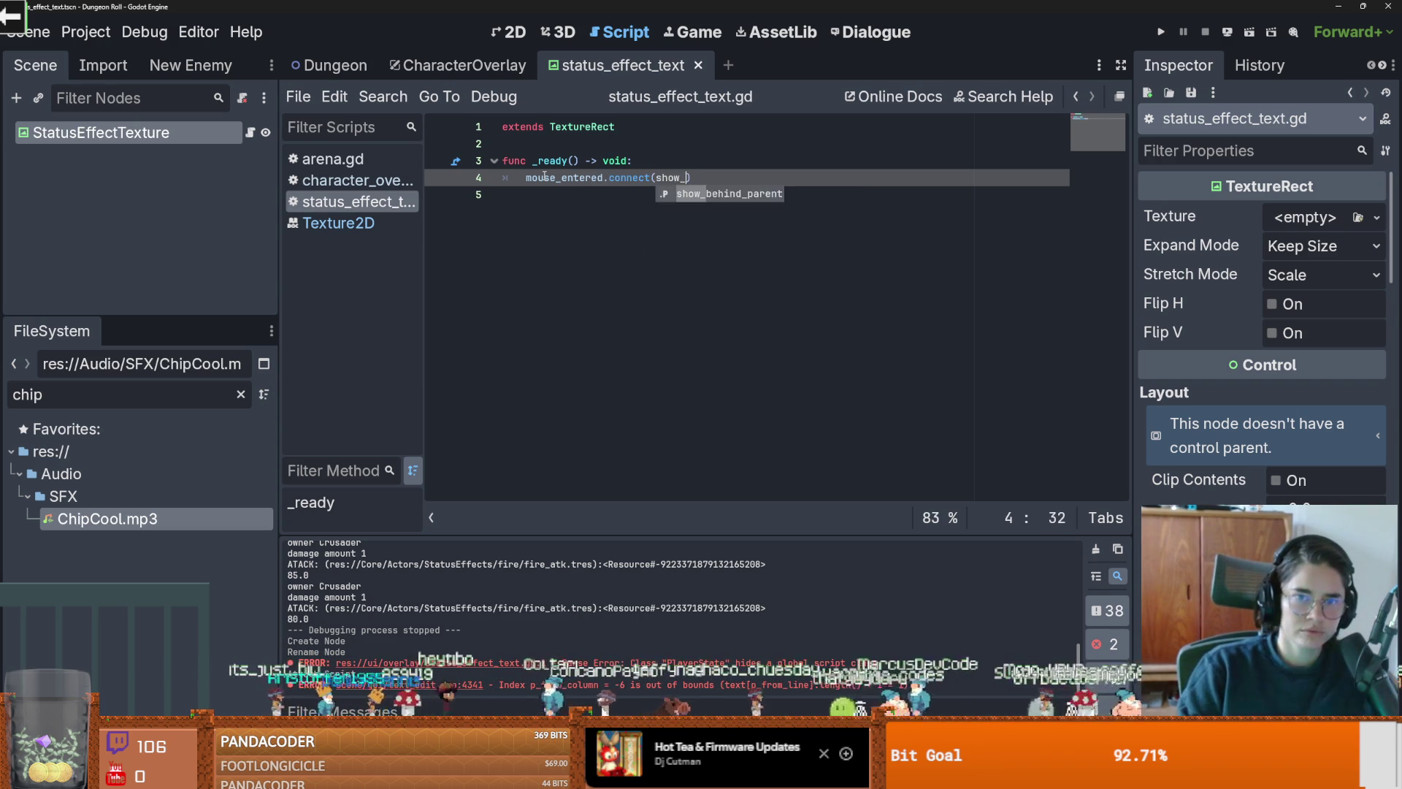
pyautogui.write('effects')
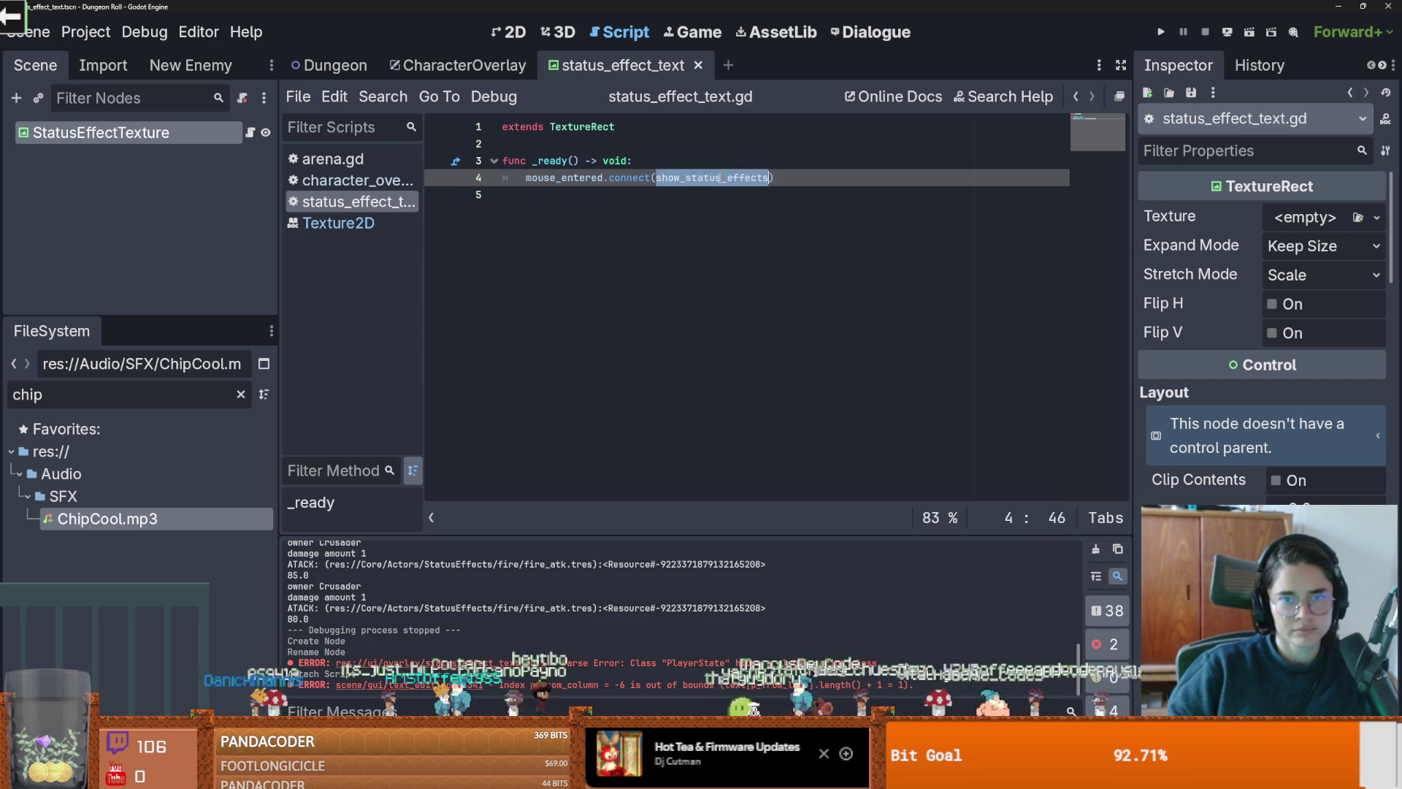
# Step: Add func show_status_effects(): with a pass body below _ready, save, and leave room above it
pyautogui.click(567, 213)
pyautogui.press('Return')
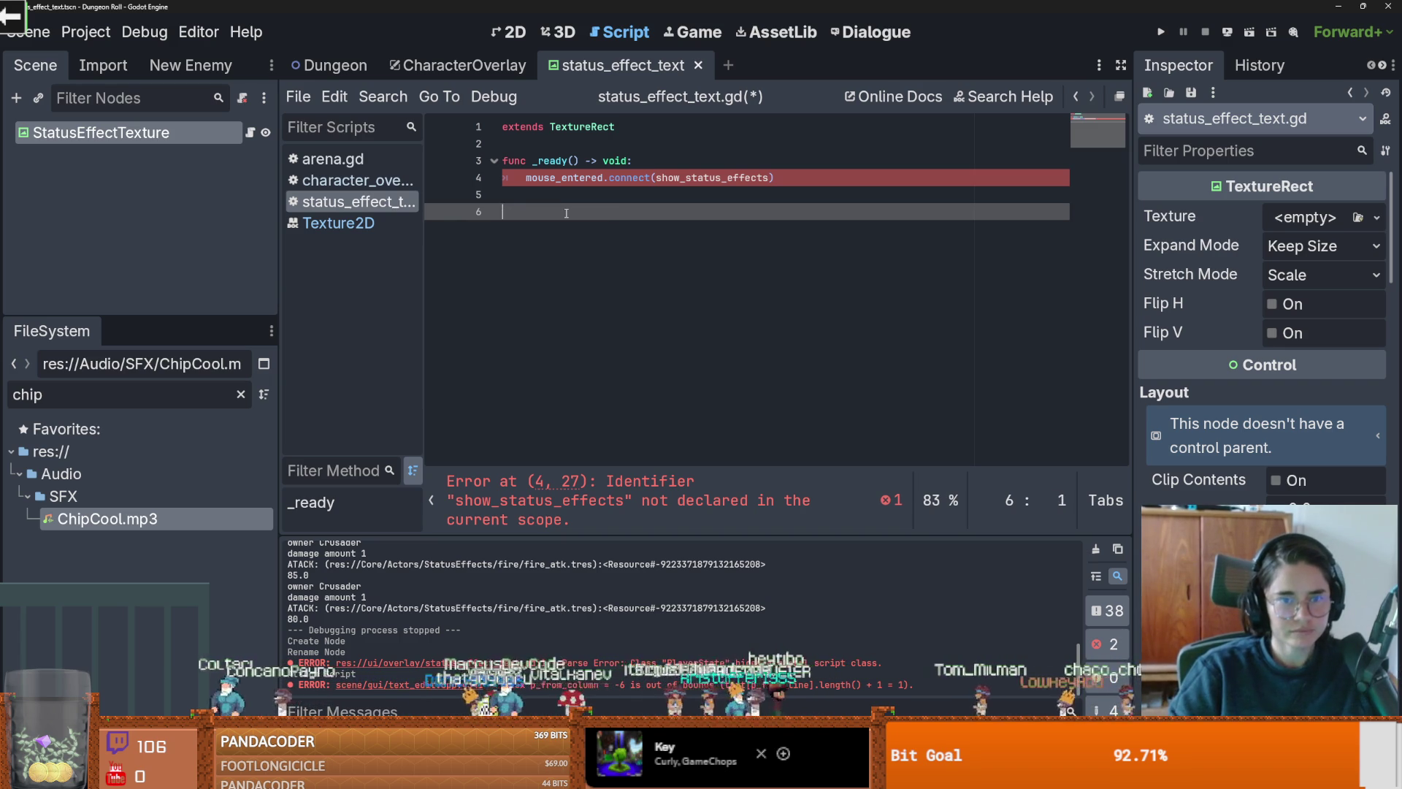
pyautogui.write('funcshow_status_effects(')
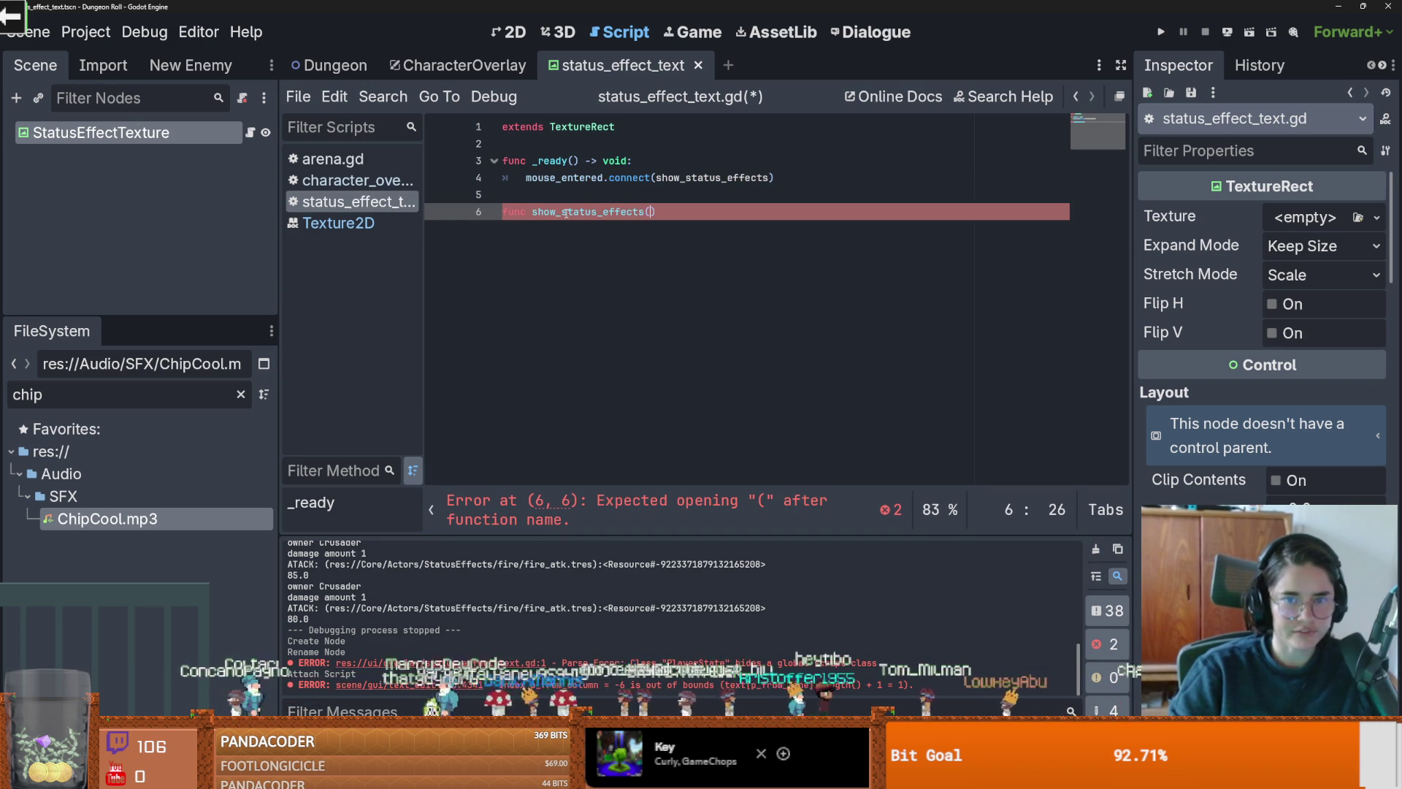
pyautogui.write(')')
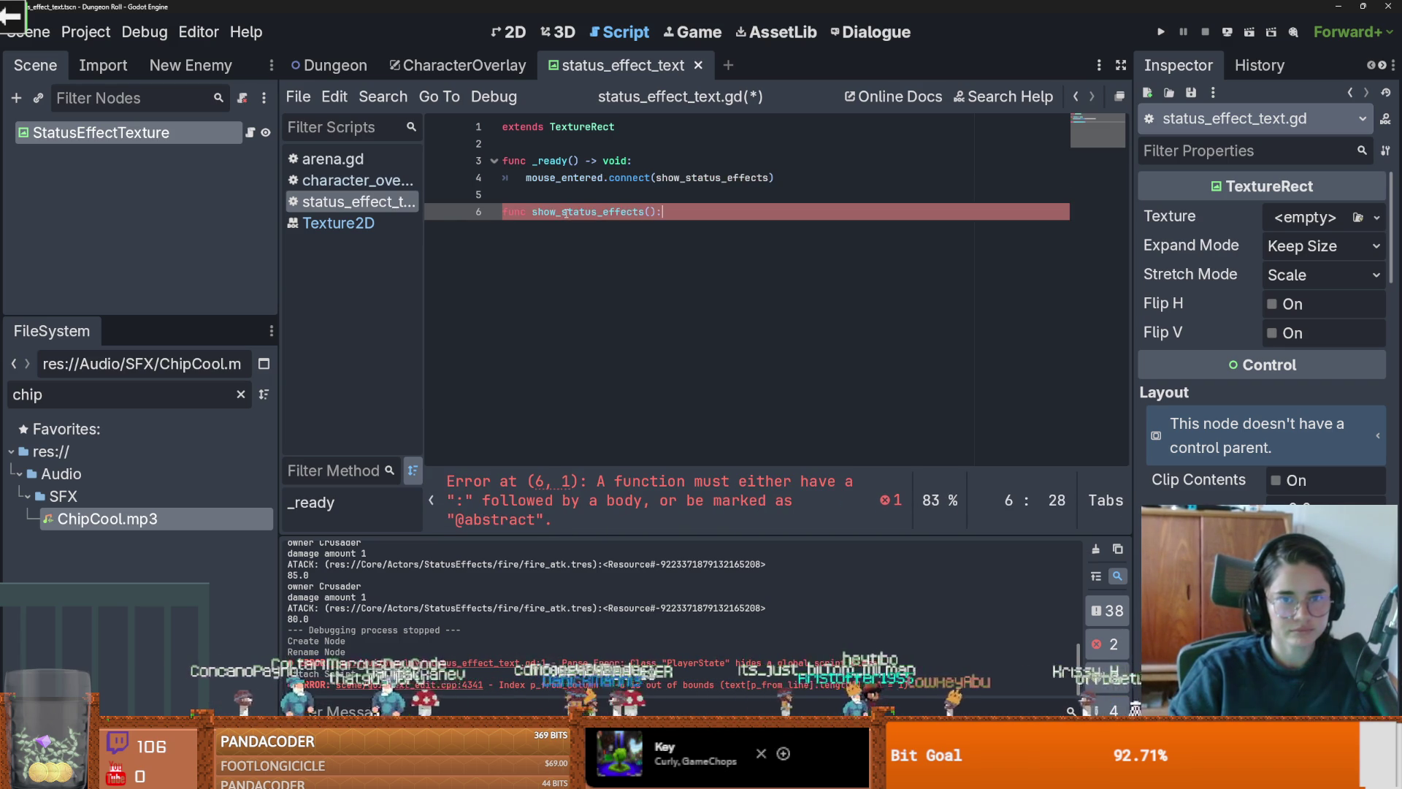
pyautogui.press('Return')
pyautogui.write('pass')
pyautogui.hotkey('ctrl', 's')
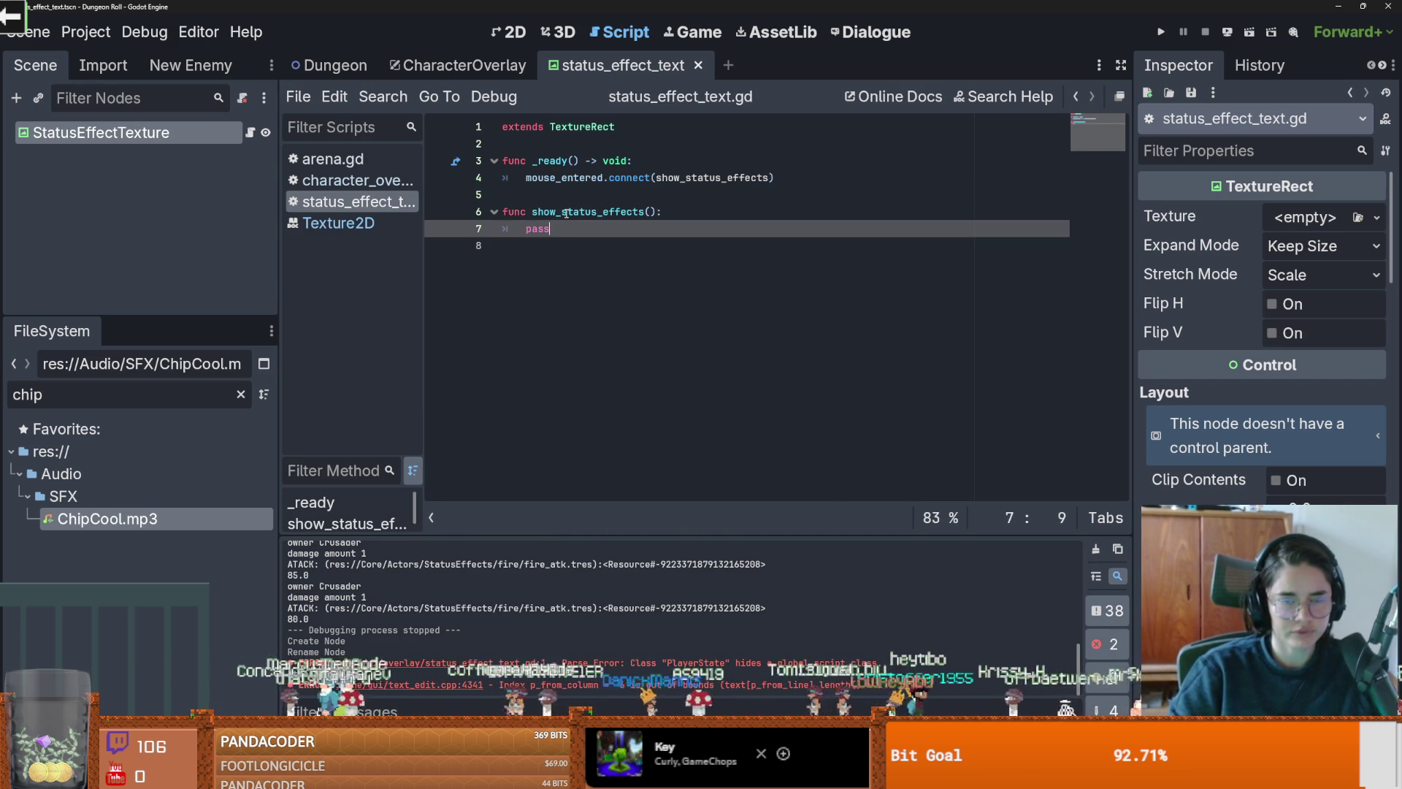
pyautogui.press('Up')
pyautogui.press('Up')
pyautogui.press('BackSpace')
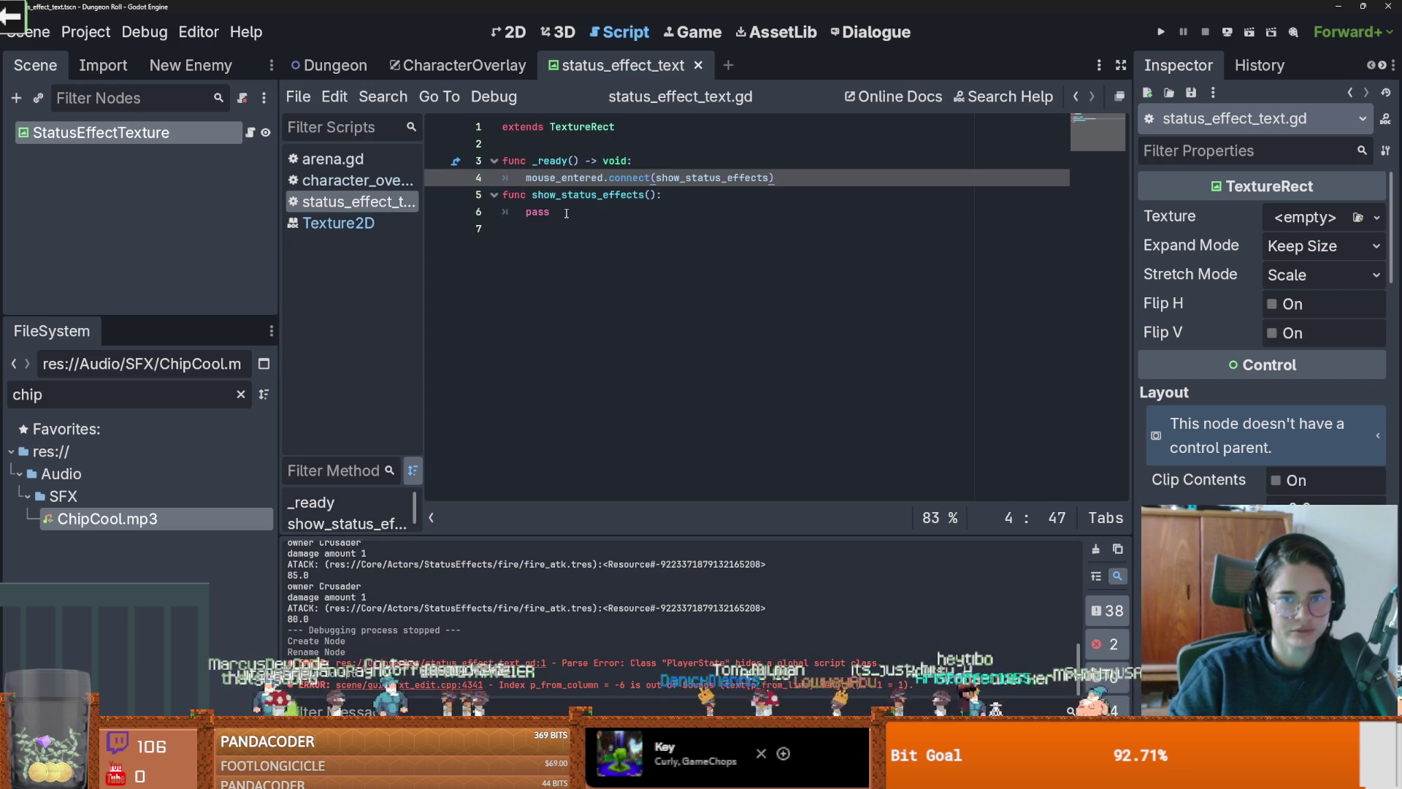
pyautogui.press('Return')
pyautogui.press('Return')
pyautogui.press('Return')
pyautogui.press('Up')
# Step: Write func set_status_effects(status_effects): with a pass body above show_status_effects and save
pyautogui.write('fu')
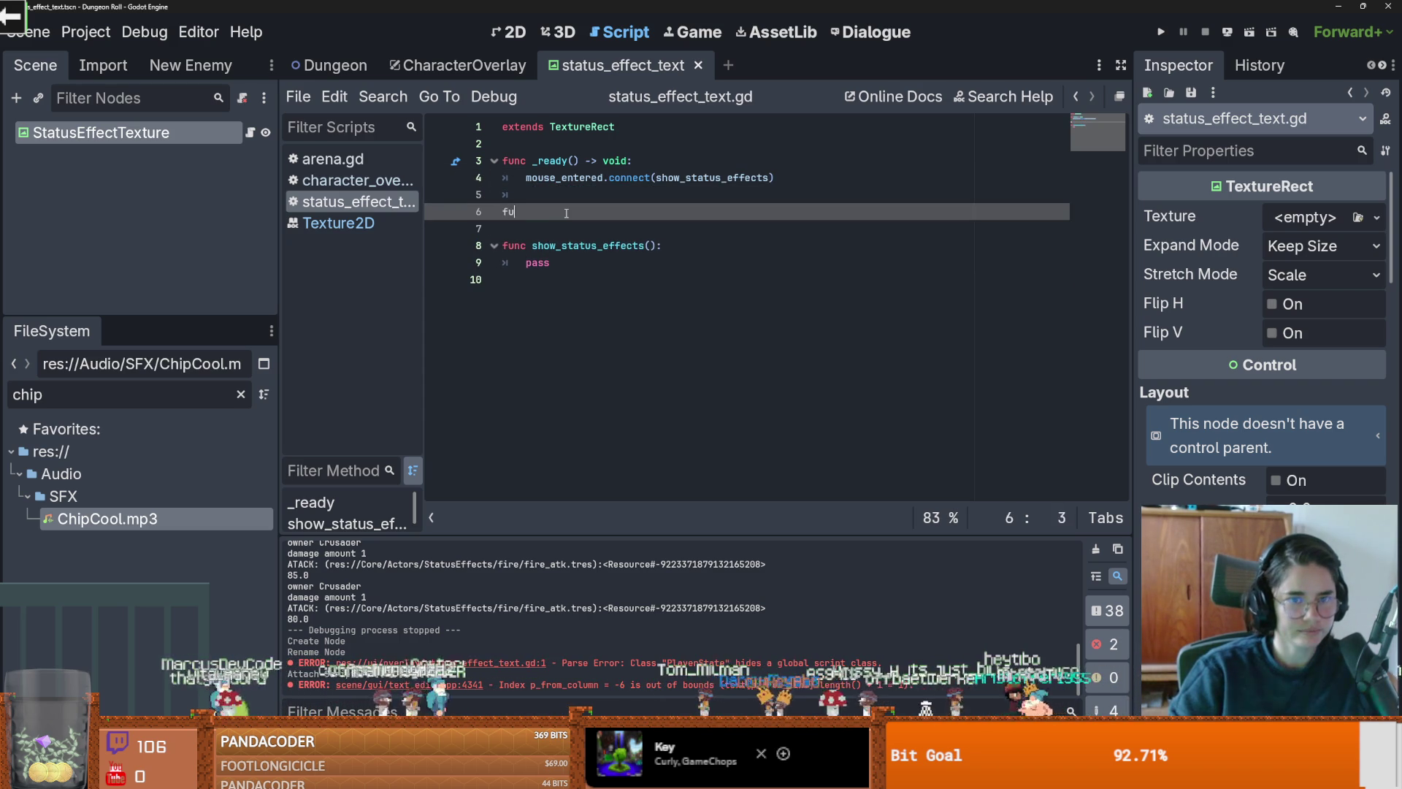
pyautogui.write('nc et_status')
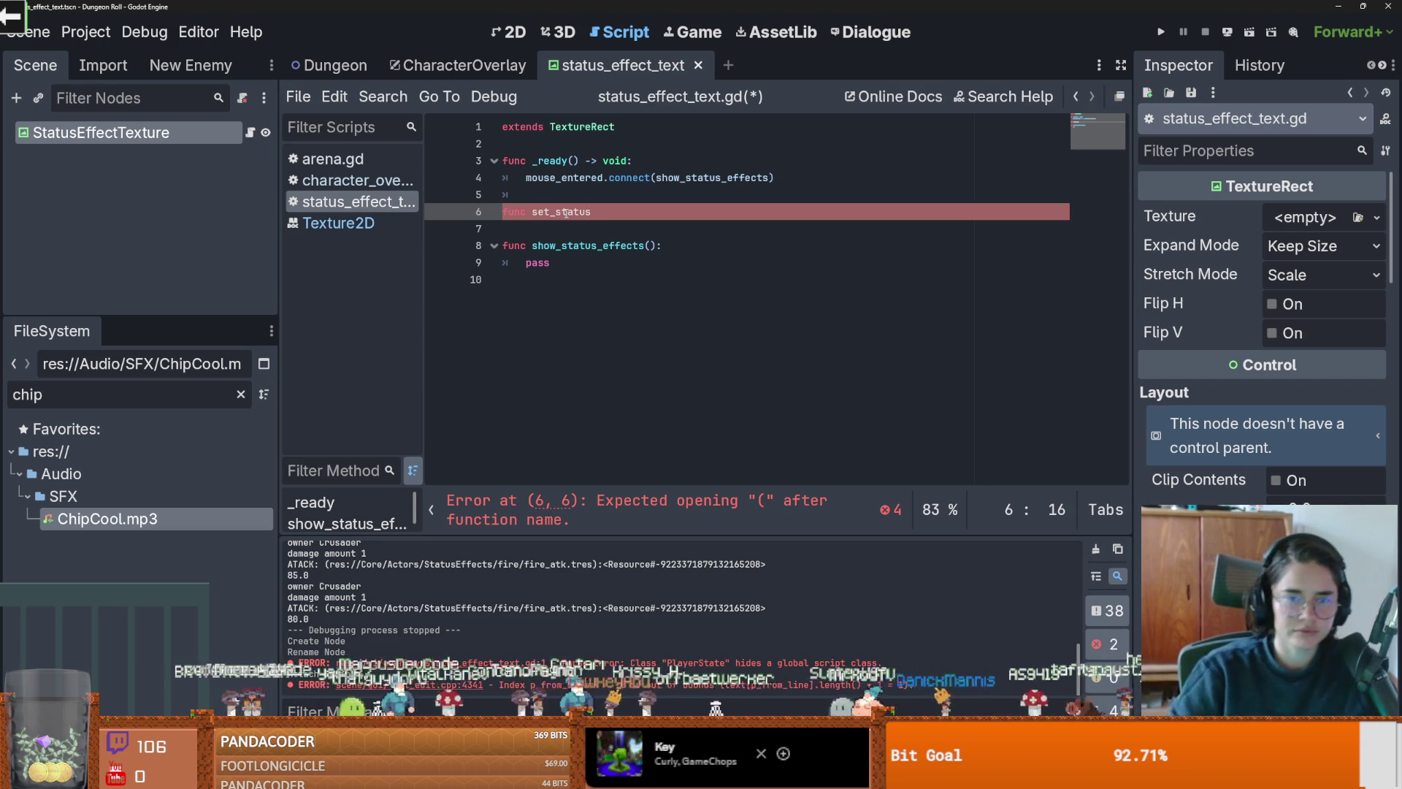
pyautogui.write('b')
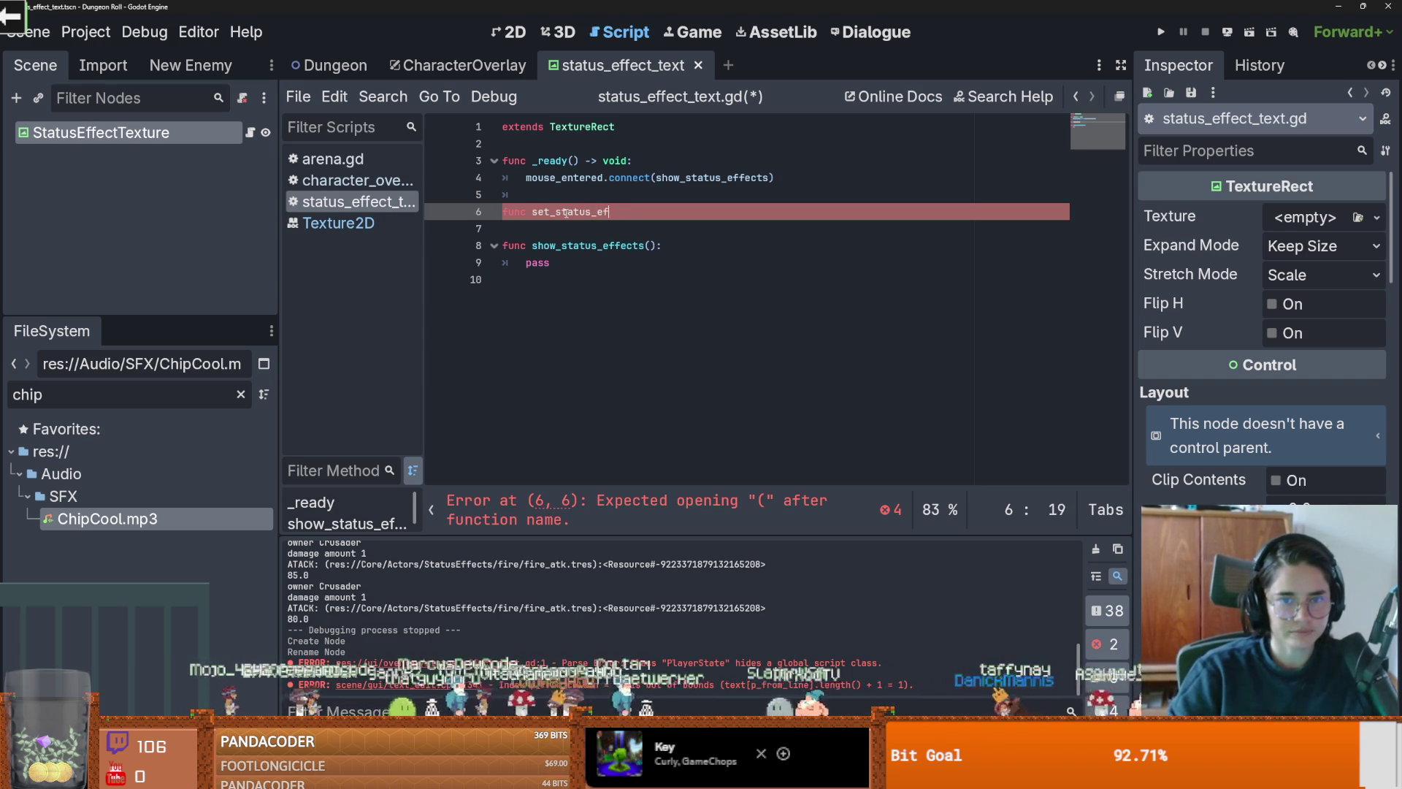
pyautogui.write('(')
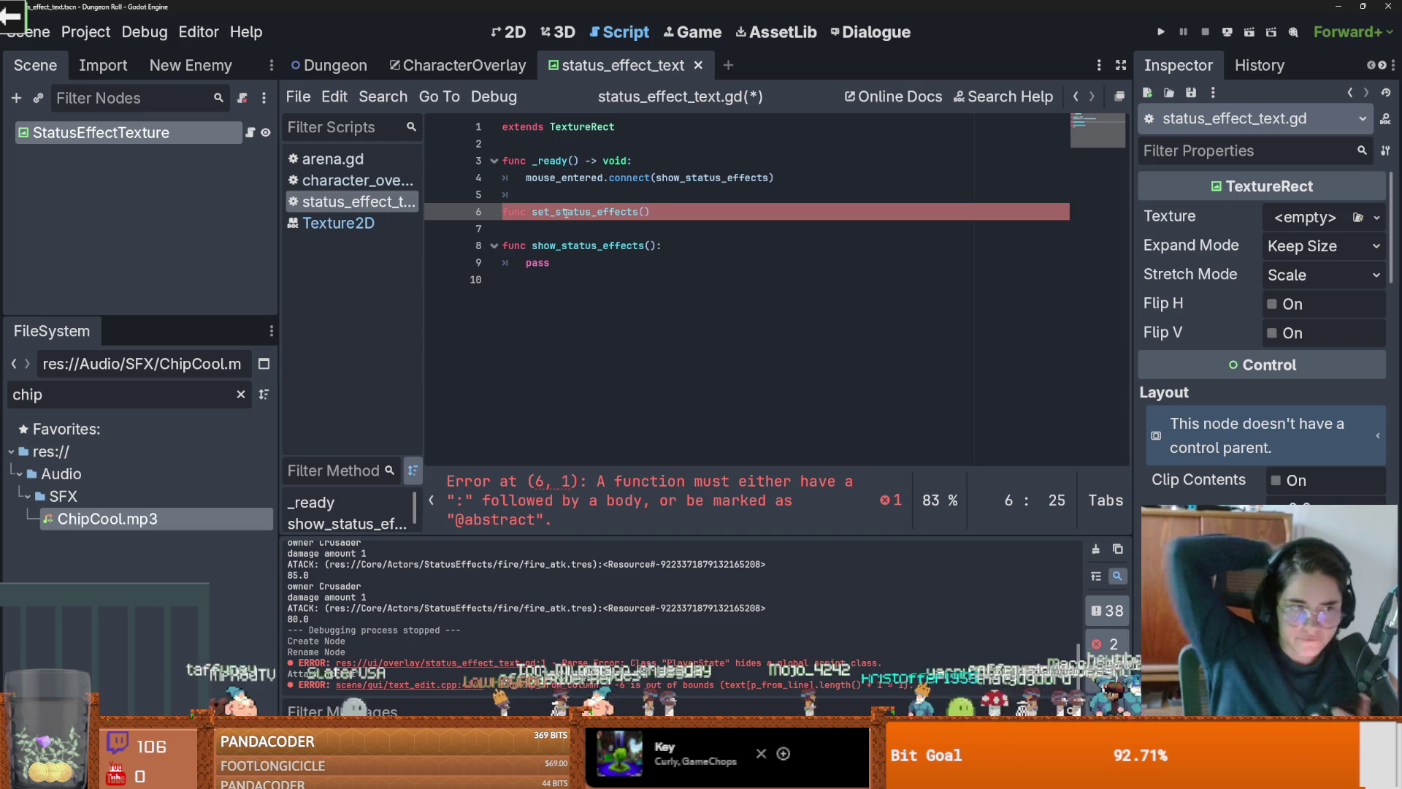
pyautogui.click(667, 248)
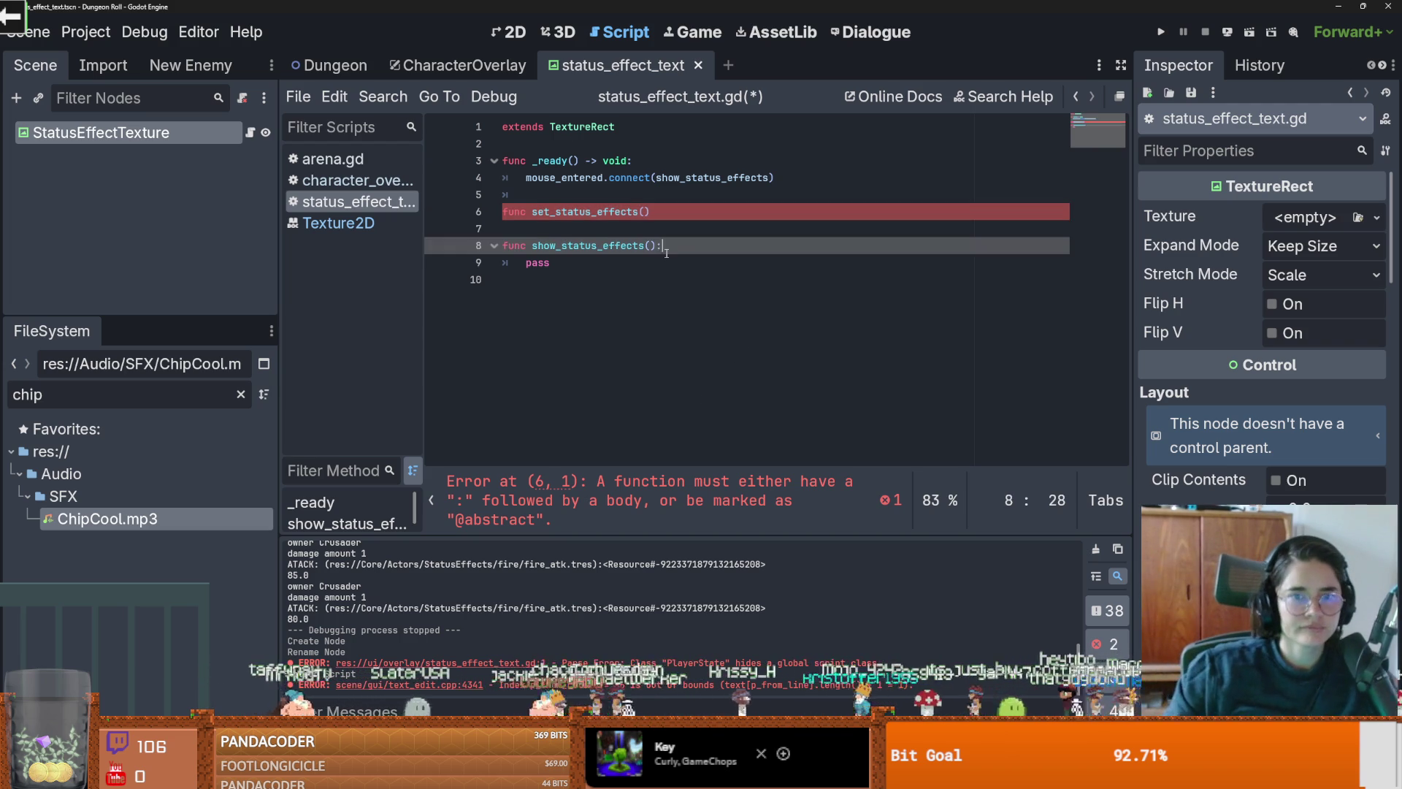
pyautogui.click(642, 211)
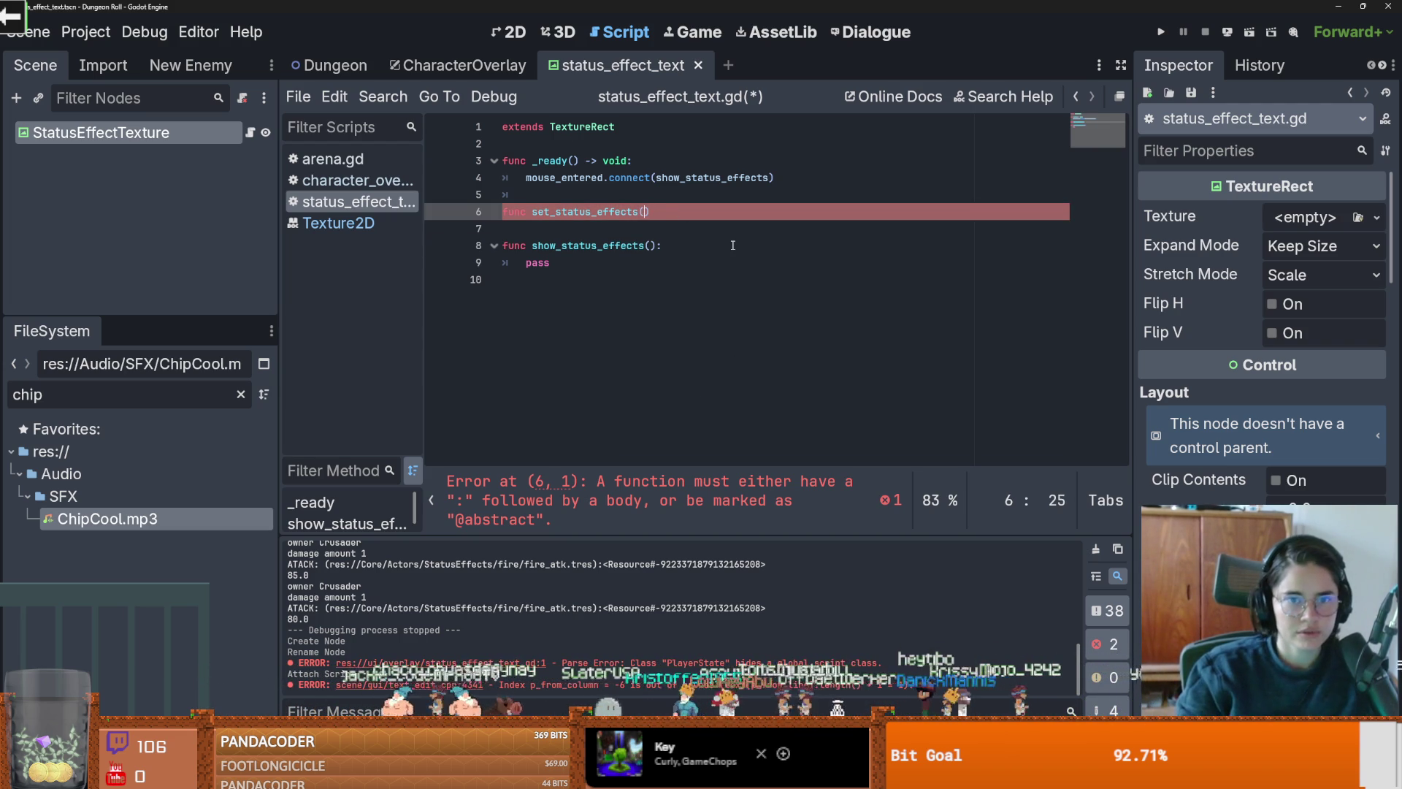
pyautogui.write('atus')
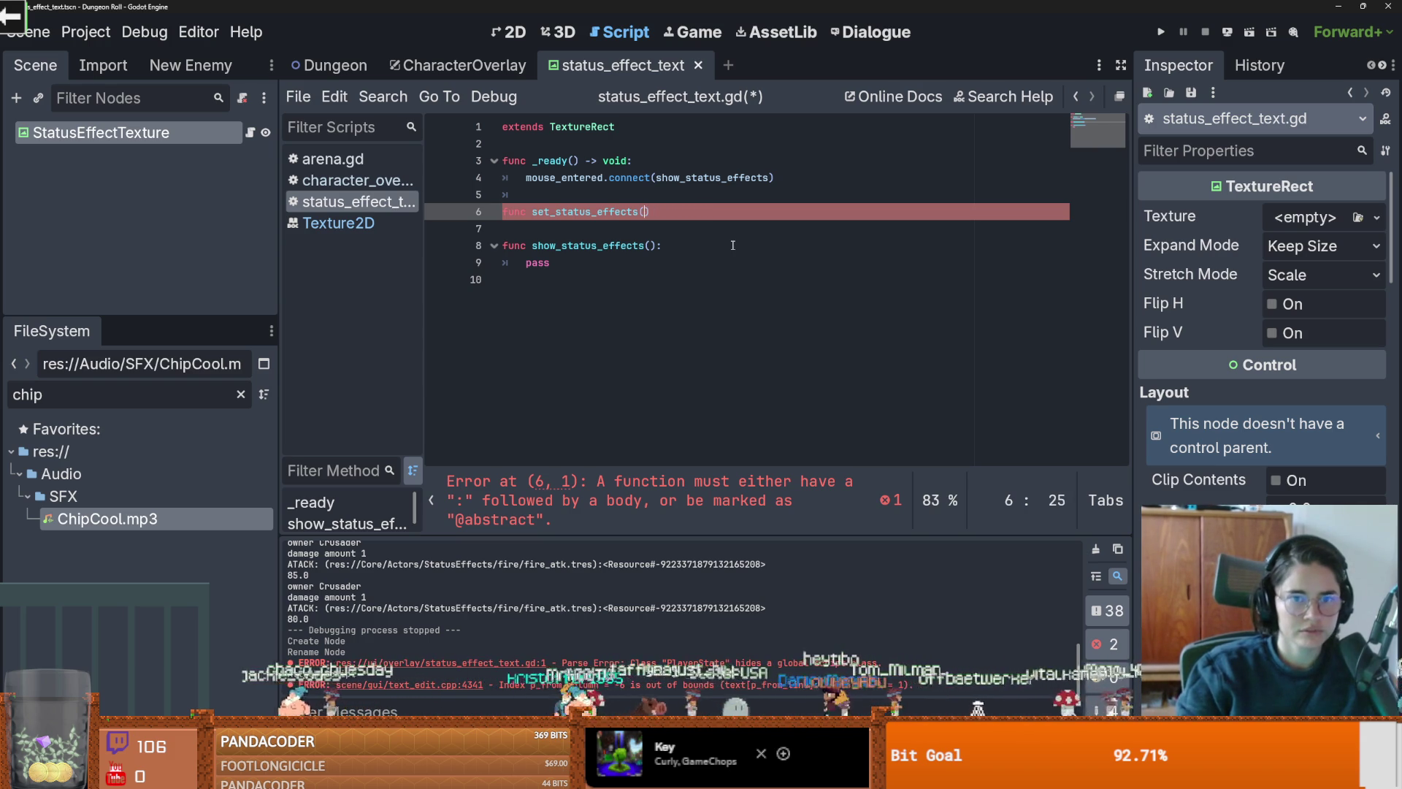
pyautogui.write('_effe')
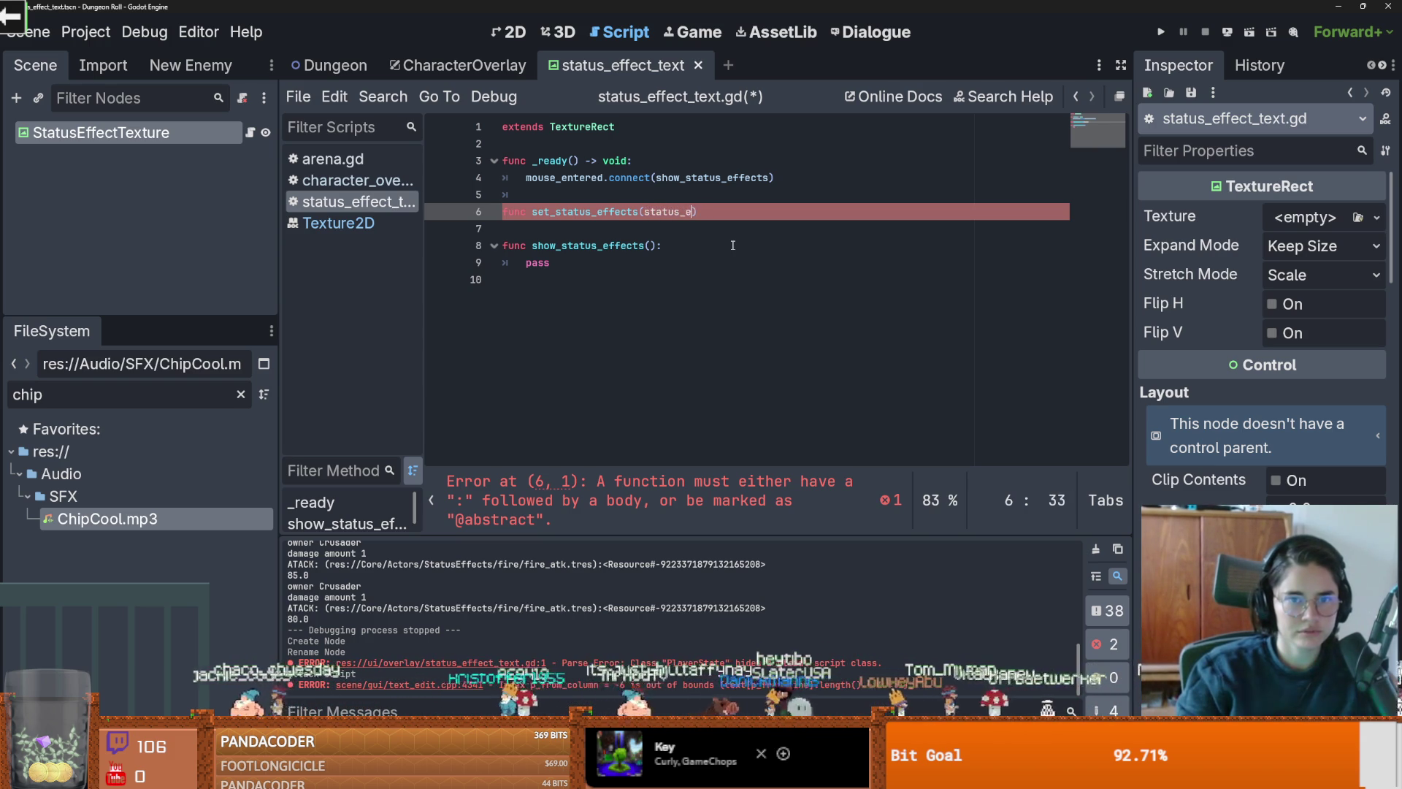
pyautogui.write('cts):')
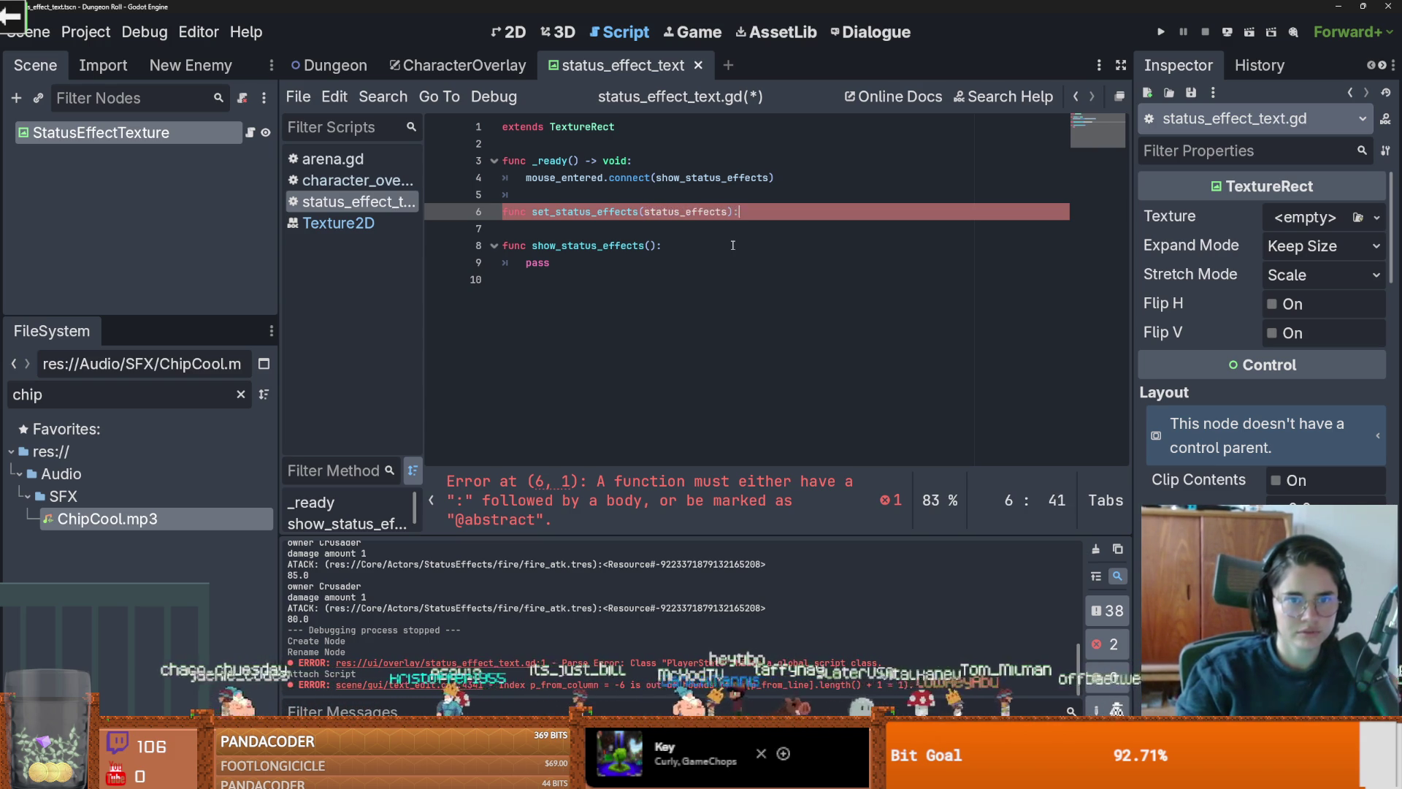
pyautogui.press('Return')
pyautogui.write('pass')
pyautogui.hotkey('ctrl', 's')
# Step: Declare var status_effect below the extends line and save the script
pyautogui.click(546, 143)
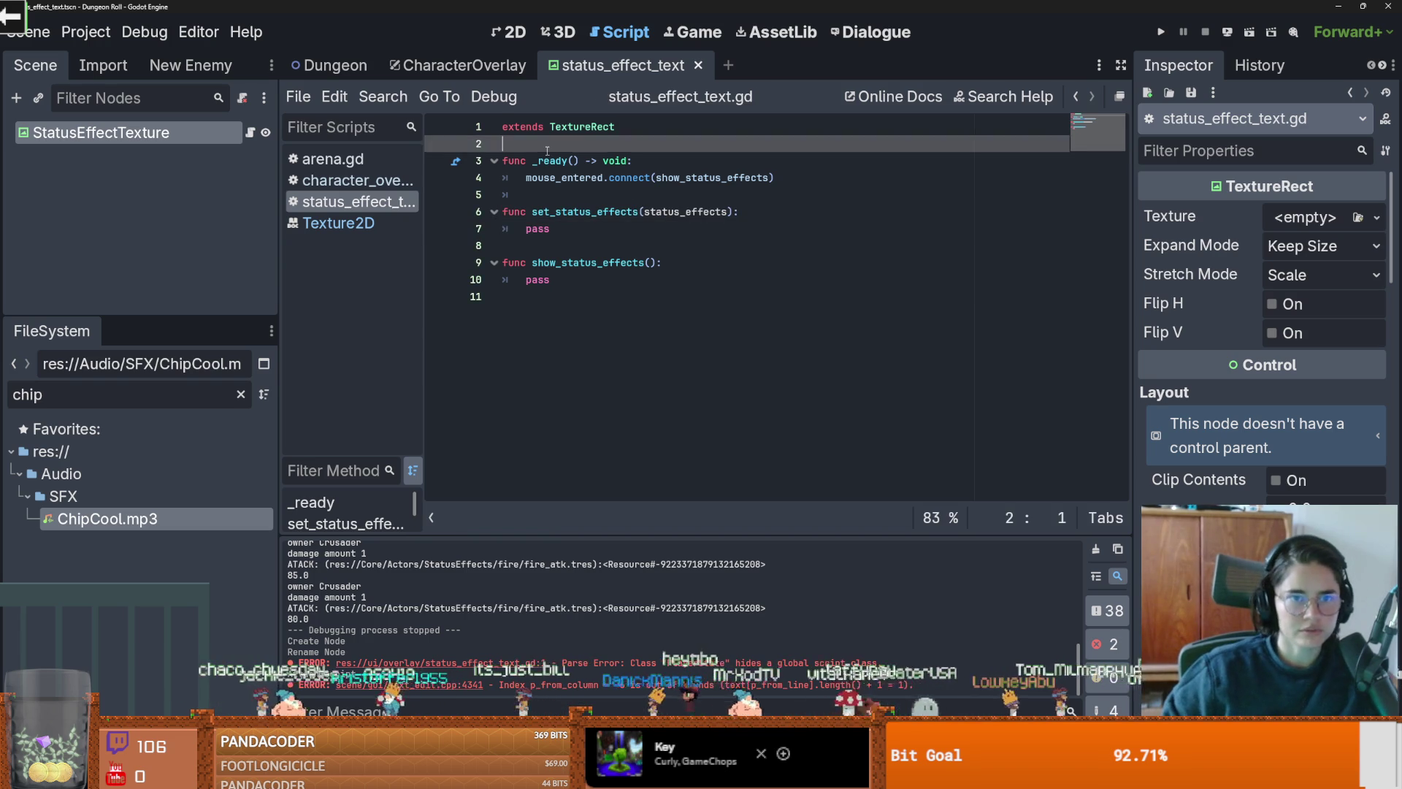
pyautogui.press('Return')
pyautogui.press('Return')
pyautogui.write('var stat')
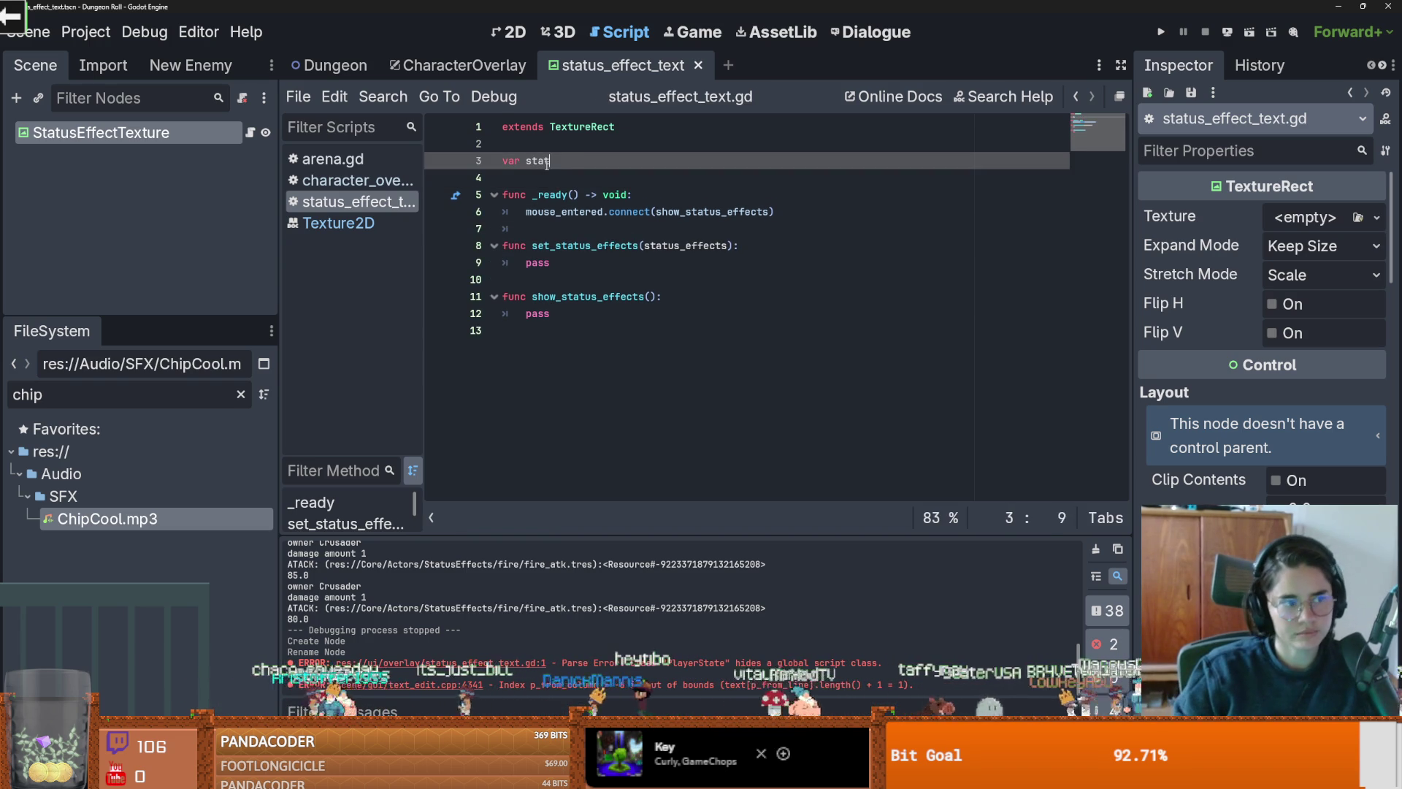
pyautogui.write('us_effectS')
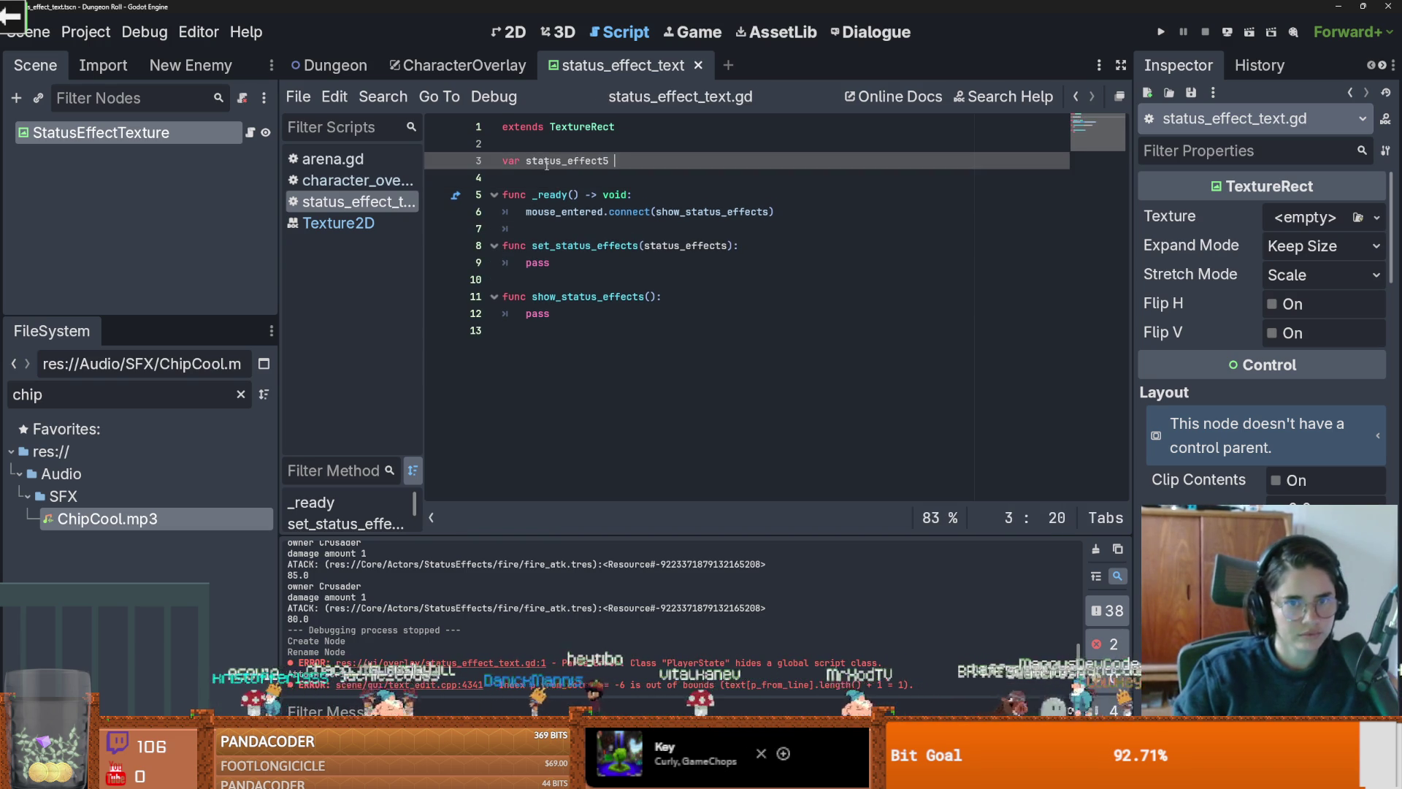
pyautogui.press('BackSpace')
pyautogui.write('t')
pyautogui.hotkey('ctrl', 's')
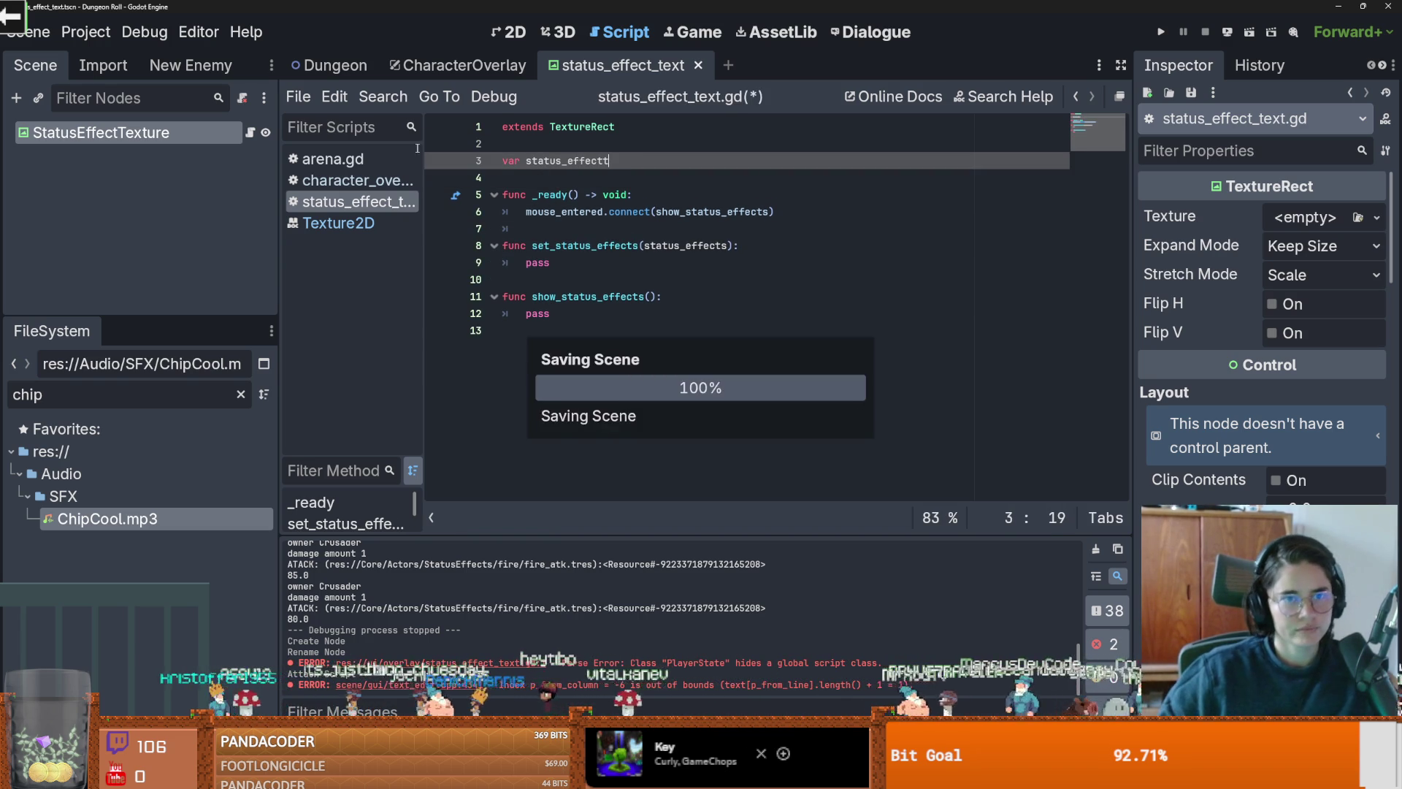
pyautogui.press('BackSpace')
# Step: Search all project files for 'status', then refine the query to 'statuseff'
pyautogui.click(382, 97)
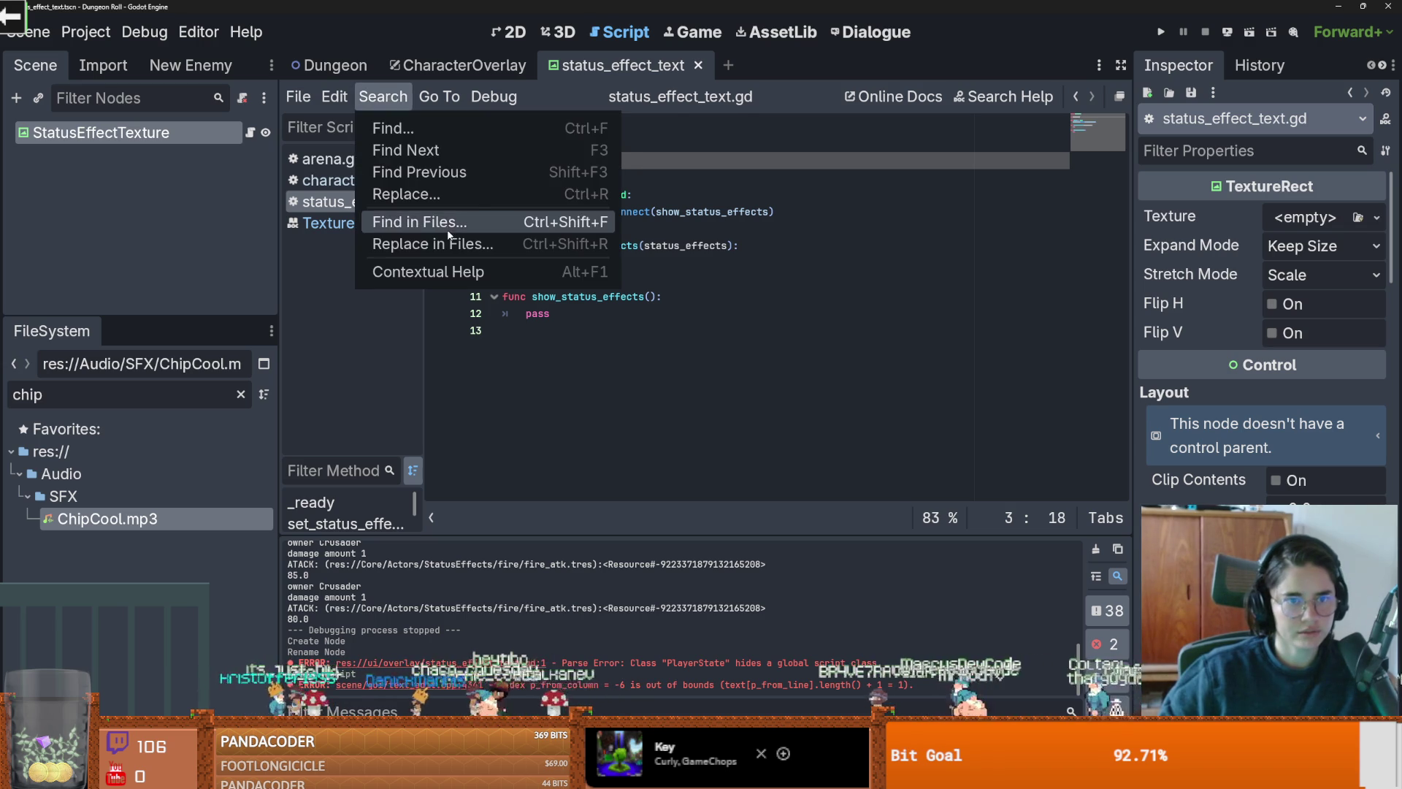
pyautogui.click(449, 223)
pyautogui.write('status')
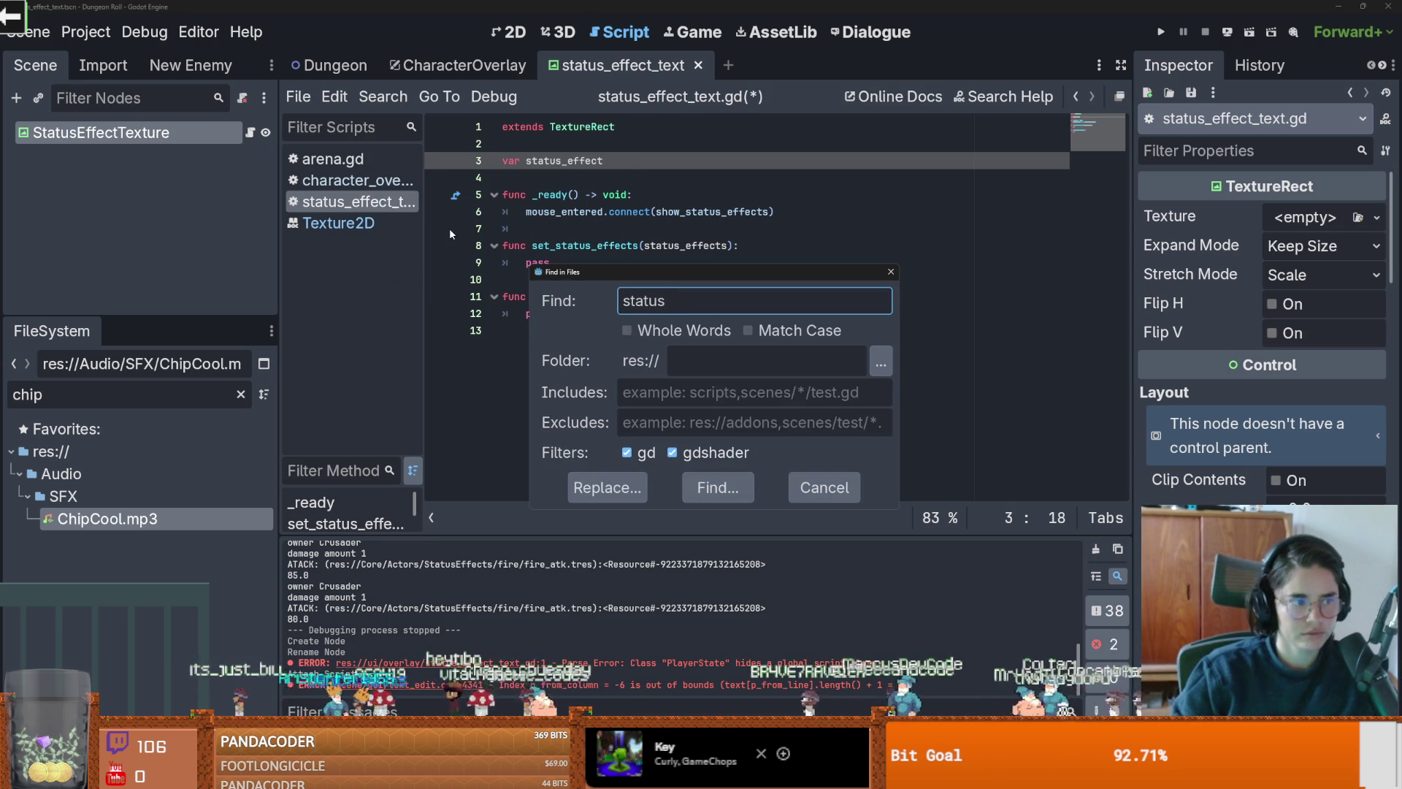
pyautogui.press('Return')
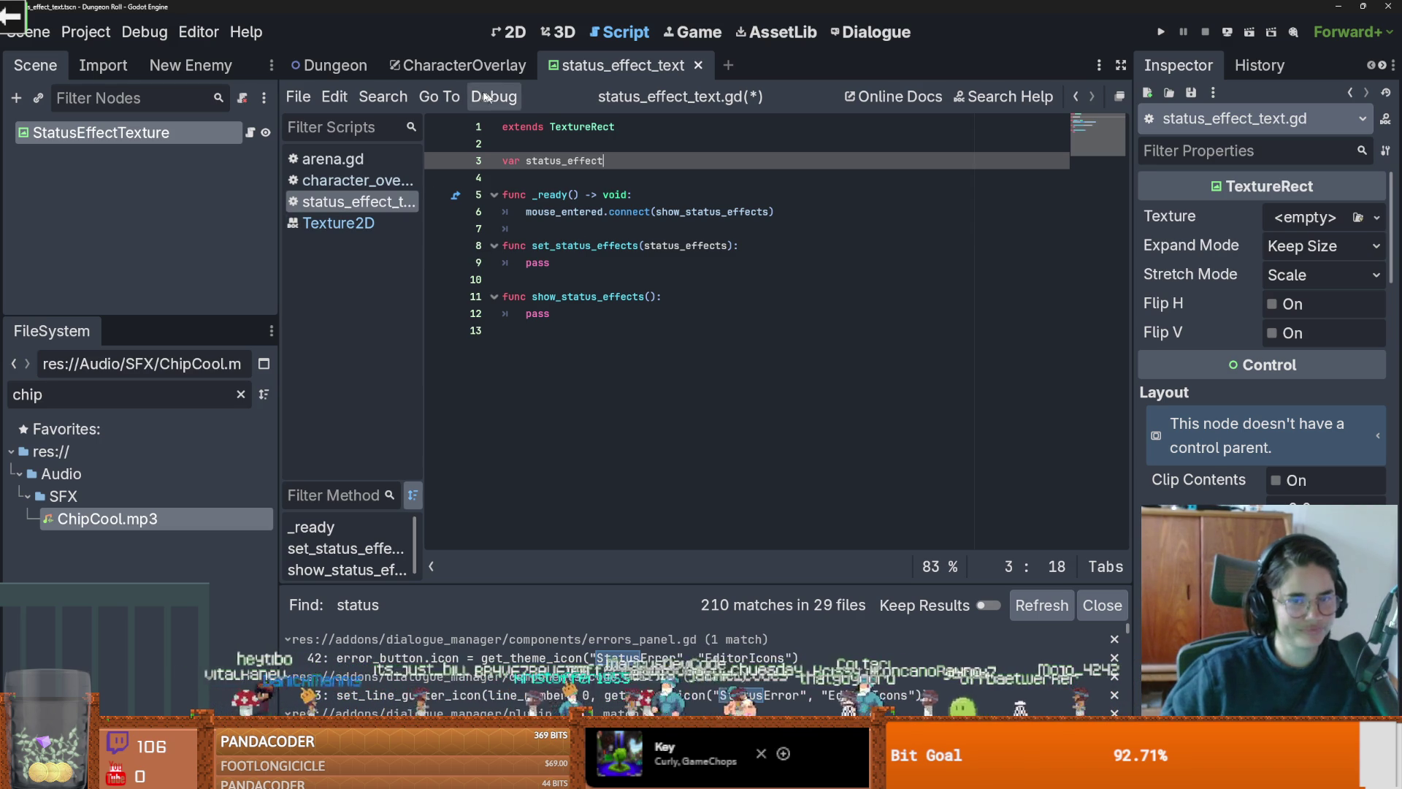
pyautogui.click(383, 96)
pyautogui.click(420, 221)
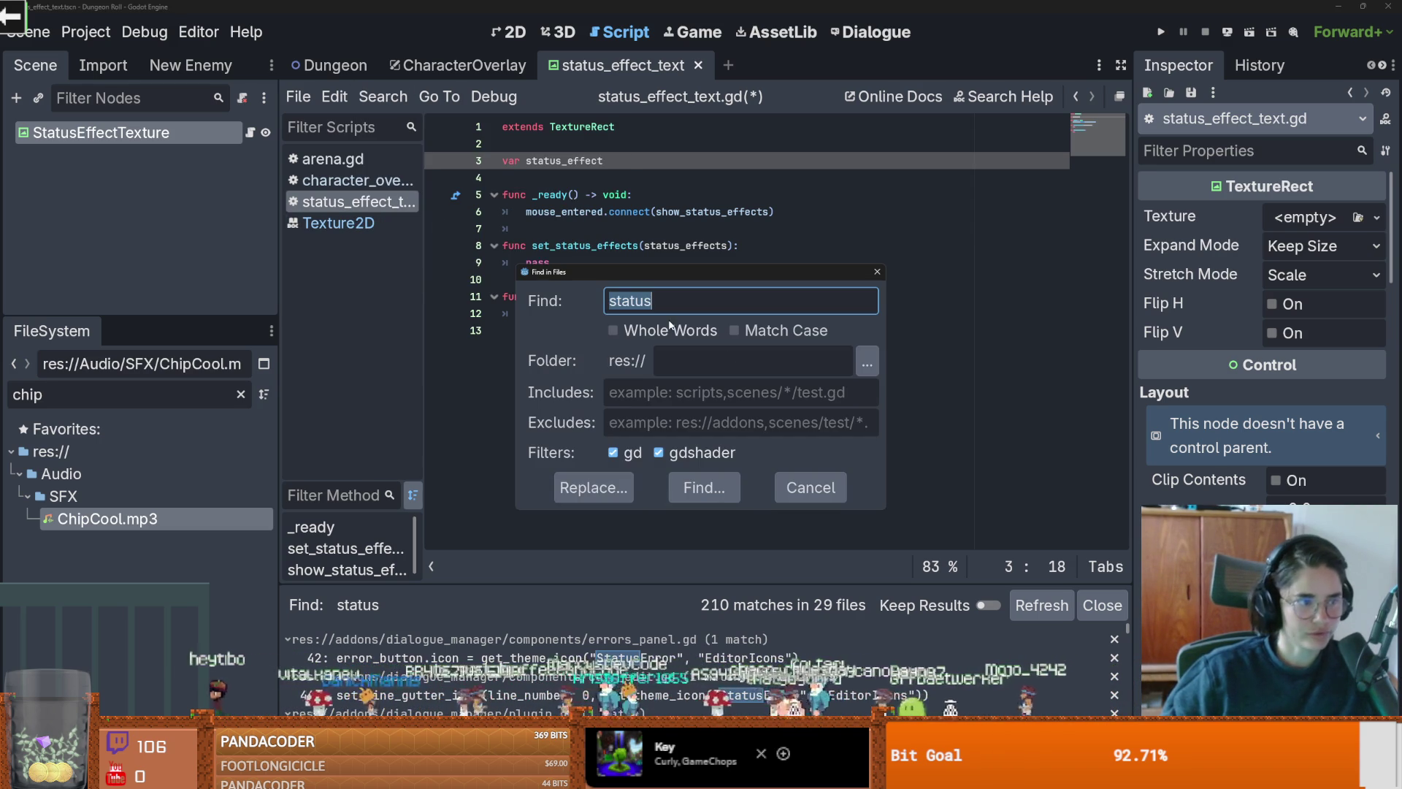
pyautogui.click(686, 307)
pyautogui.write('eff')
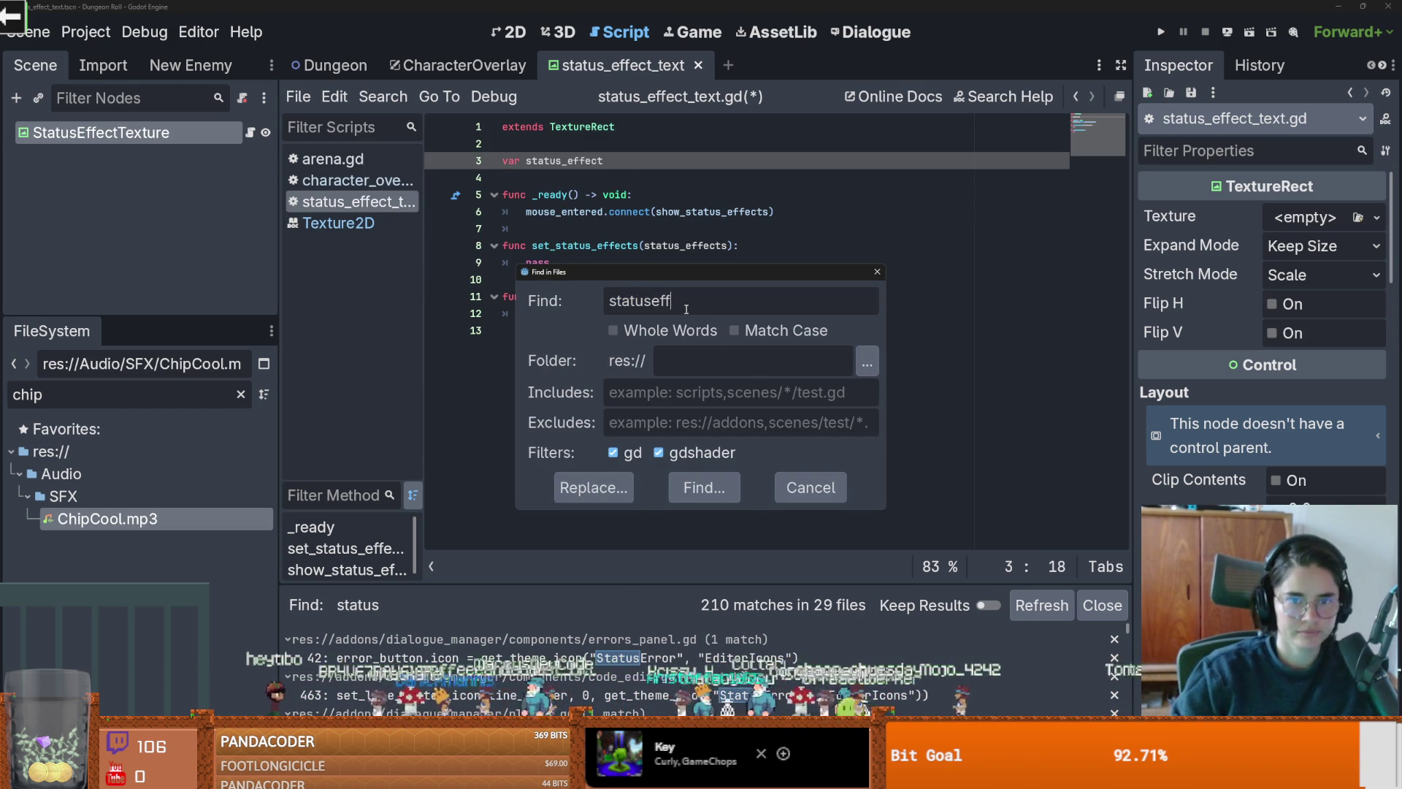
pyautogui.press('Return')
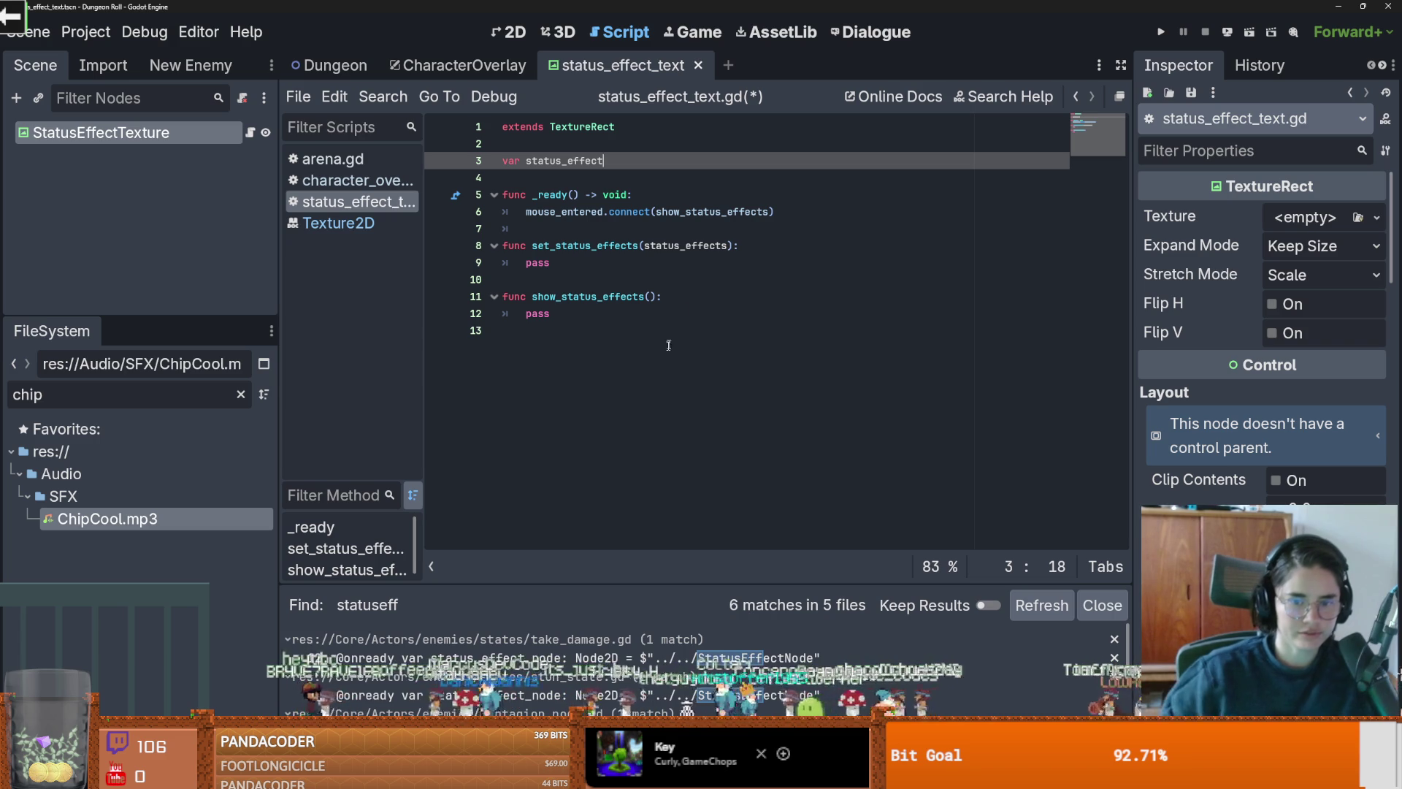
# Step: Open the take_damage.gd match, then open crusader.tscn from Favorites via the Dungeon tab
pyautogui.click(750, 658)
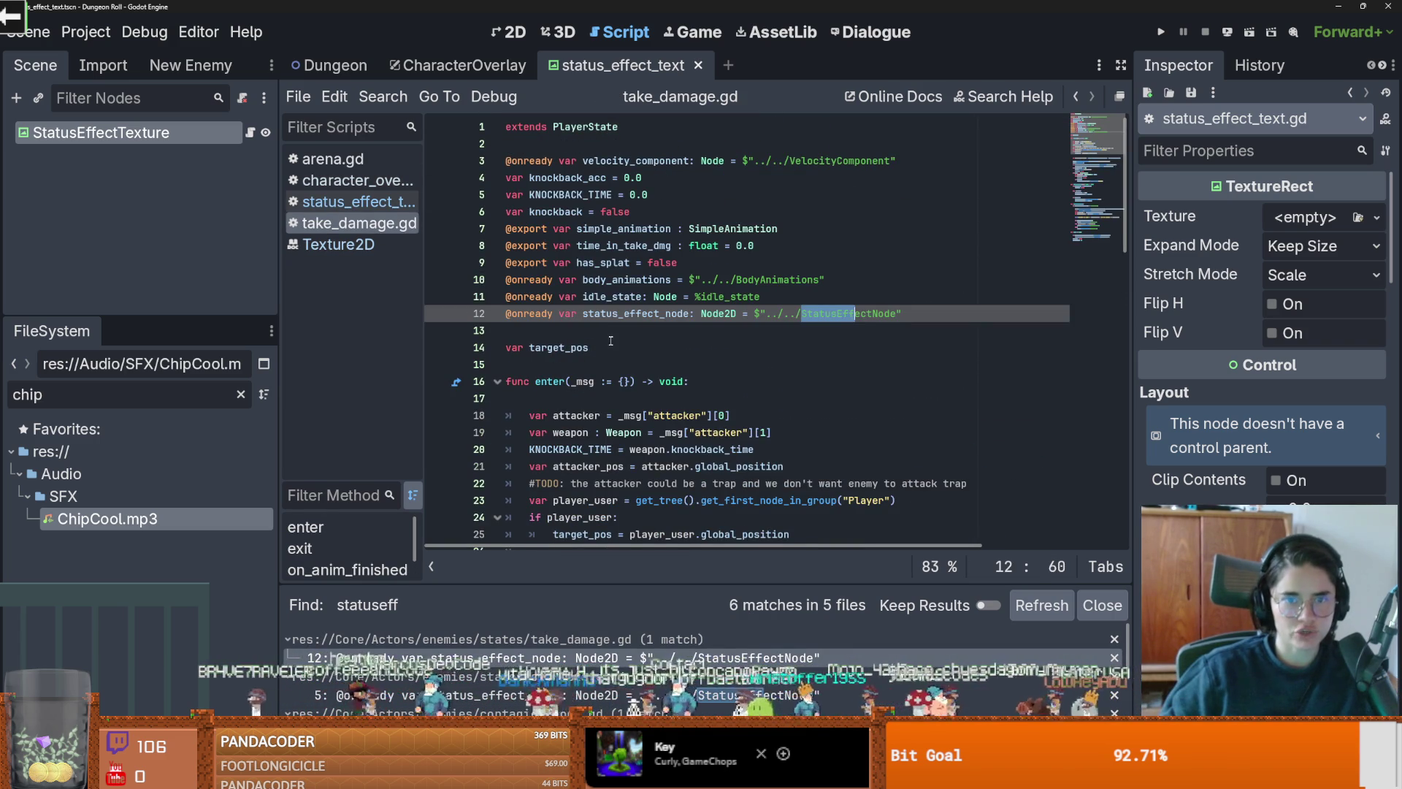
pyautogui.click(326, 64)
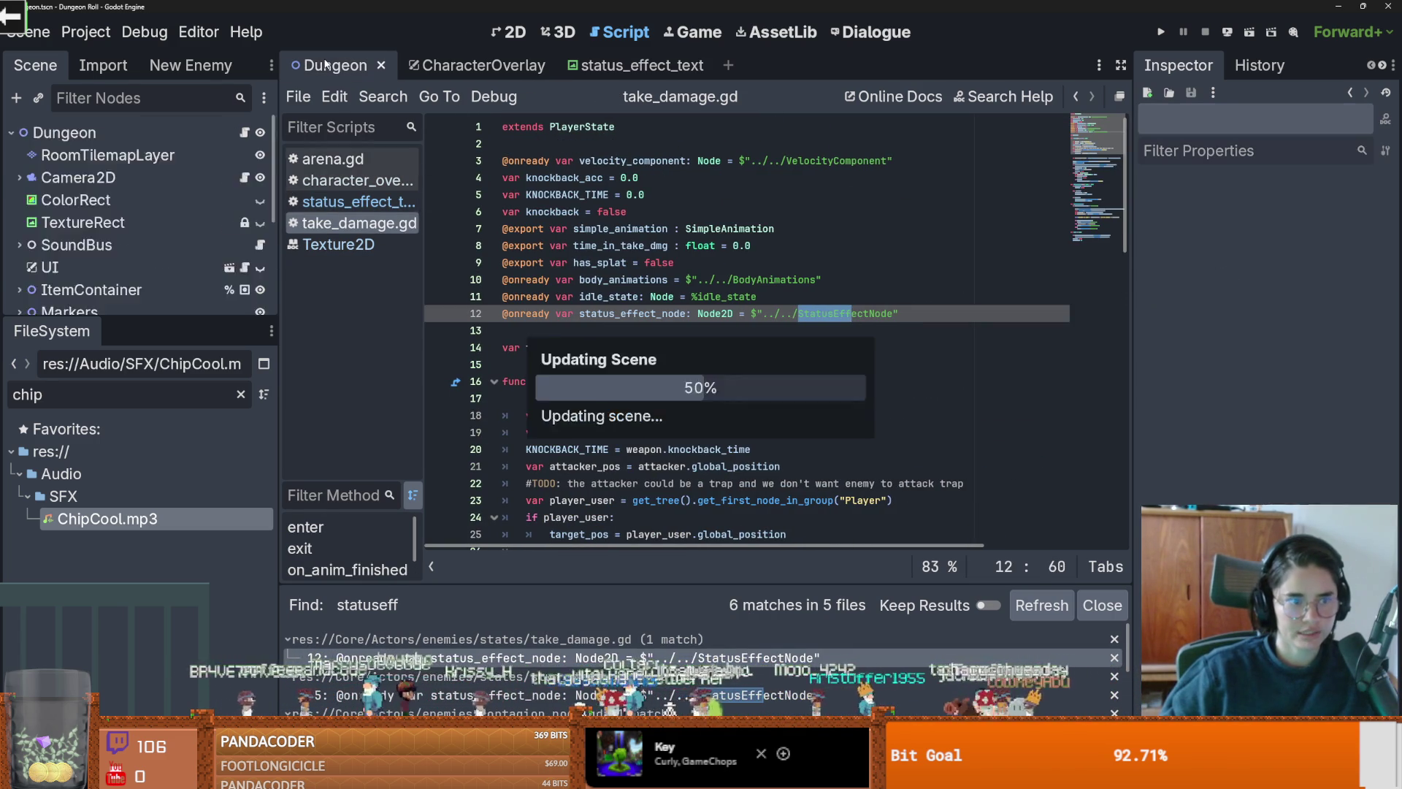
pyautogui.click(241, 395)
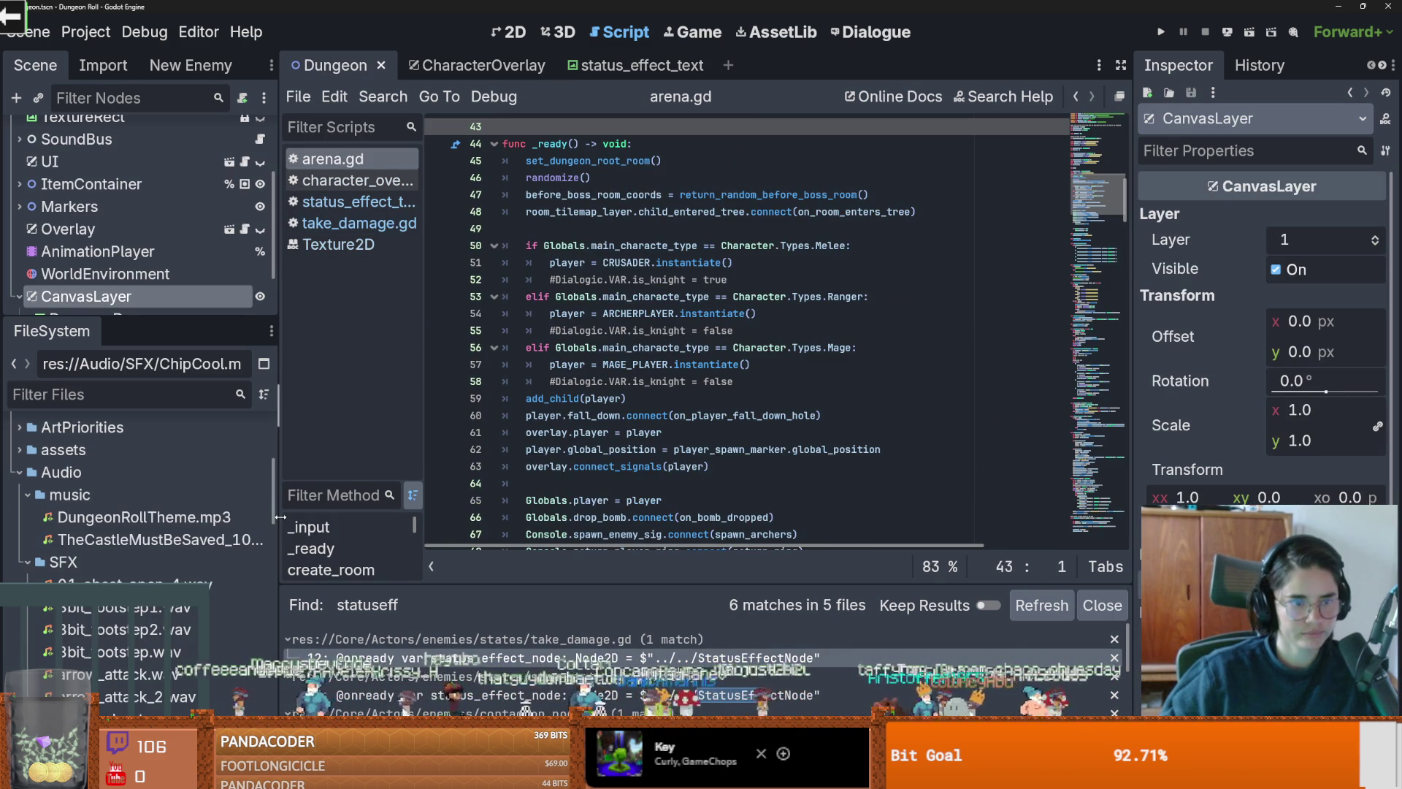
pyautogui.scroll(5, 146, 496)
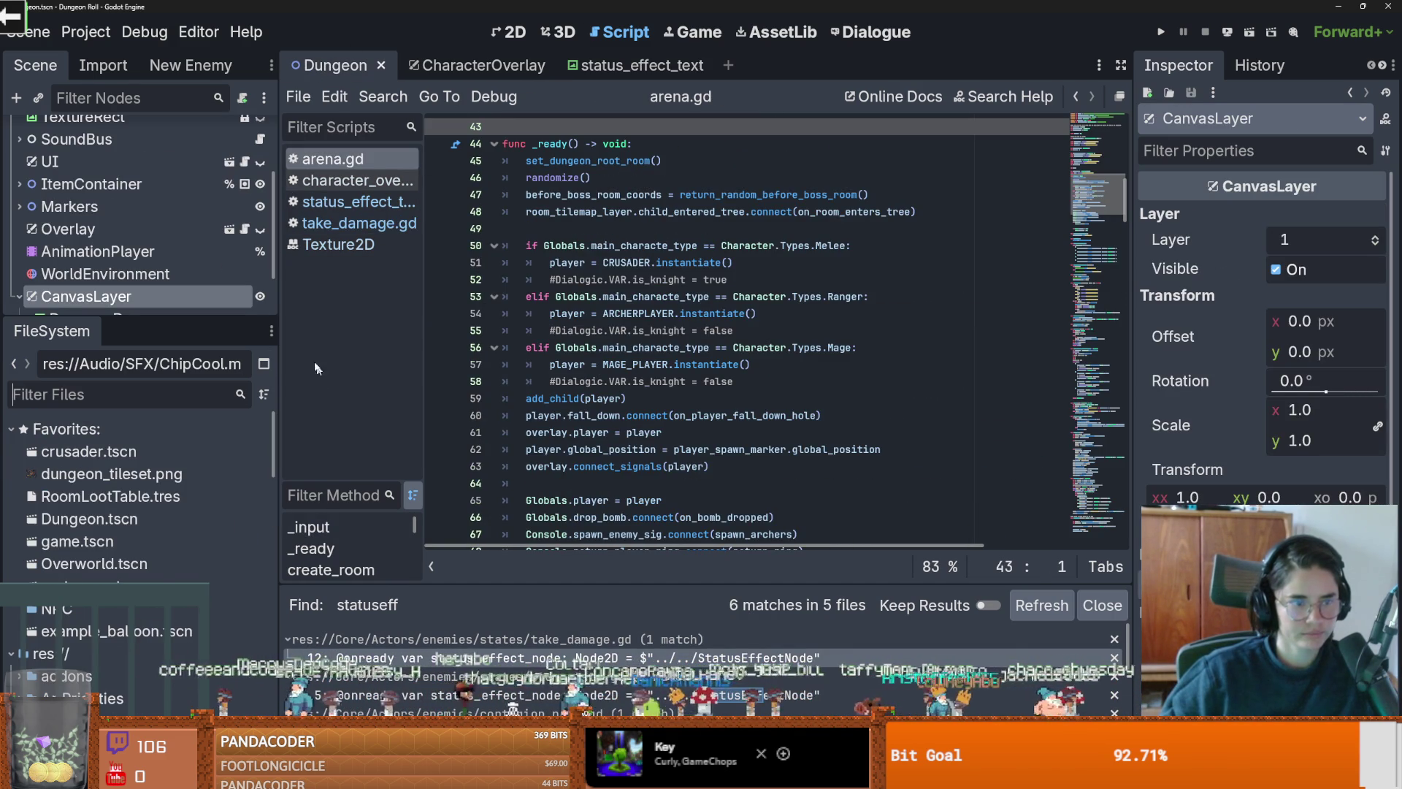
pyautogui.doubleClick(128, 455)
pyautogui.moveTo(137, 320); pyautogui.dragTo(138, 606)
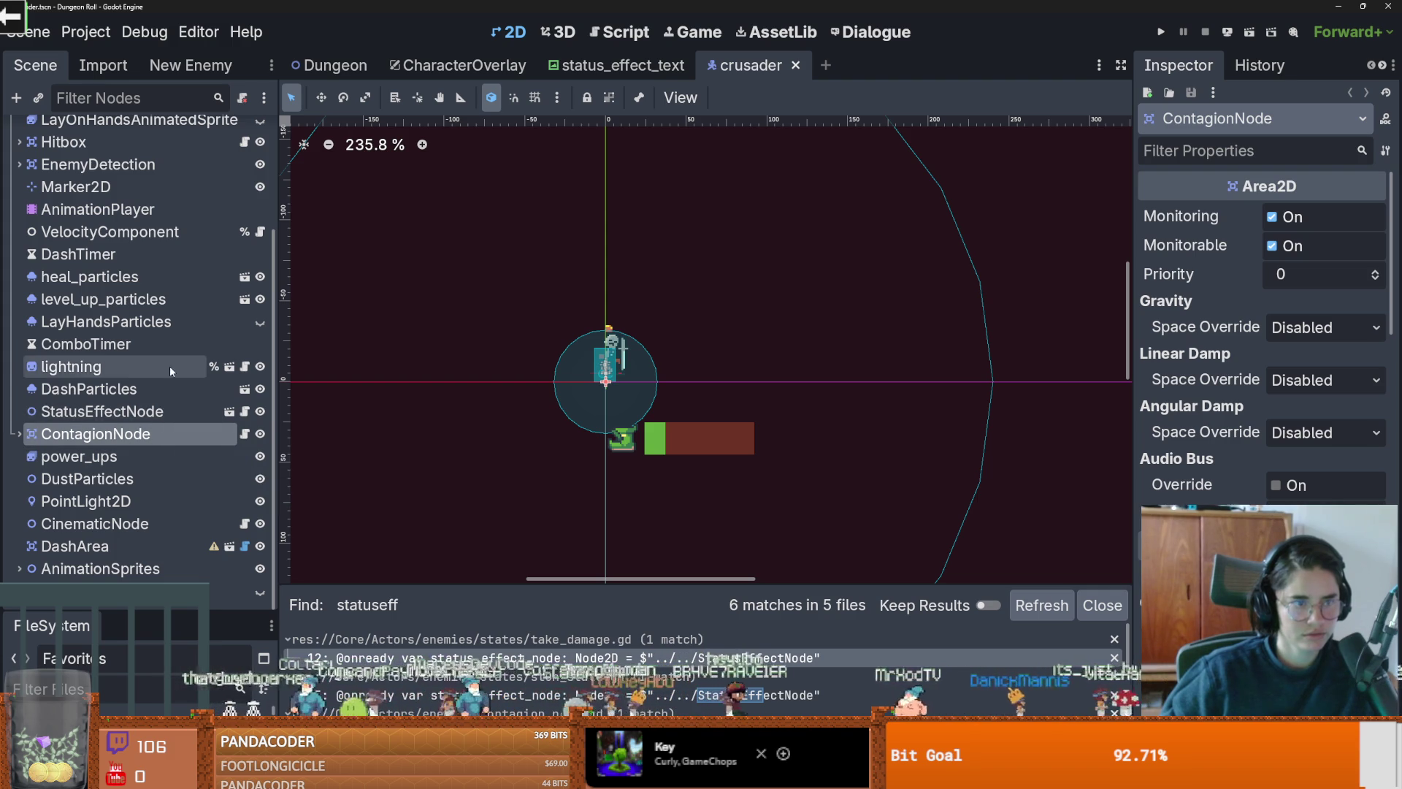
# Step: In enemy_hitbox.gd, find the set_status call on line 64 and select status_effect
pyautogui.scroll(3, 169, 373)
pyautogui.click(245, 263)
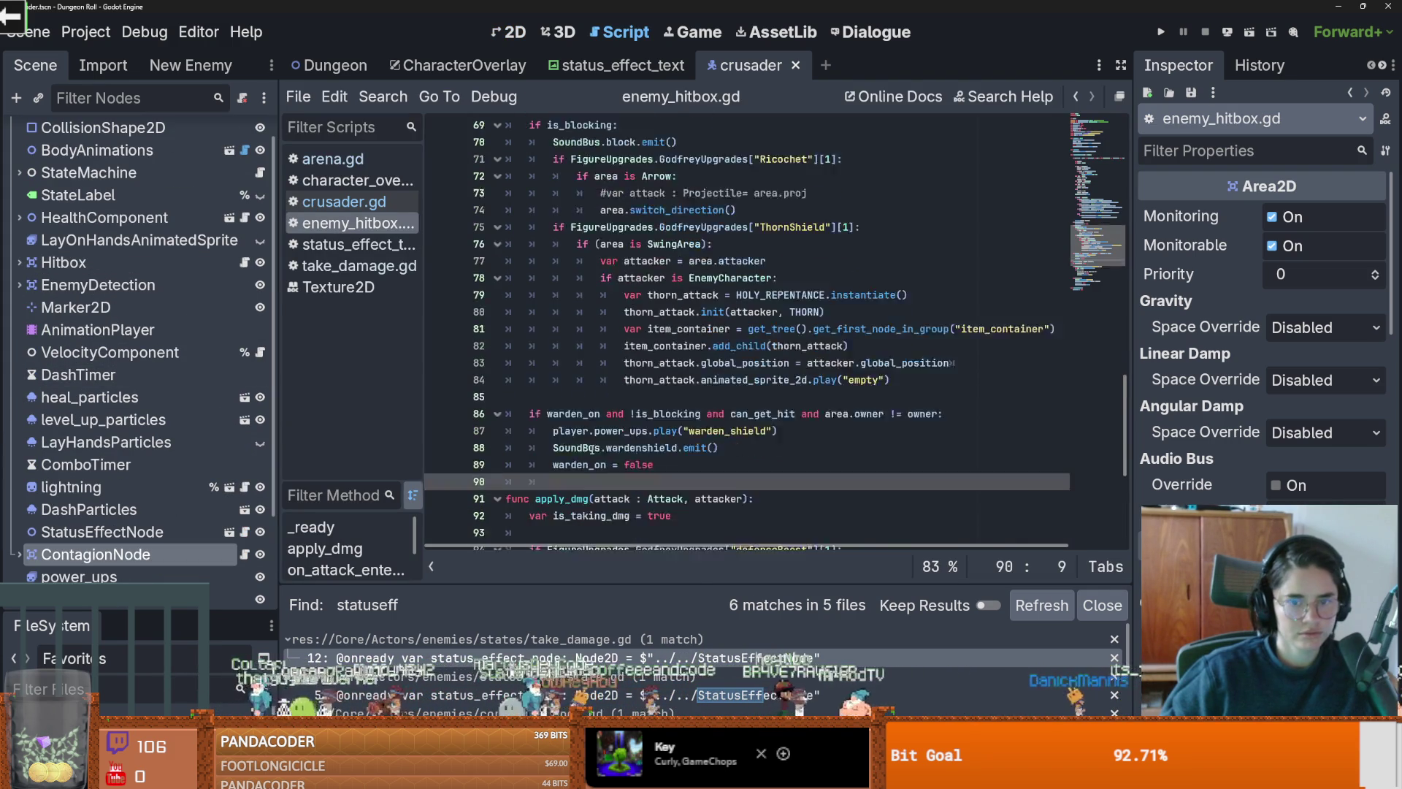
pyautogui.scroll(-3, 629, 438)
pyautogui.click(607, 454)
pyautogui.scroll(3, 629, 495)
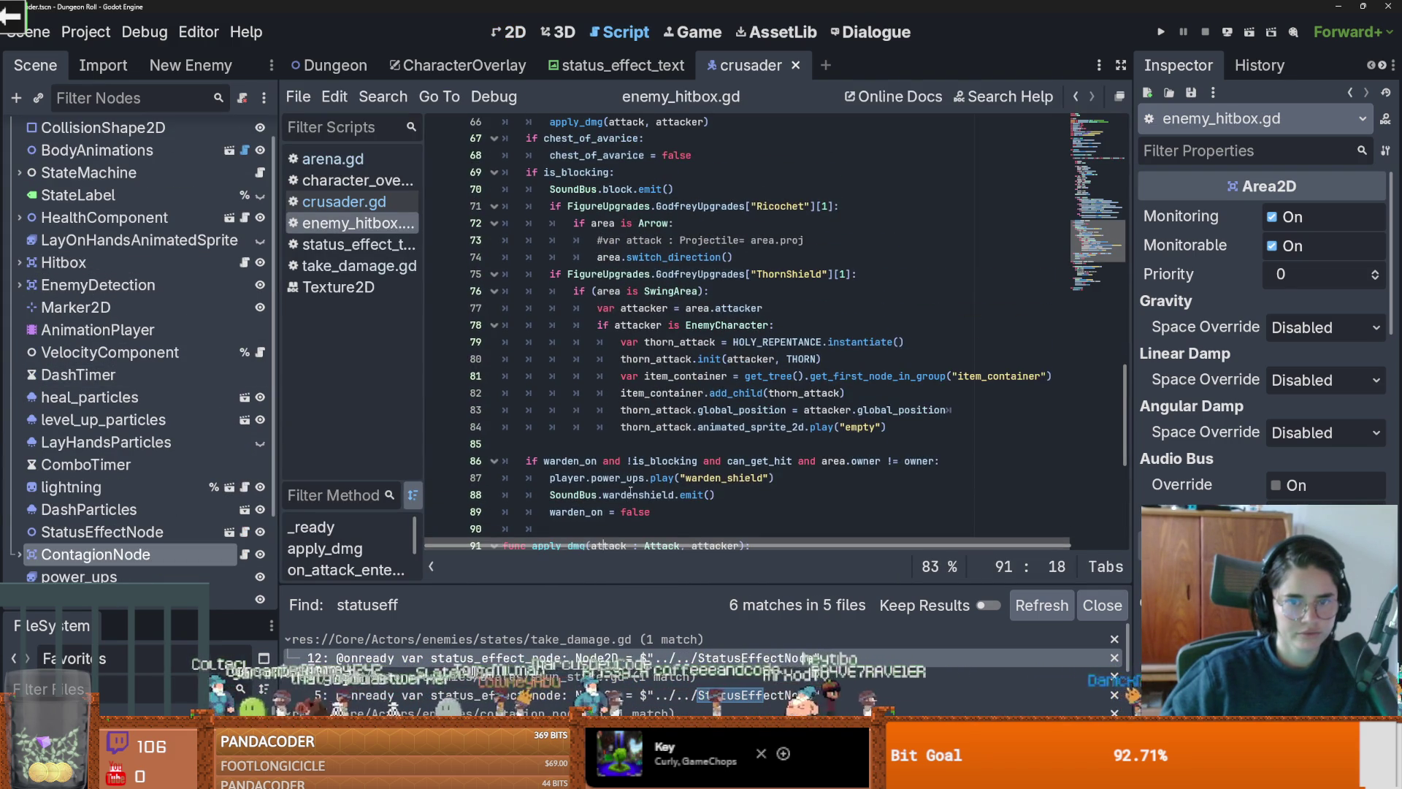
pyautogui.scroll(2, 630, 494)
pyautogui.scroll(6, 632, 488)
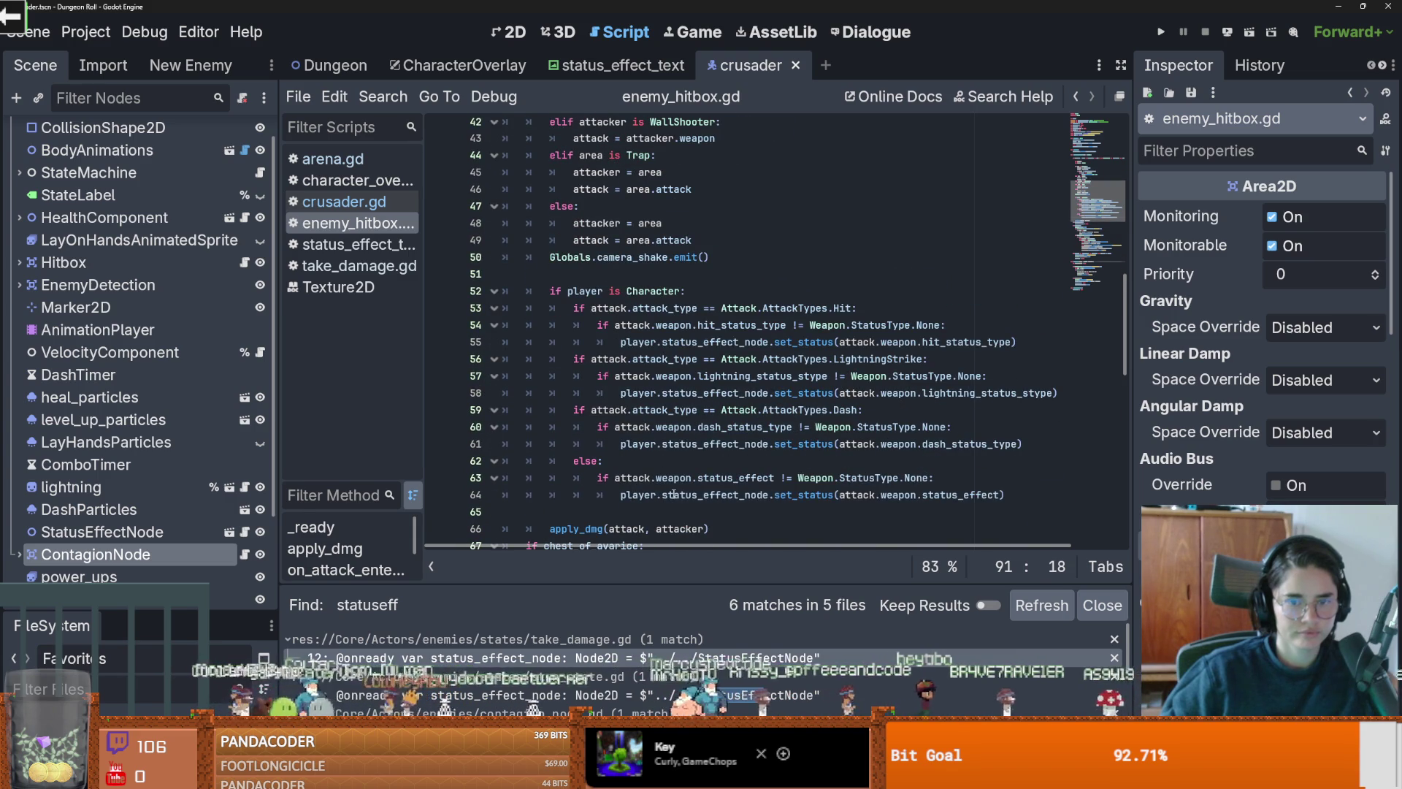
pyautogui.click(674, 494)
pyautogui.doubleClick(935, 495)
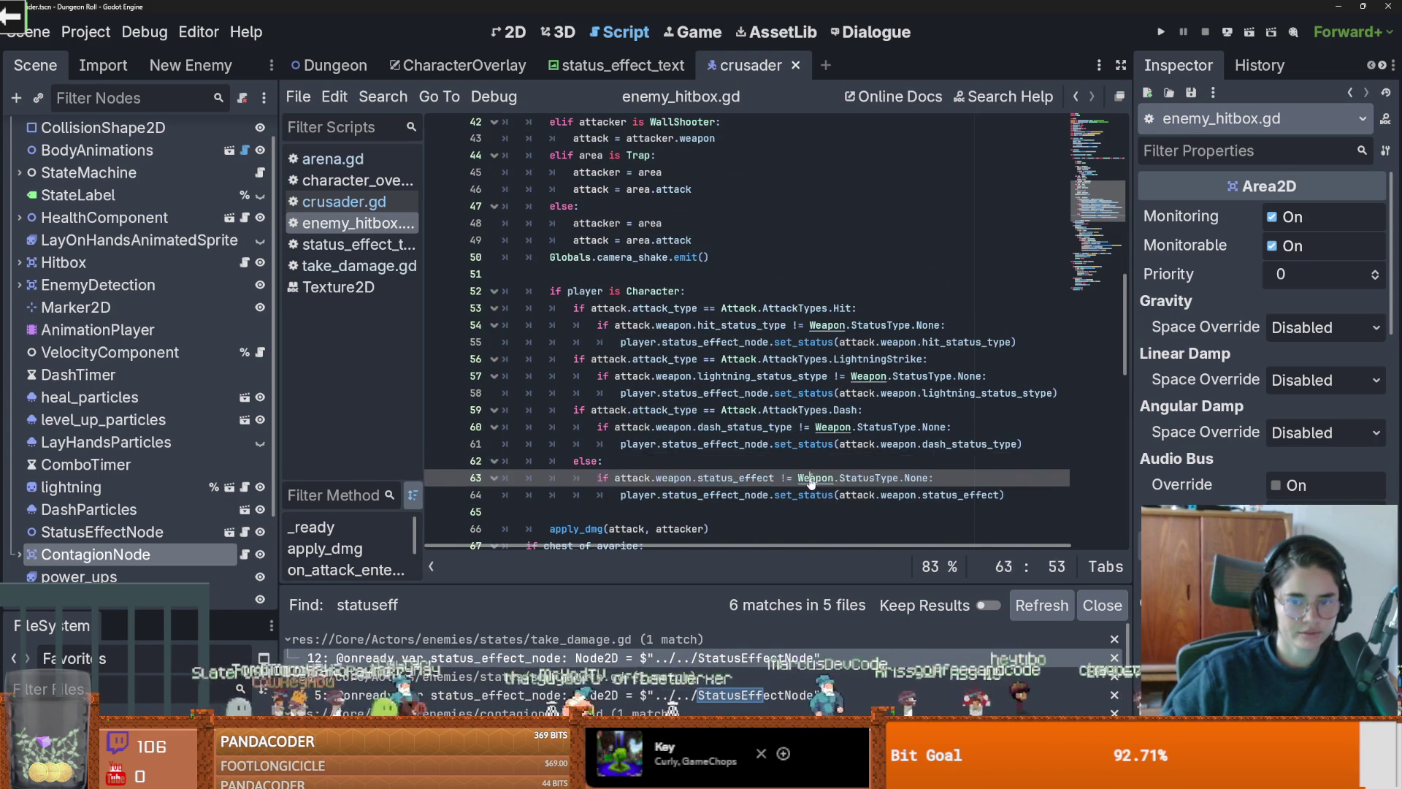
# Step: Jump to the StatusType enum on line 16 of Weapon.gd and search the project for StatusType
pyautogui.keyDown('ctrl'); pyautogui.click(745, 427); pyautogui.keyUp('ctrl')
pyautogui.scroll(-1, 670, 388)
pyautogui.doubleClick(701, 418)
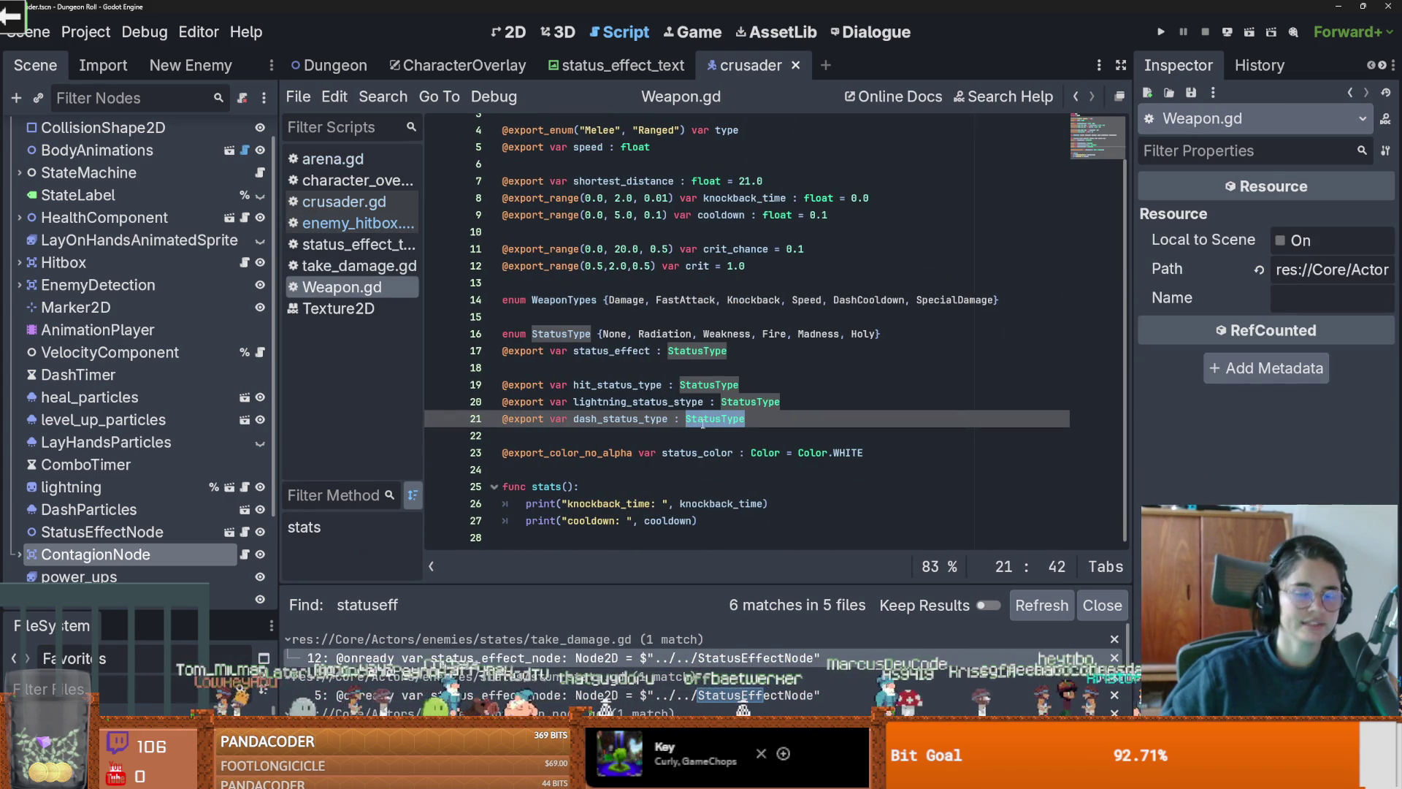
pyautogui.keyDown('ctrl'); pyautogui.click(713, 427); pyautogui.keyUp('ctrl')
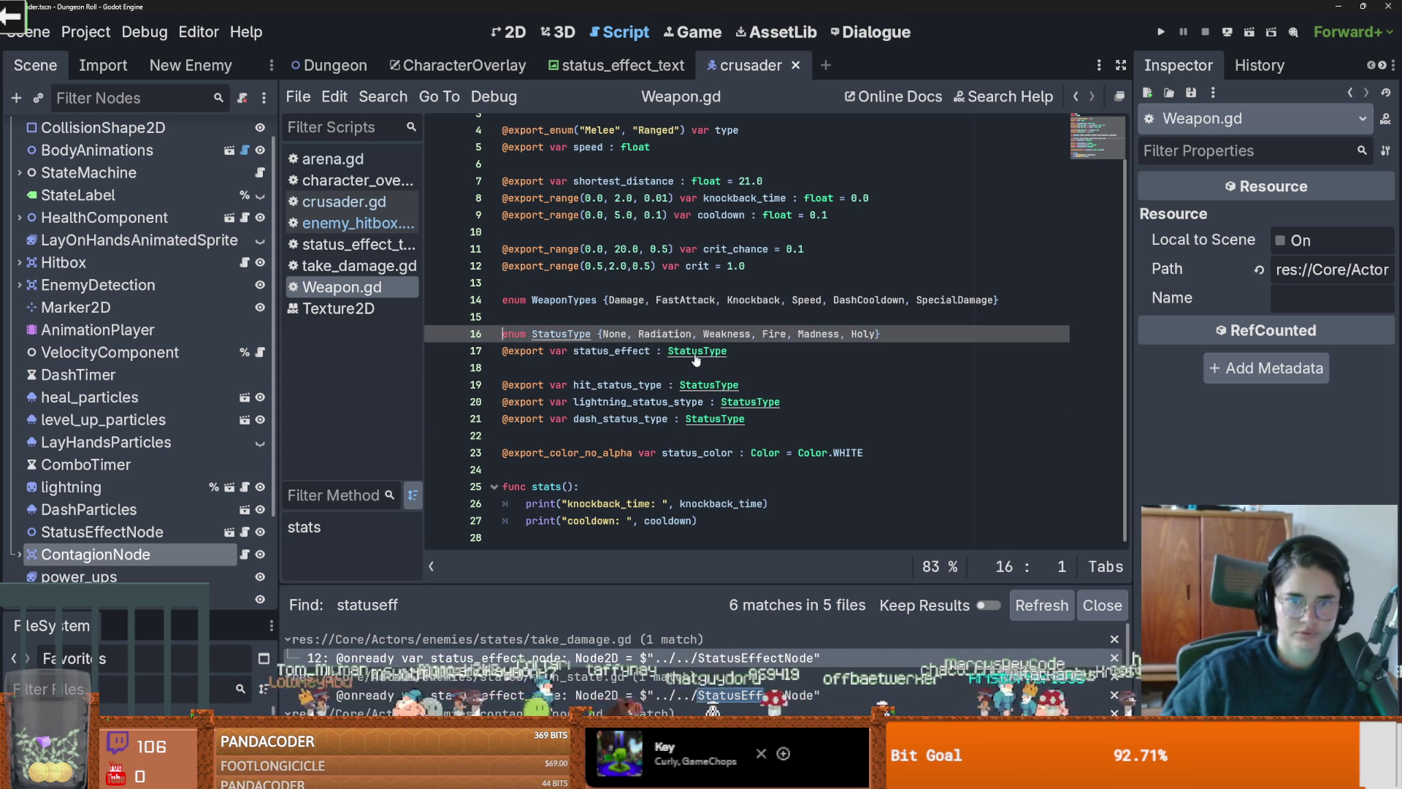
pyautogui.doubleClick(584, 335)
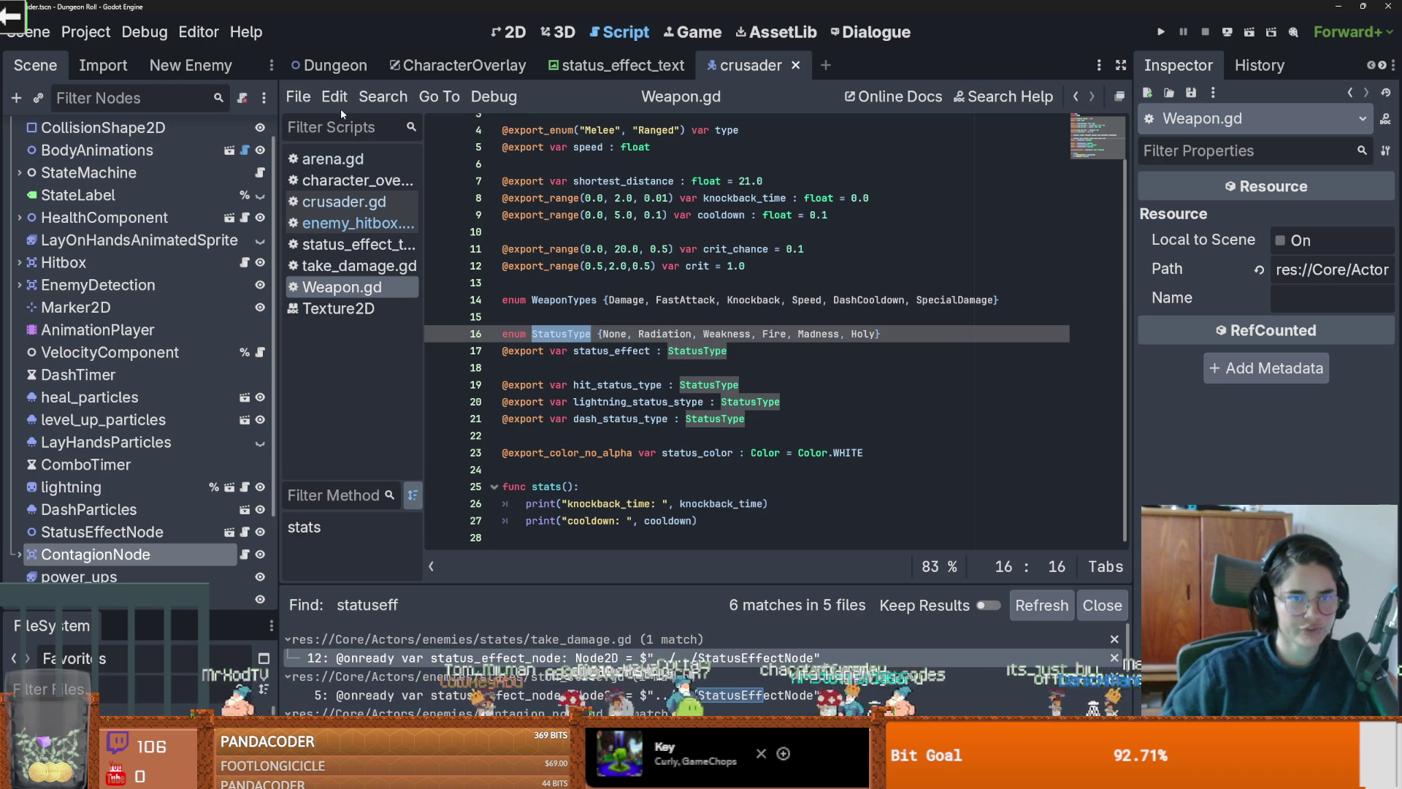
pyautogui.click(383, 96)
pyautogui.click(413, 204)
# Step: Run the project-wide search for 'StatusType' and review its 45 matches across 9 files
pyautogui.press('Return')
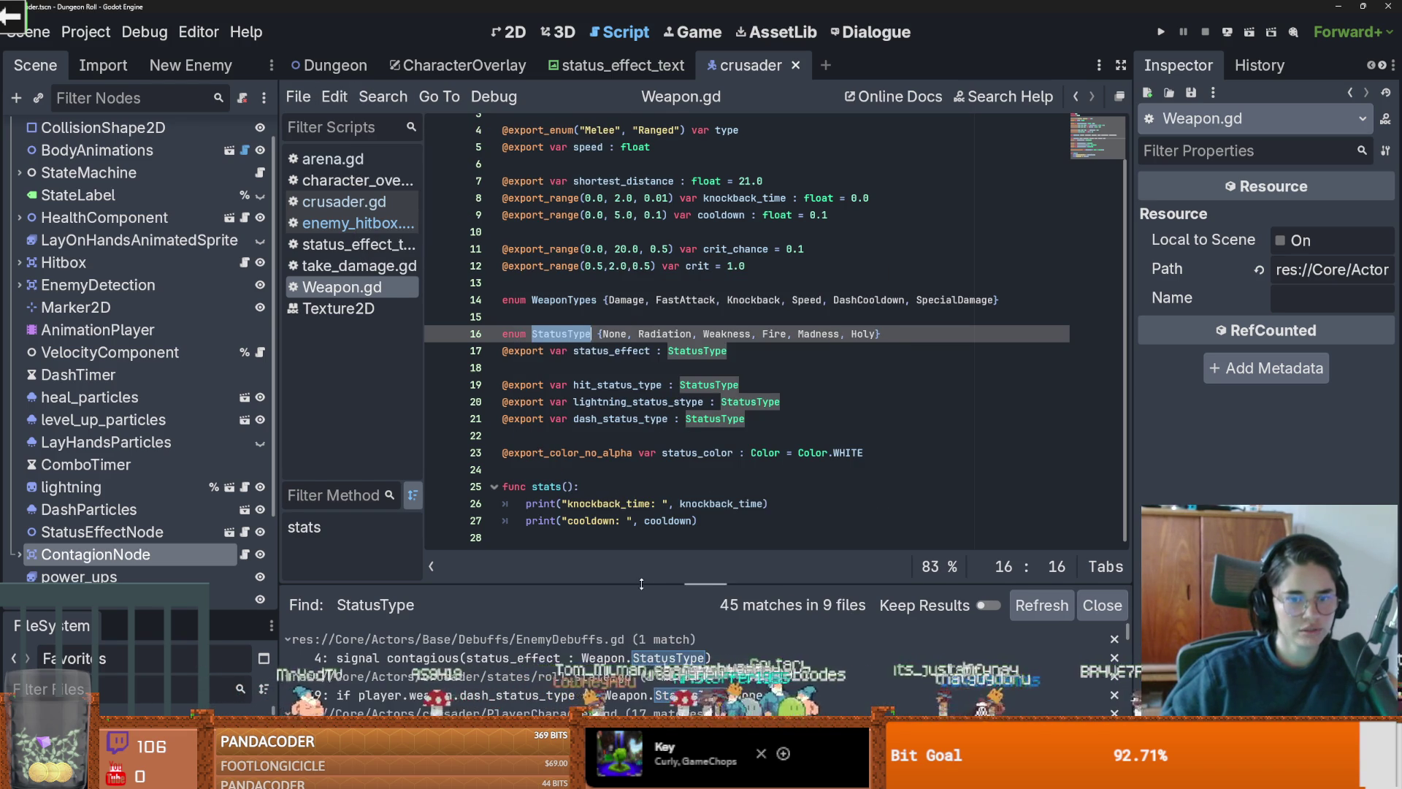
pyautogui.moveTo(640, 582)
pyautogui.mouseDown()
pyautogui.moveTo(668, 350)
pyautogui.moveTo(668, 407)
pyautogui.mouseUp()
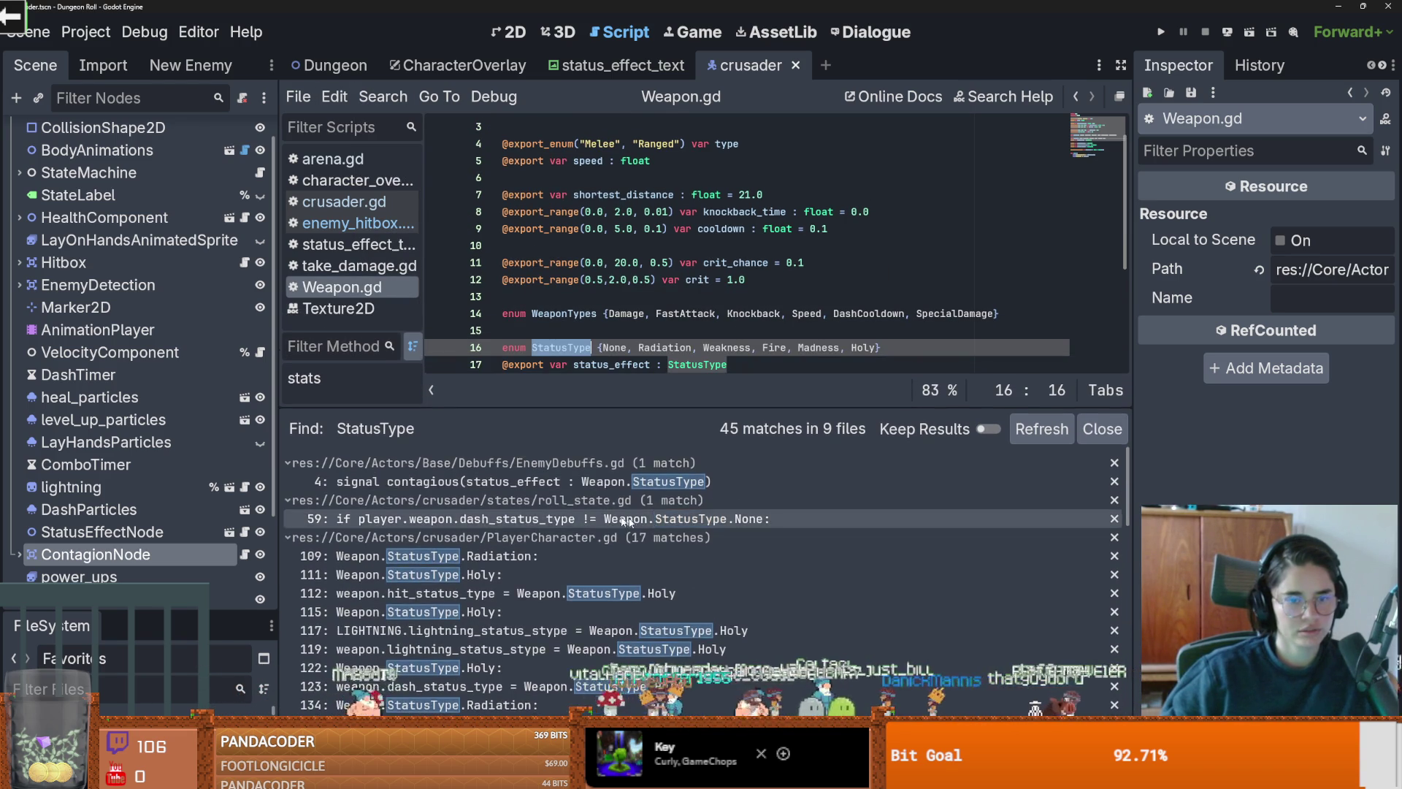
pyautogui.scroll(-10, 621, 559)
pyautogui.scroll(-15, 621, 559)
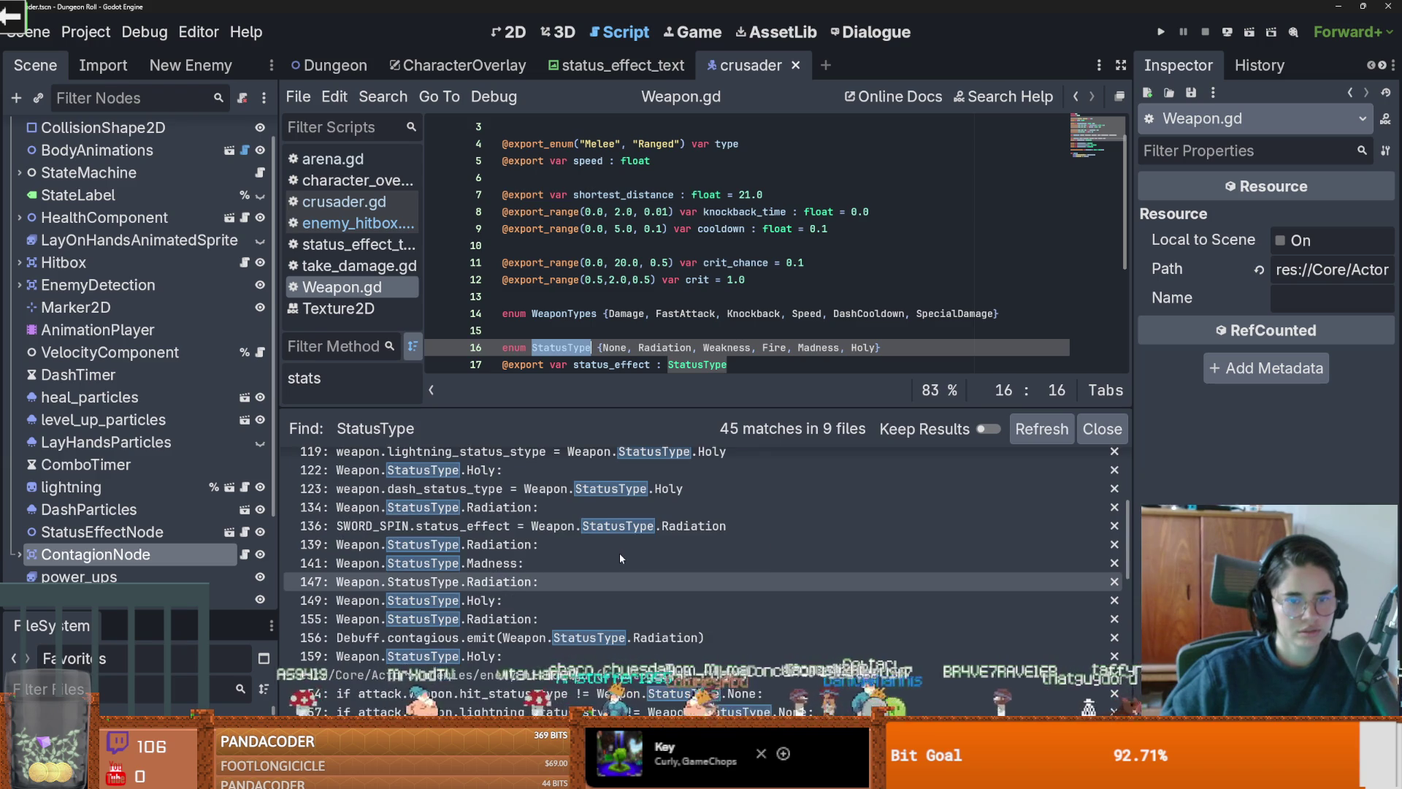
pyautogui.scroll(-10, 621, 559)
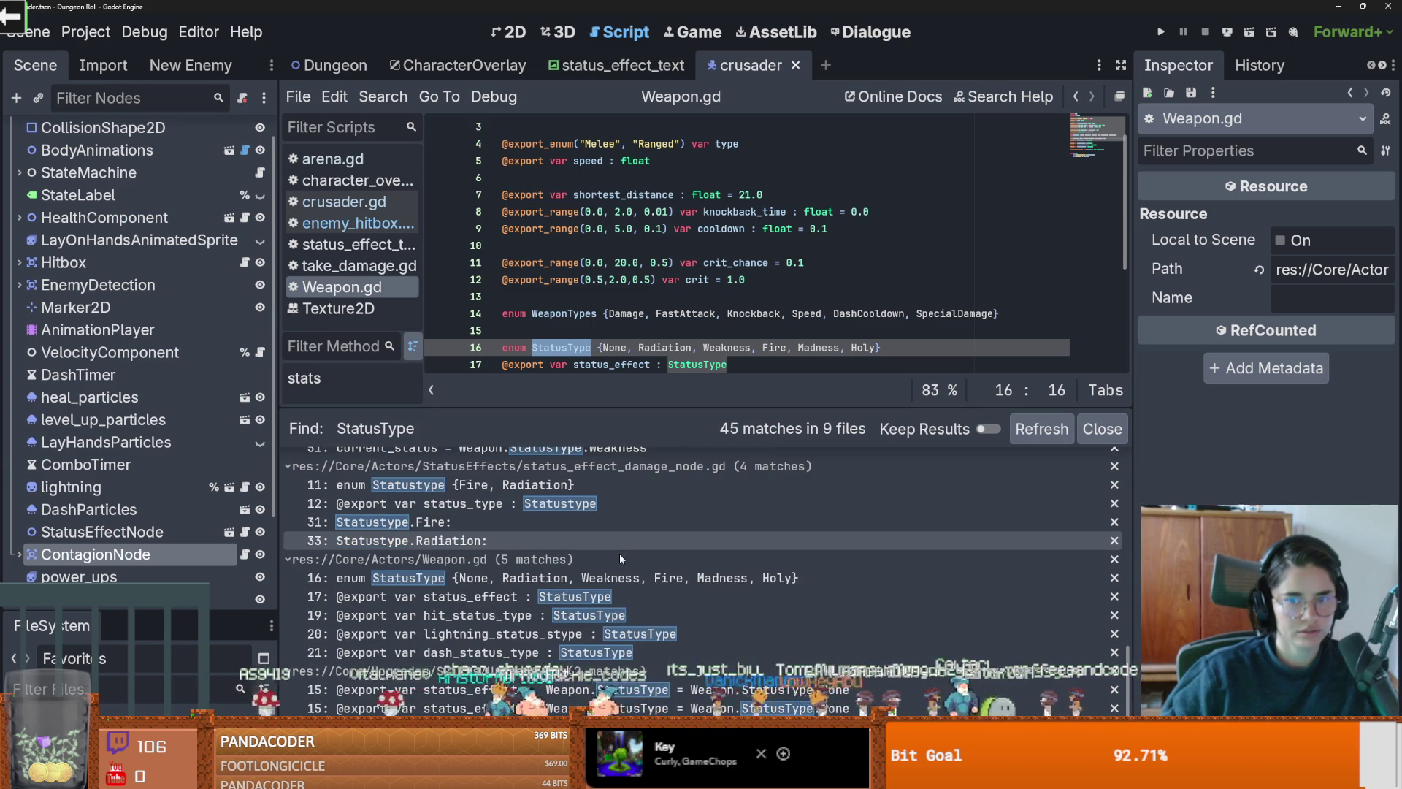
pyautogui.scroll(10, 620, 554)
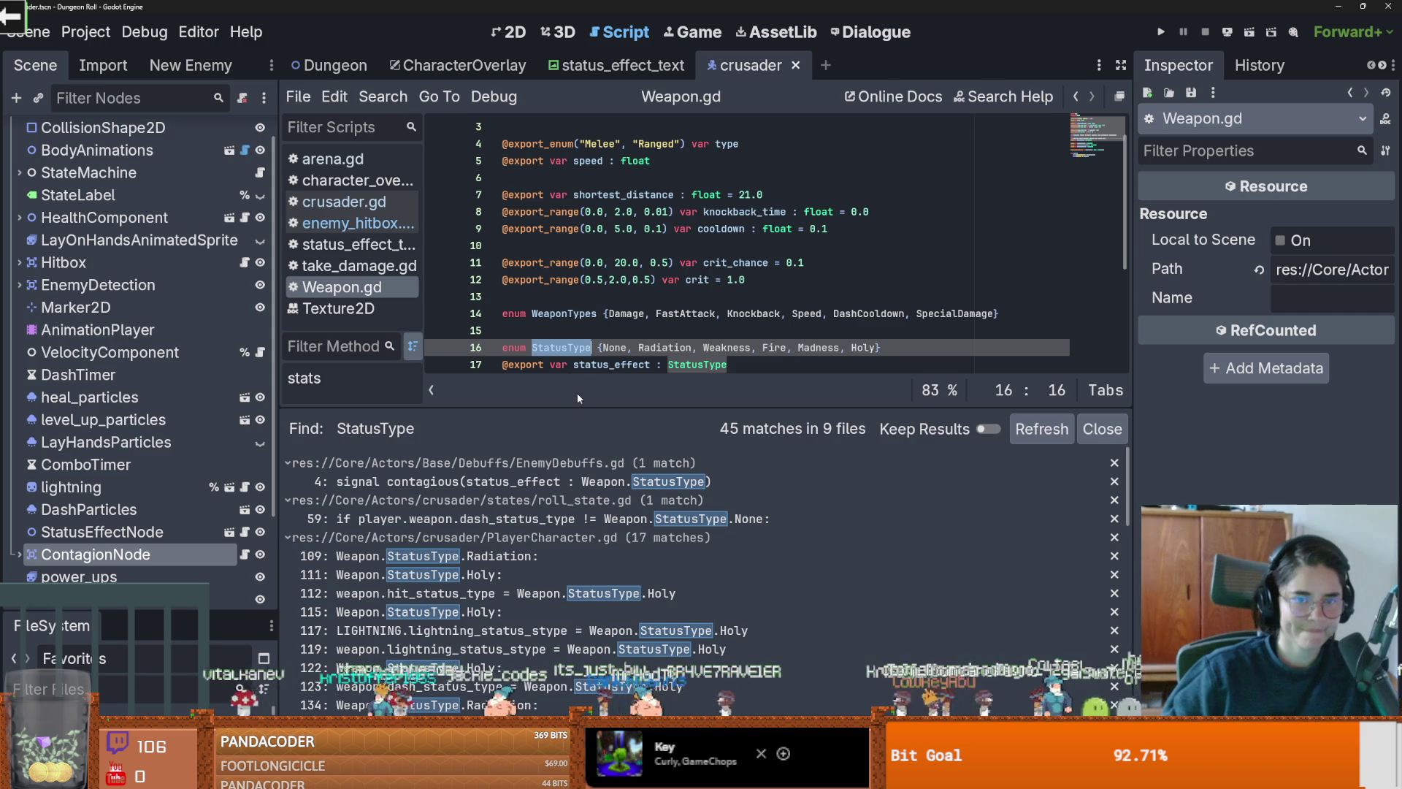
pyautogui.moveTo(580, 403); pyautogui.dragTo(582, 582)
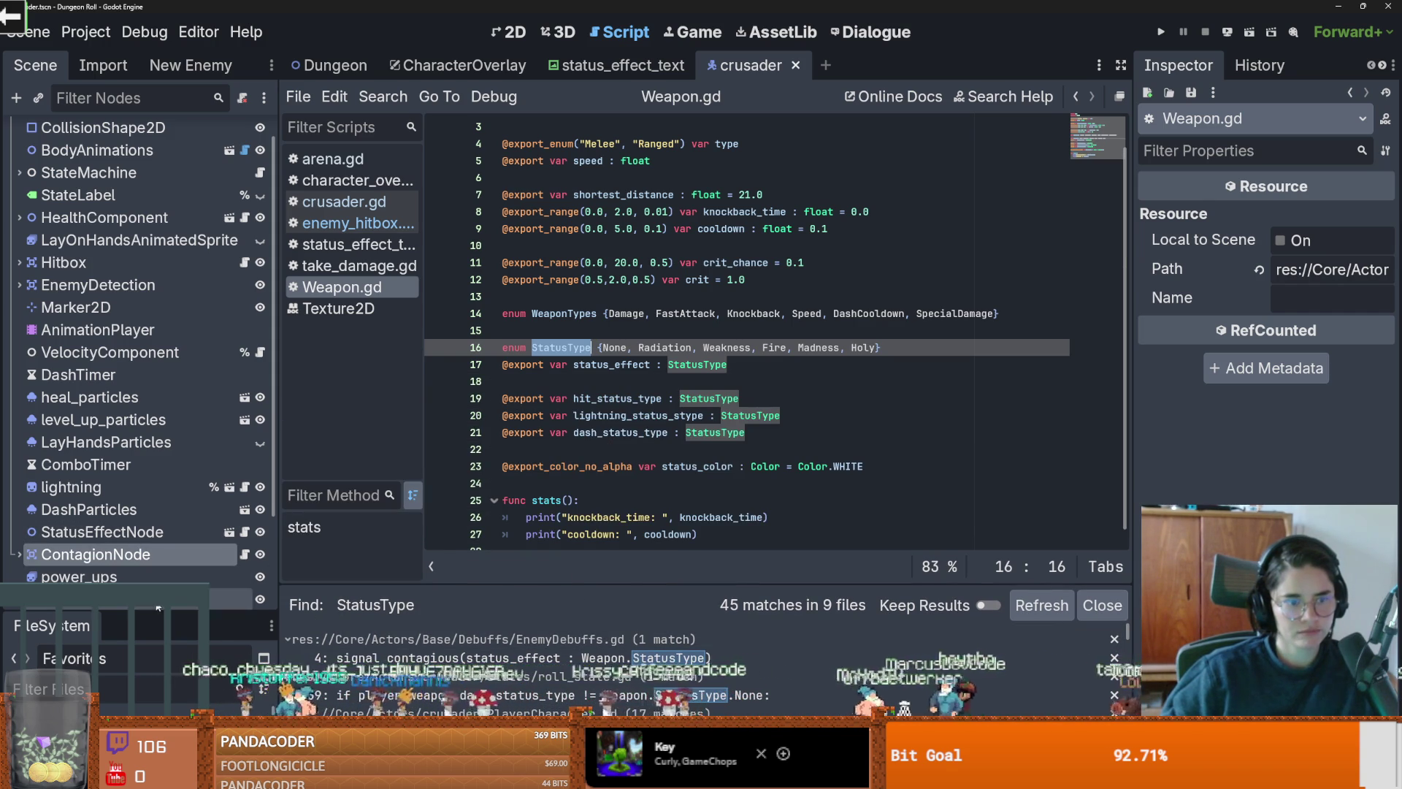
# Step: Enlarge the FileSystem panel and collapse the music and Audio folders
pyautogui.moveTo(42, 613); pyautogui.dragTo(127, 420)
pyautogui.scroll(-5, 88, 468)
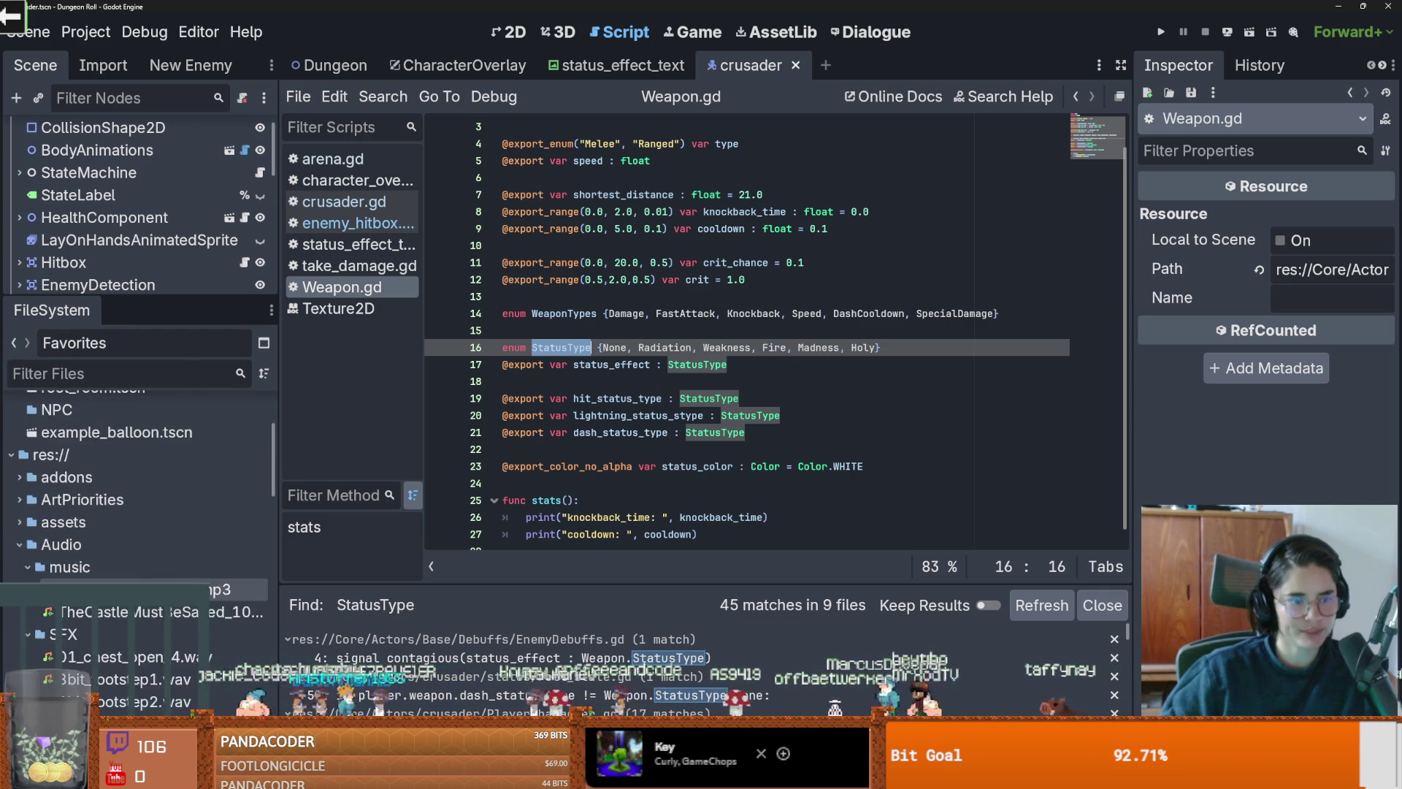
pyautogui.click(28, 478)
pyautogui.click(19, 456)
pyautogui.scroll(2, 29, 468)
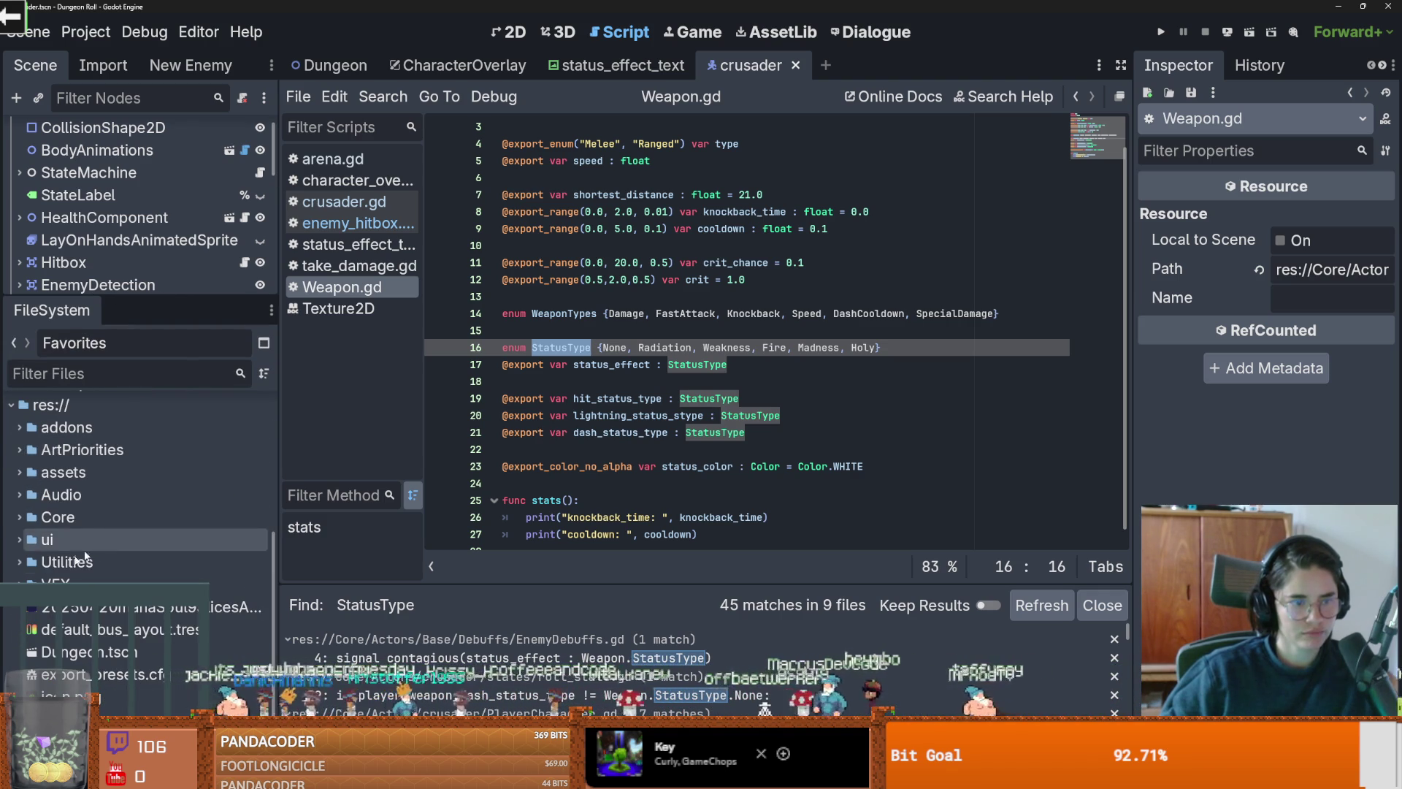
# Step: Expand res://Core and browse its subfolders, briefly opening a ui subfolder
pyautogui.click(18, 517)
pyautogui.scroll(-3, 15, 512)
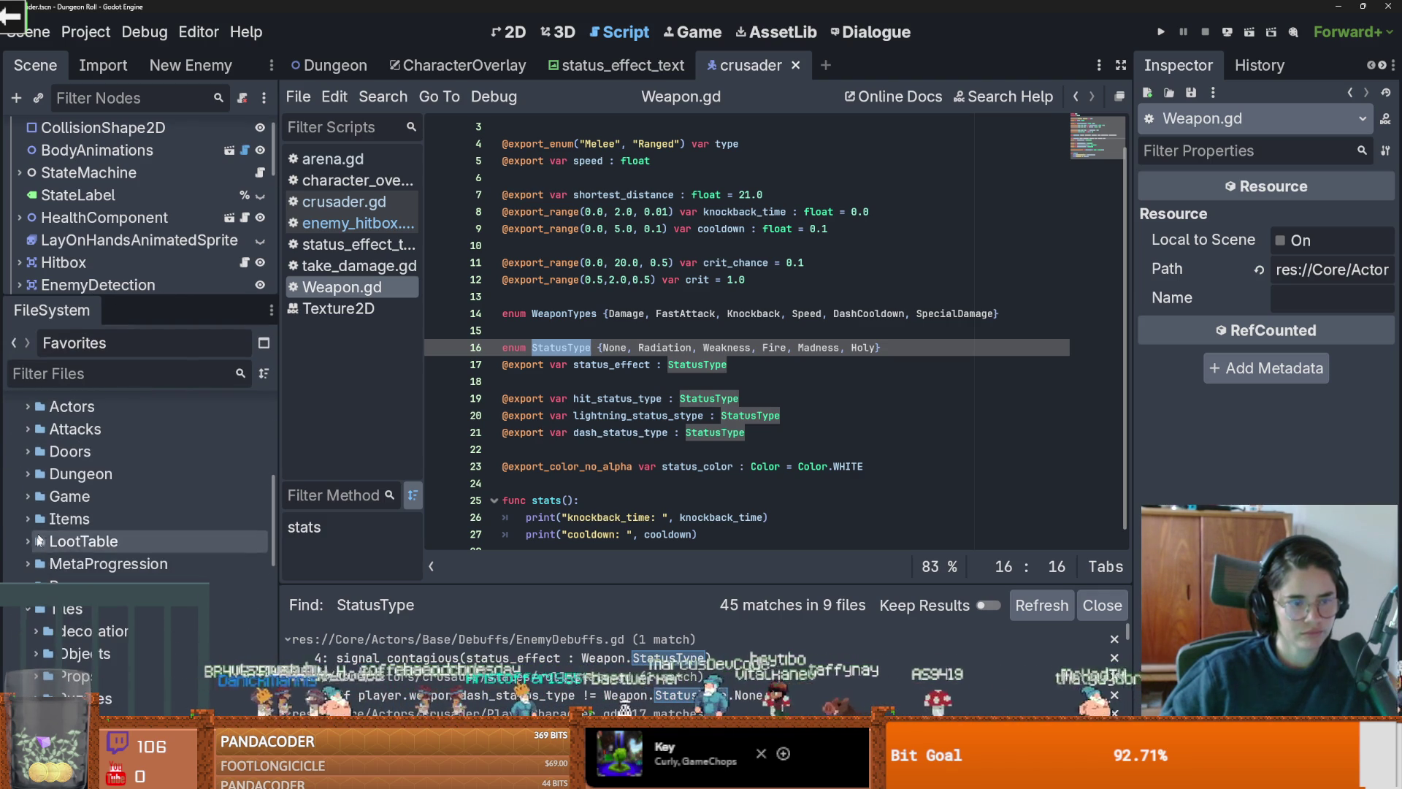
pyautogui.scroll(3, 73, 629)
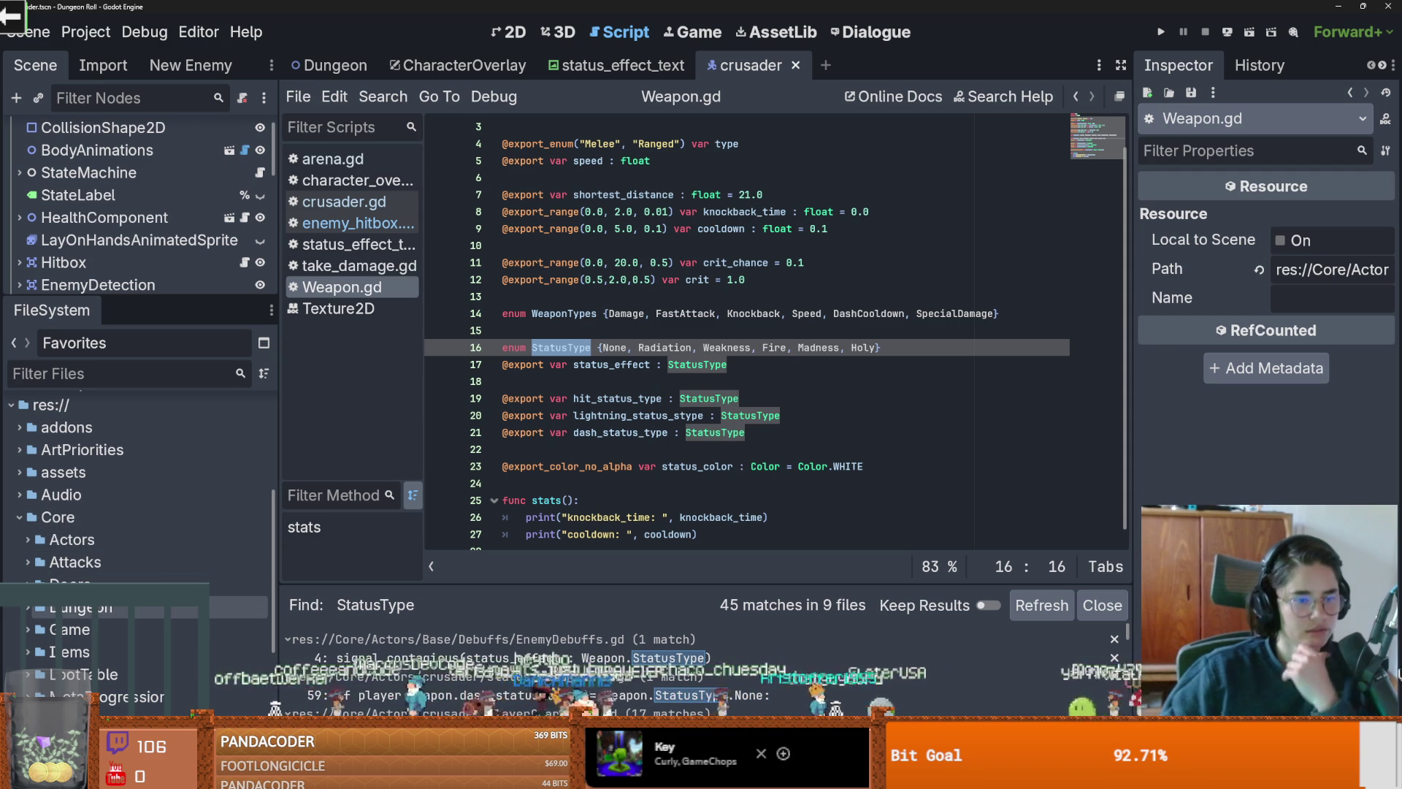
pyautogui.scroll(-2, 73, 555)
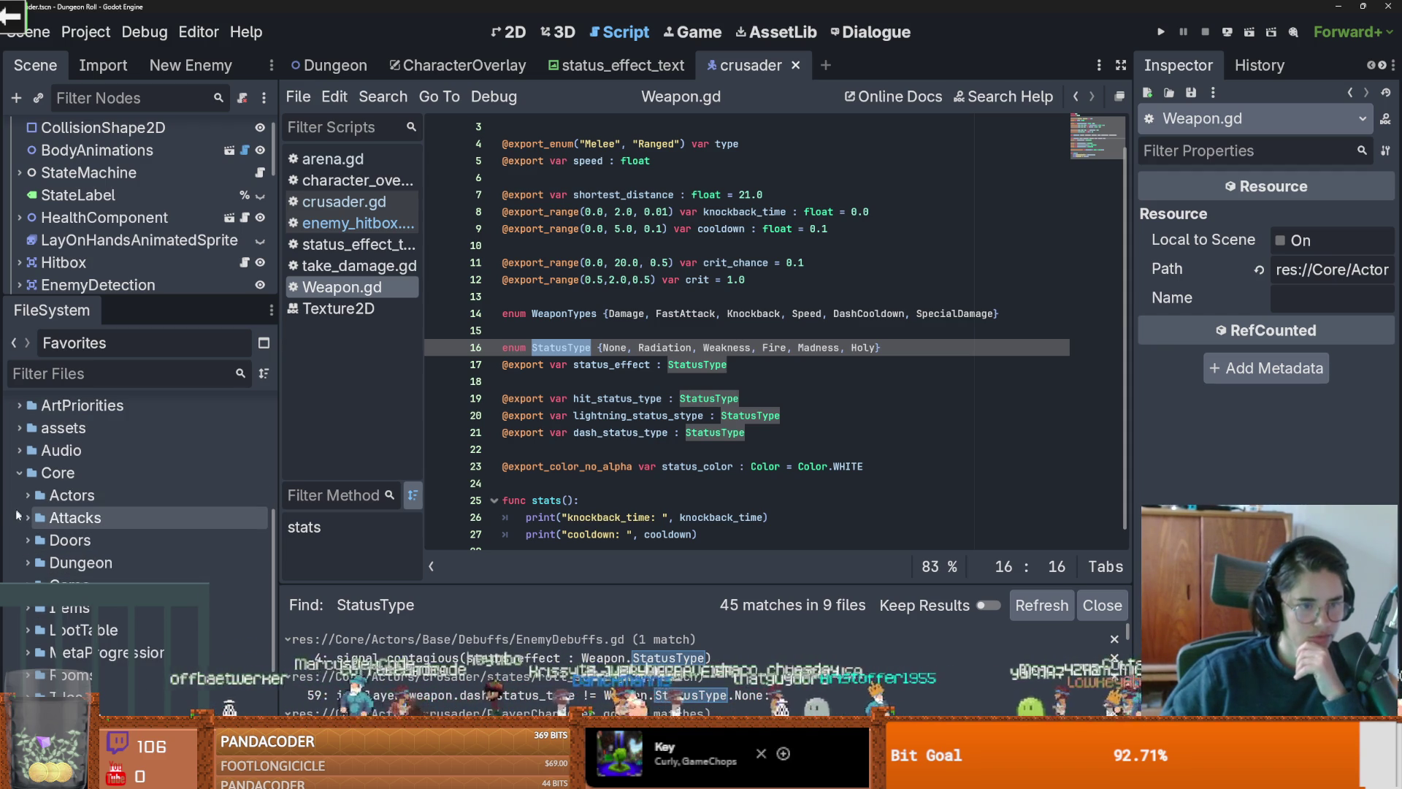
pyautogui.scroll(-5, 24, 521)
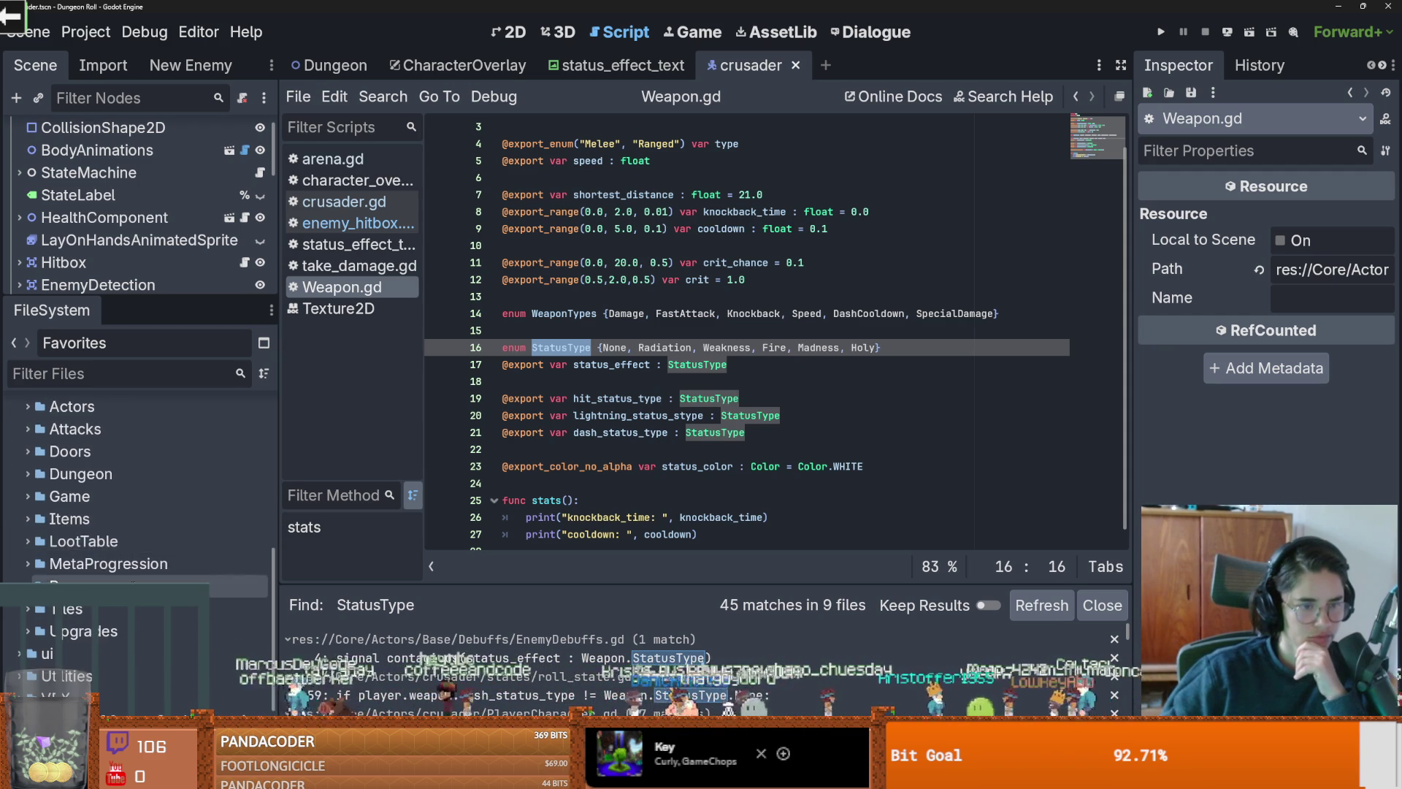
pyautogui.click(28, 587)
pyautogui.click(28, 587)
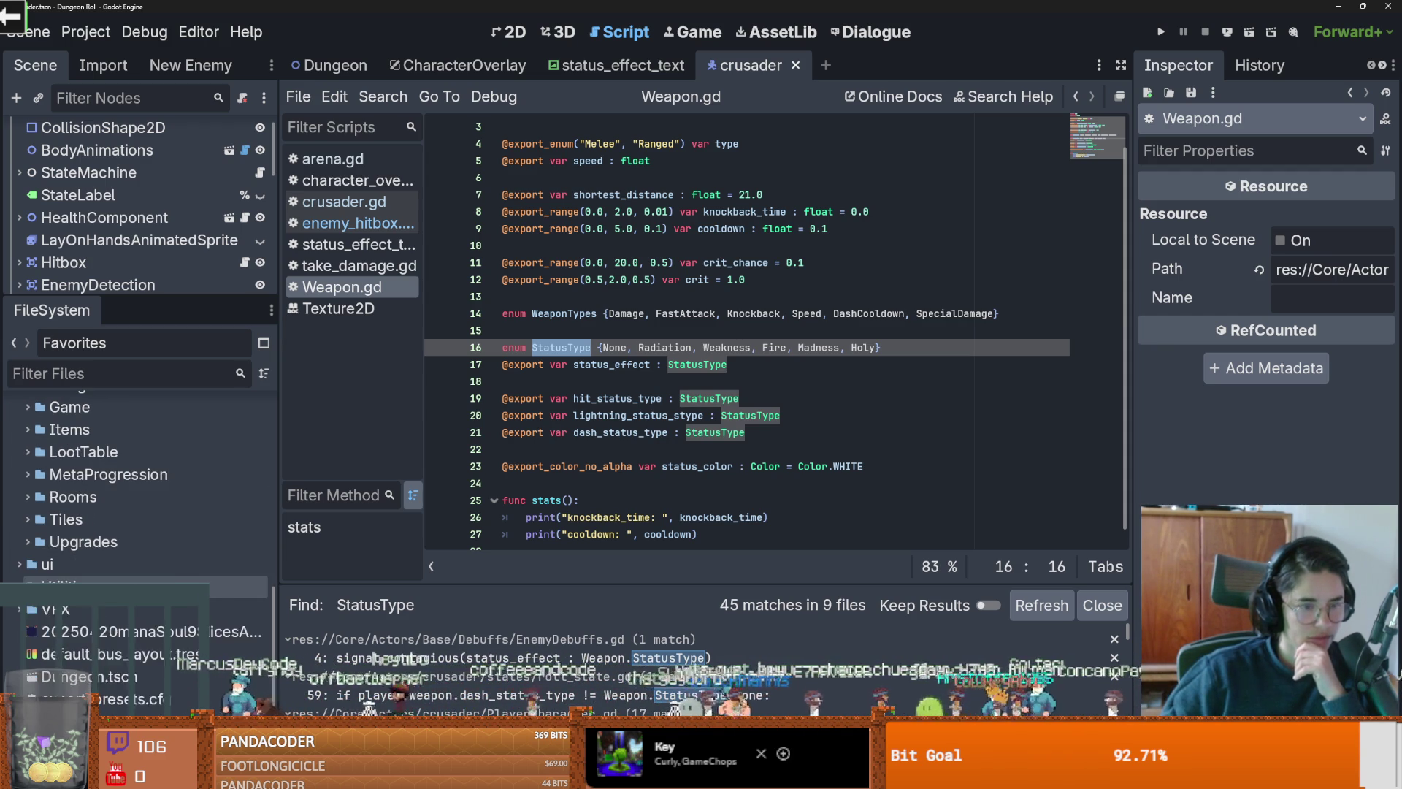
pyautogui.scroll(4, 141, 573)
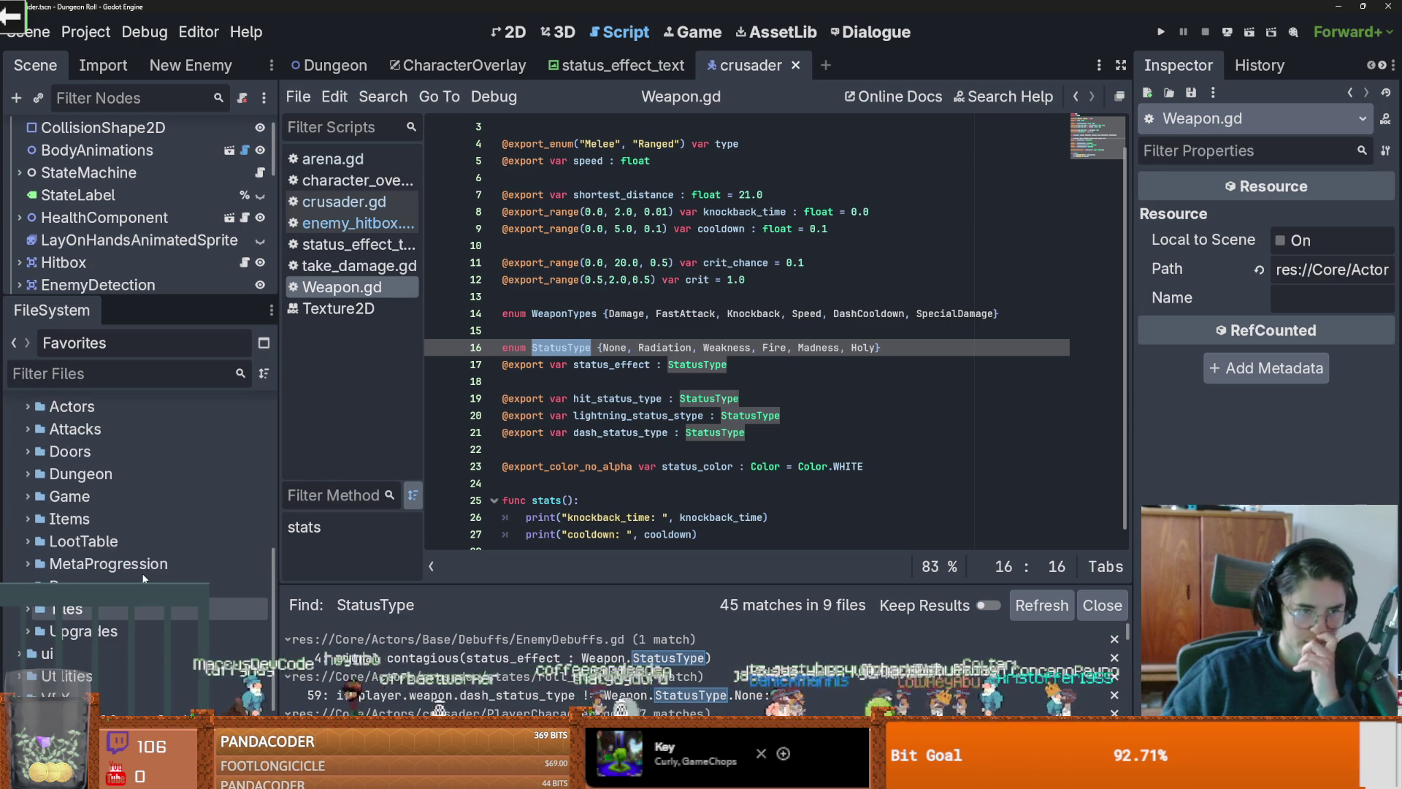